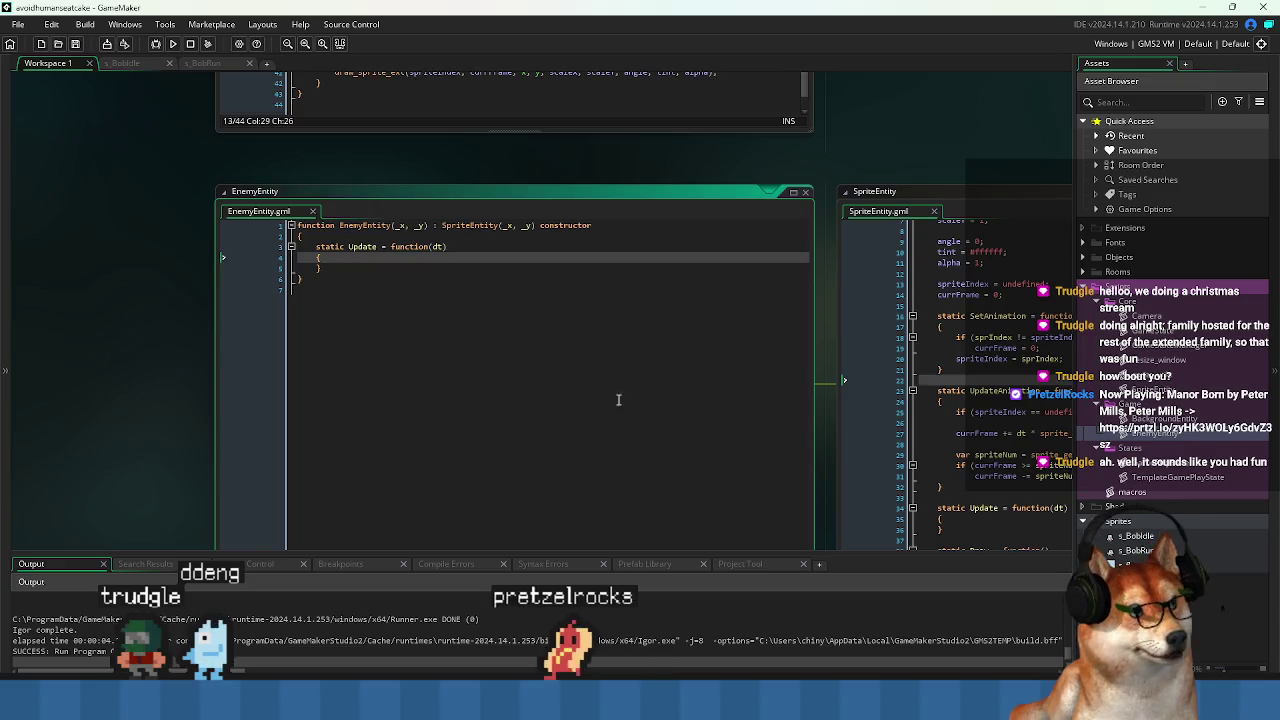
Review the EnemyEntity script's Update function alongside the SpriteEntity script.
left_click(618, 400)
scroll(866, 395, "down", 2)
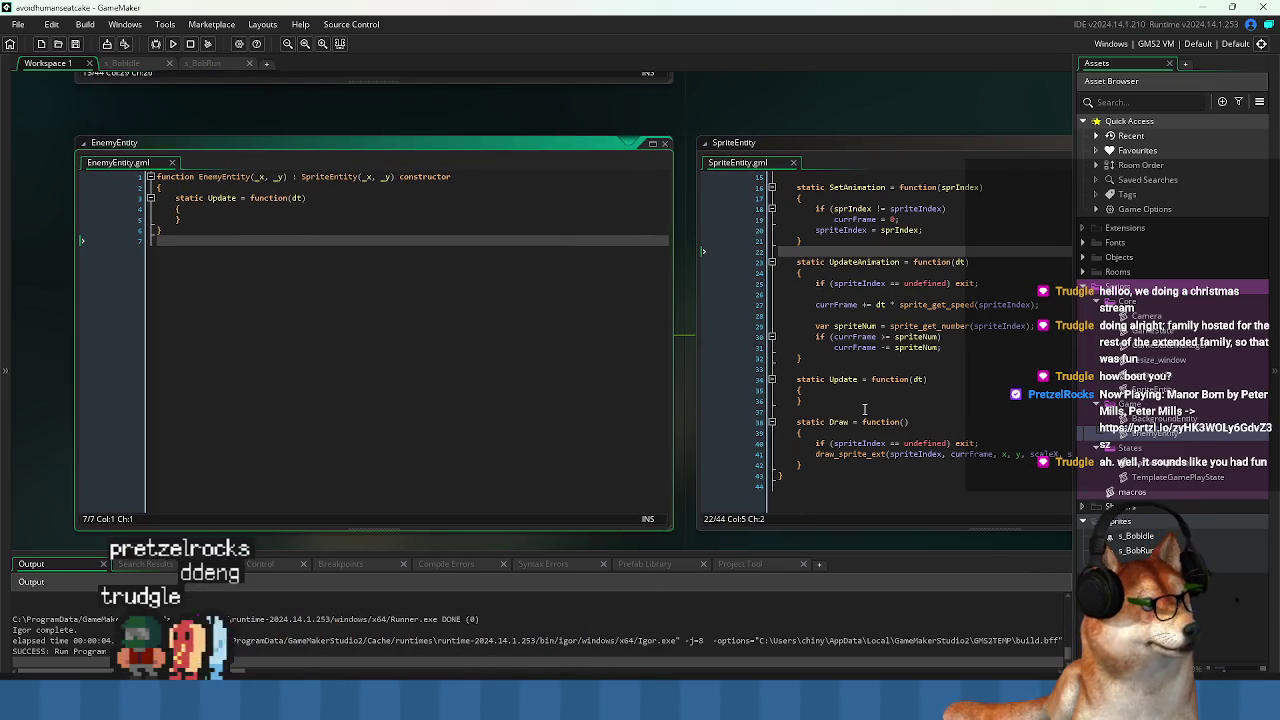
left_click(864, 409)
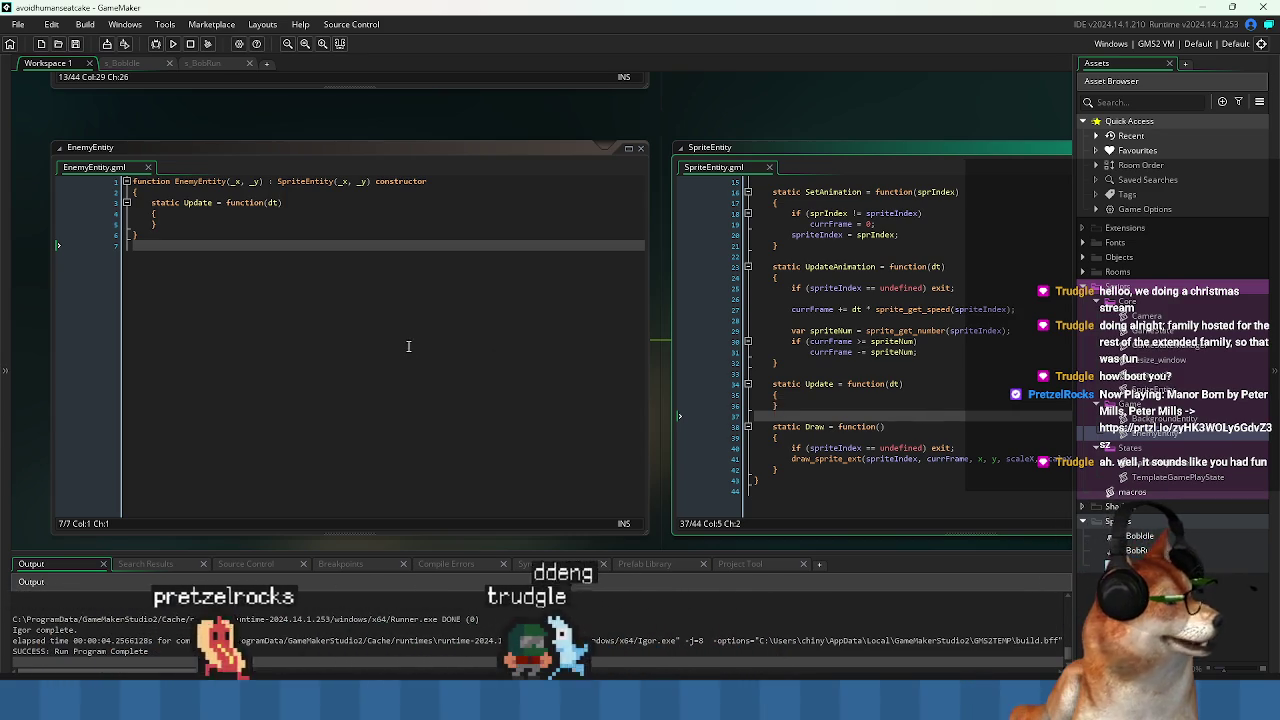
left_click(600, 400)
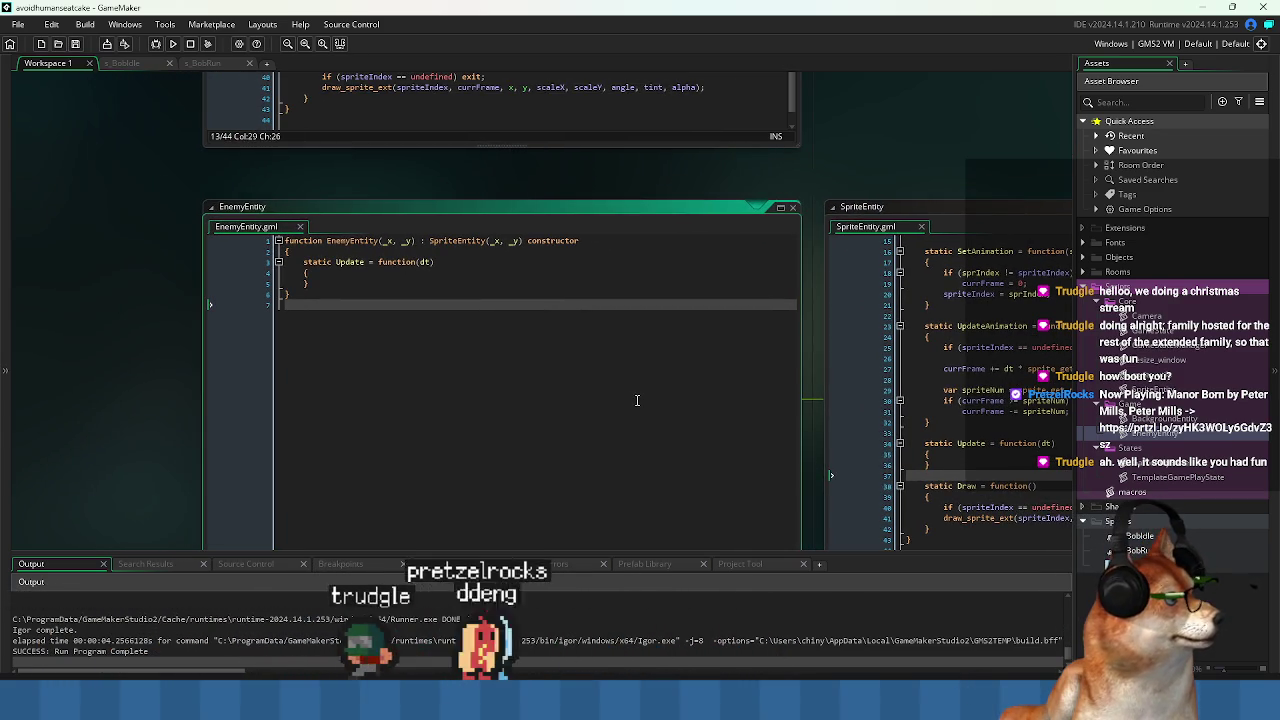
left_click(425, 287)
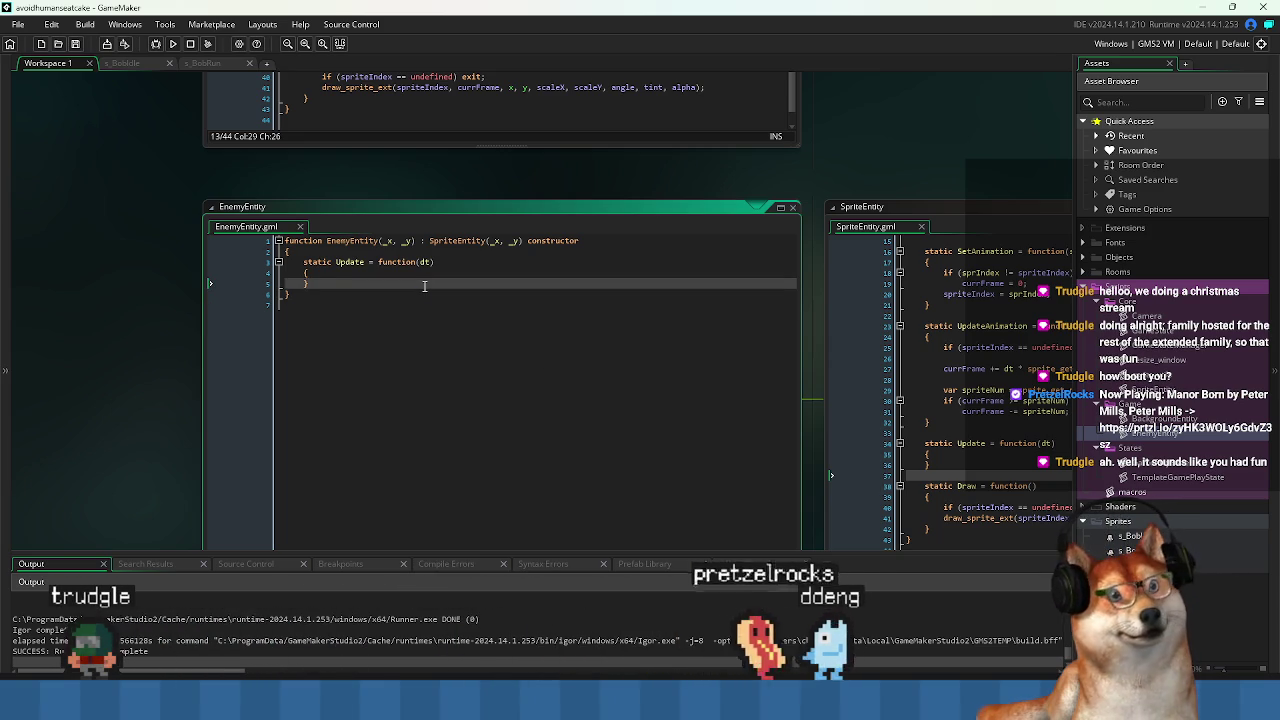
key("Down")
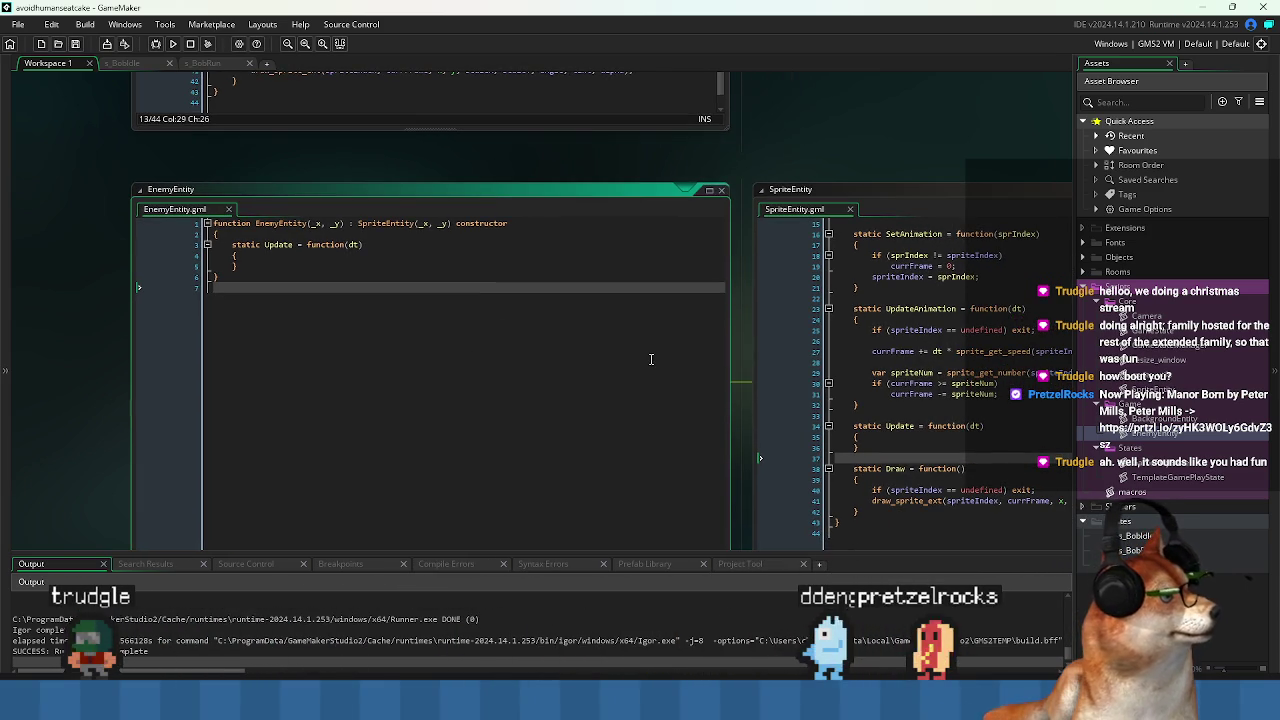
left_click(283, 265)
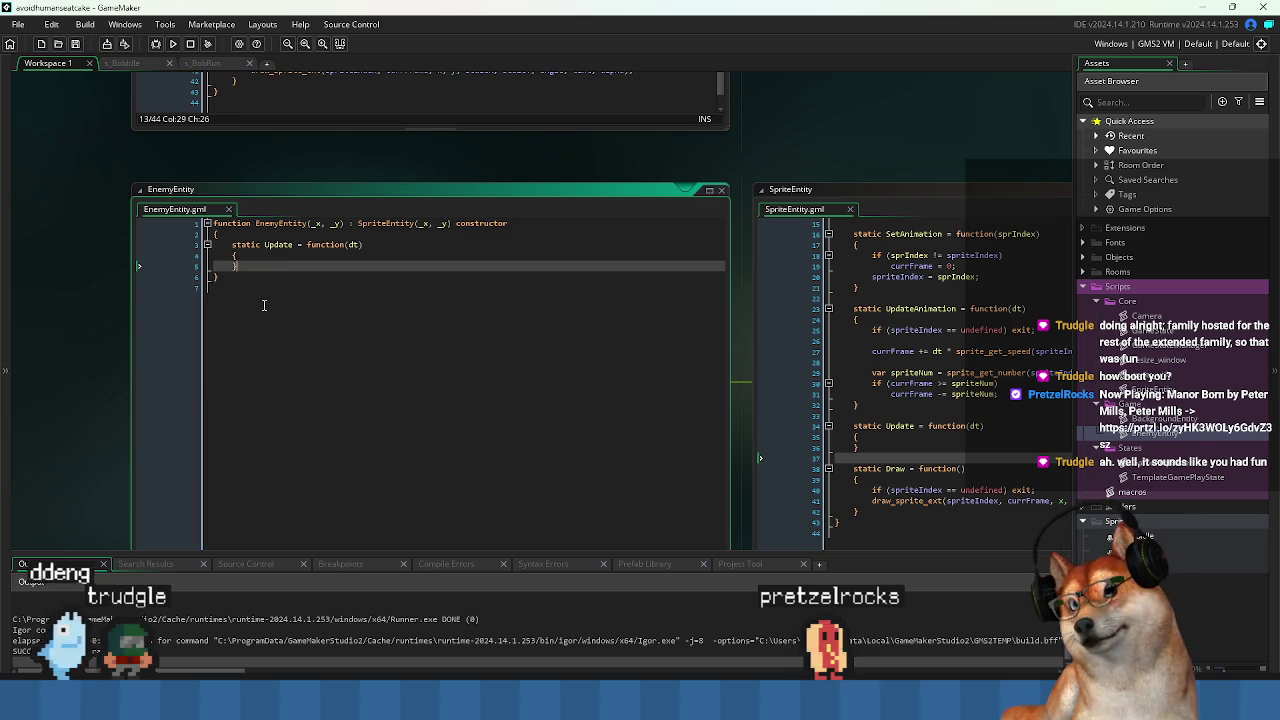
Read through the SpriteEntity script down to its SetAnimation function.
left_click(890, 297)
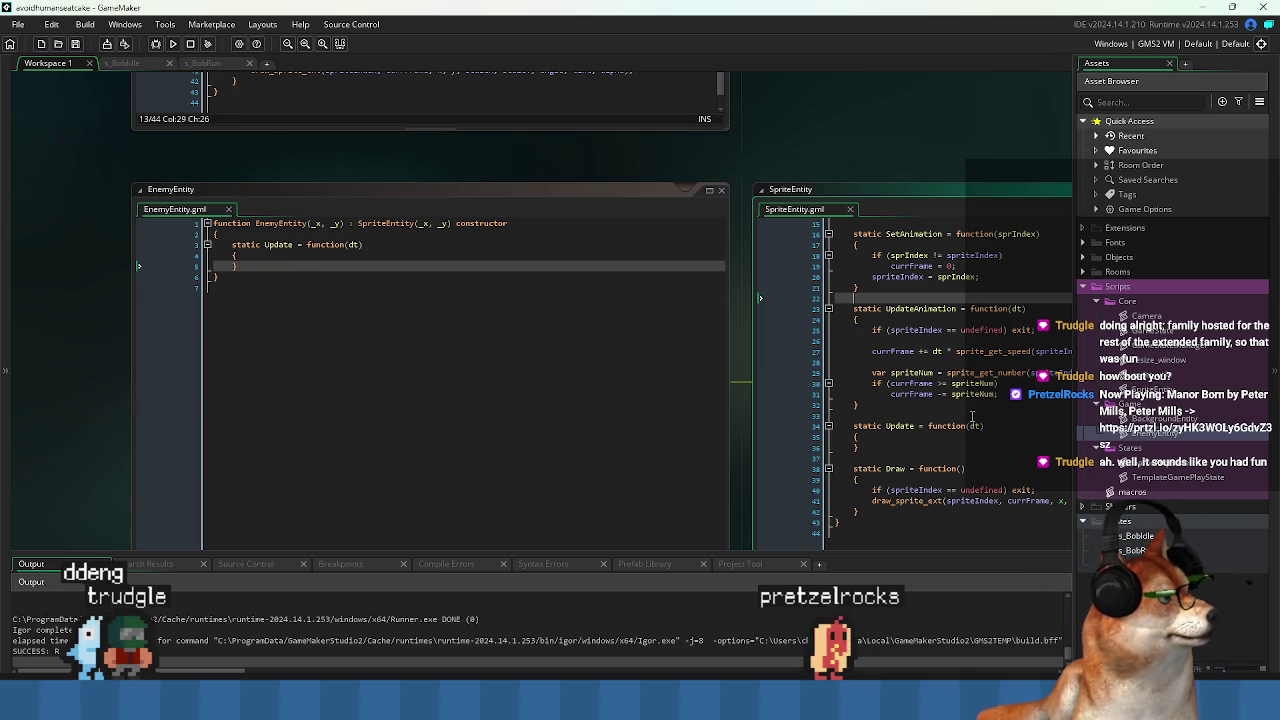
left_click(987, 418)
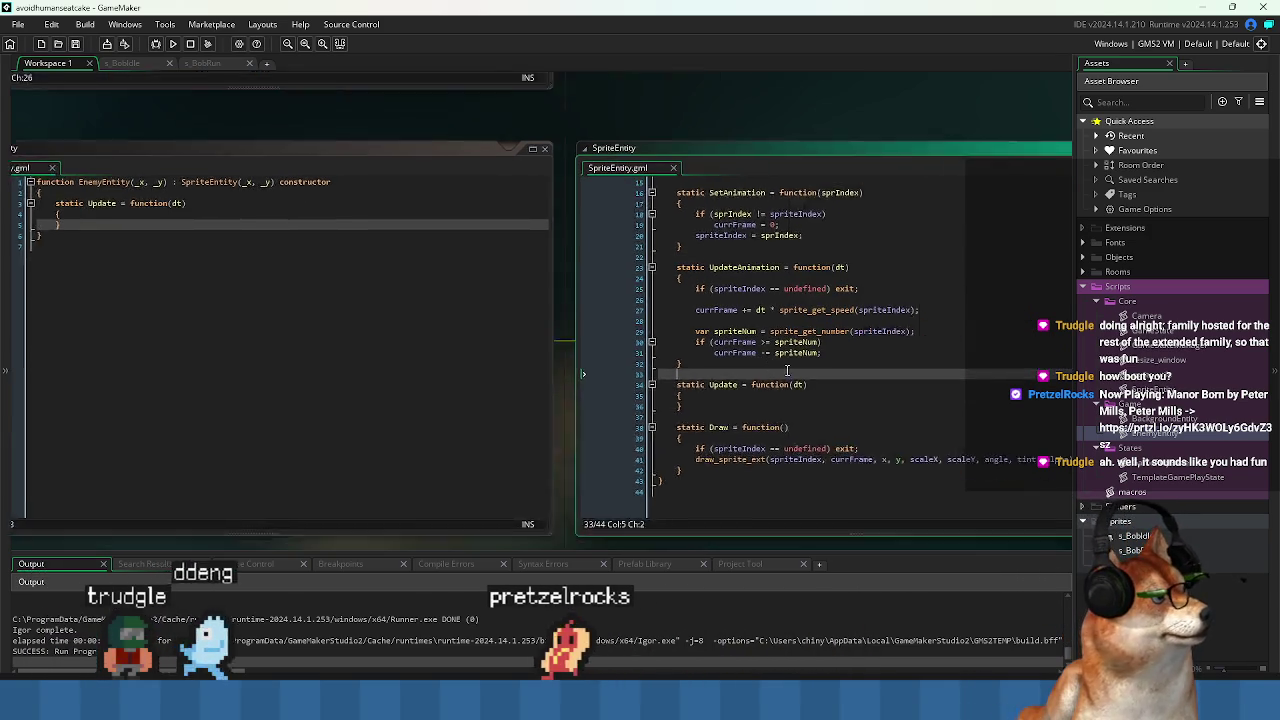
left_click(638, 489)
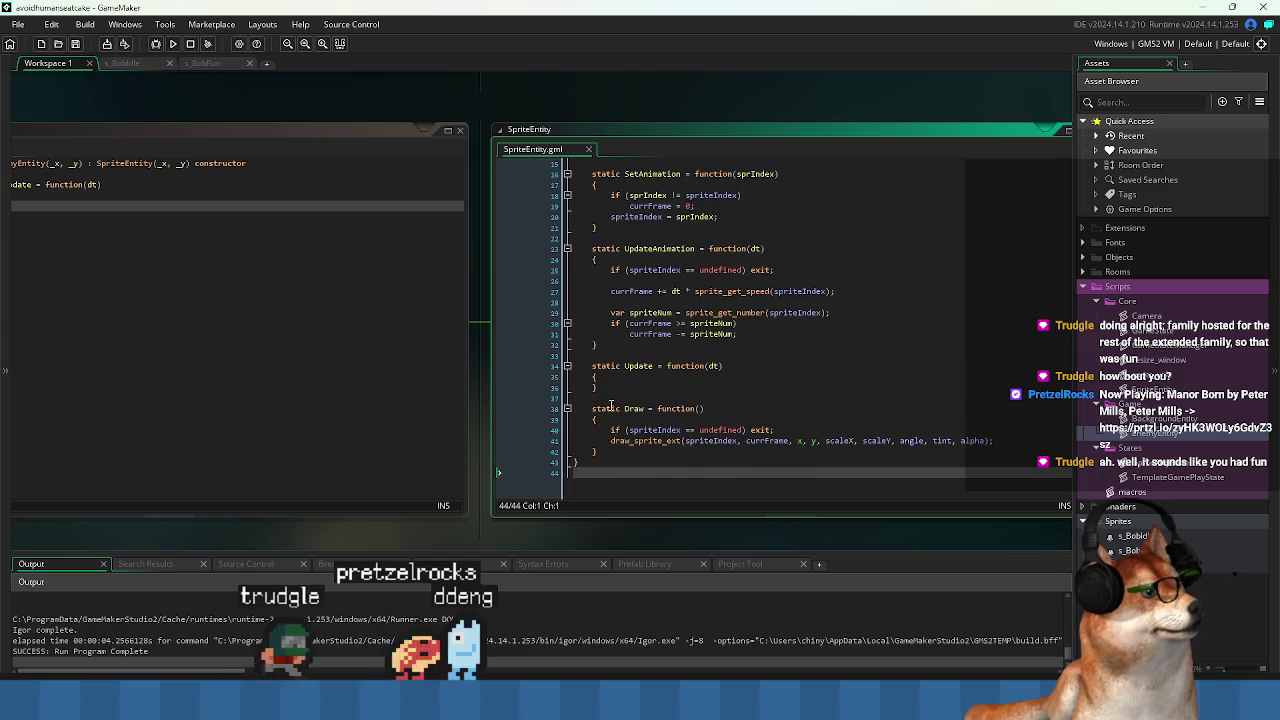
scroll(638, 470, "up", 5)
left_click(617, 313)
left_click_drag(617, 313, 651, 311)
scroll(655, 318, "down", 3)
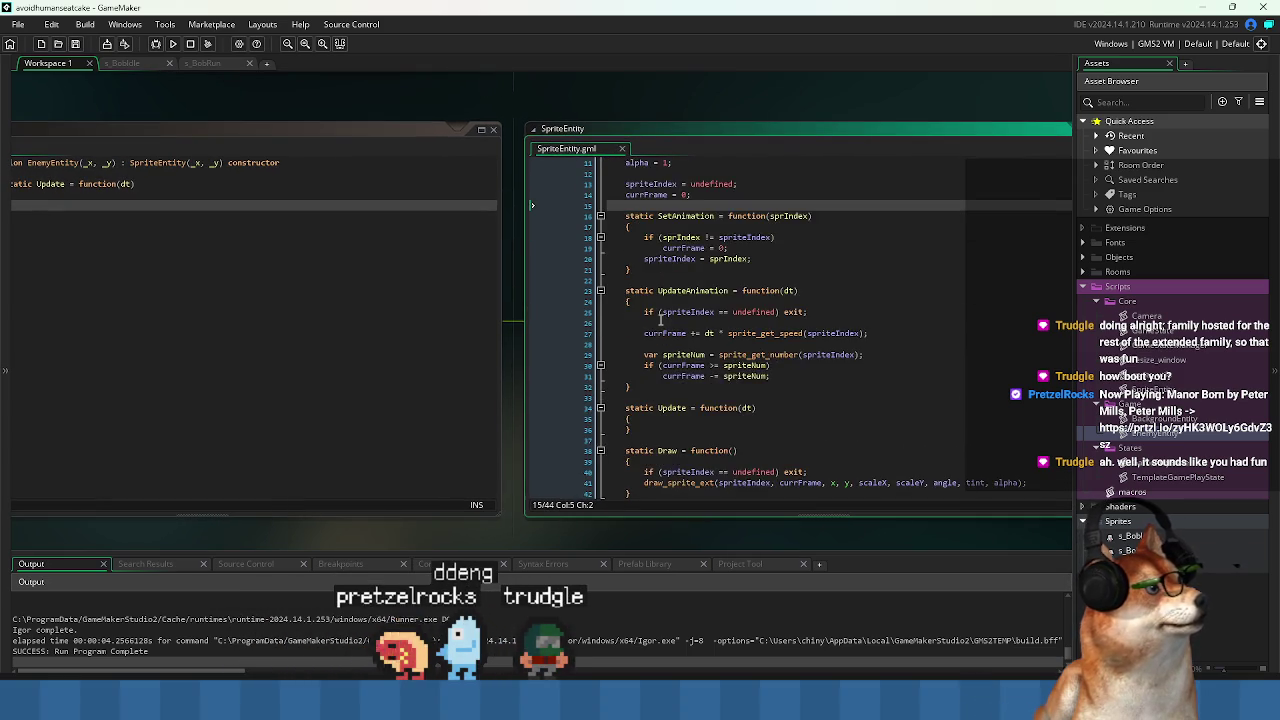
scroll(670, 322, "up", 3)
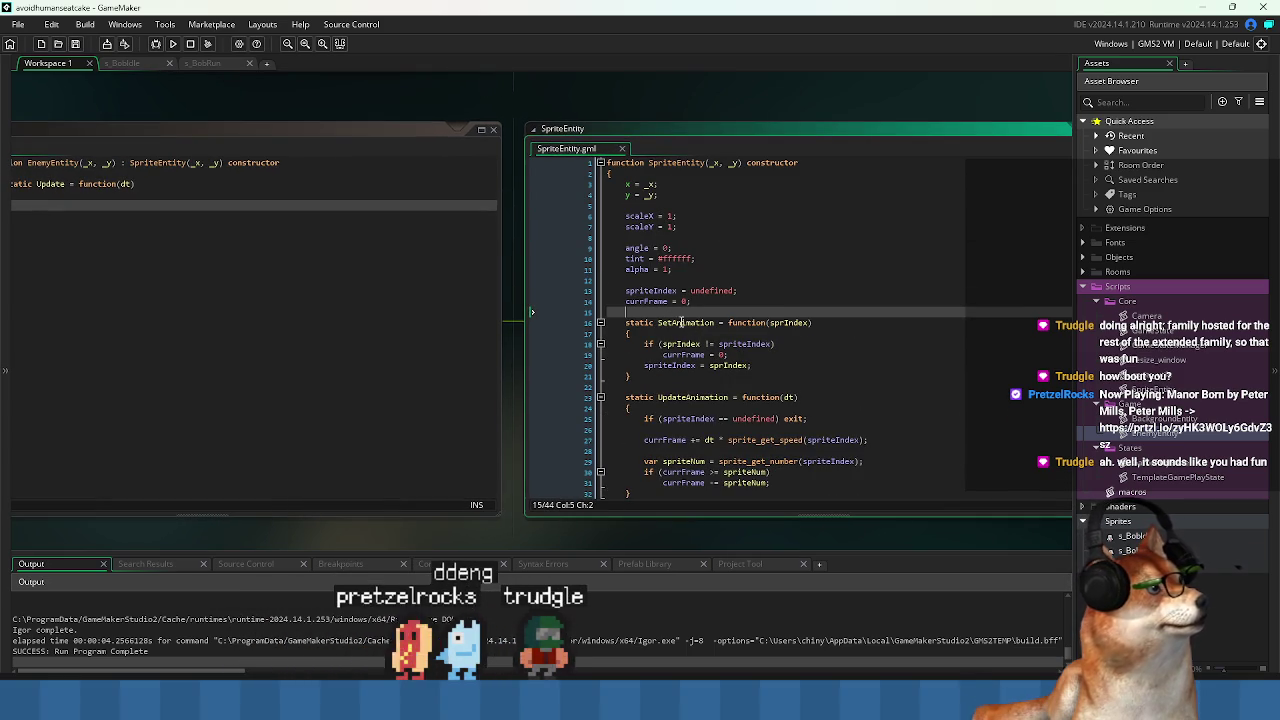
left_click(326, 280)
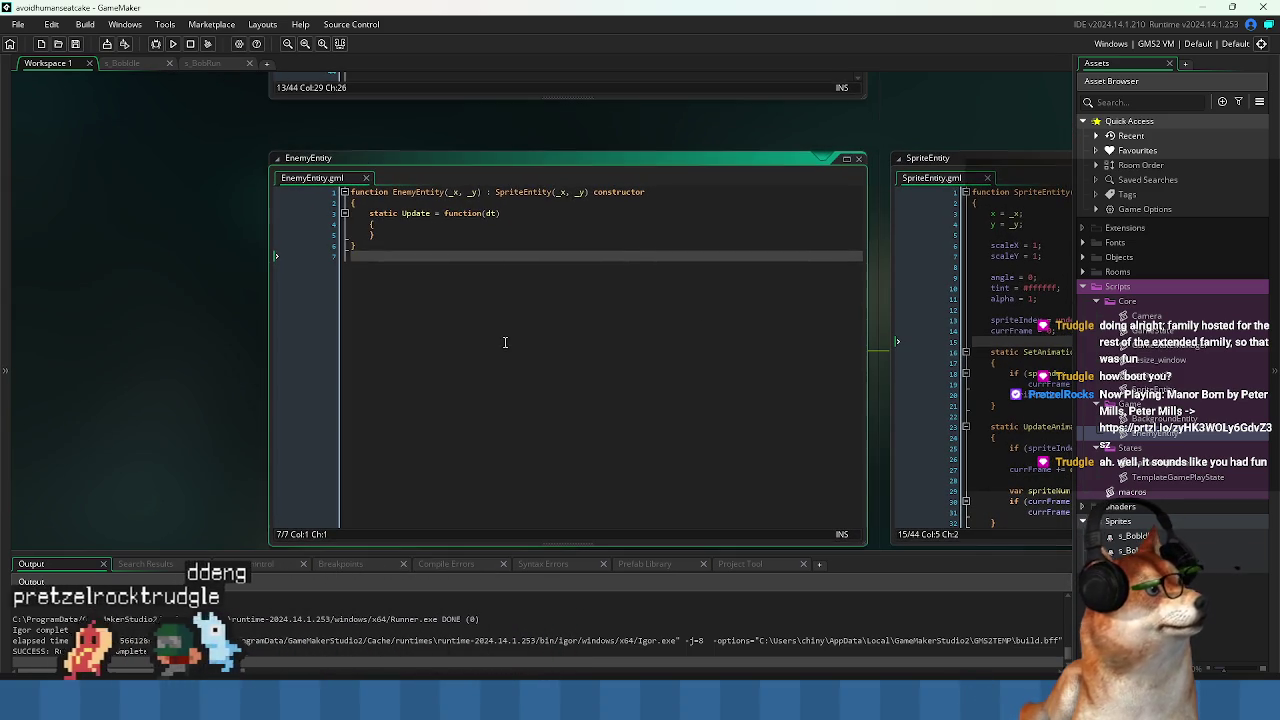
Insert a blank indented line after EnemyEntity's constructor opening brace and save.
left_click(440, 203)
left_click(528, 312)
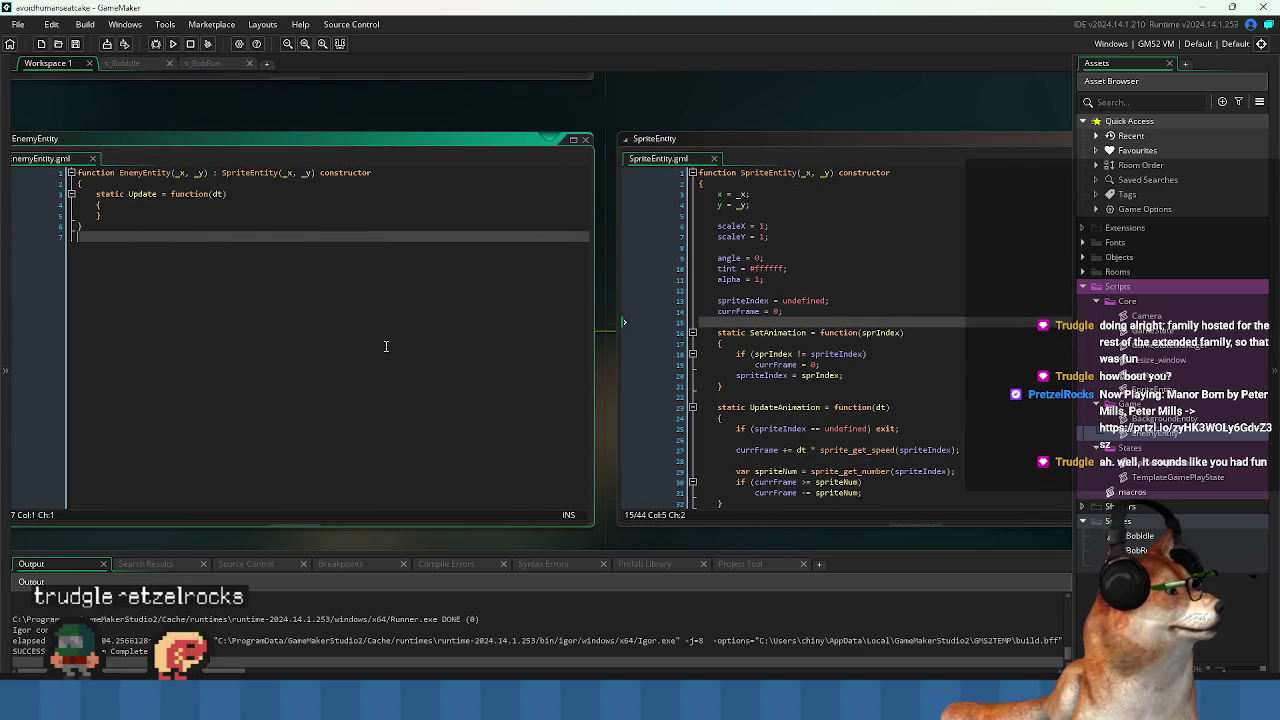
left_click(264, 193)
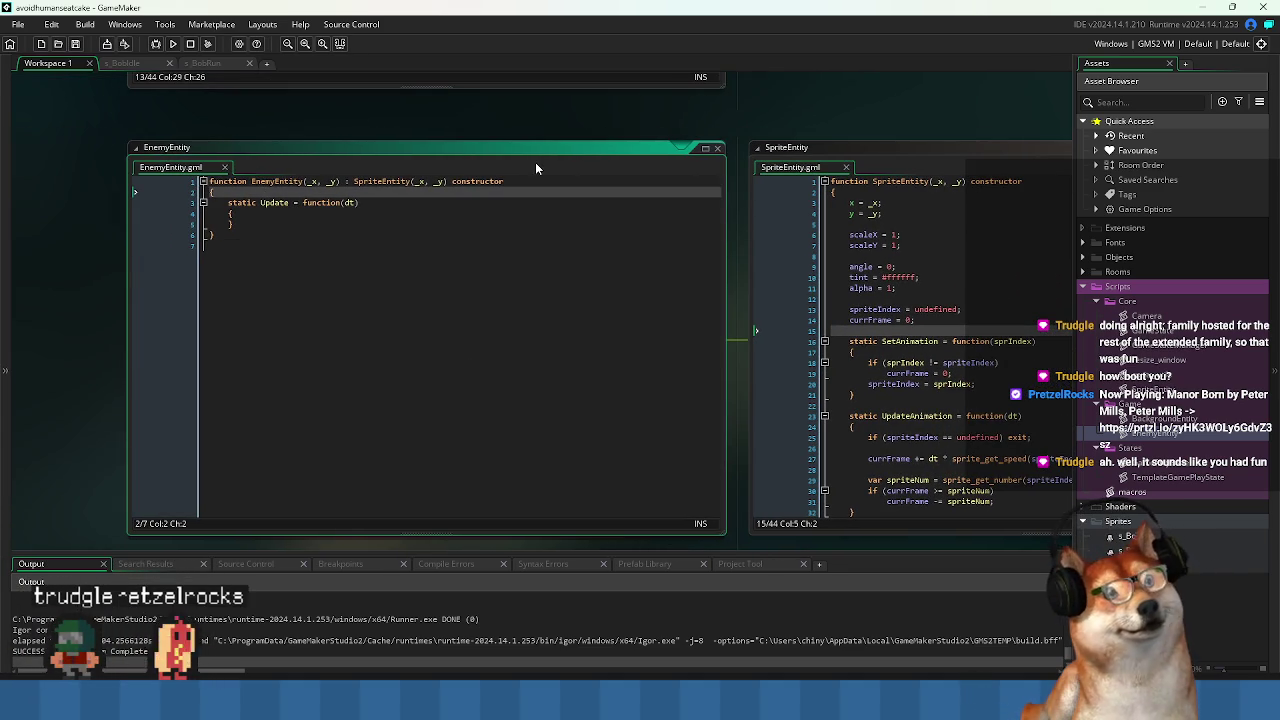
key("Return")
key("Return")
key("Up")
type("m")
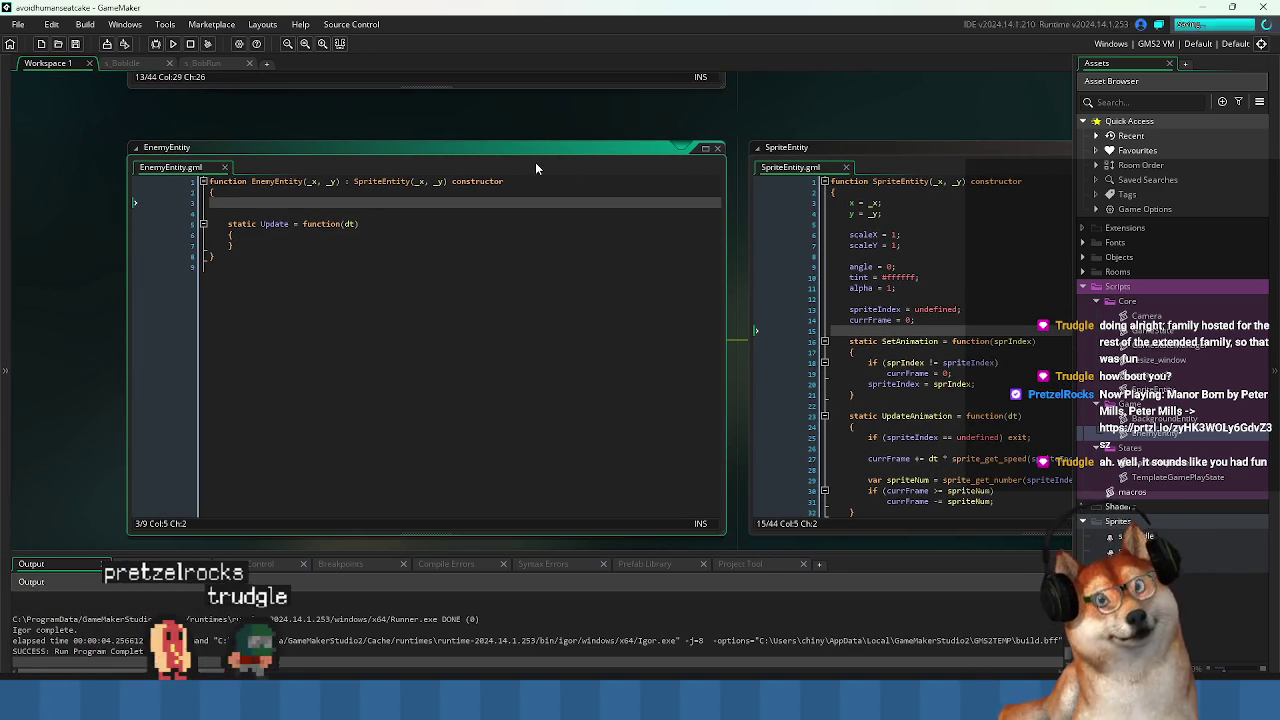
key("BackSpace")
key("BackSpace")
key("BackSpace")
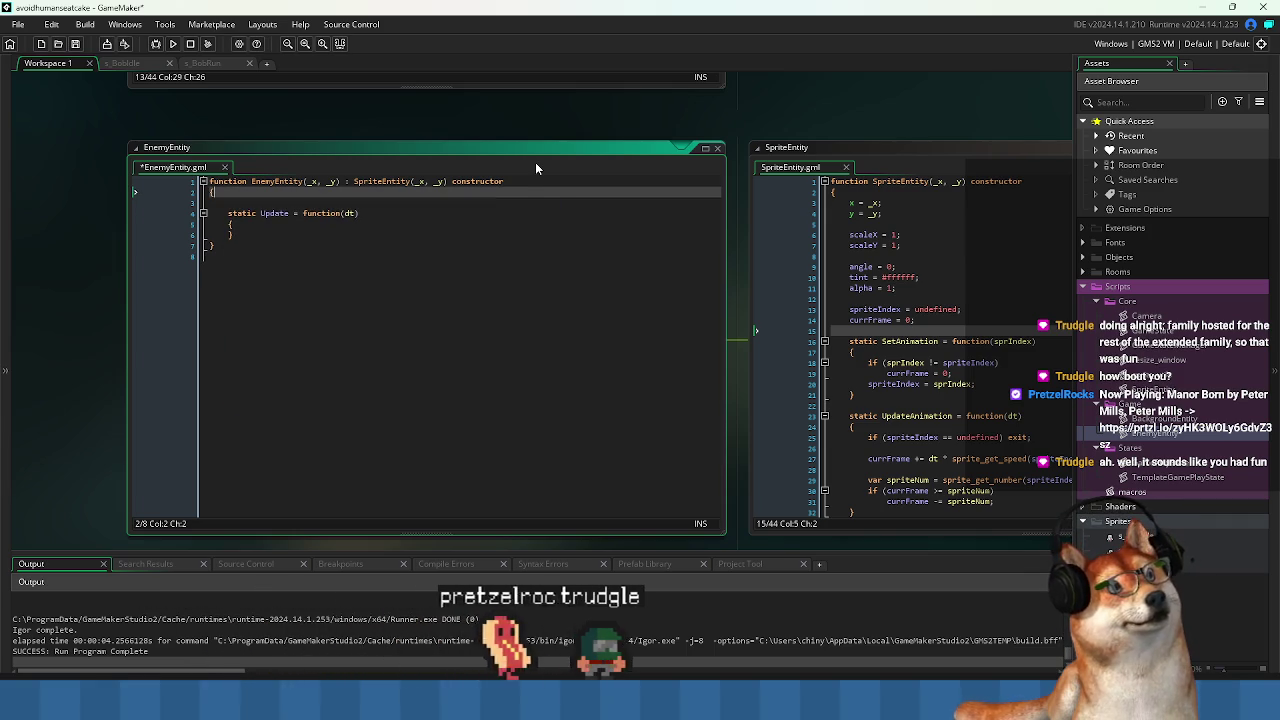
key("Return")
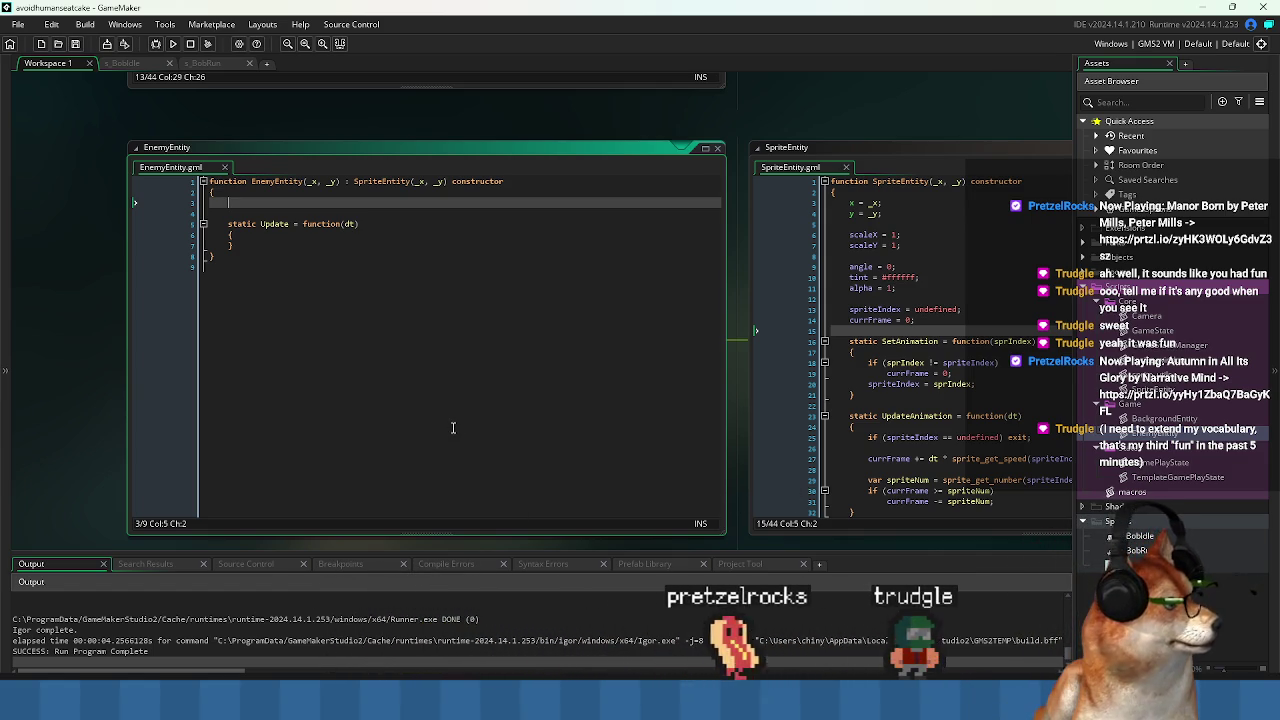
Put the caret on EnemyEntity's empty line 3 and open File Explorer with Win+E.
left_click_drag(453, 428, 520, 475)
left_click(328, 257)
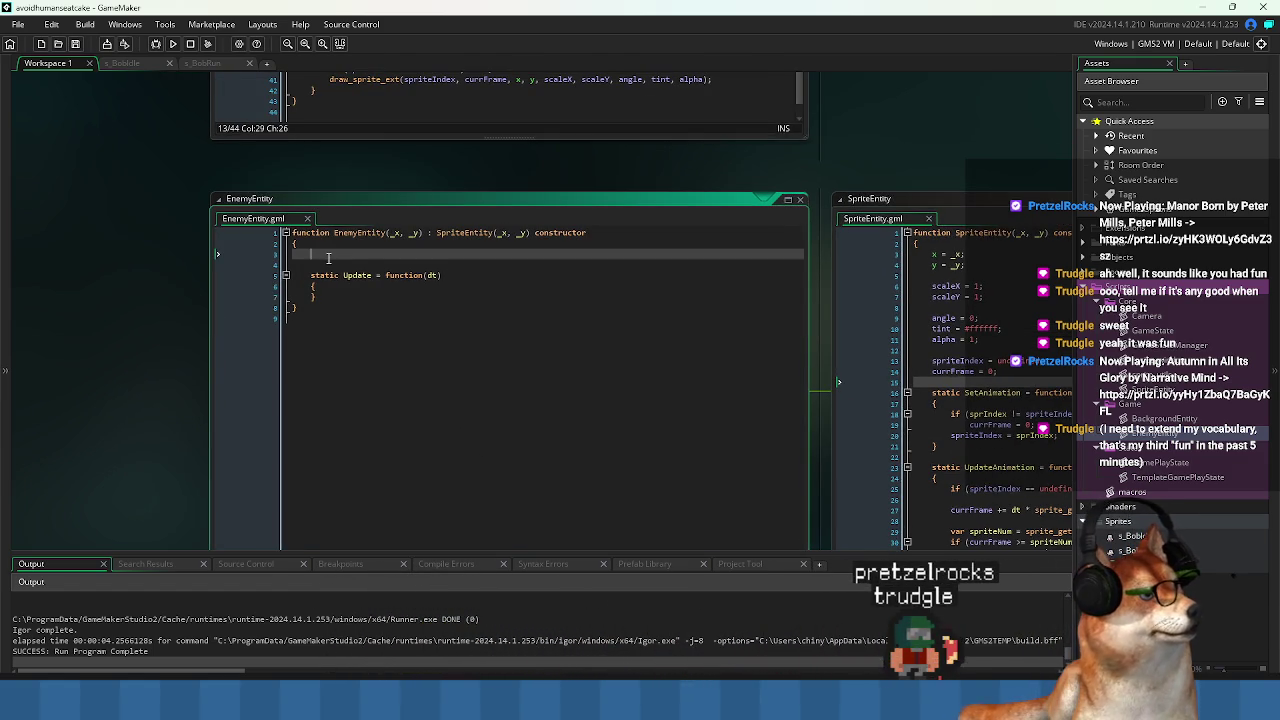
left_click_drag(427, 360, 440, 334)
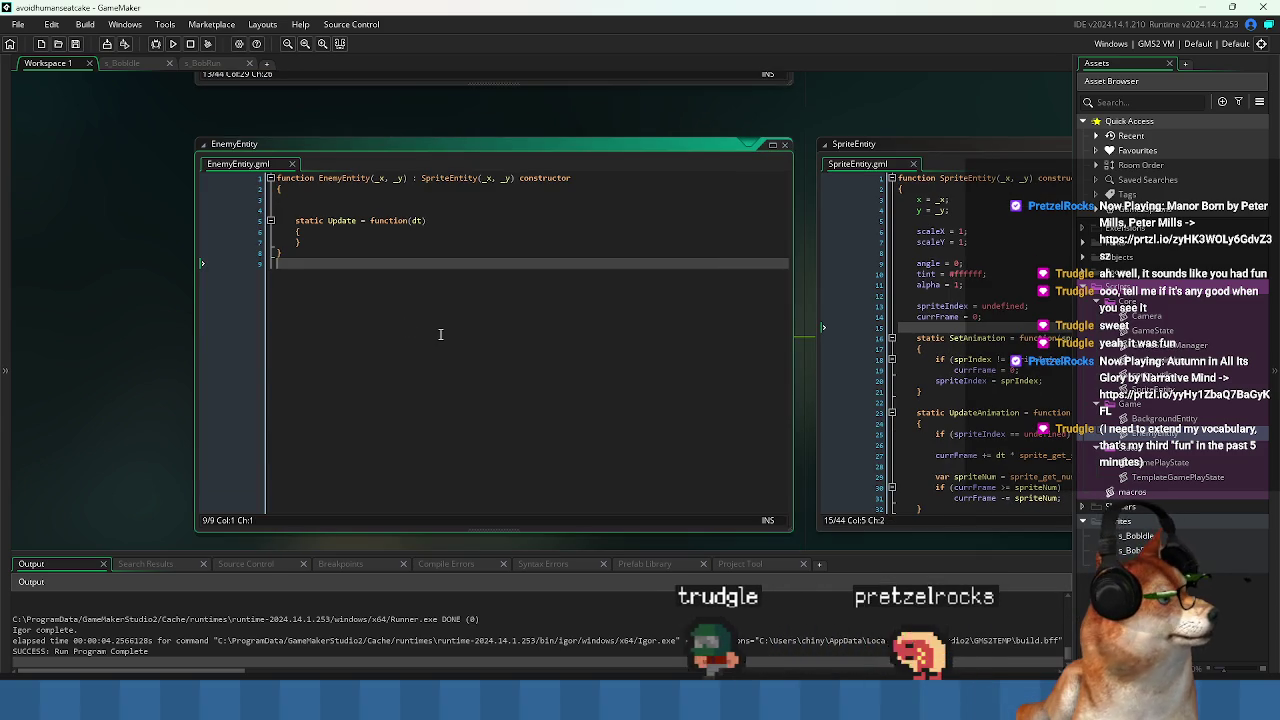
left_click(346, 199)
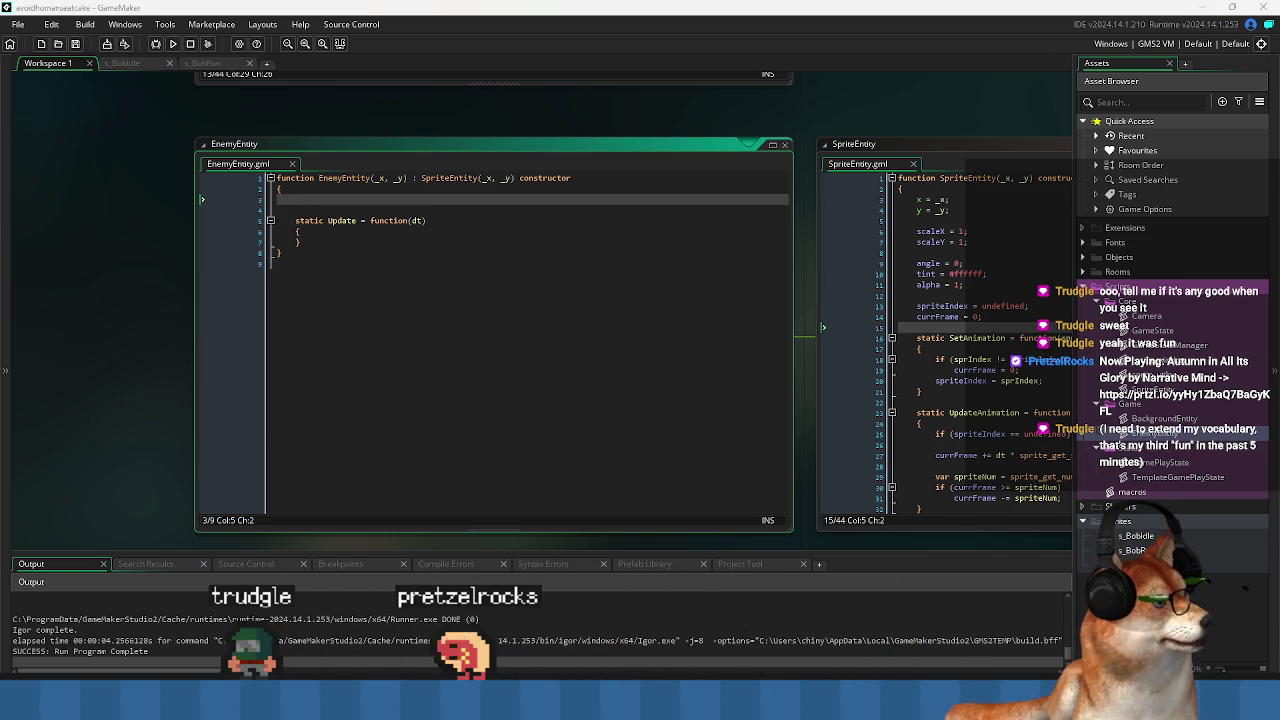
key("super+e")
Drag CoreFramework.yymps from WORK > gamemakerextensions onto the GameMaker window.
left_click(368, 282)
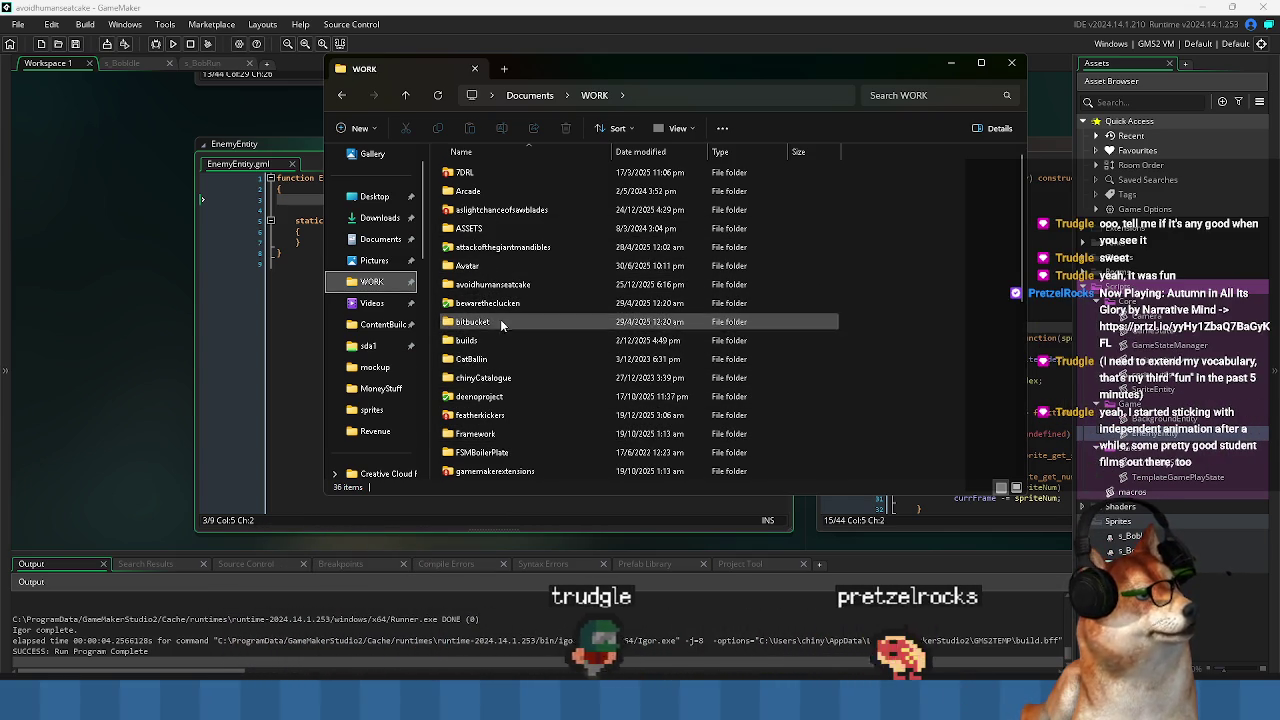
double_click(495, 433)
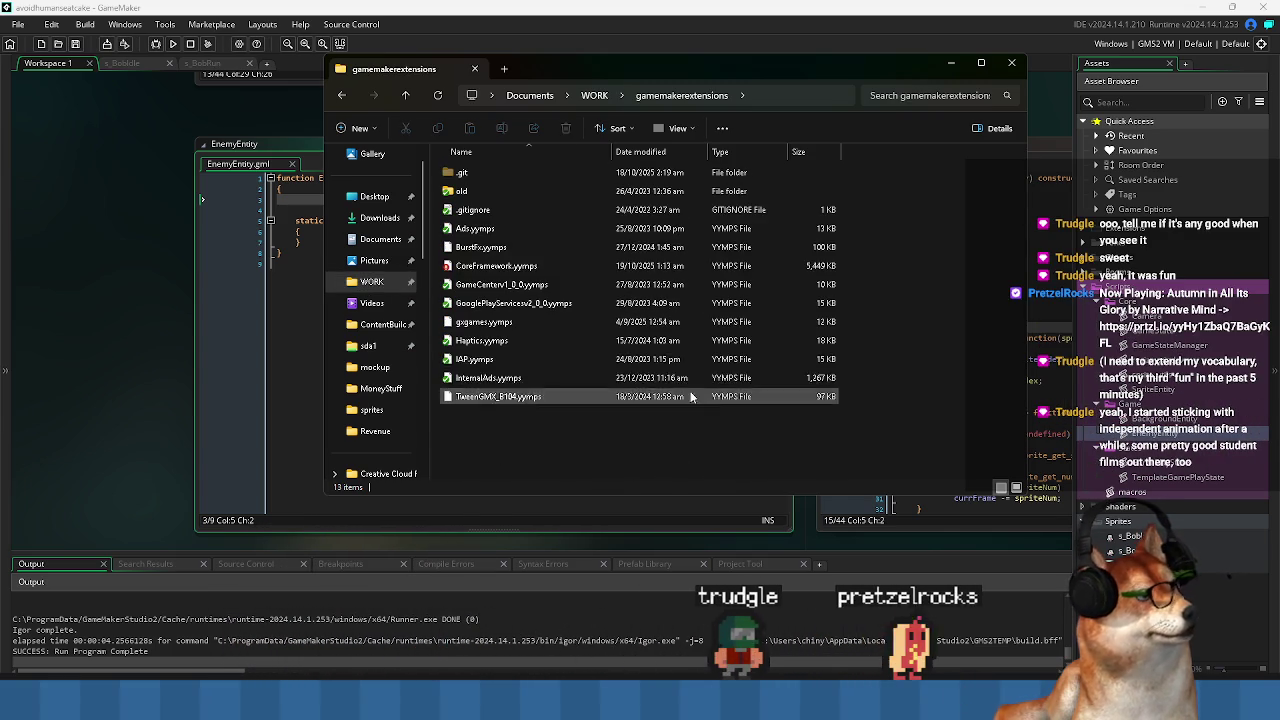
mouse_move(495, 266)
left_mouse_down()
mouse_move(383, 328)
mouse_move(210, 350)
left_mouse_up()
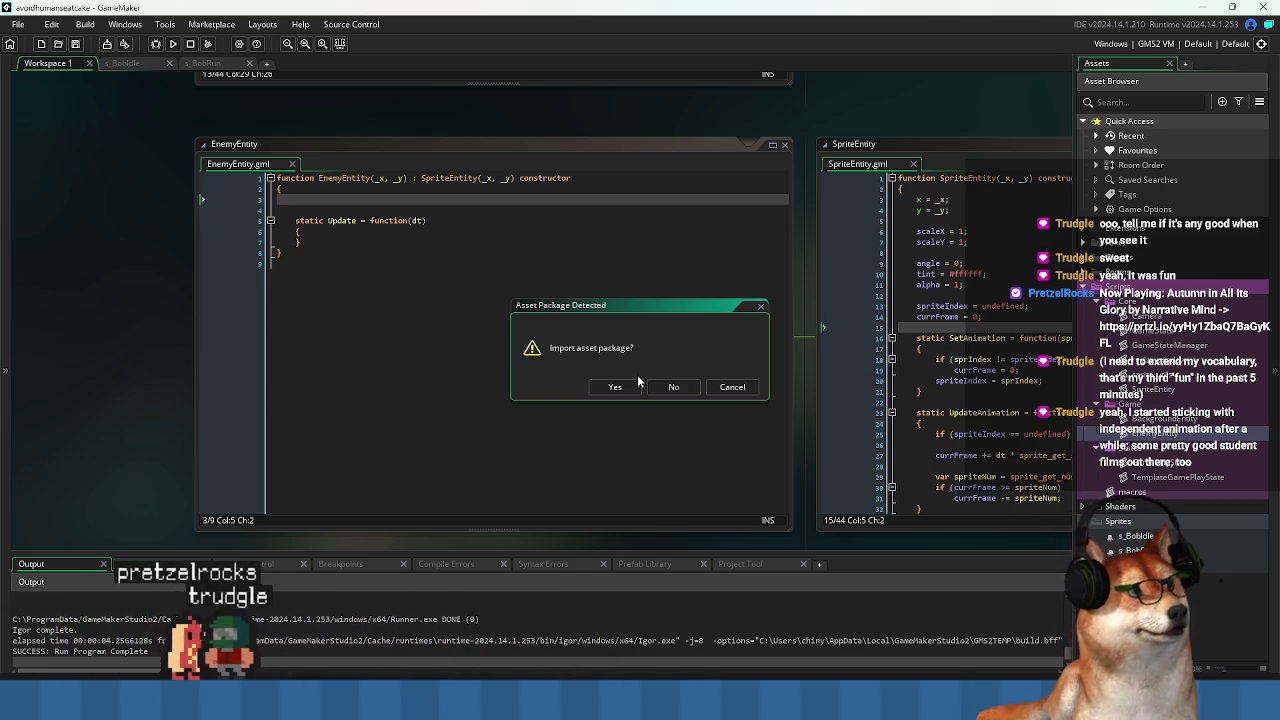
Confirm the package import and browse its script folders (States, Math, Noise, UI, Steering, Shaders).
left_click_drag(623, 300, 531, 262)
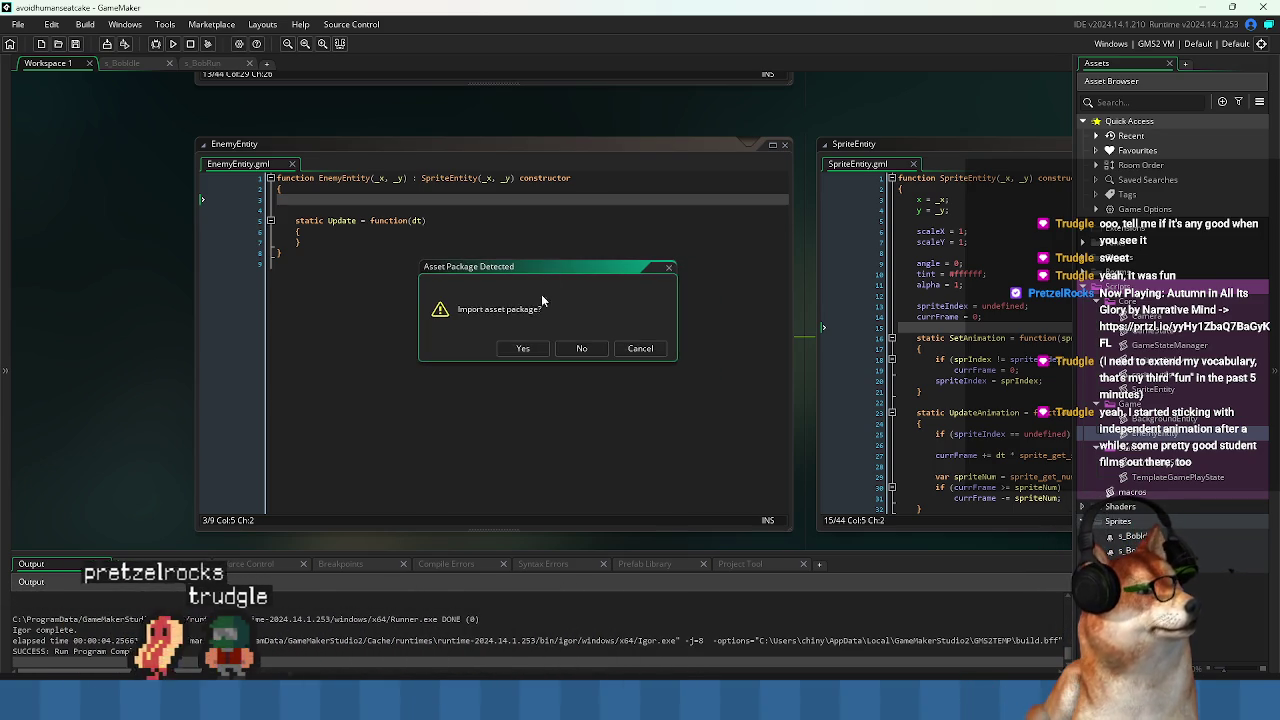
left_click(530, 352)
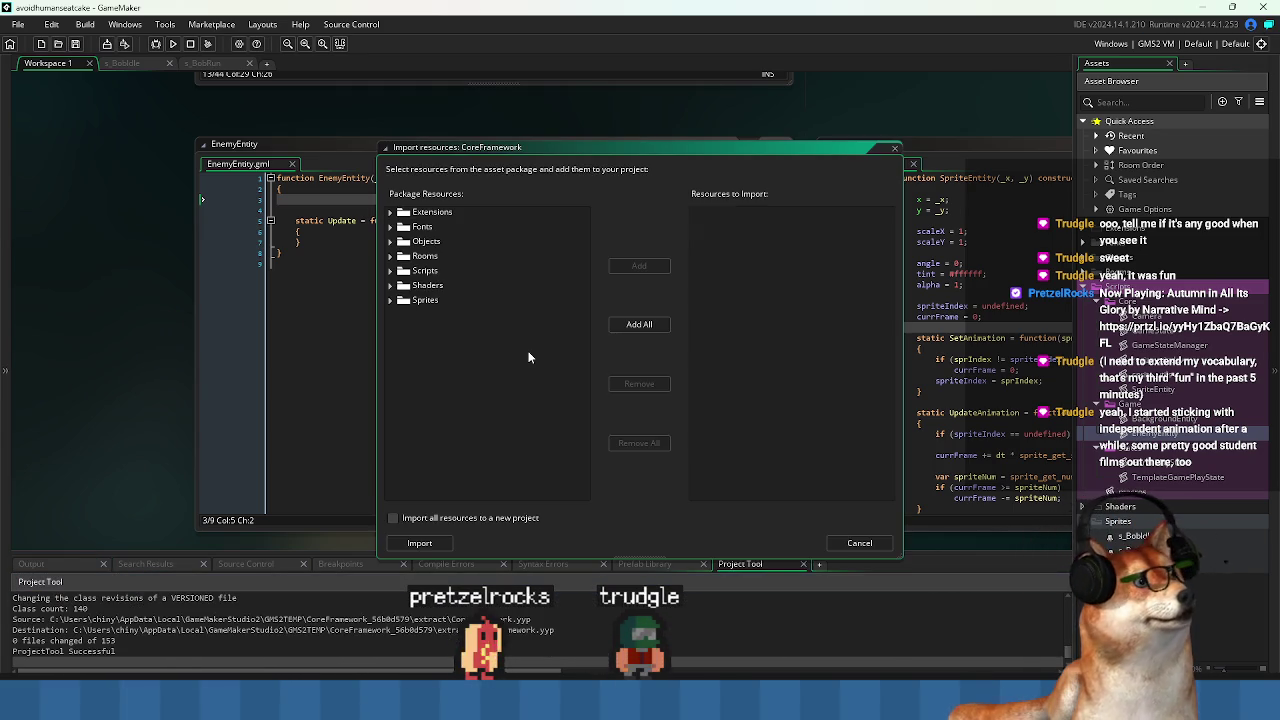
left_click(390, 270)
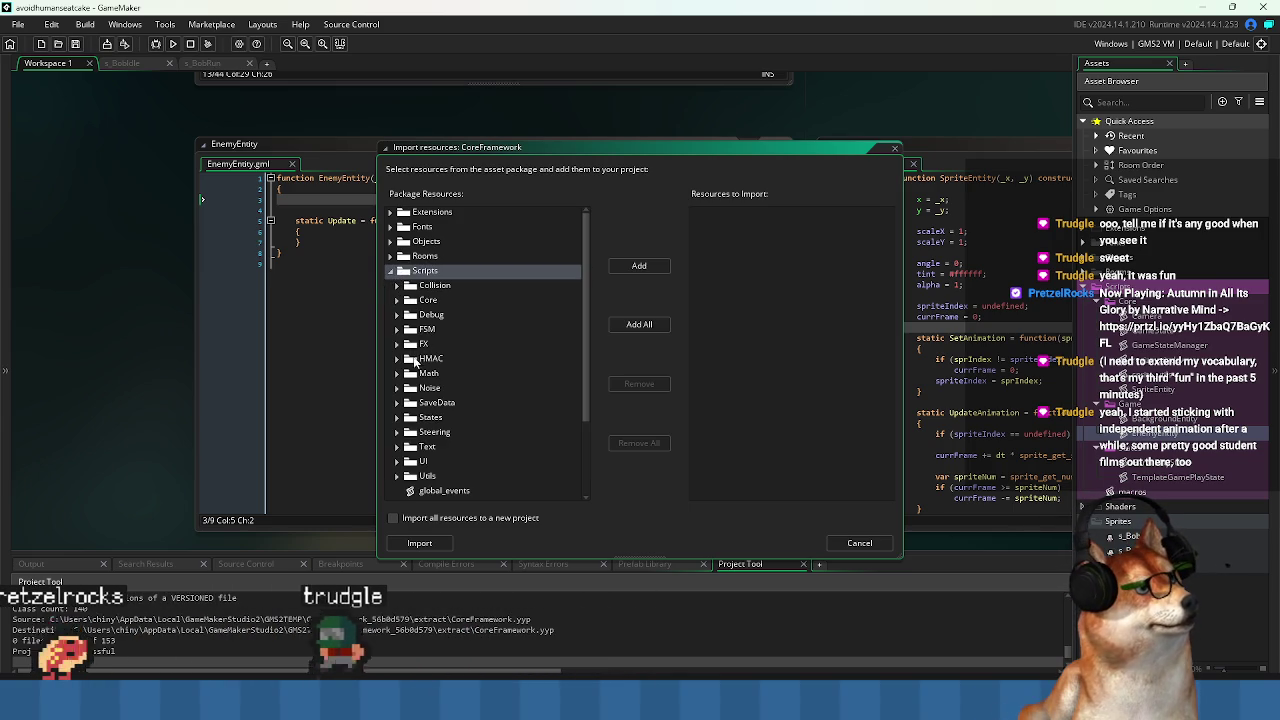
scroll(407, 377, "down", 1)
left_click(398, 364)
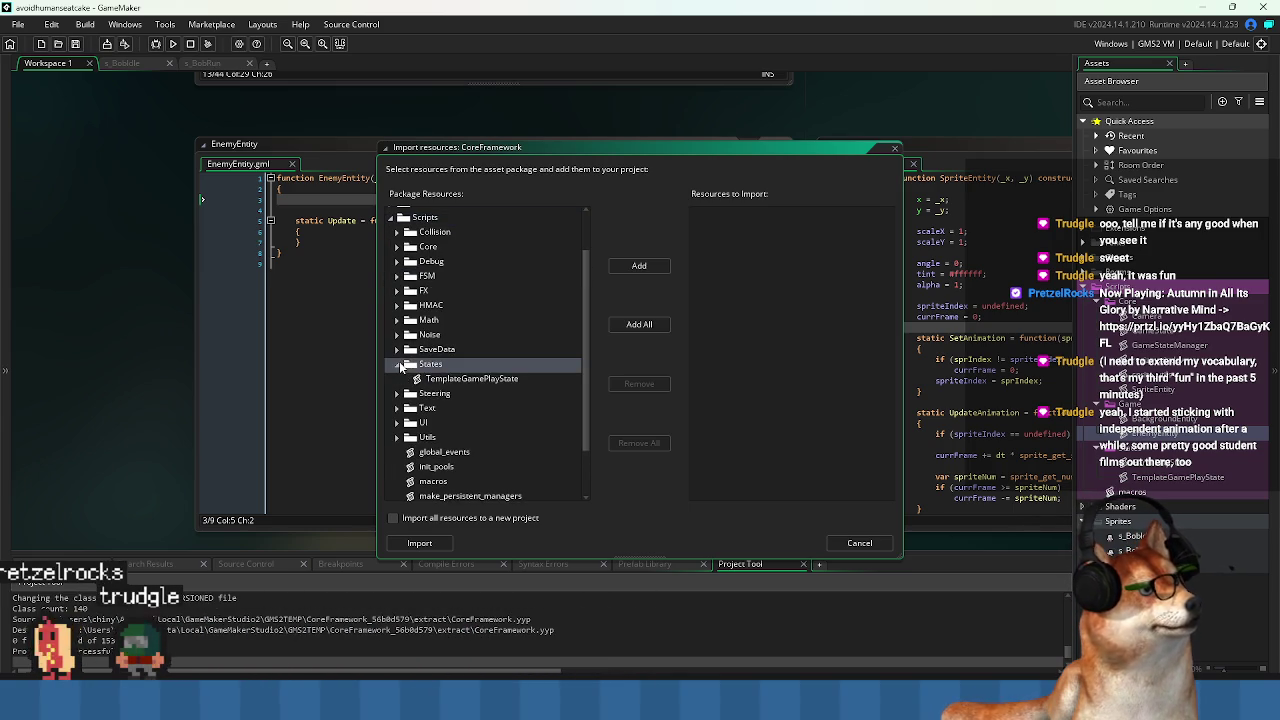
left_click(397, 334)
left_click(397, 320)
left_click(399, 306)
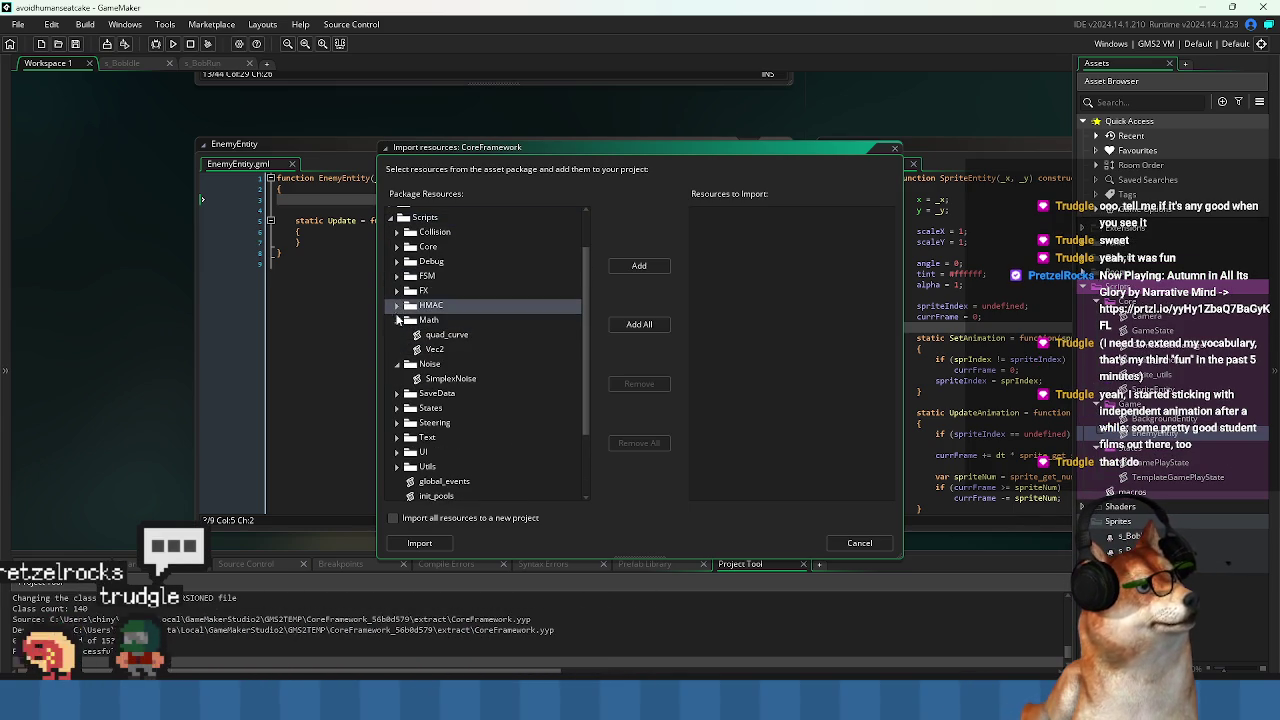
scroll(402, 350, "down", 1)
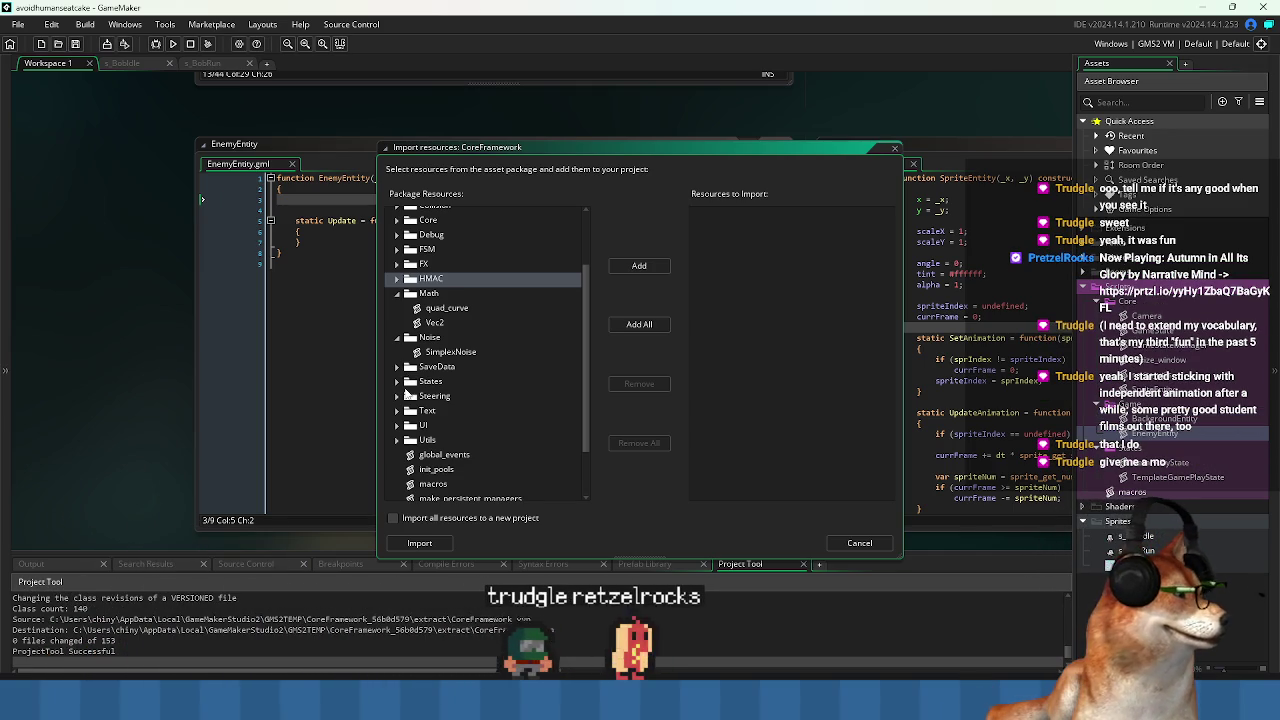
scroll(420, 388, "down", 1)
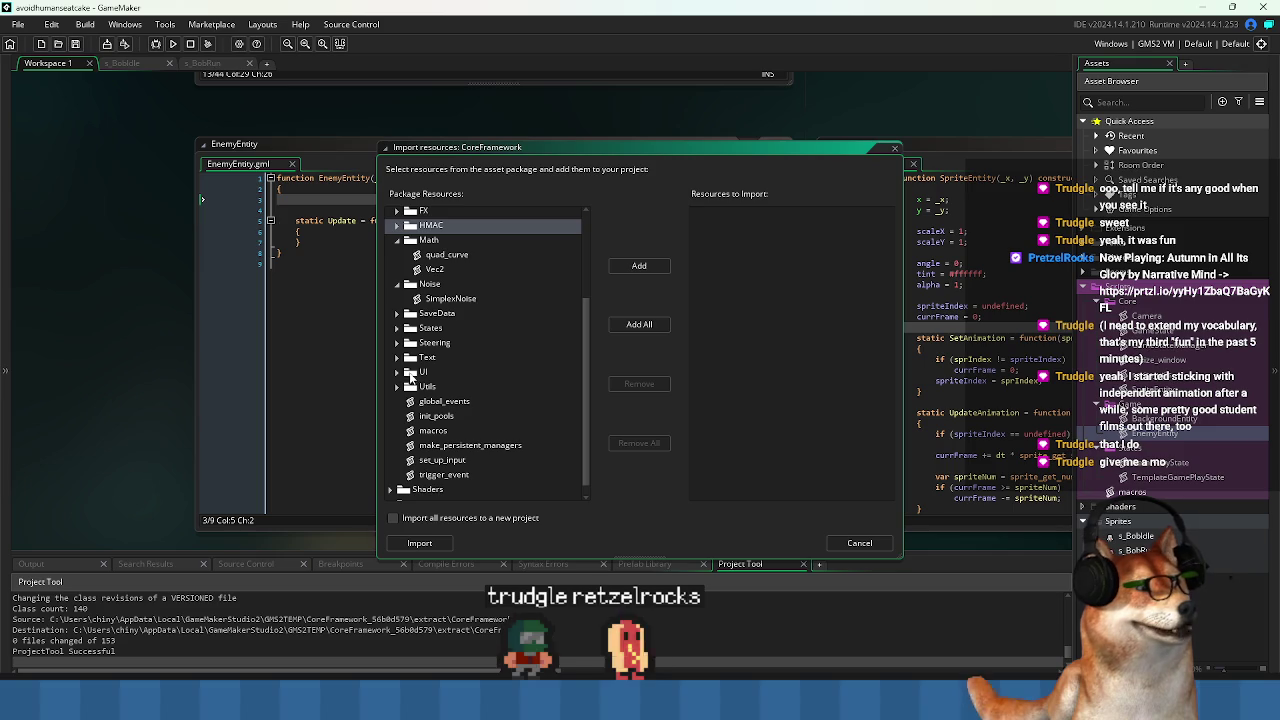
scroll(410, 377, "down", 1)
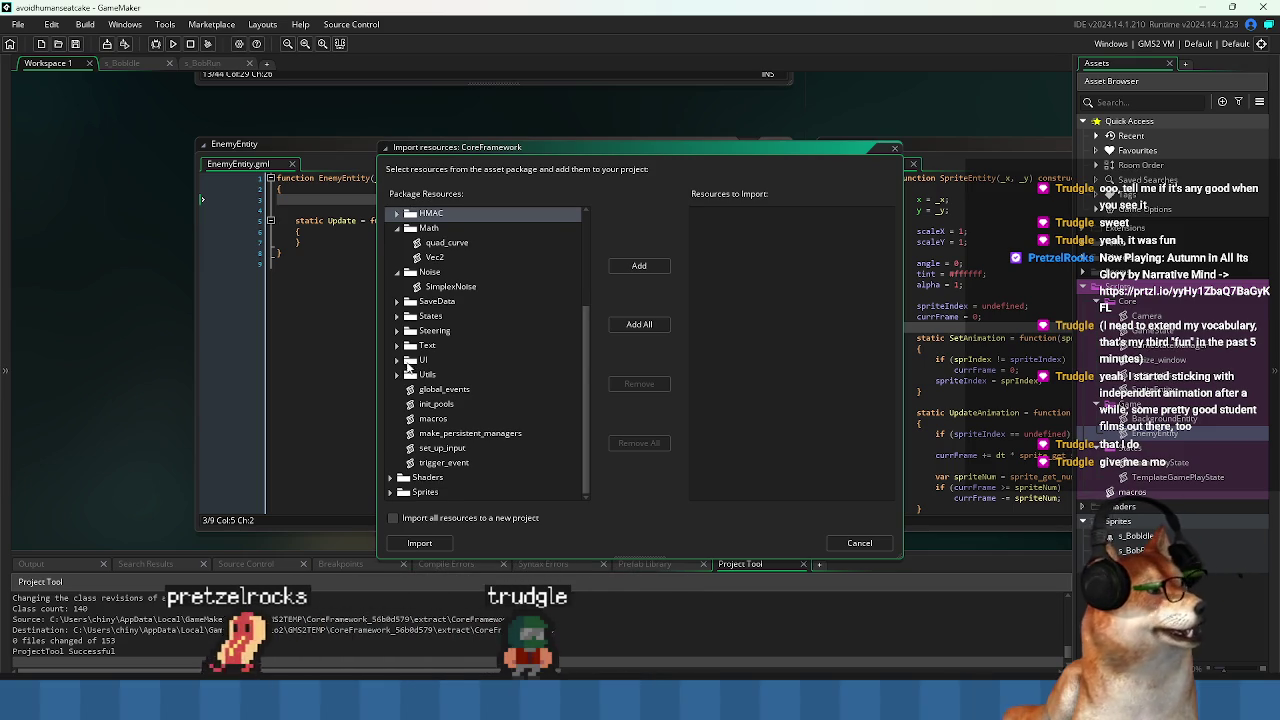
left_click(399, 361)
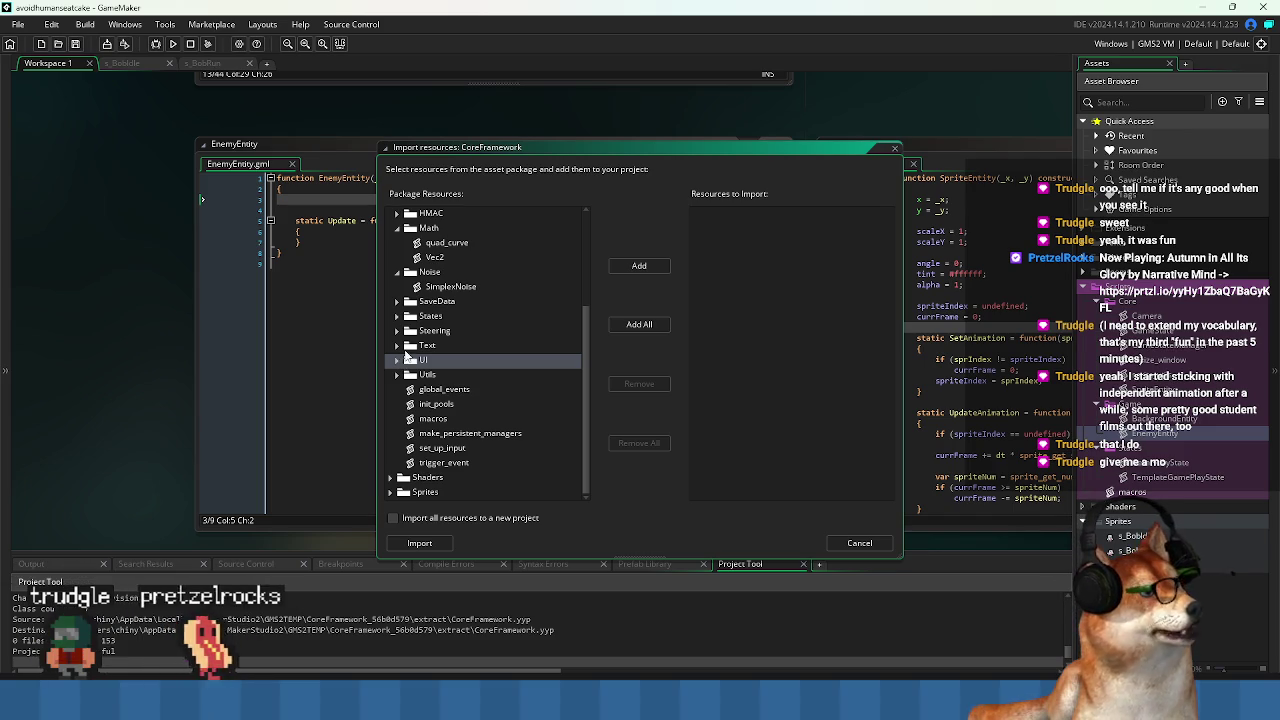
left_click(397, 331)
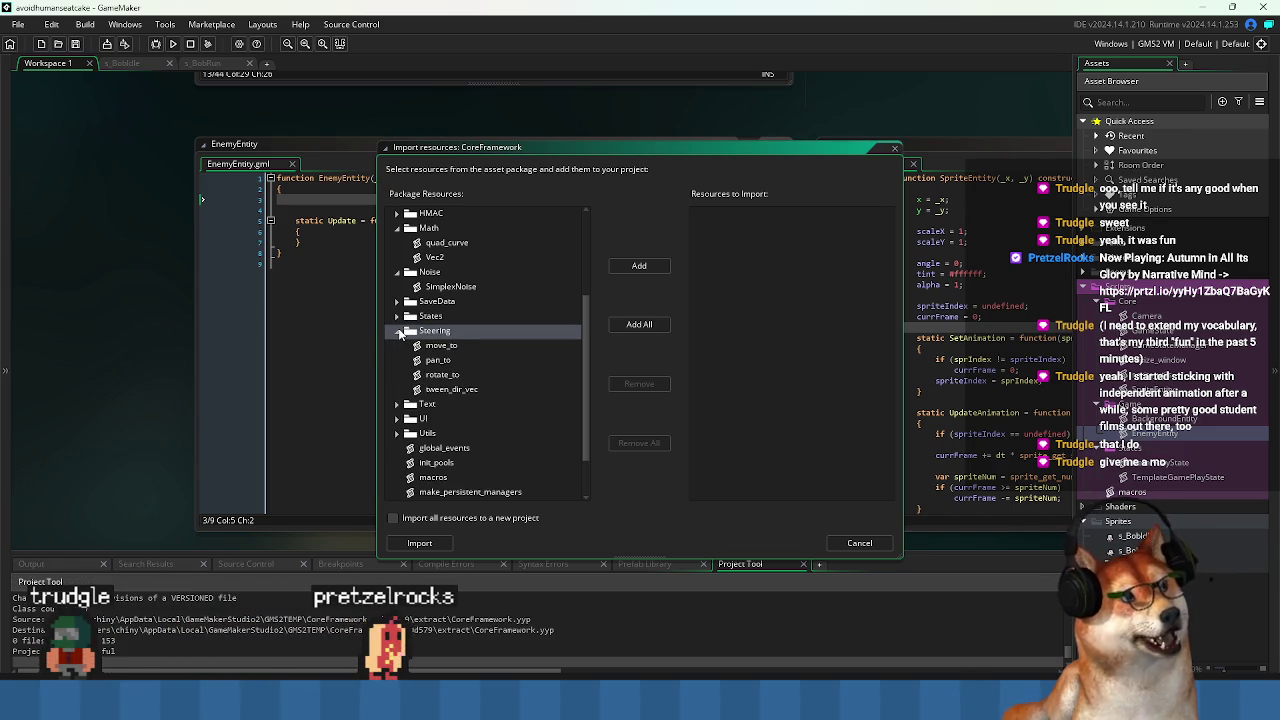
left_click(405, 318)
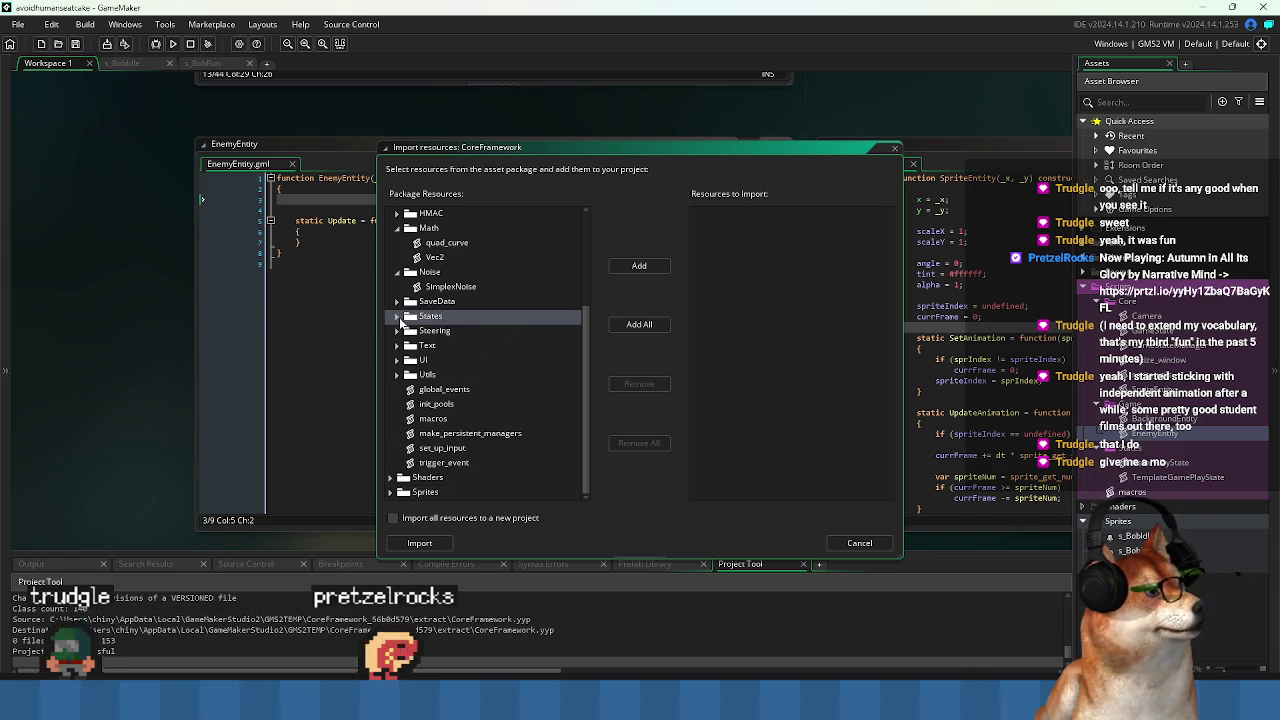
key("Up")
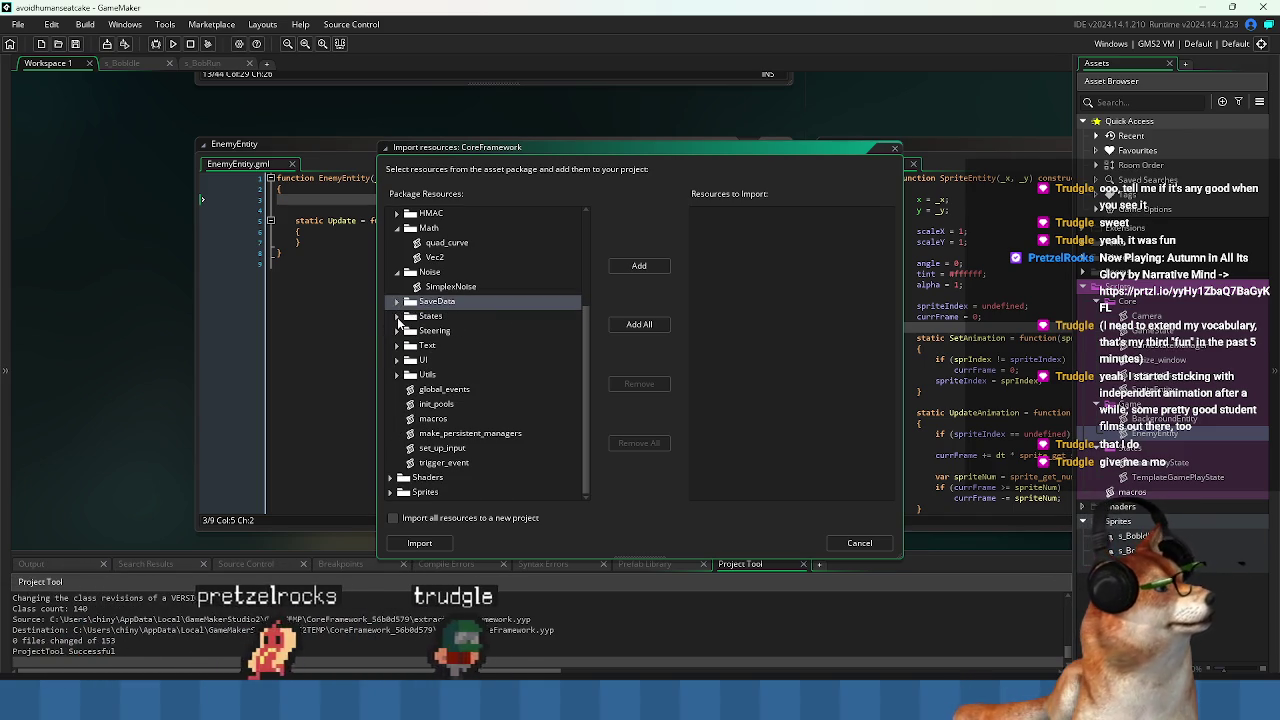
left_click(393, 478)
scroll(397, 476, "down", 2)
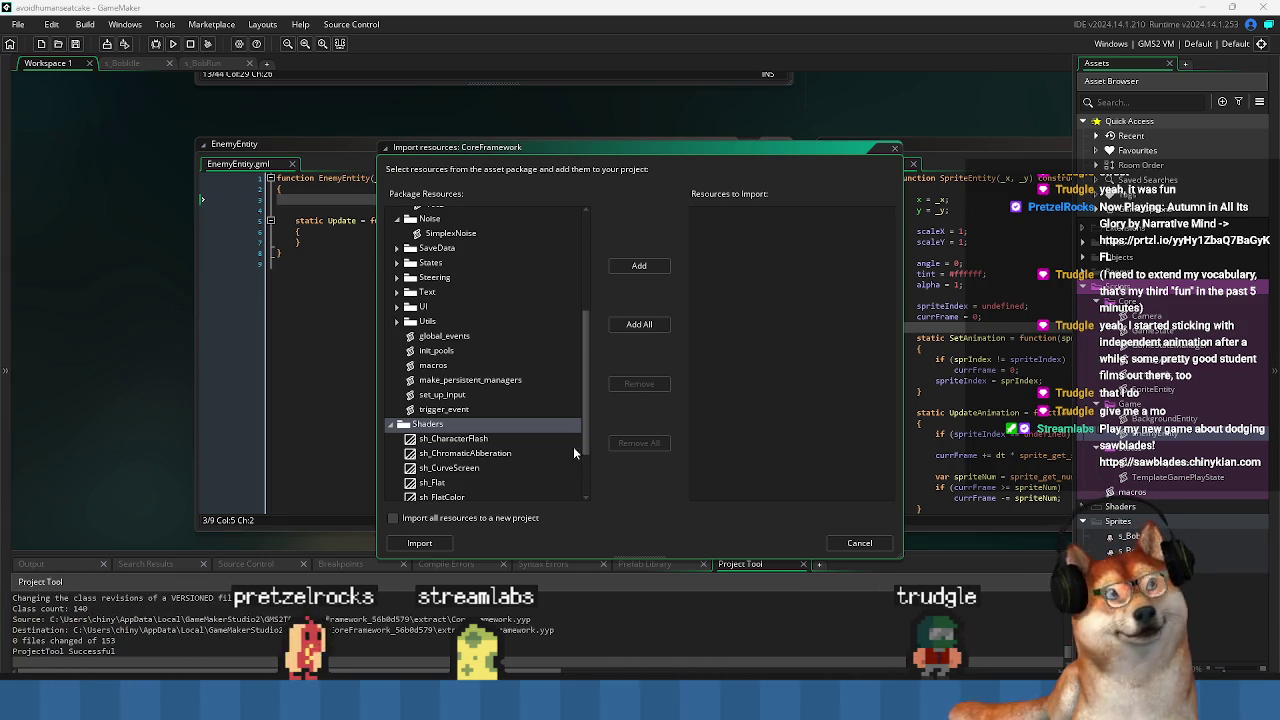
scroll(581, 357, "down", 2)
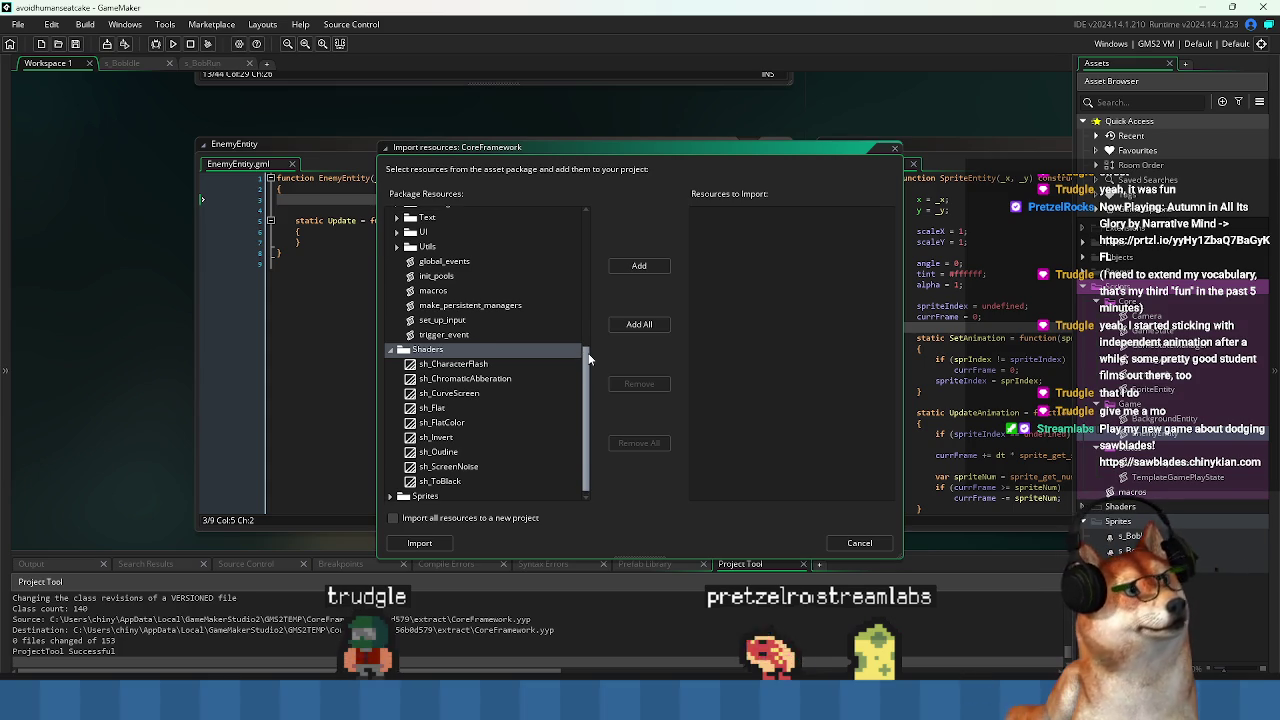
left_click_drag(591, 359, 594, 297)
Check the Utils folder, then expand Scripts > FSM and import only the FSM script.
double_click(426, 359)
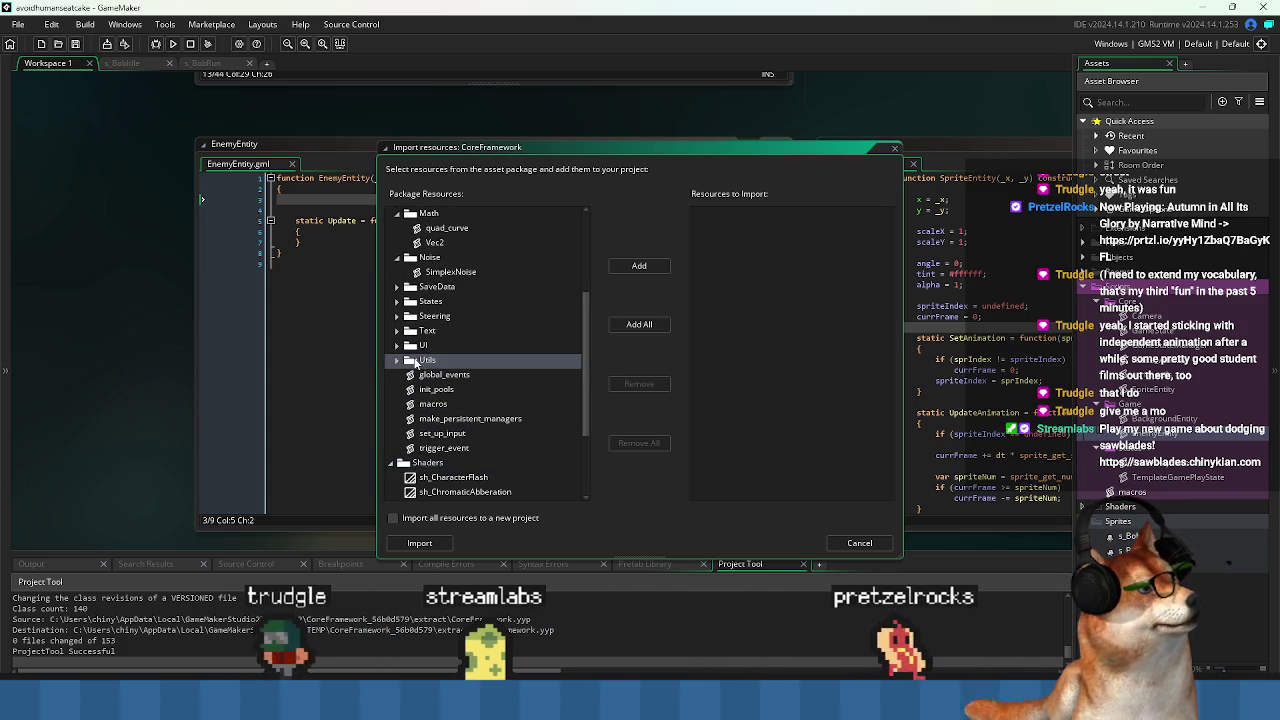
scroll(460, 395, "down", 5)
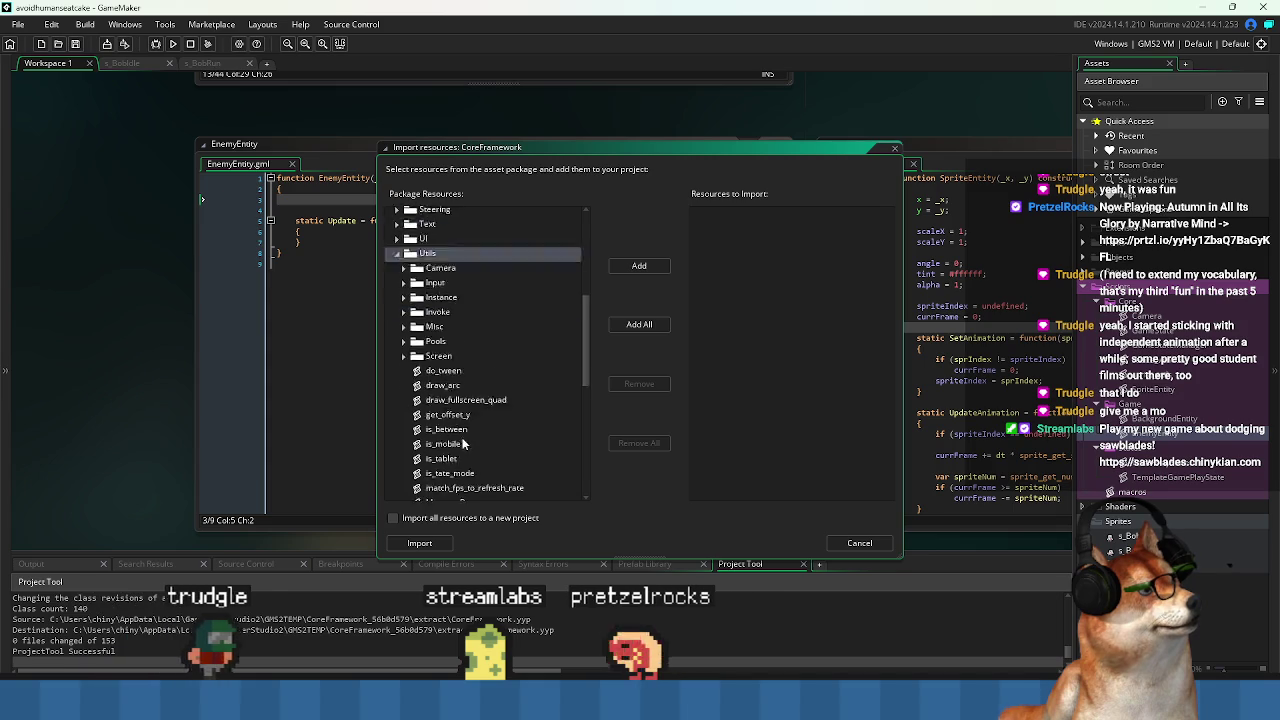
scroll(455, 440, "up", 5)
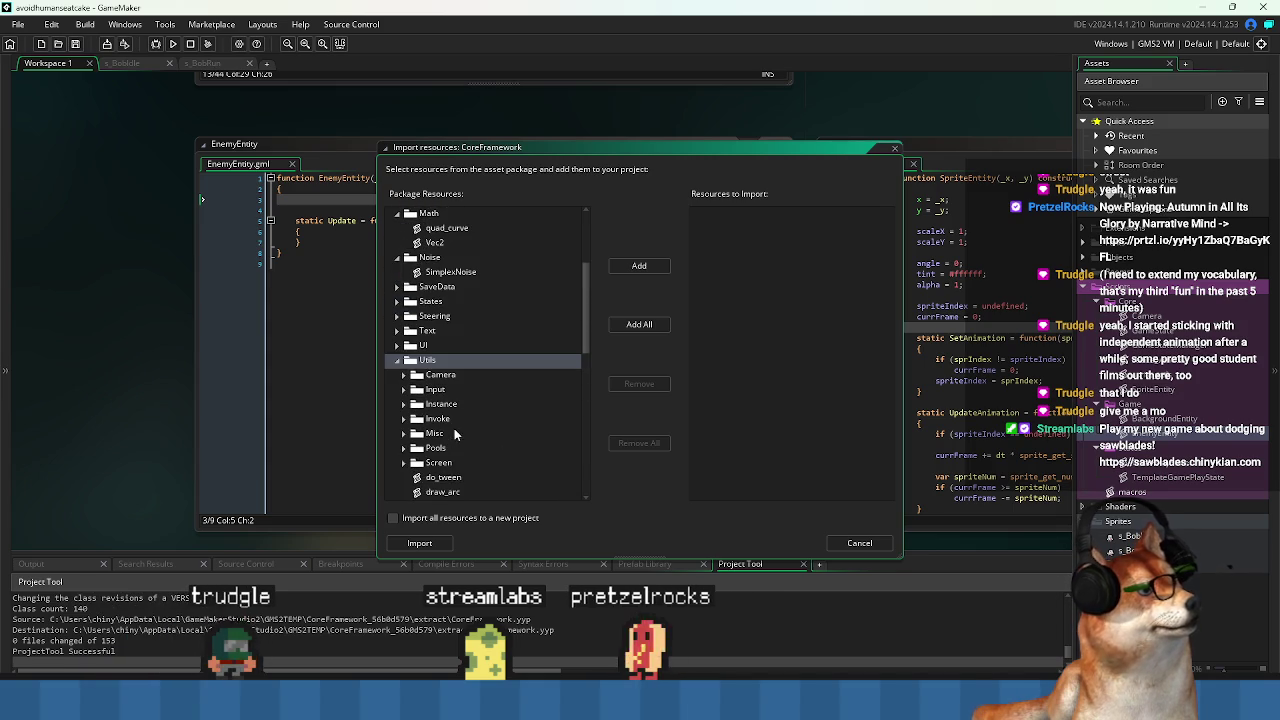
left_click(397, 360)
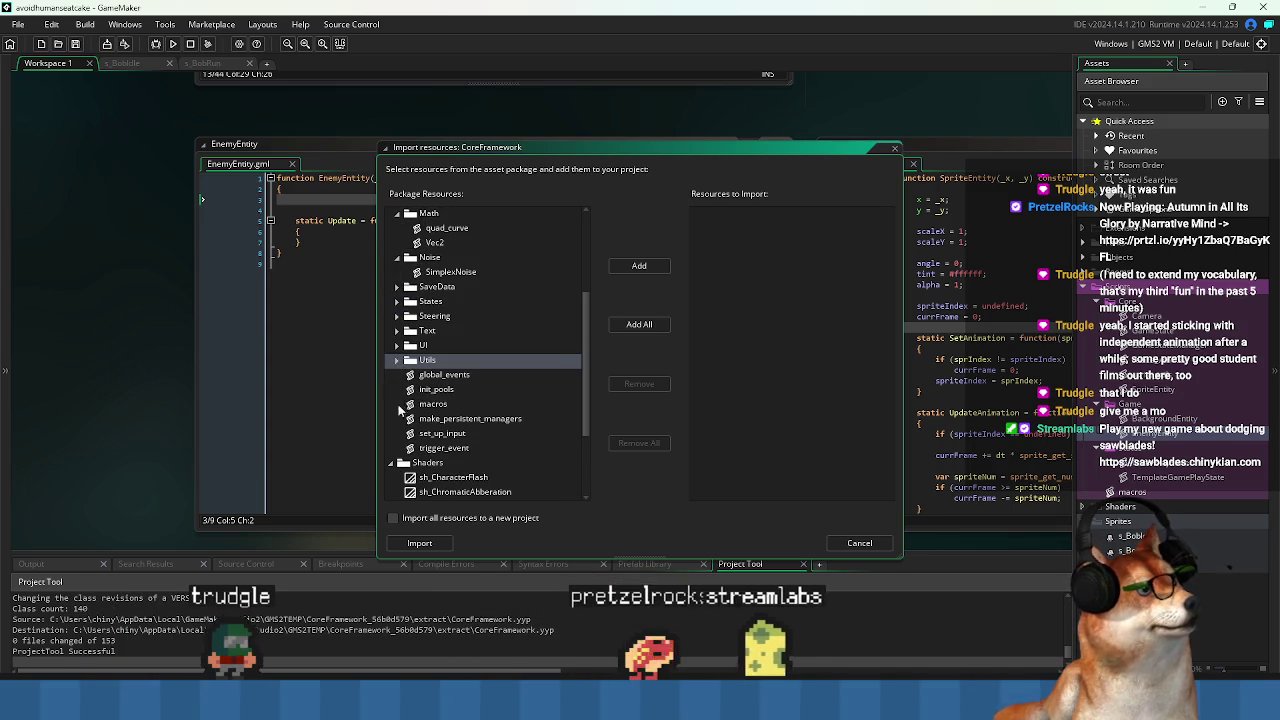
scroll(405, 452, "down", 2)
scroll(406, 446, "up", 5)
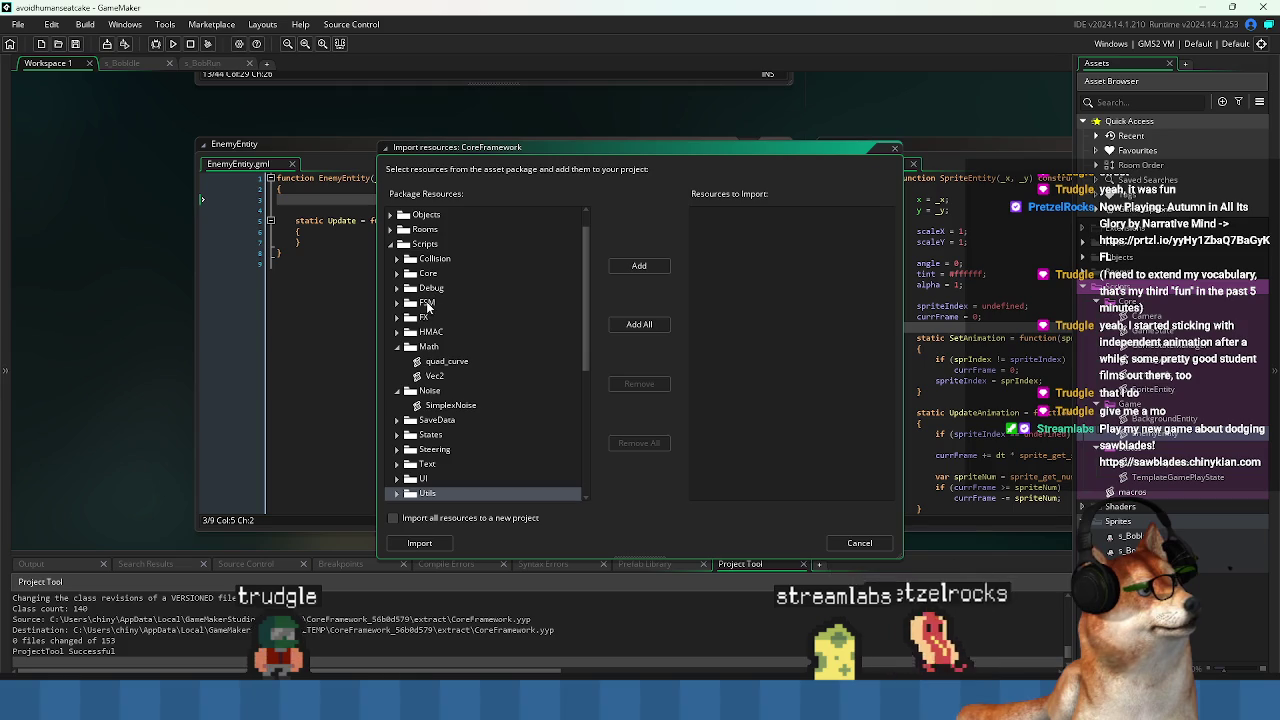
left_click(397, 303)
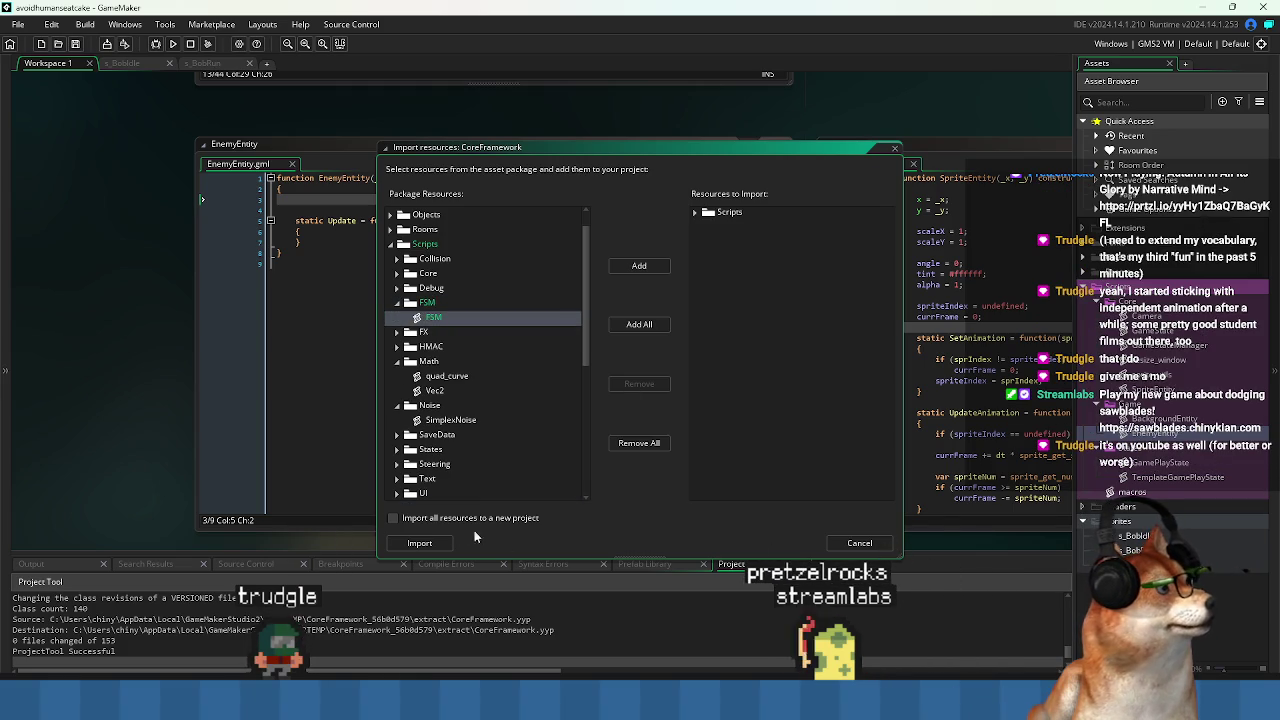
left_click(443, 546)
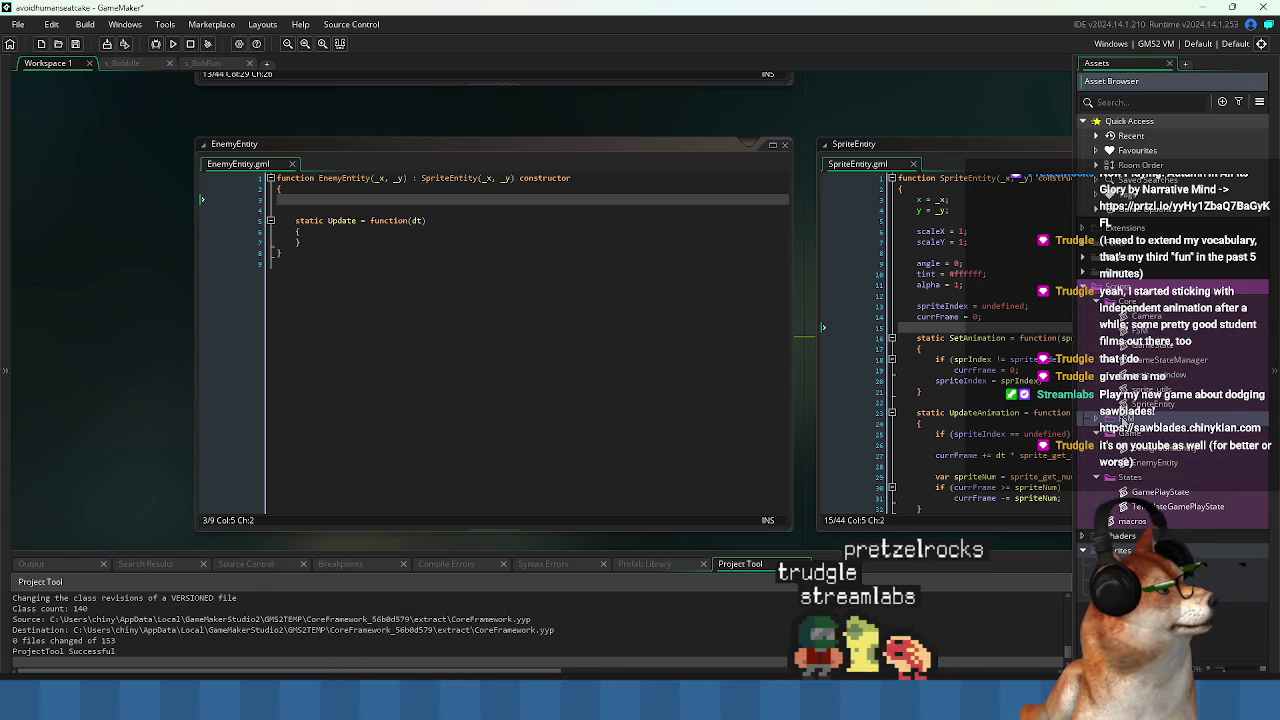
Delete the FSM asset from the Asset Browser and confirm the deletion.
right_click(1115, 418)
left_click(1137, 520)
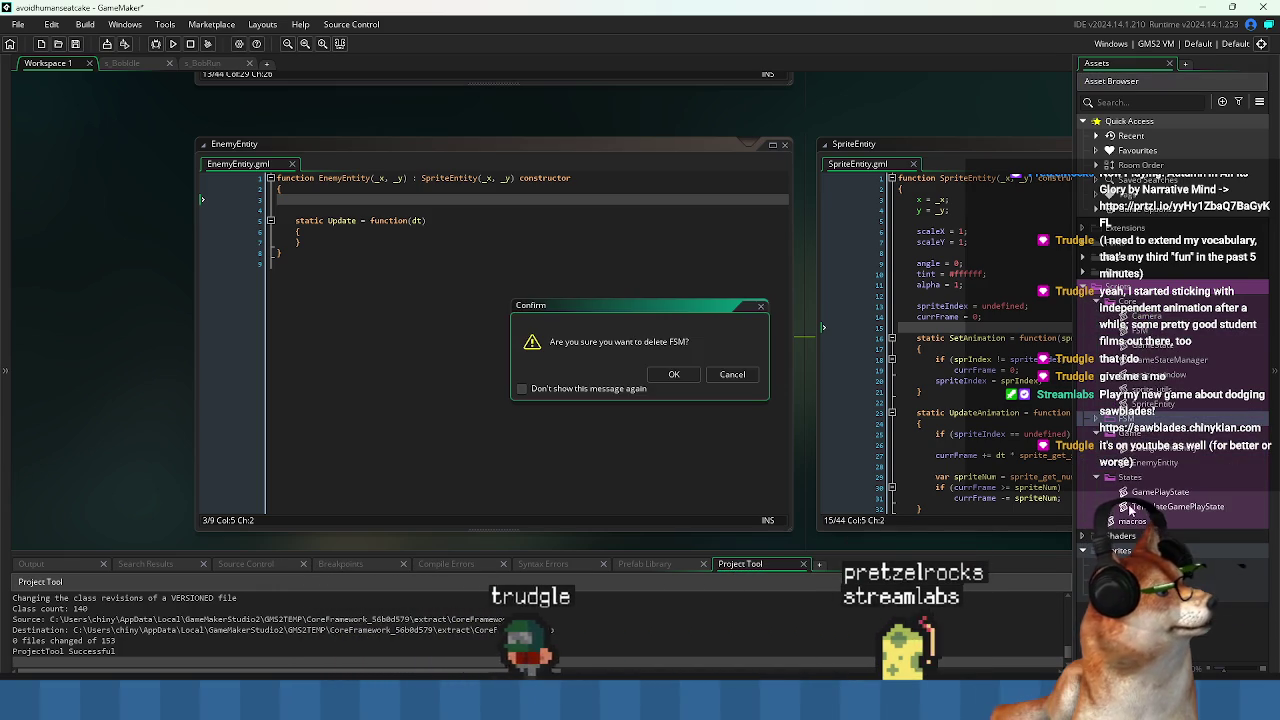
left_click(686, 395)
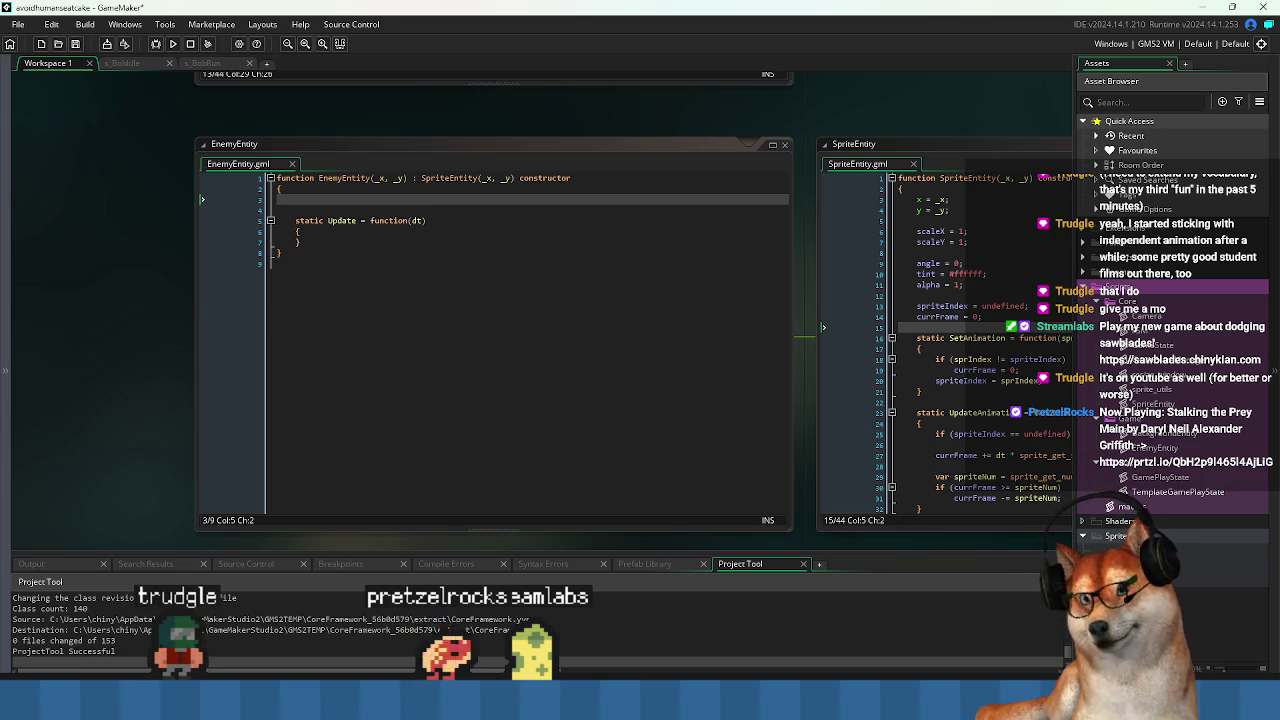
left_click(462, 367)
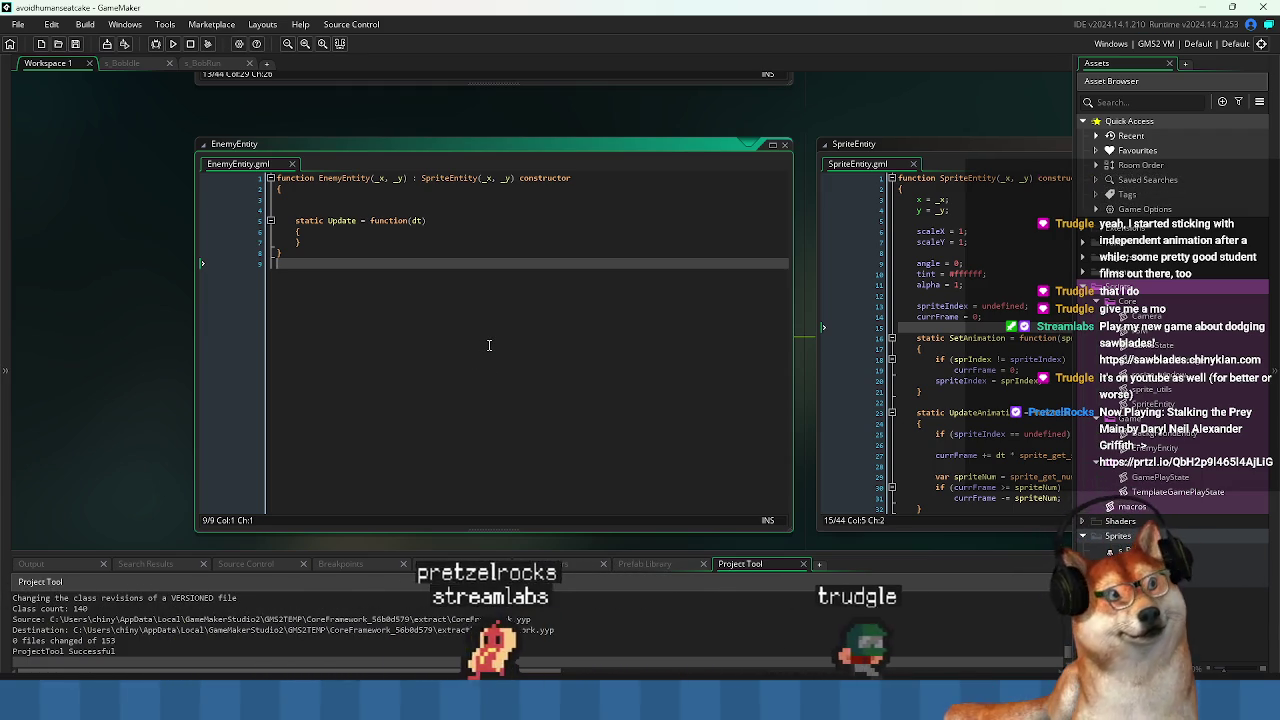
left_click(1165, 437)
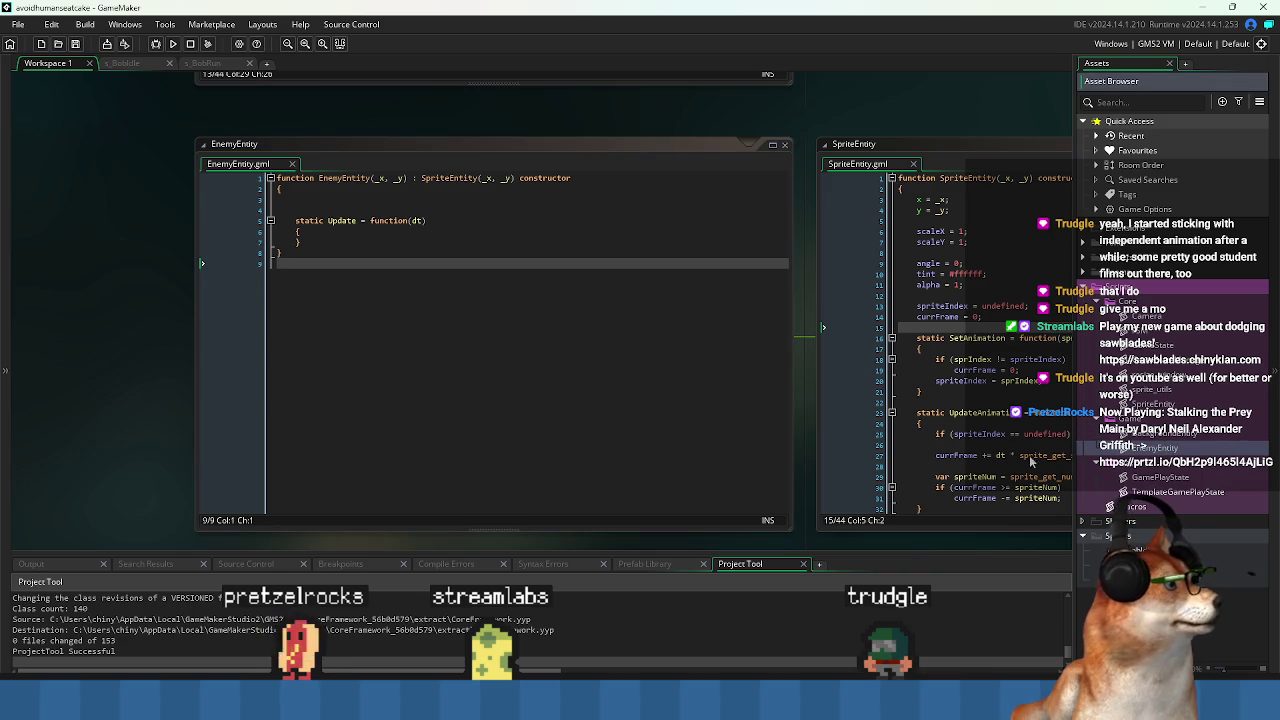
left_click(338, 200)
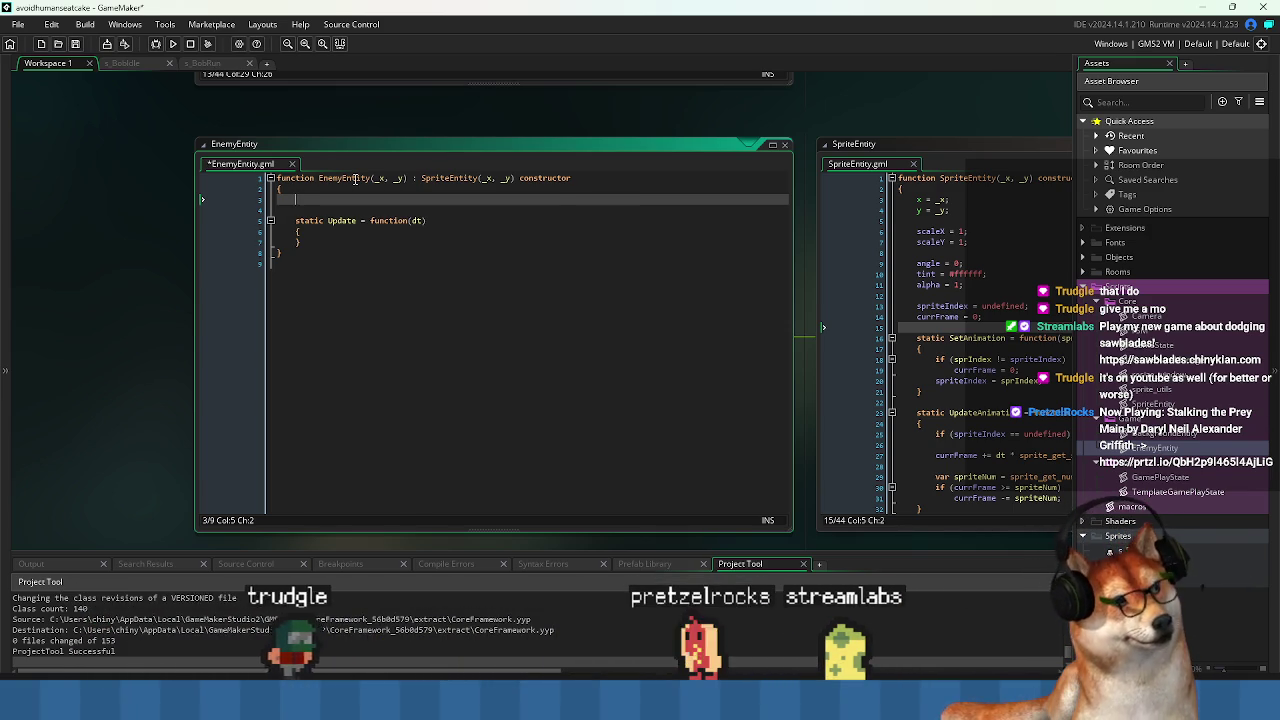
Add mFSM = new FSM(); to the EnemyEntity constructor and open FSM.gml.
type("emFSM = ne")
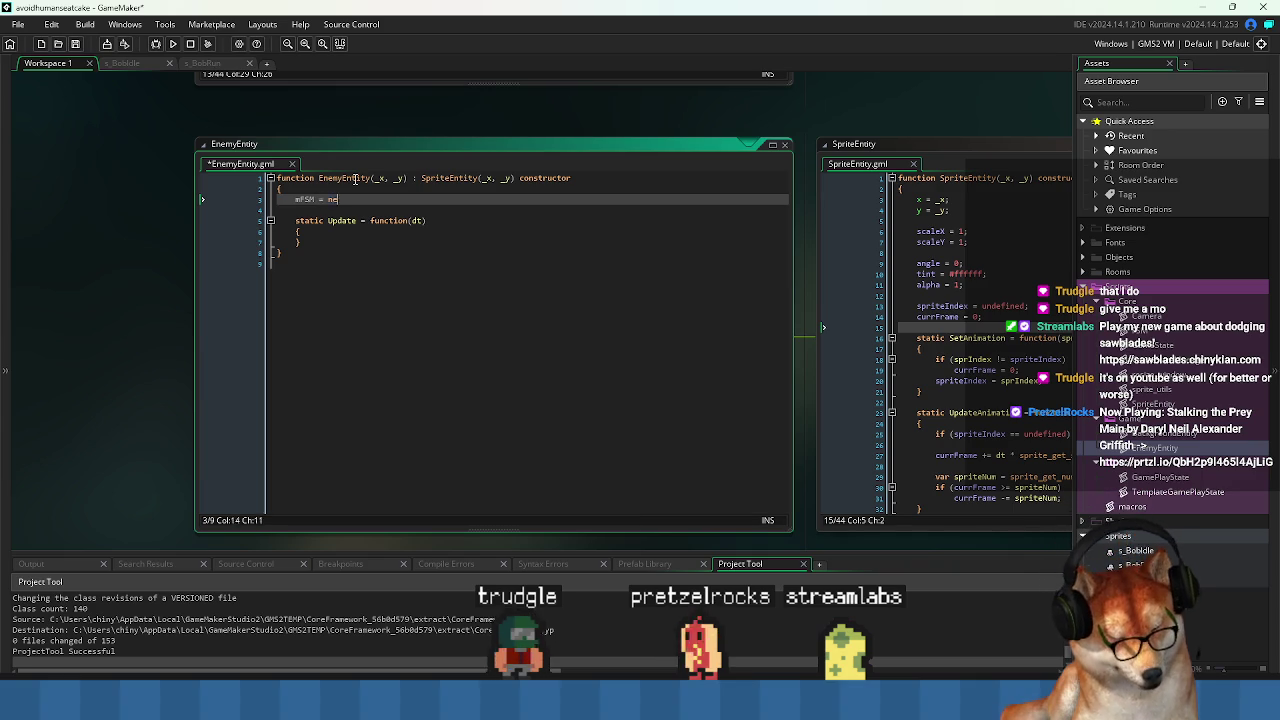
type("M();")
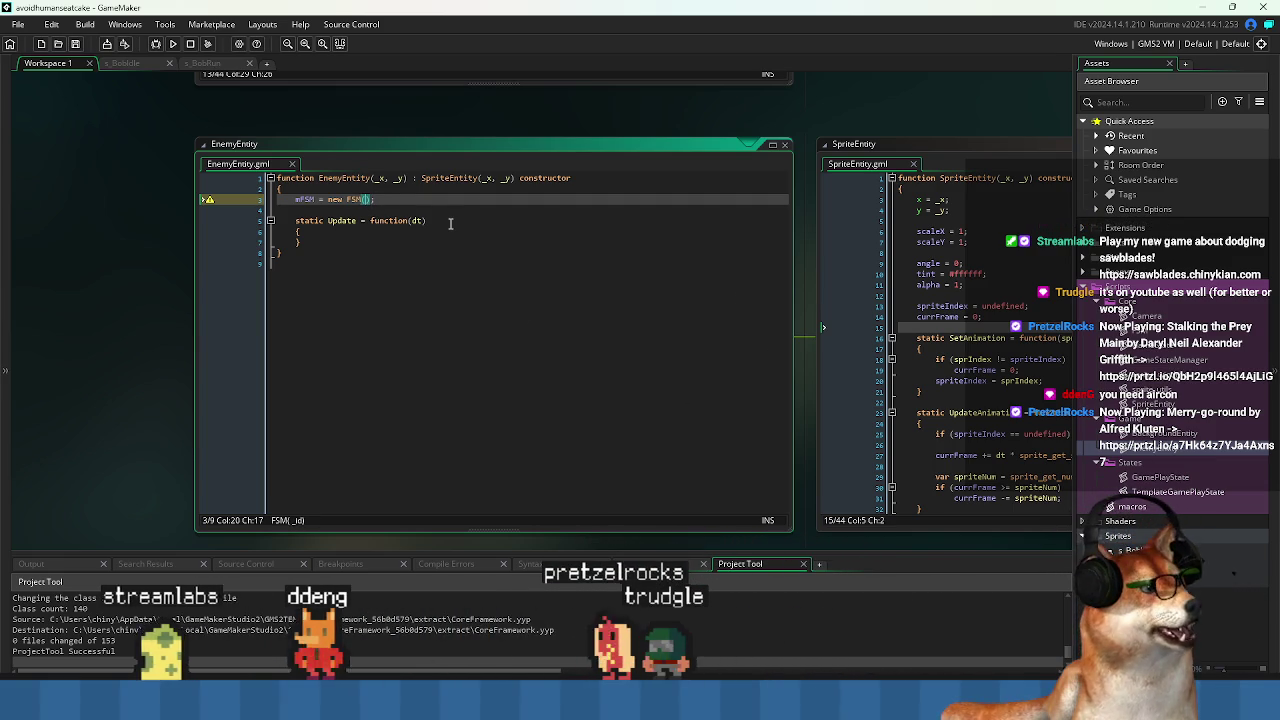
middle_click(357, 201)
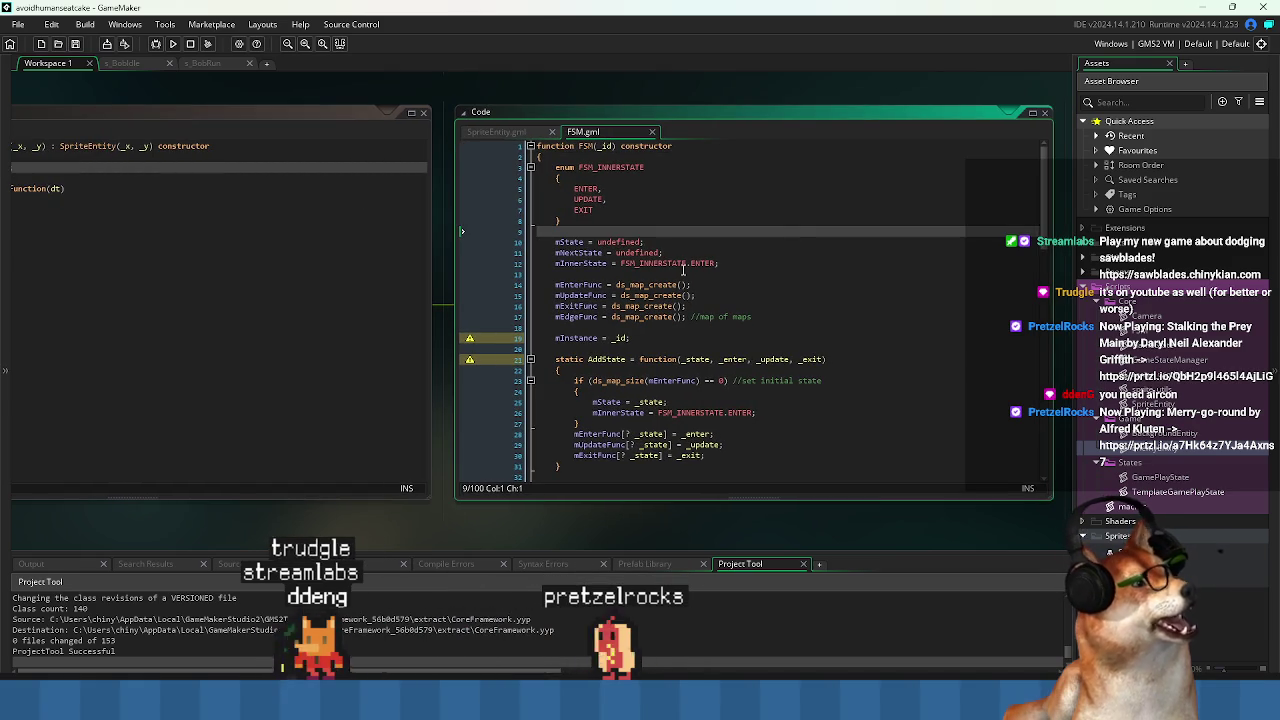
Strip the _id parameter and the mInstance = _id line from the FSM constructor.
left_click(606, 146)
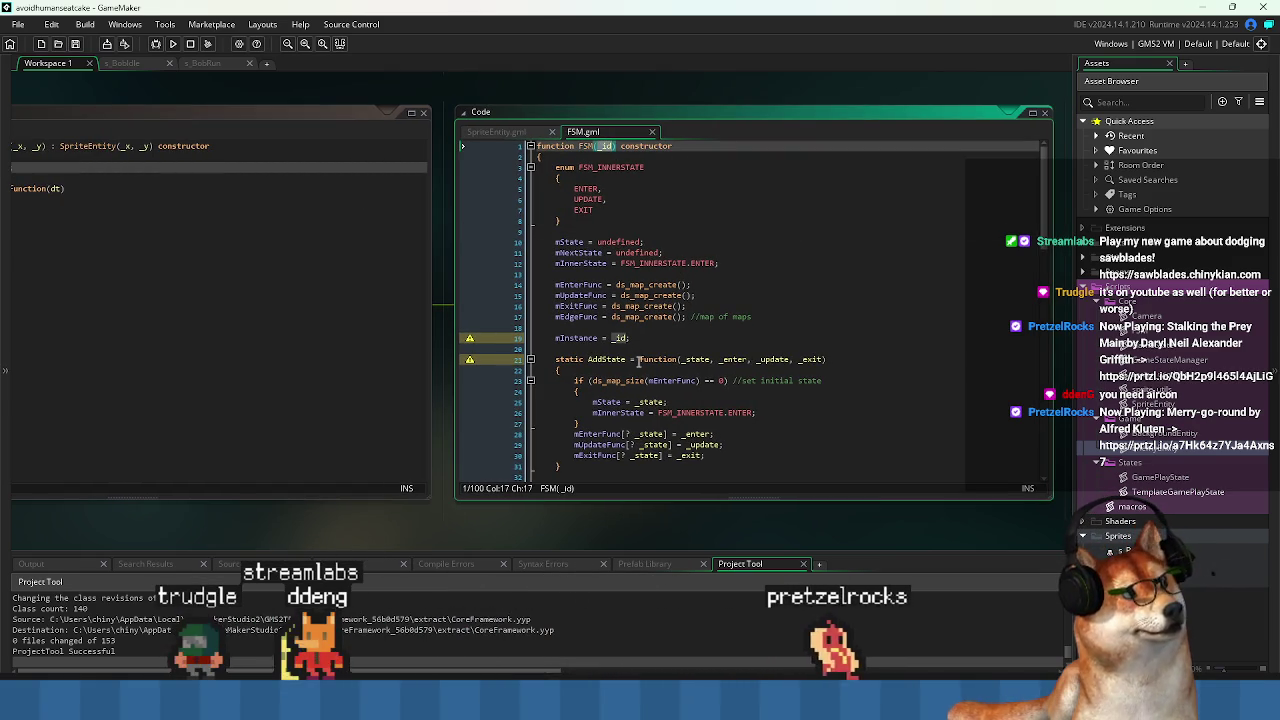
key("BackSpace")
left_click(565, 338)
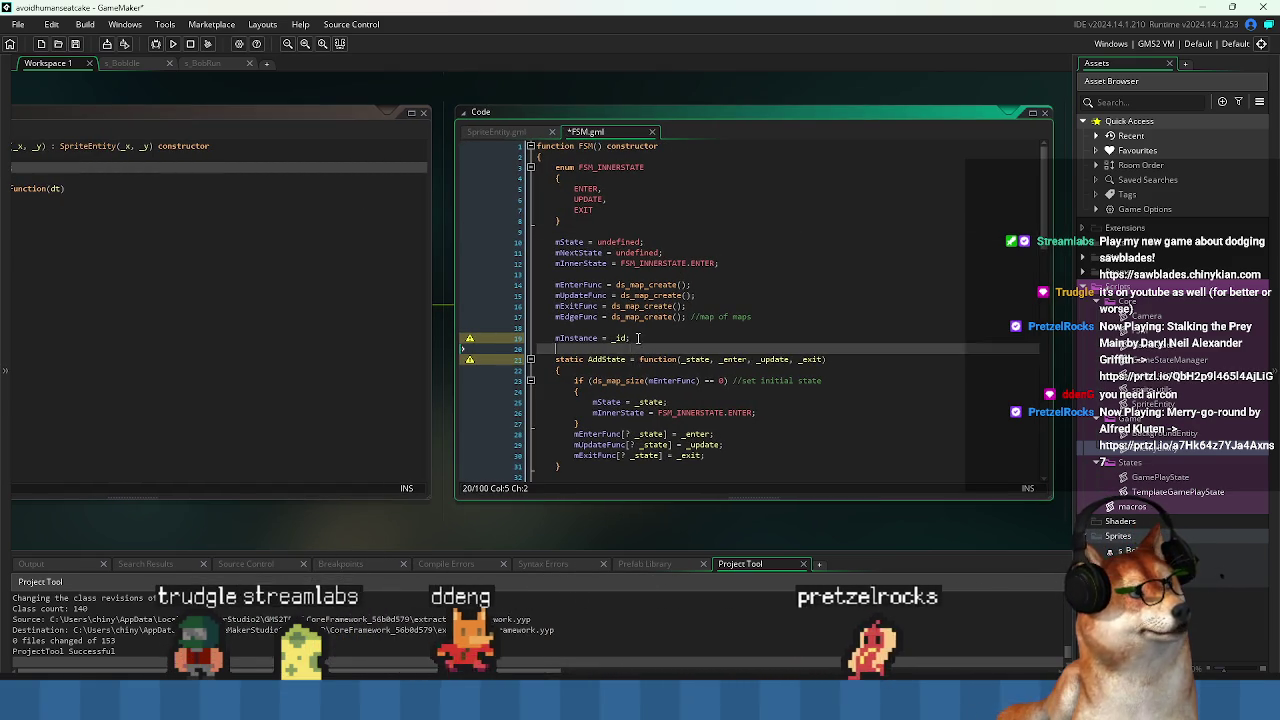
double_click(565, 338)
scroll(600, 340, "down", 10)
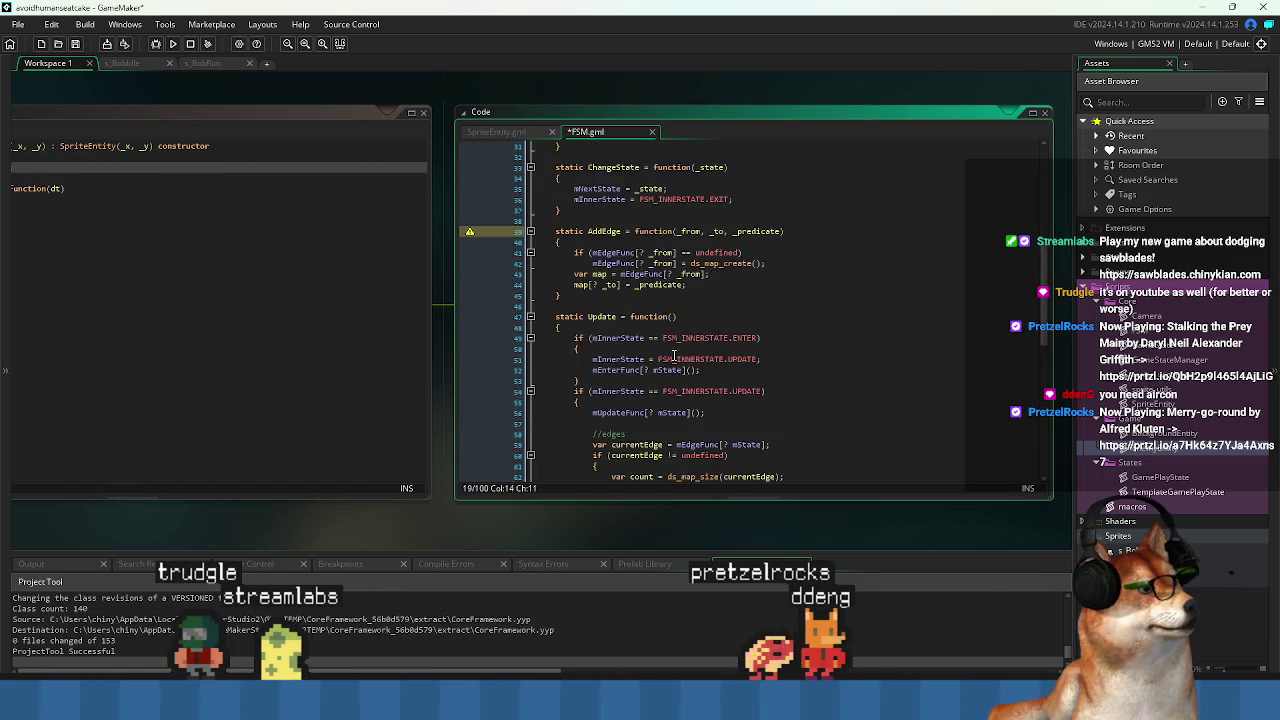
scroll(675, 355, "up", 10)
left_click_drag(640, 338, 582, 328)
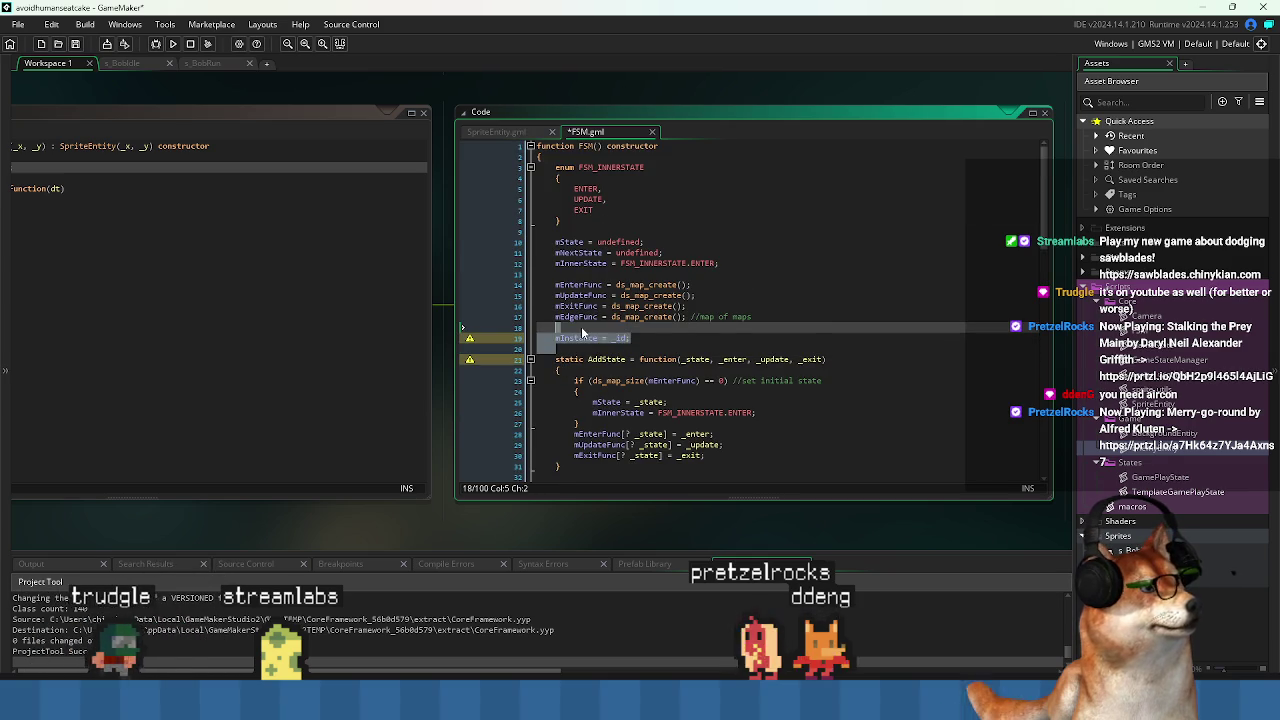
key("BackSpace")
left_click(410, 310)
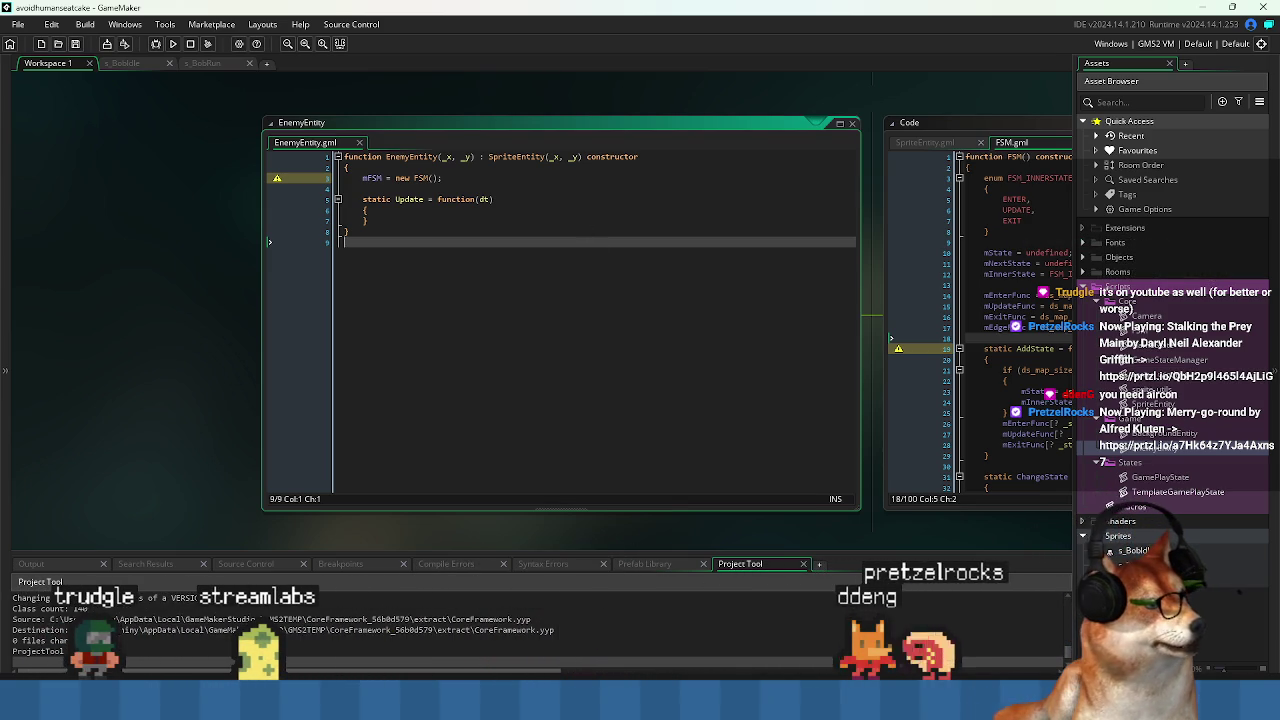
key("alt+Tab")
Bring CoreFramework.yymps into GameMaker again and expand Scripts > Core in the import dialog.
mouse_move(482, 268)
left_mouse_down()
mouse_move(166, 357)
mouse_move(222, 387)
left_mouse_up()
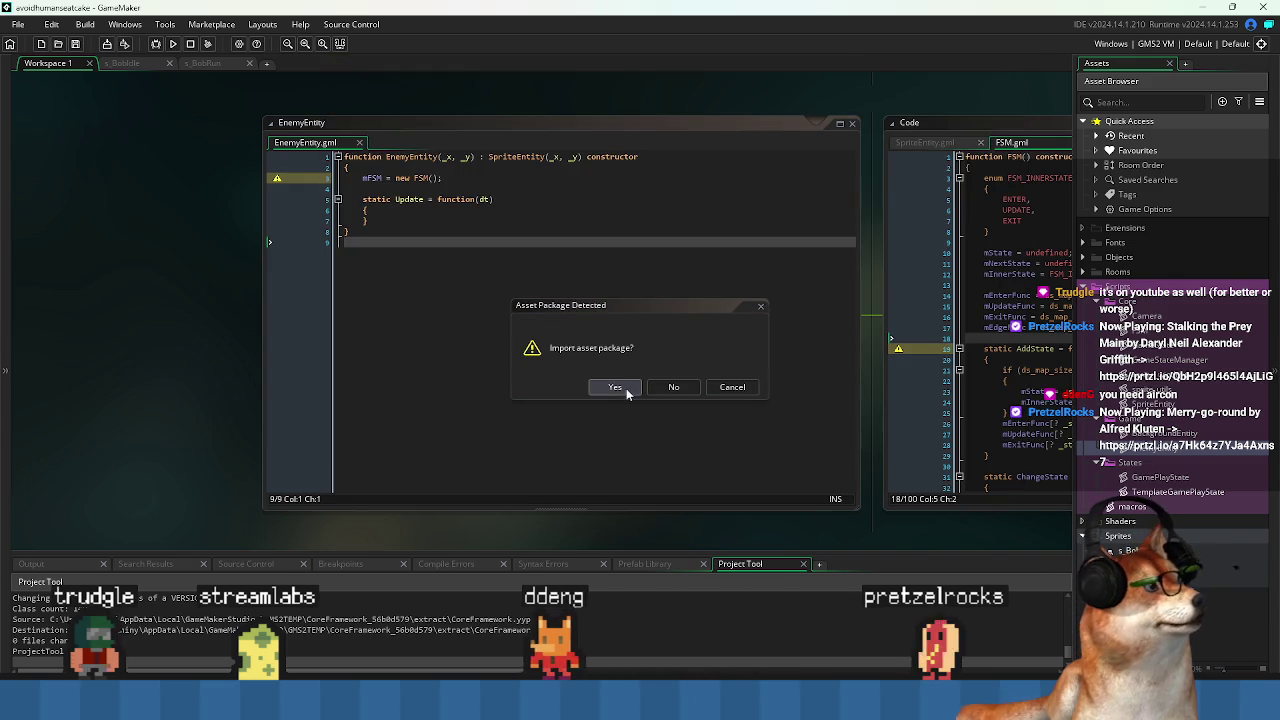
left_click(612, 388)
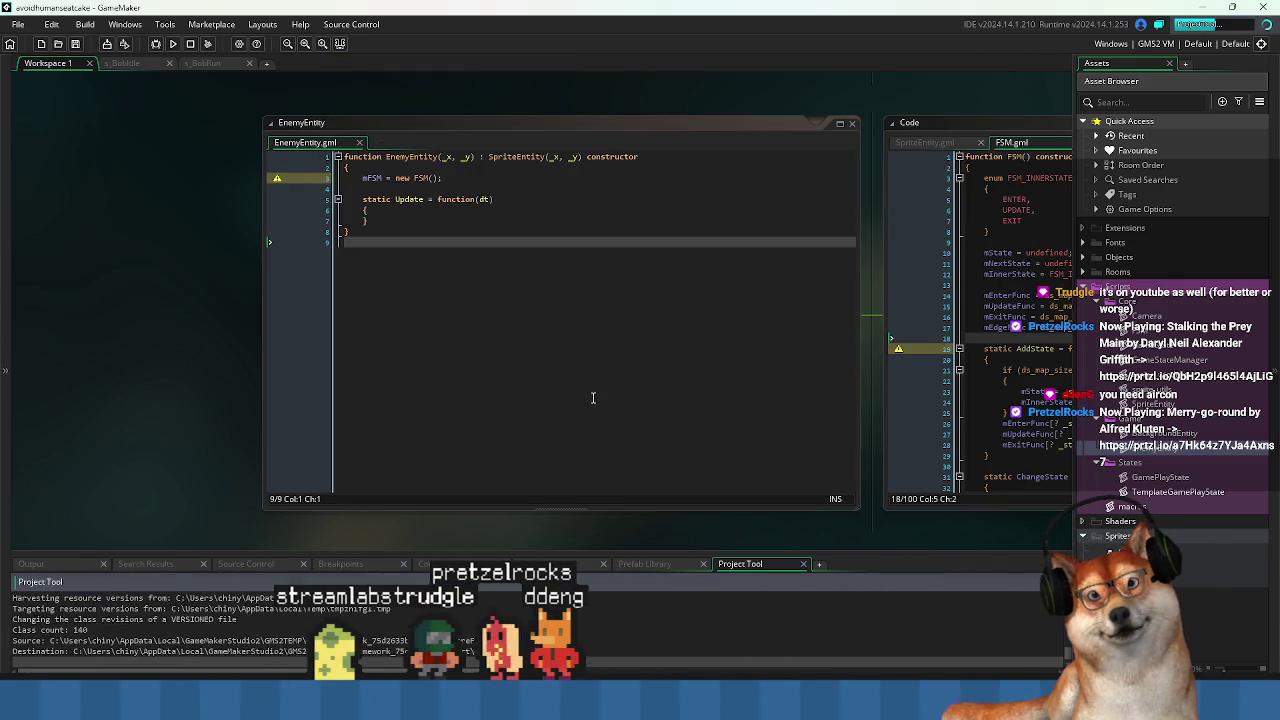
left_click(391, 272)
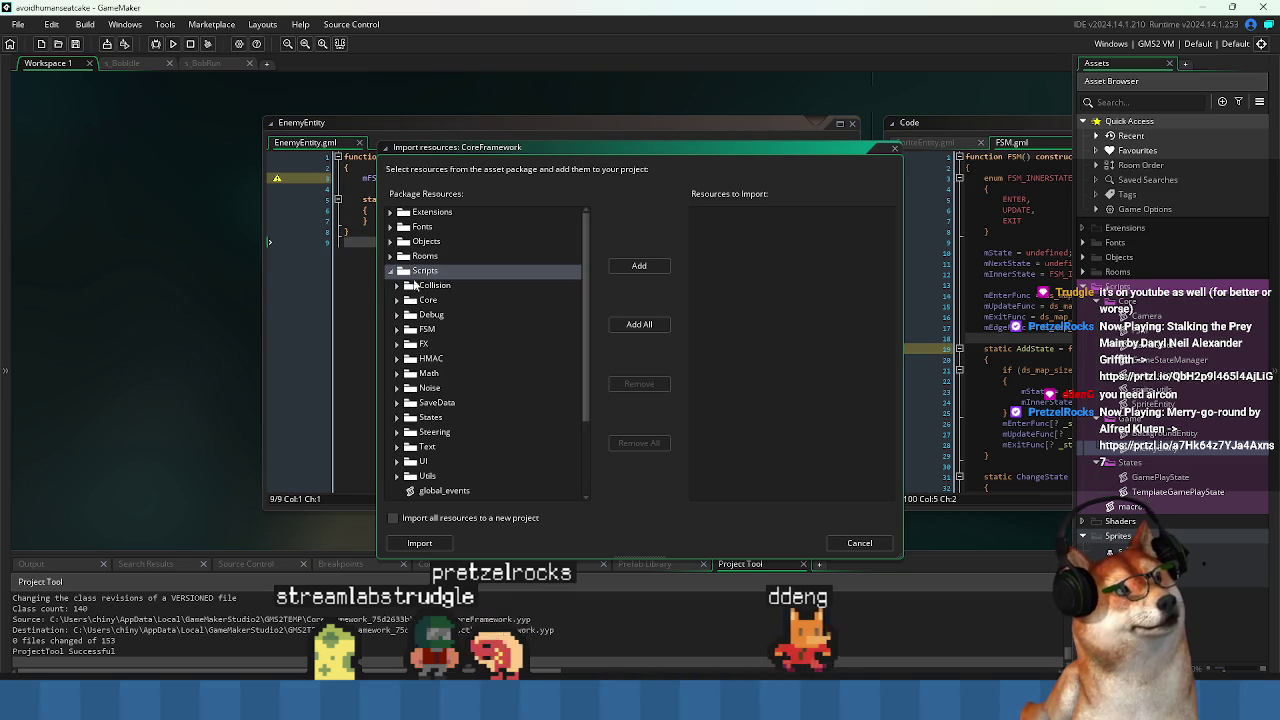
left_click(397, 300)
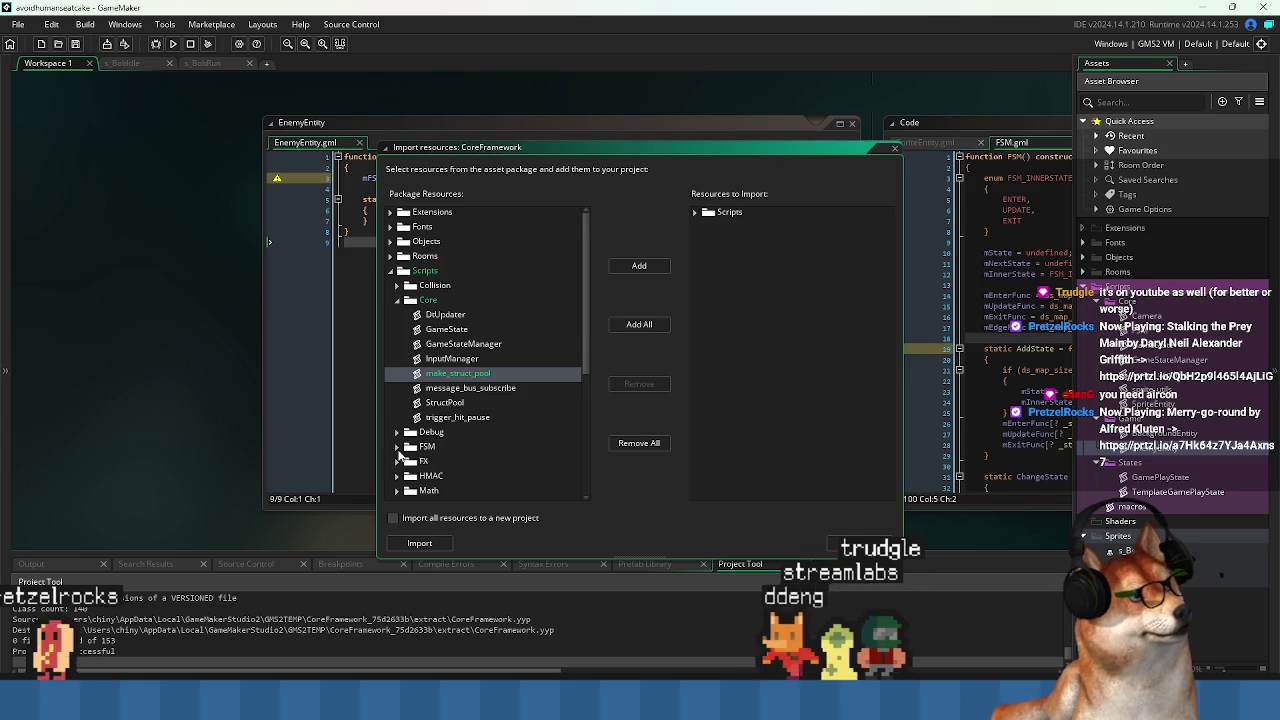
scroll(399, 455, "down", 5)
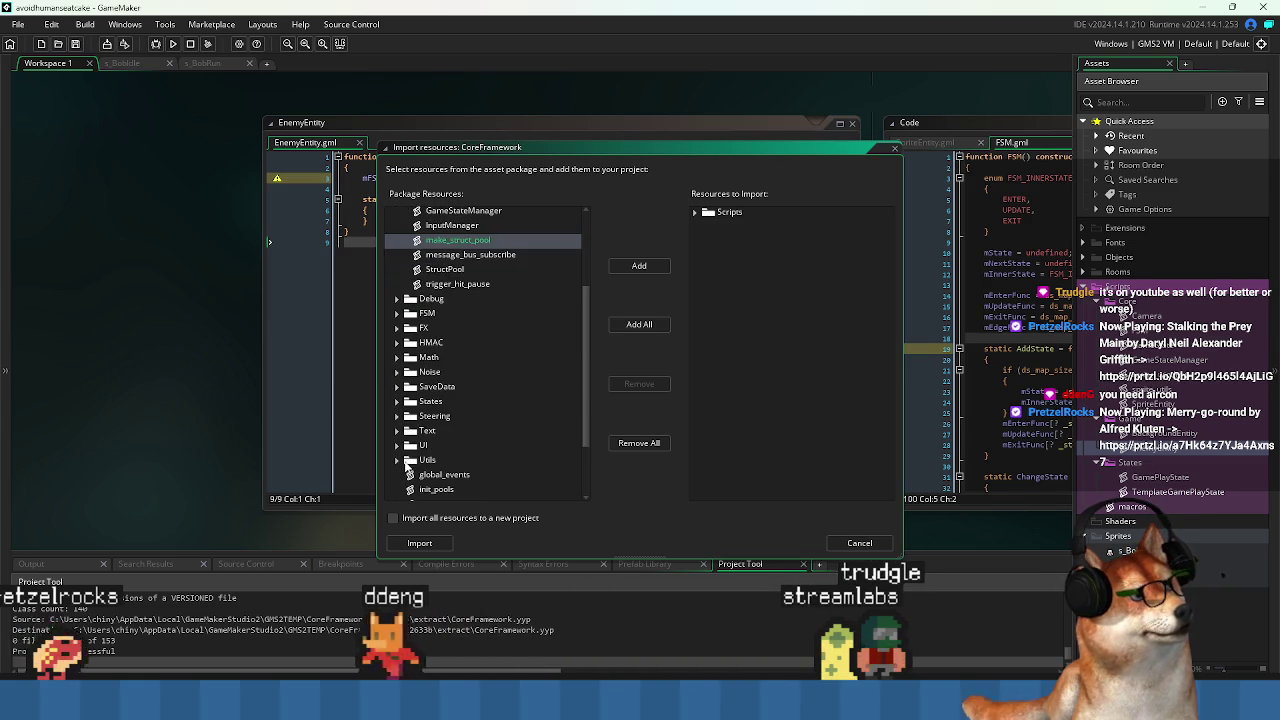
scroll(405, 463, "down", 3)
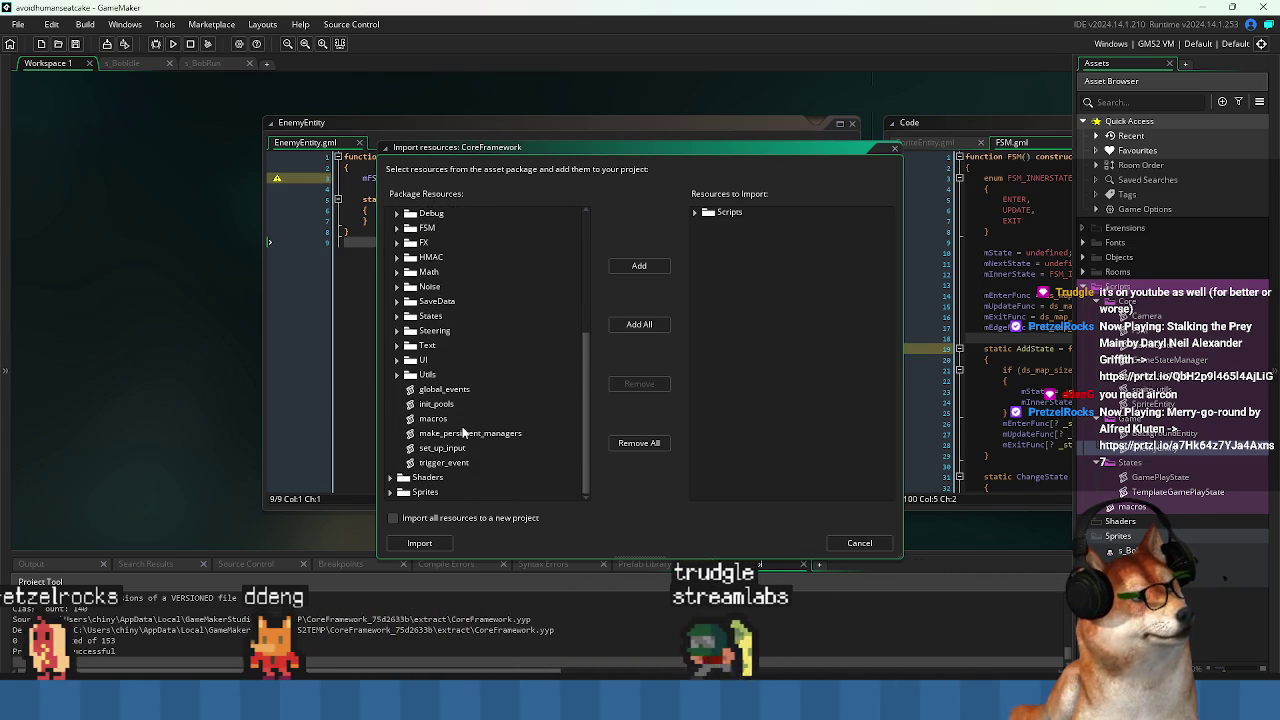
Select ObjectPool under Utils > Pools and import it.
left_click(397, 374)
scroll(450, 420, "down", 1)
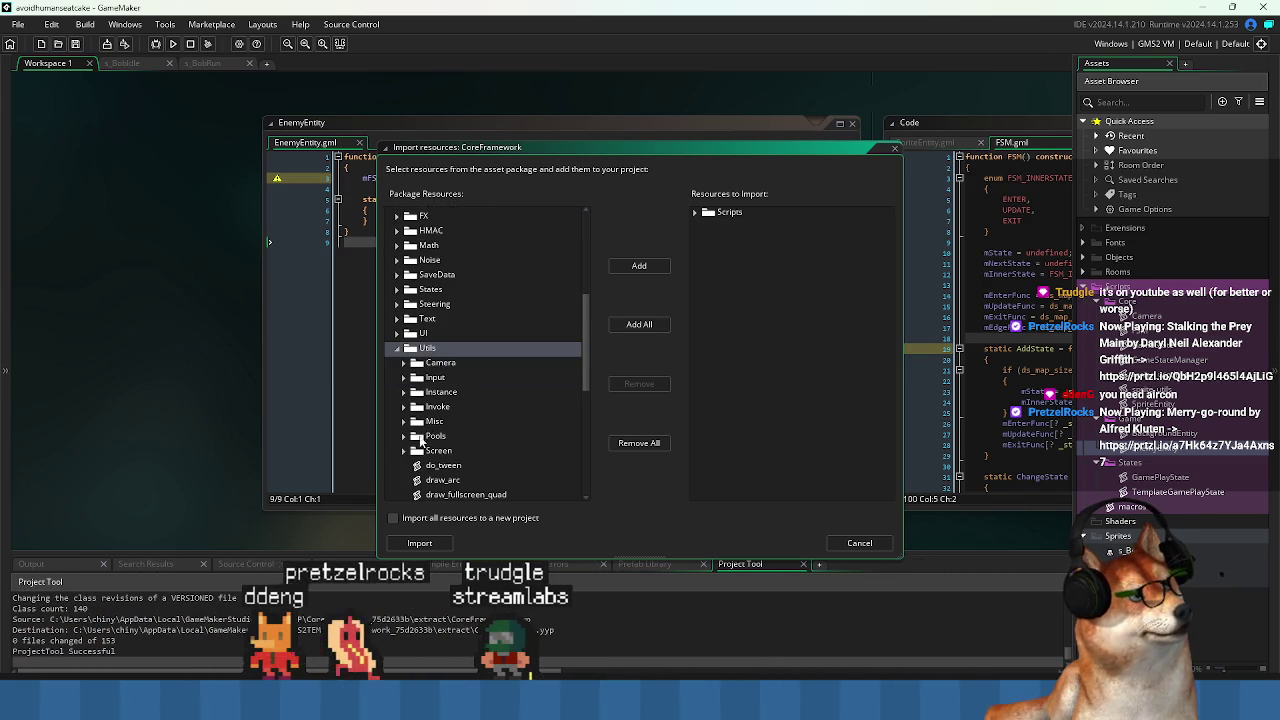
double_click(421, 437)
scroll(465, 421, "down", 1)
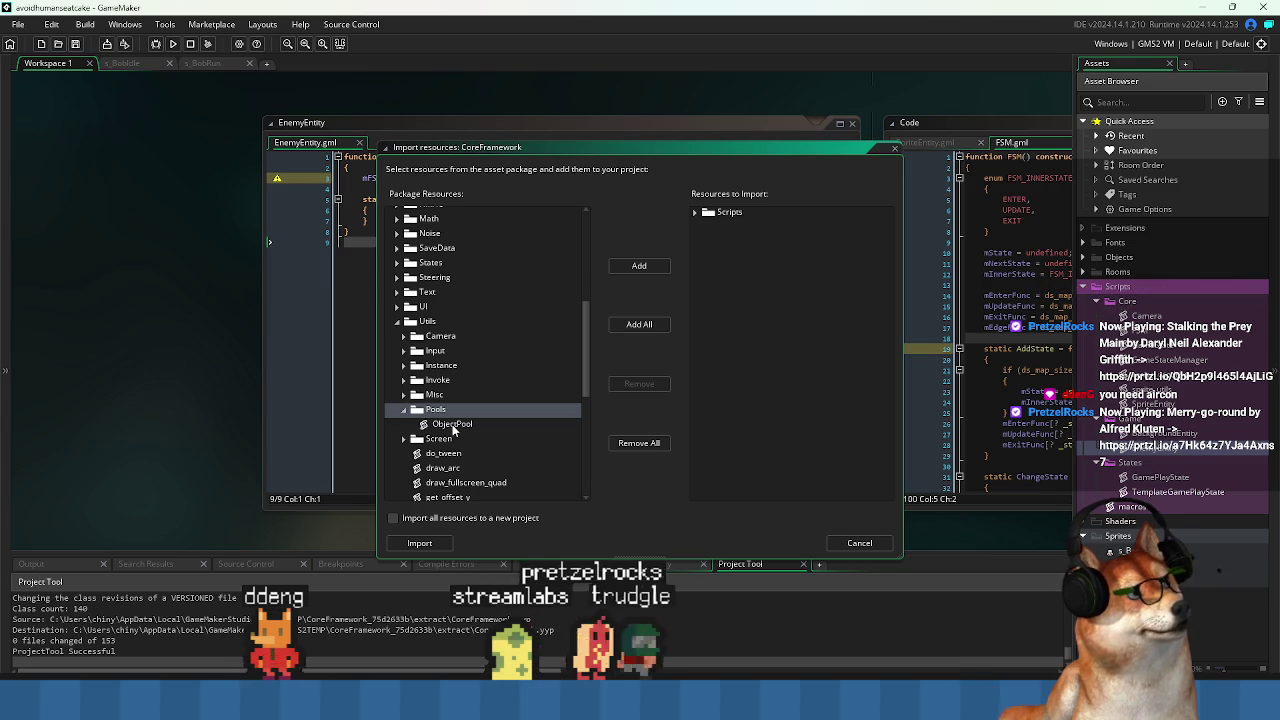
left_click(452, 424)
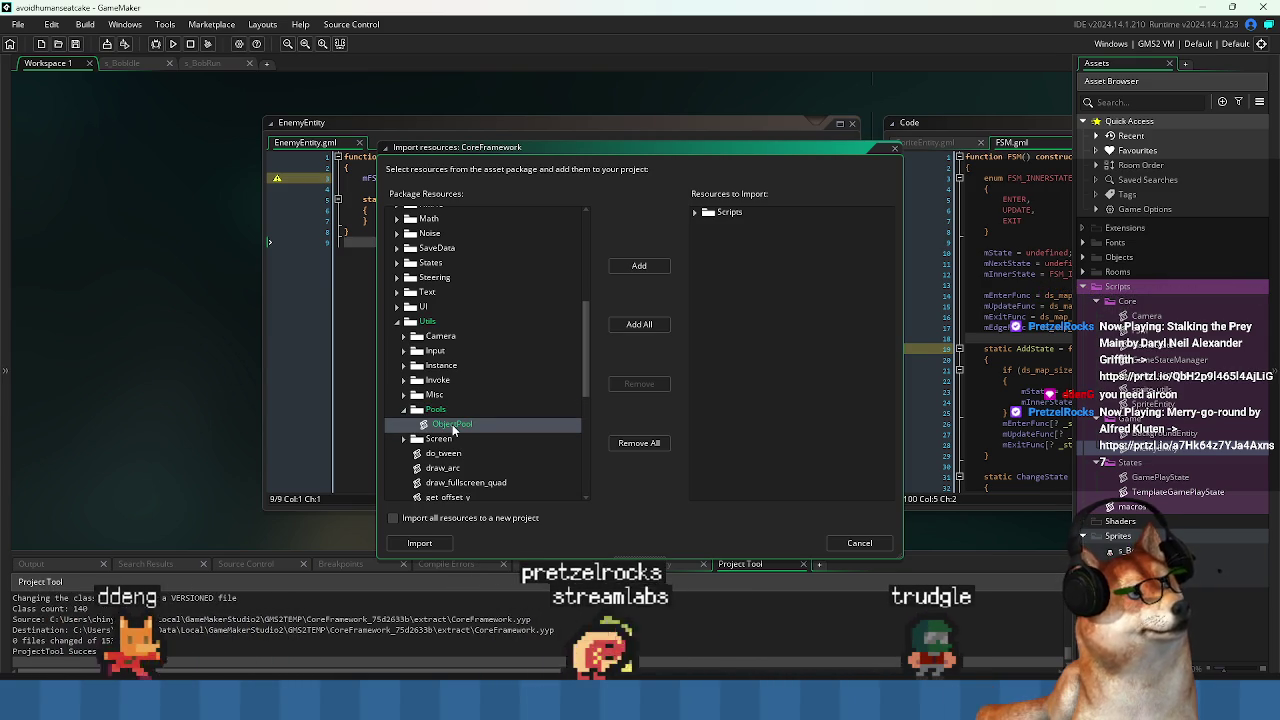
scroll(455, 420, "up", 4)
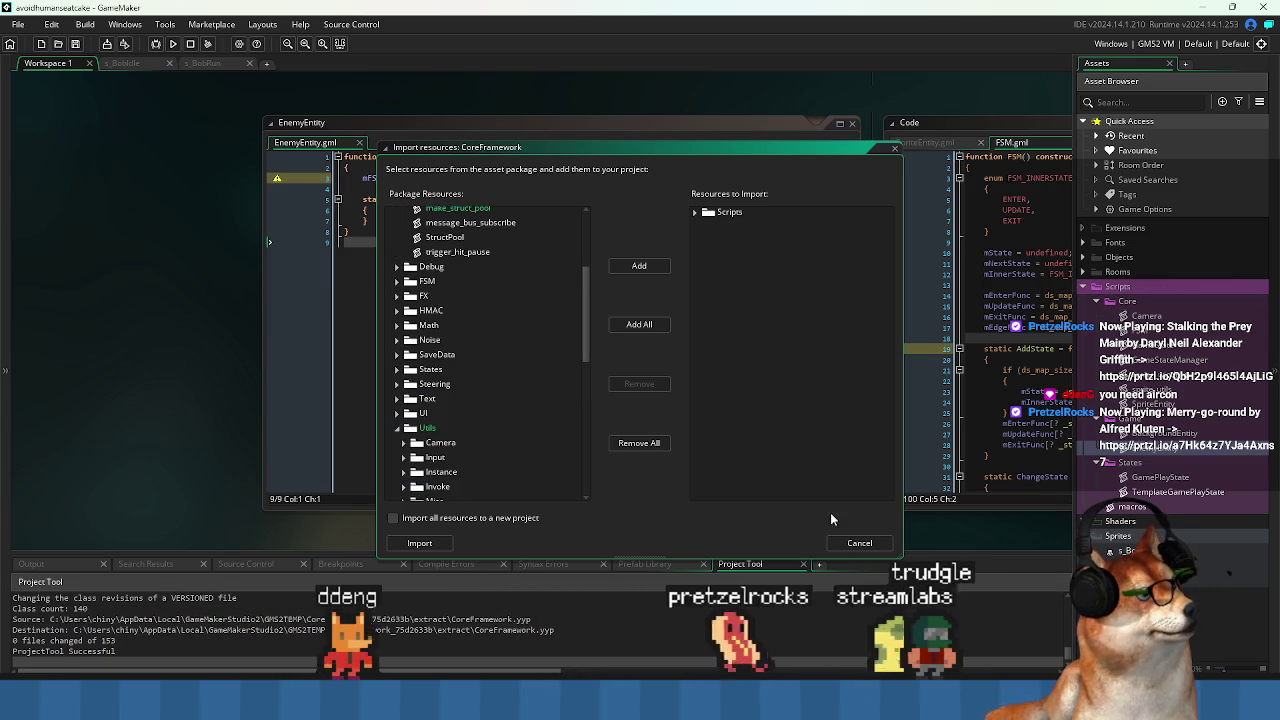
left_click(419, 543)
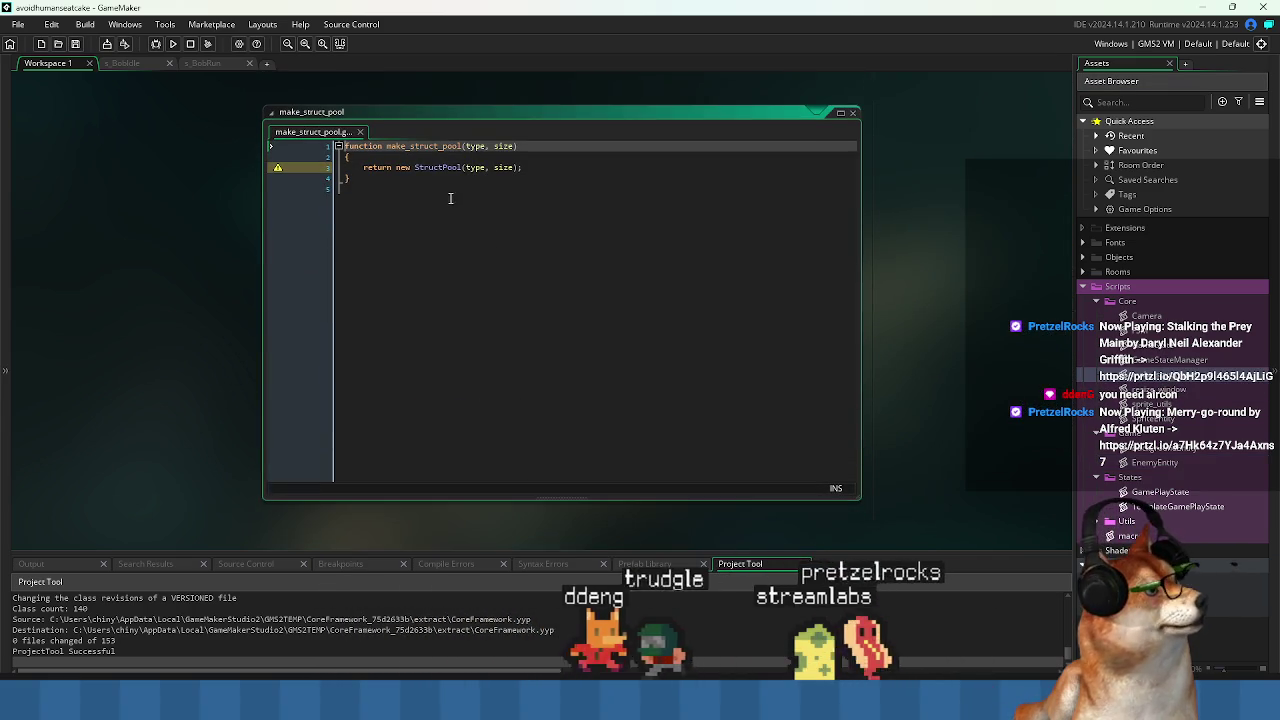
Open the imported ObjectPool script, then delete it from Utils > Pools in the Asset Browser.
double_click(438, 167)
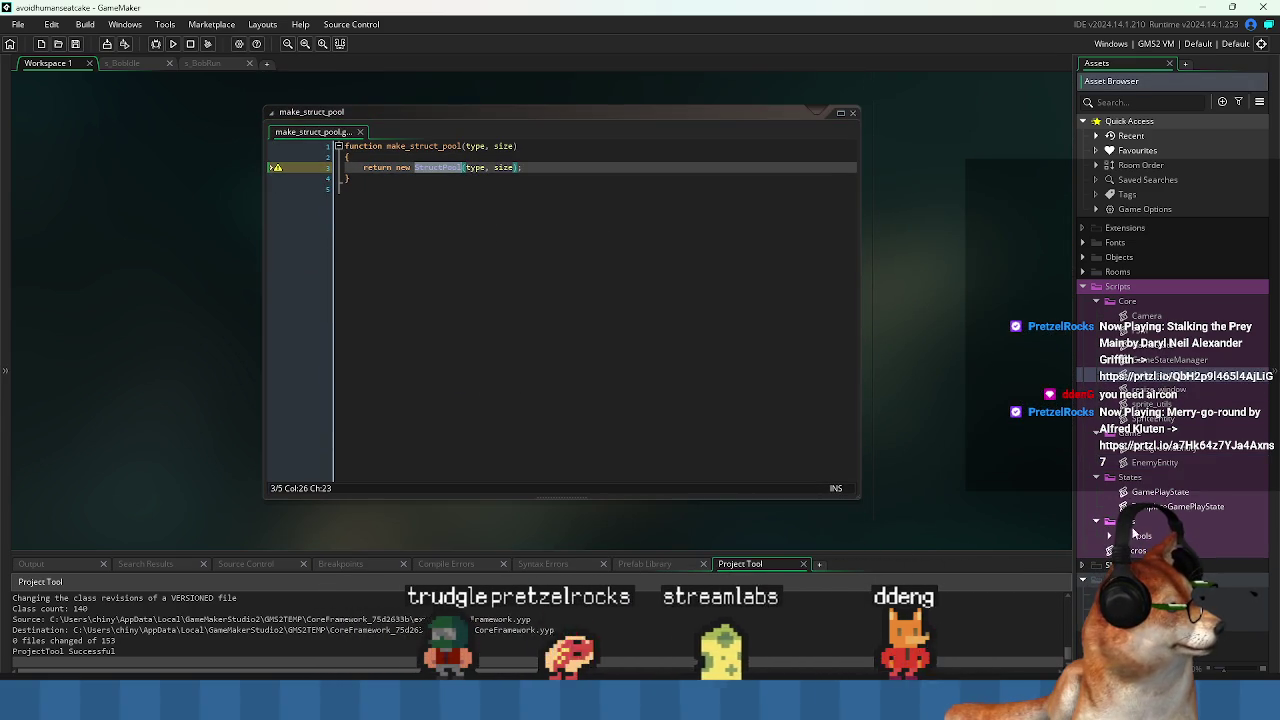
left_click(1096, 521)
left_click(1109, 536)
double_click(1150, 550)
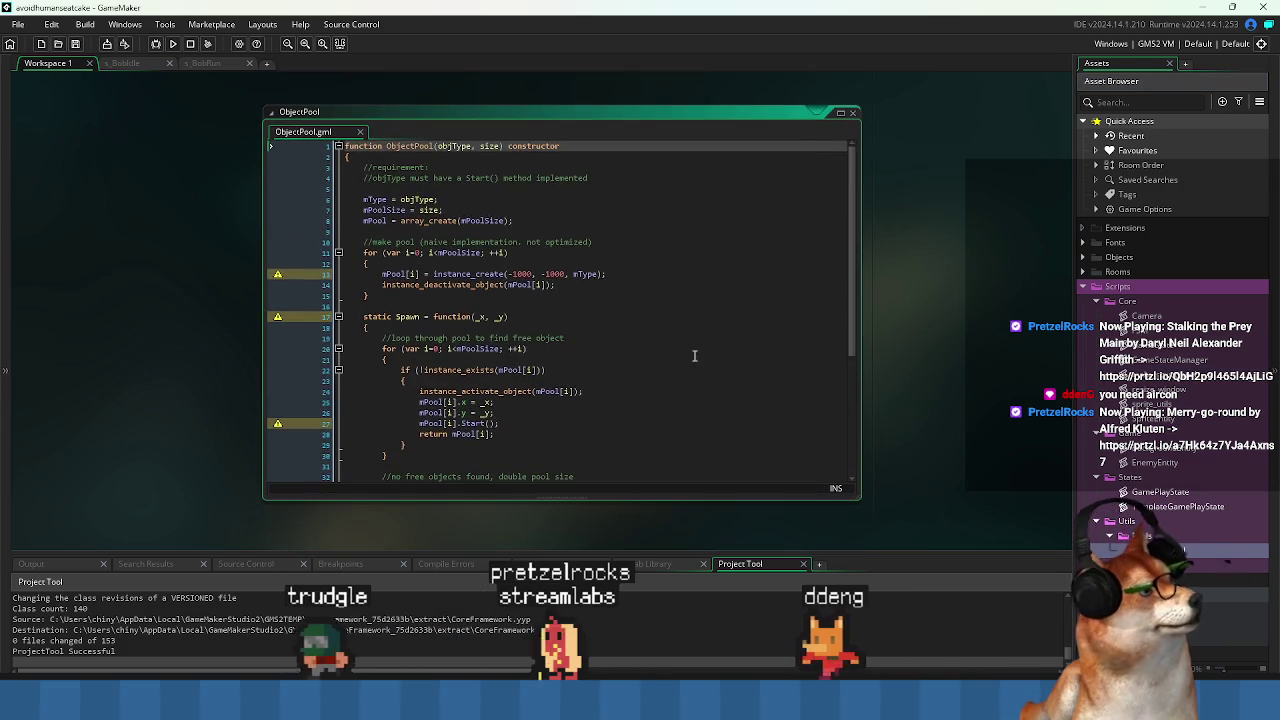
scroll(554, 276, "down", 3)
scroll(600, 282, "up", 6)
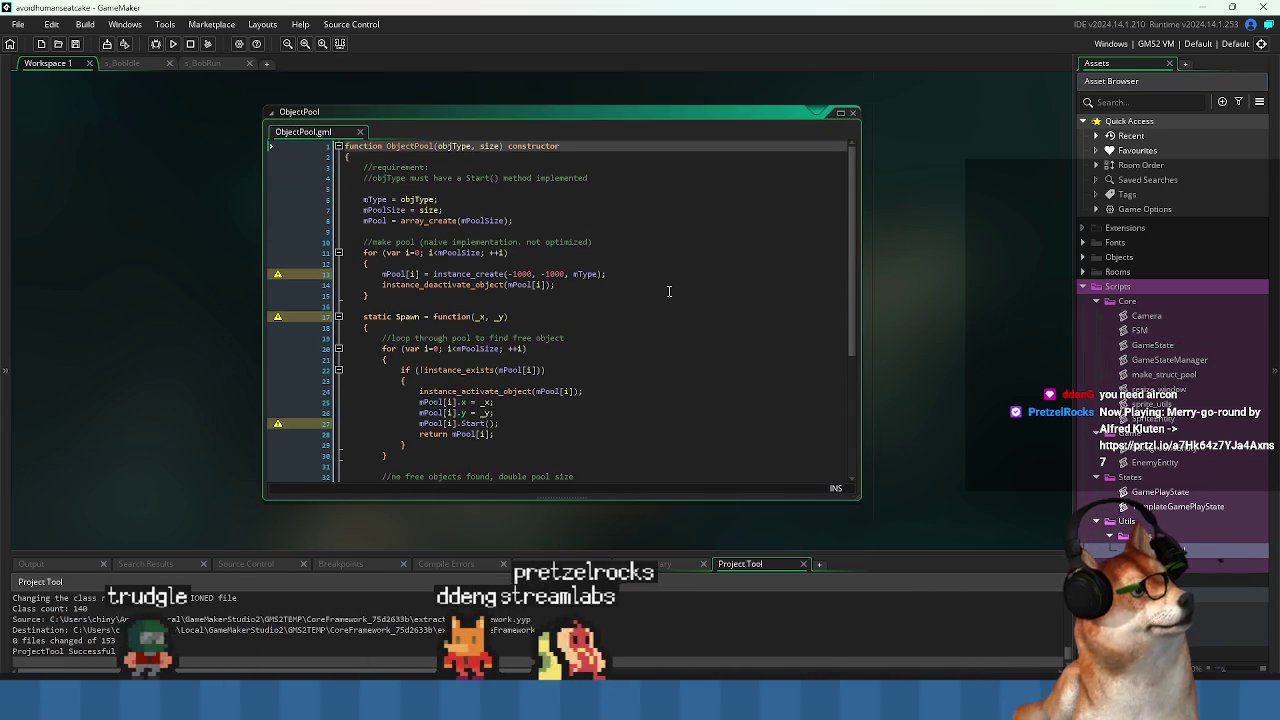
right_click(1160, 549)
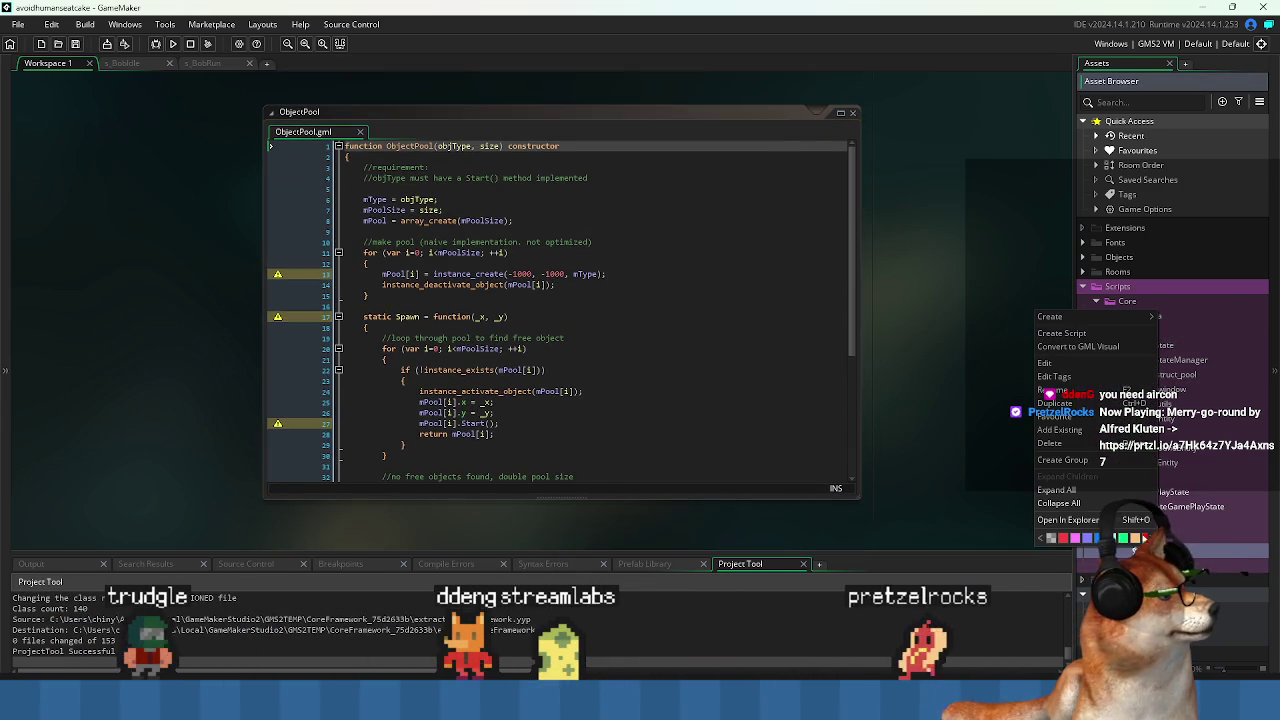
left_click(1080, 445)
left_click(674, 375)
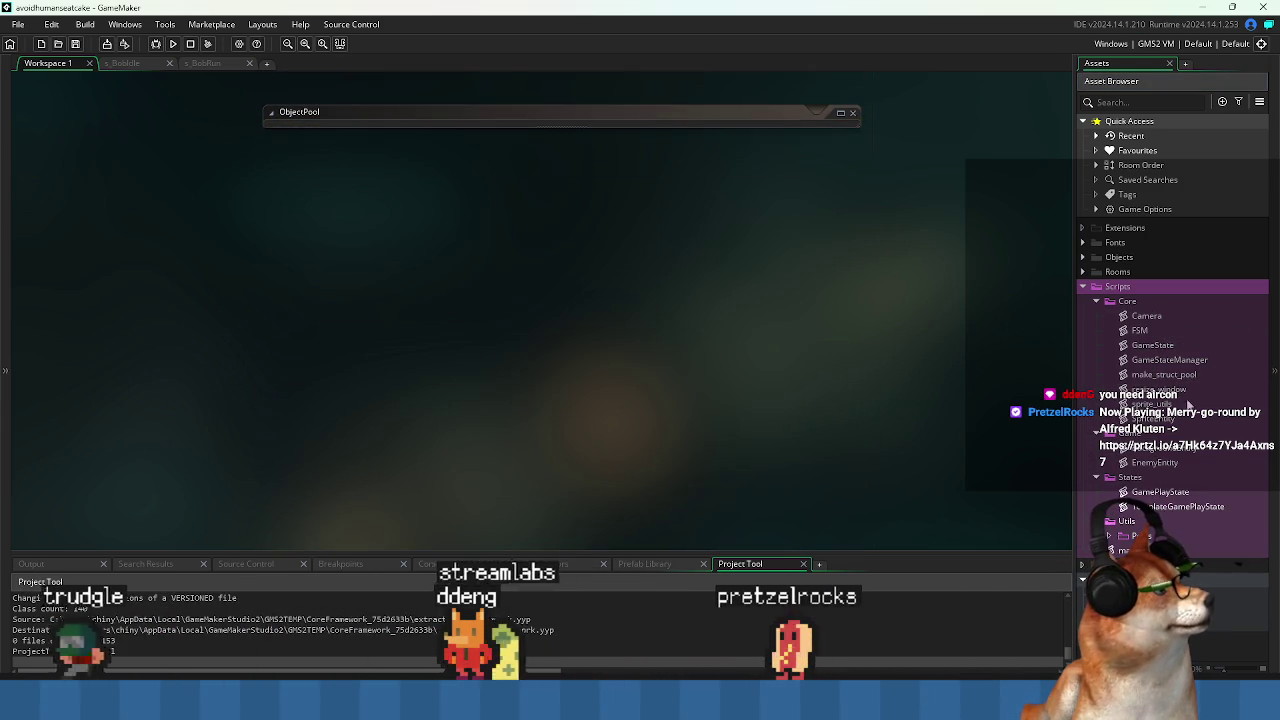
Reopen make_struct_pool and launch a second GameMaker from the Start search 'gameMaker'.
double_click(1165, 375)
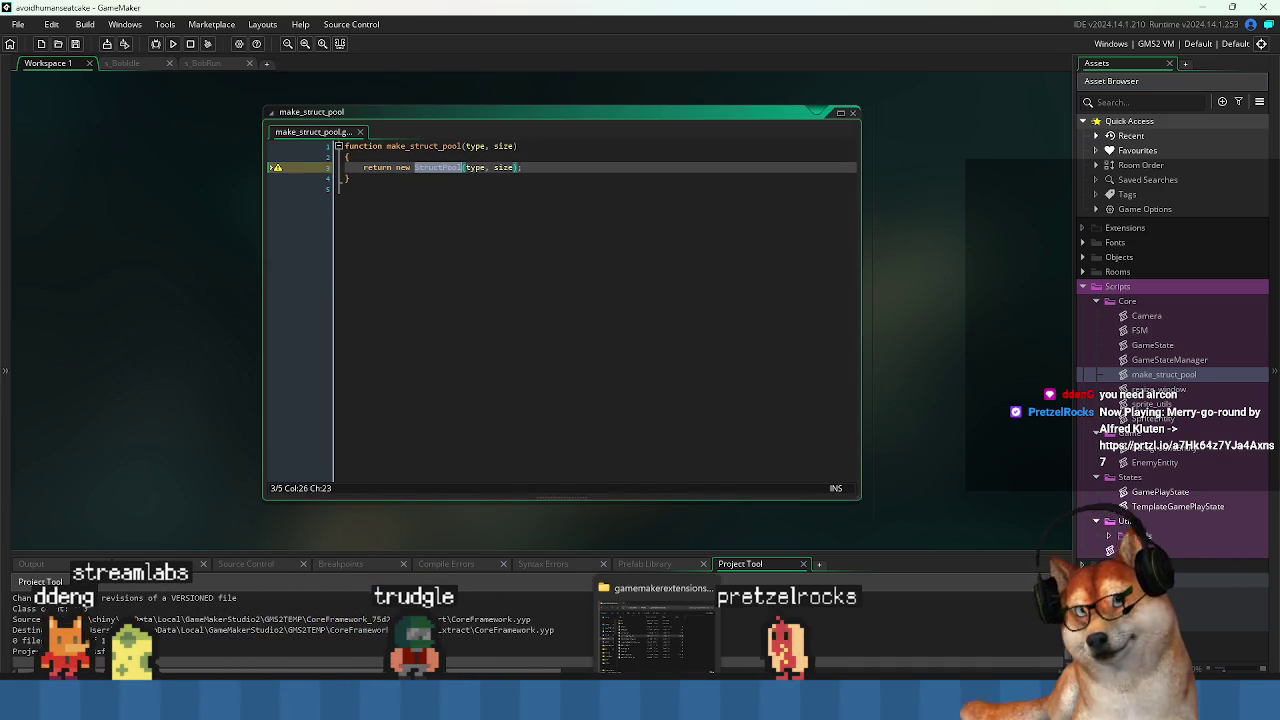
key("super")
type("gameMaker")
left_click(490, 345)
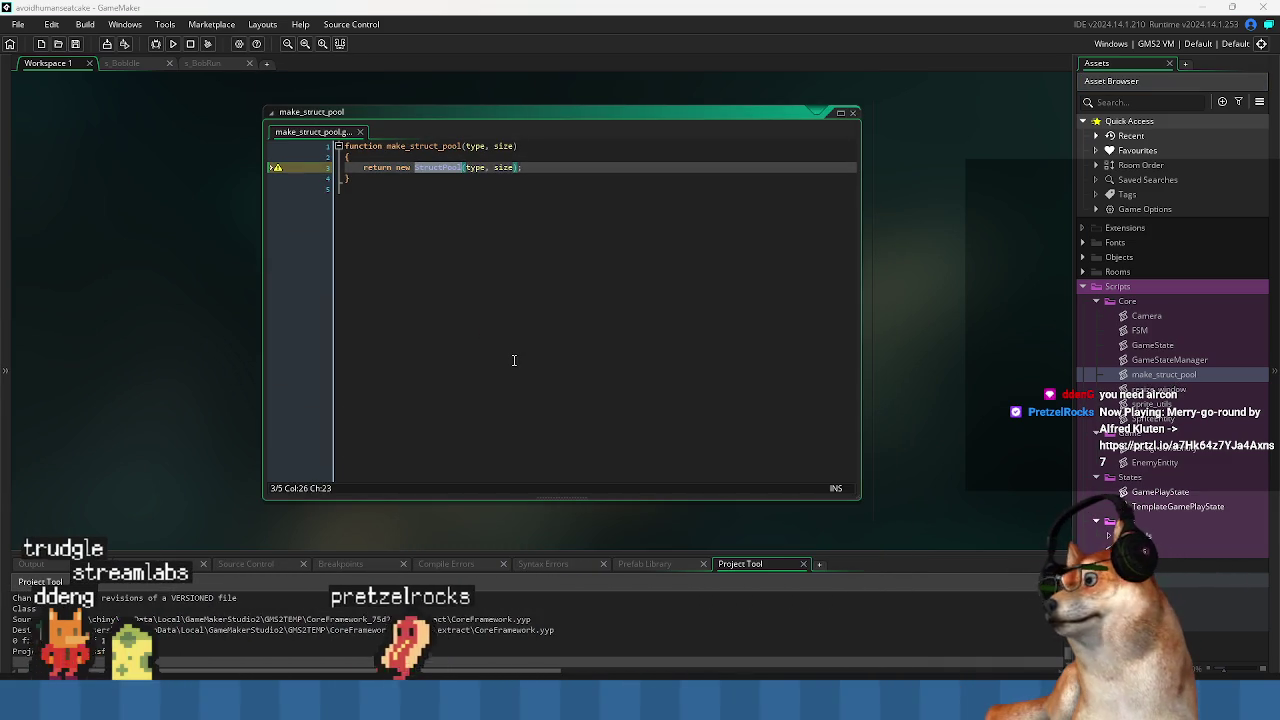
left_click(483, 357)
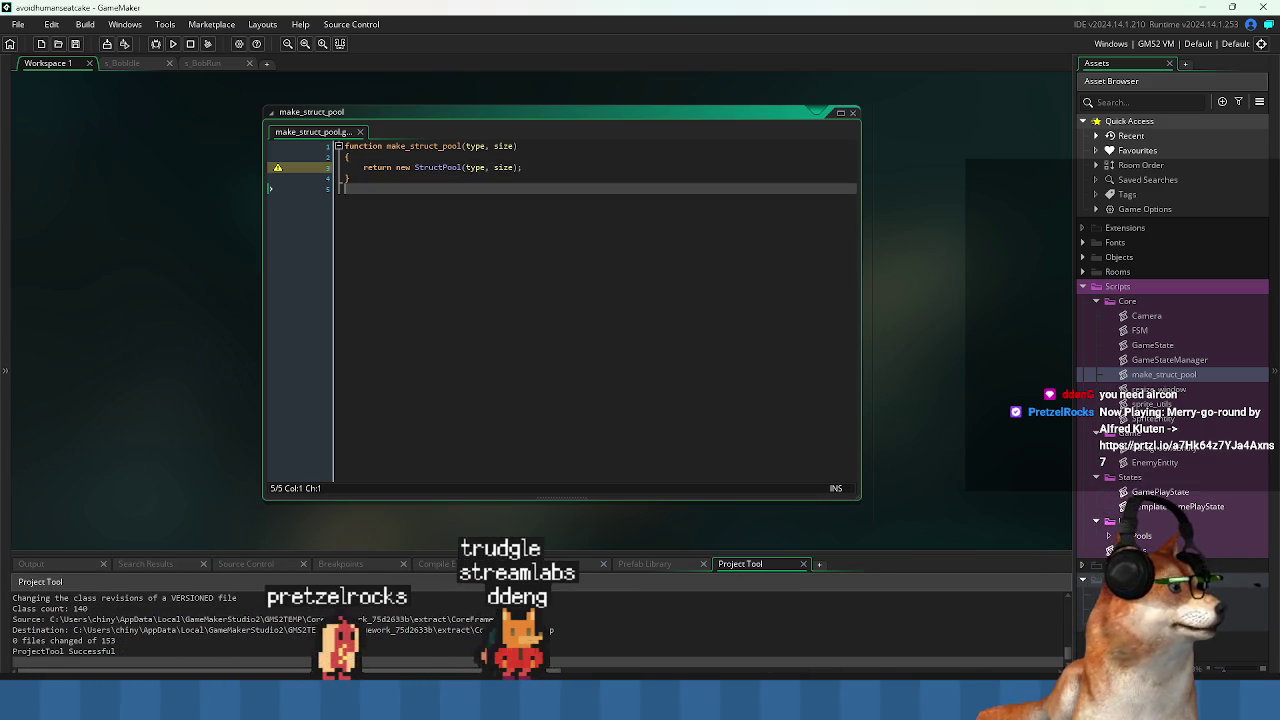
Dismiss the IDE update notice and open ASlightChanceOfSawblades from Recent Projects.
left_click(843, 630)
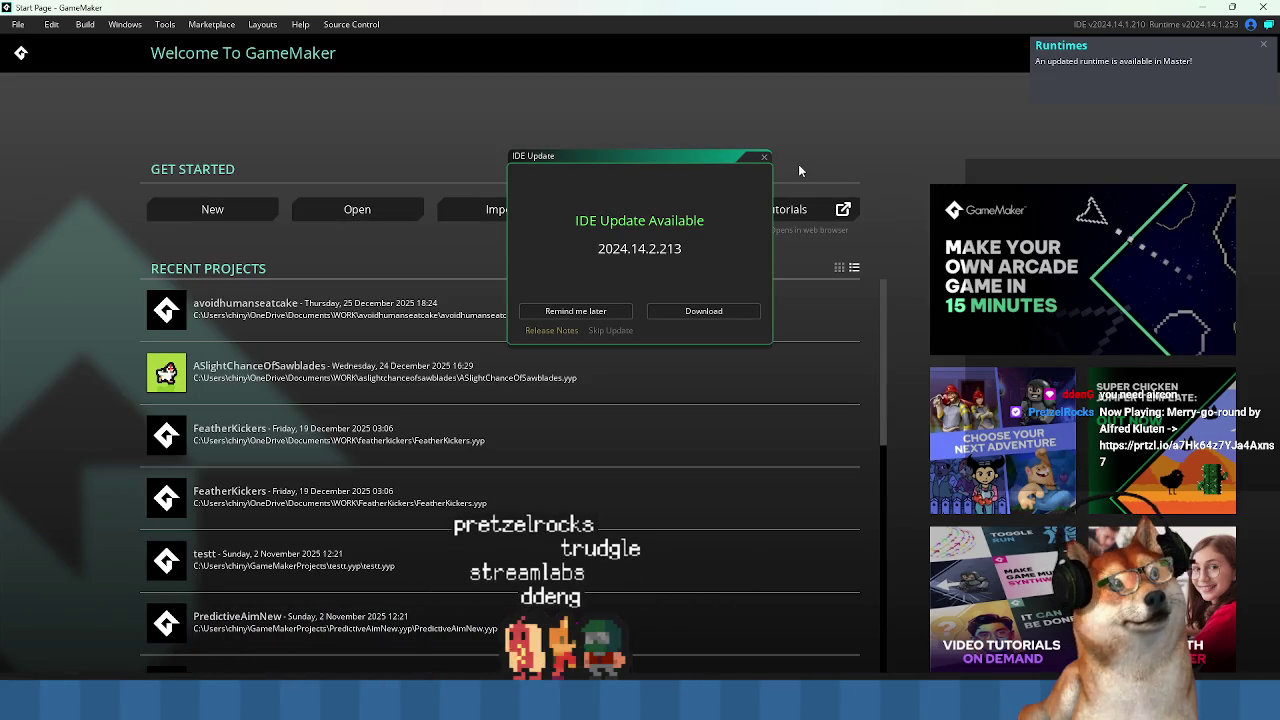
left_click(764, 158)
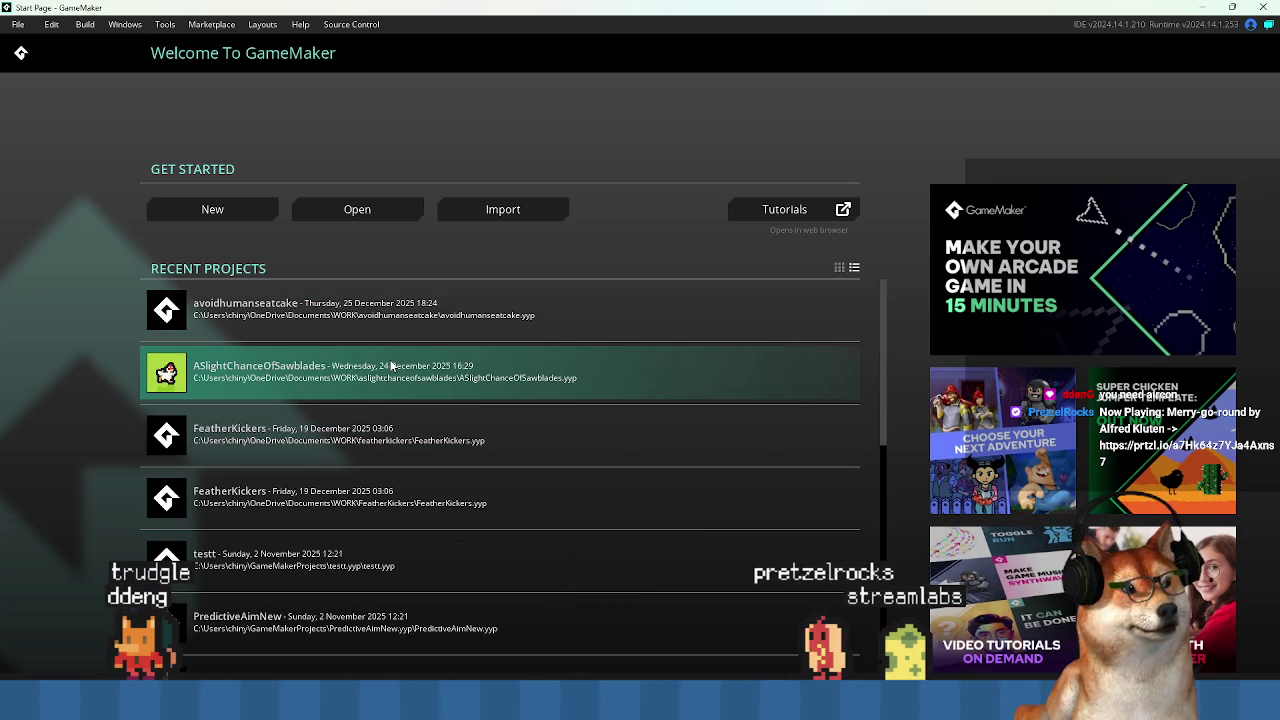
left_click(457, 372)
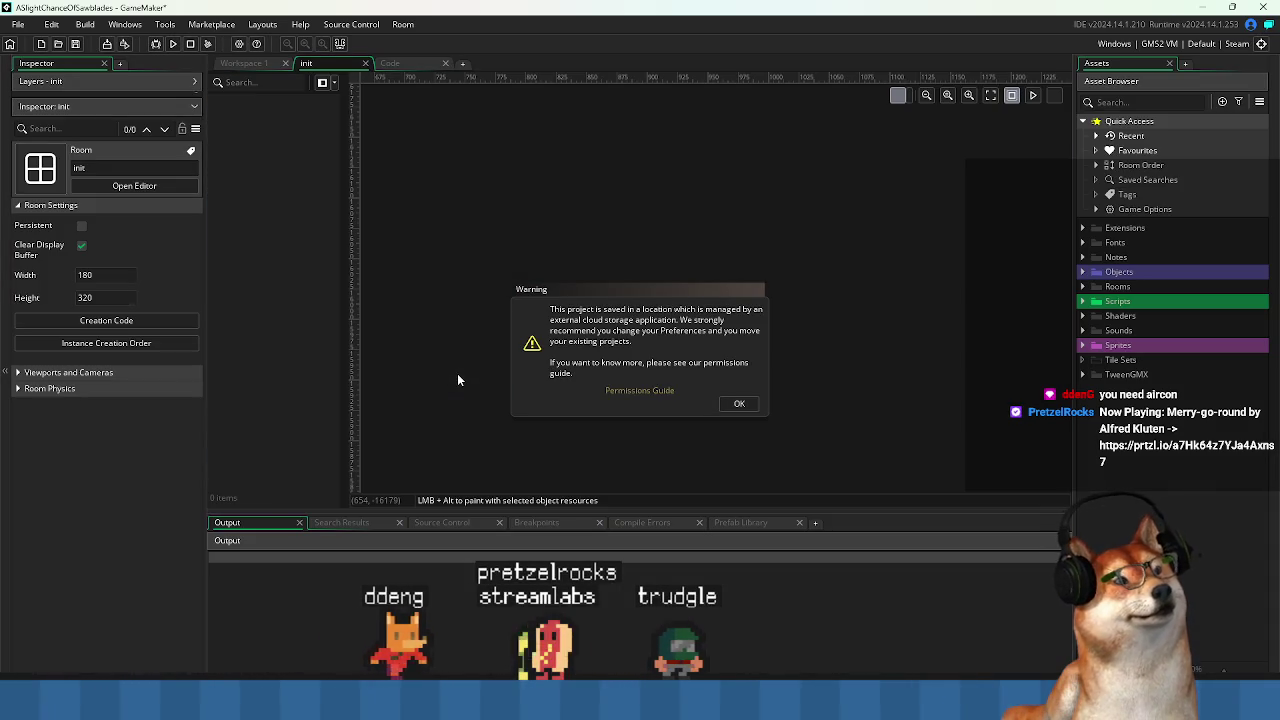
Dismiss the cloud-storage warning, close the Code and init tabs, and bring o_ScreenResizer's Create code into view.
left_click(739, 403)
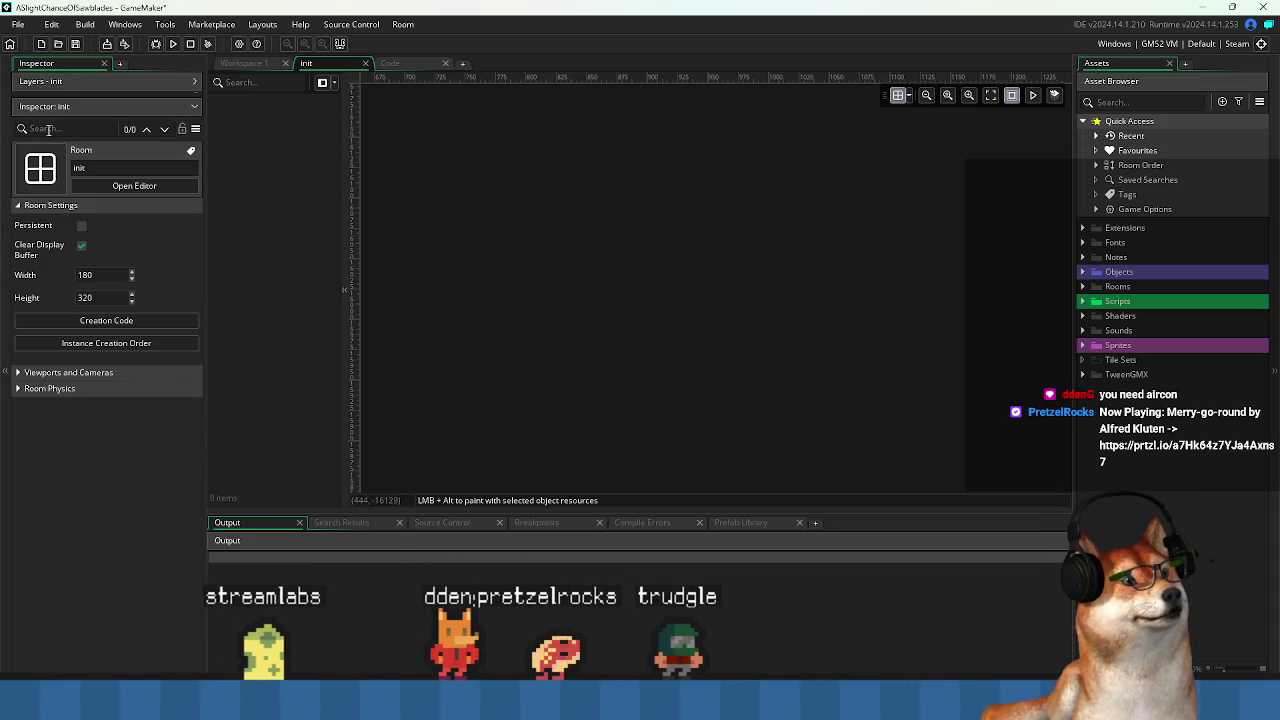
left_click(201, 62)
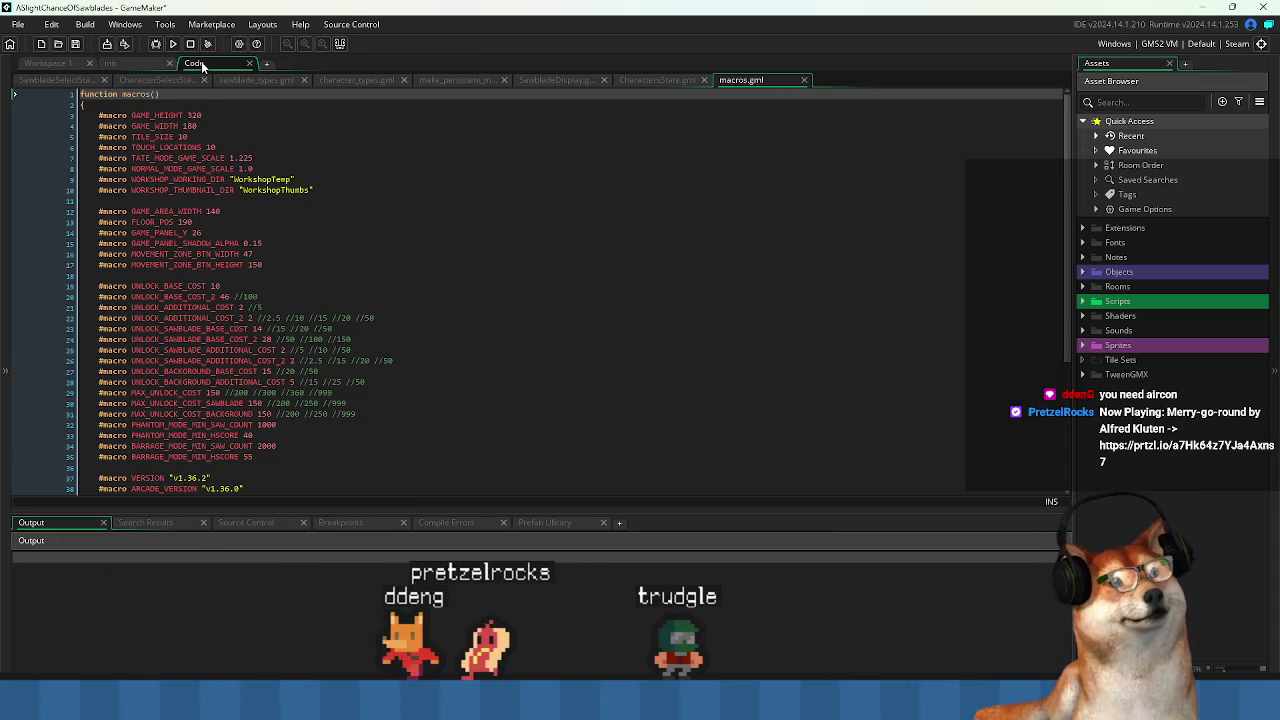
middle_click(201, 62)
middle_click(348, 66)
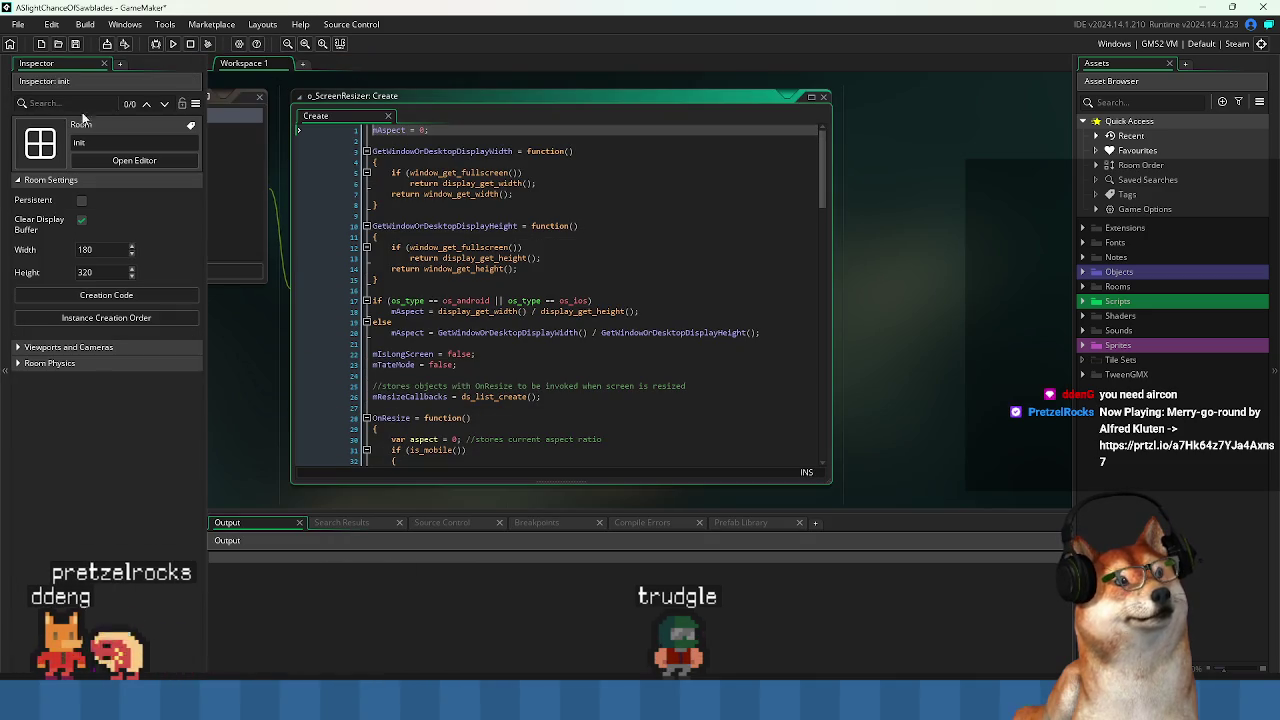
left_click(509, 258)
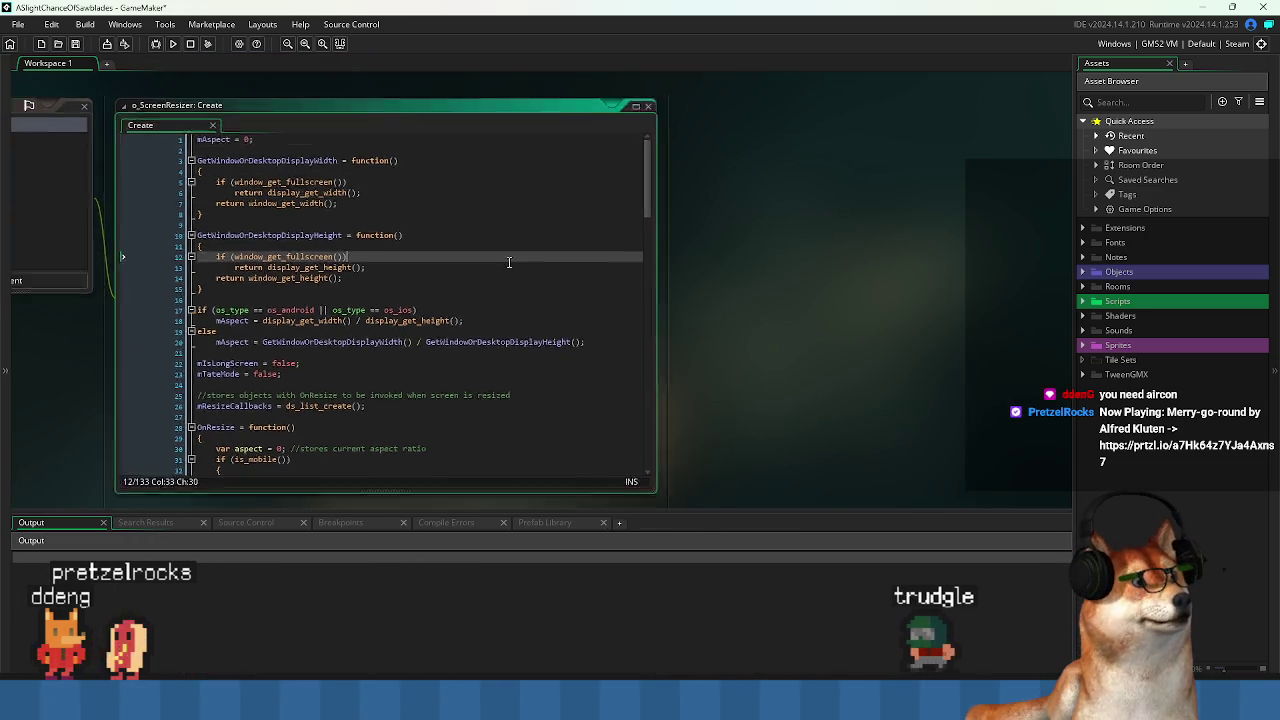
left_click_drag(258, 144, 586, 142)
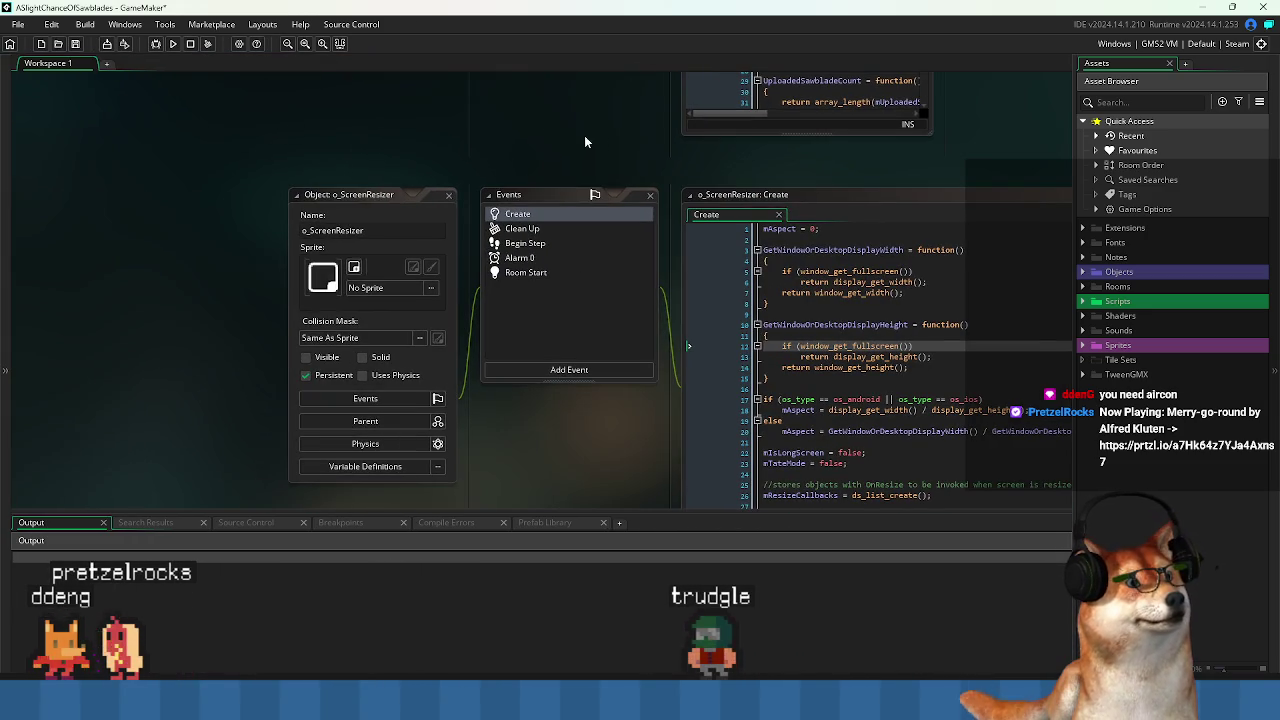
Open the StructPool script from the Scripts folder of ASlightChanceOfSawblades.
left_click(450, 195)
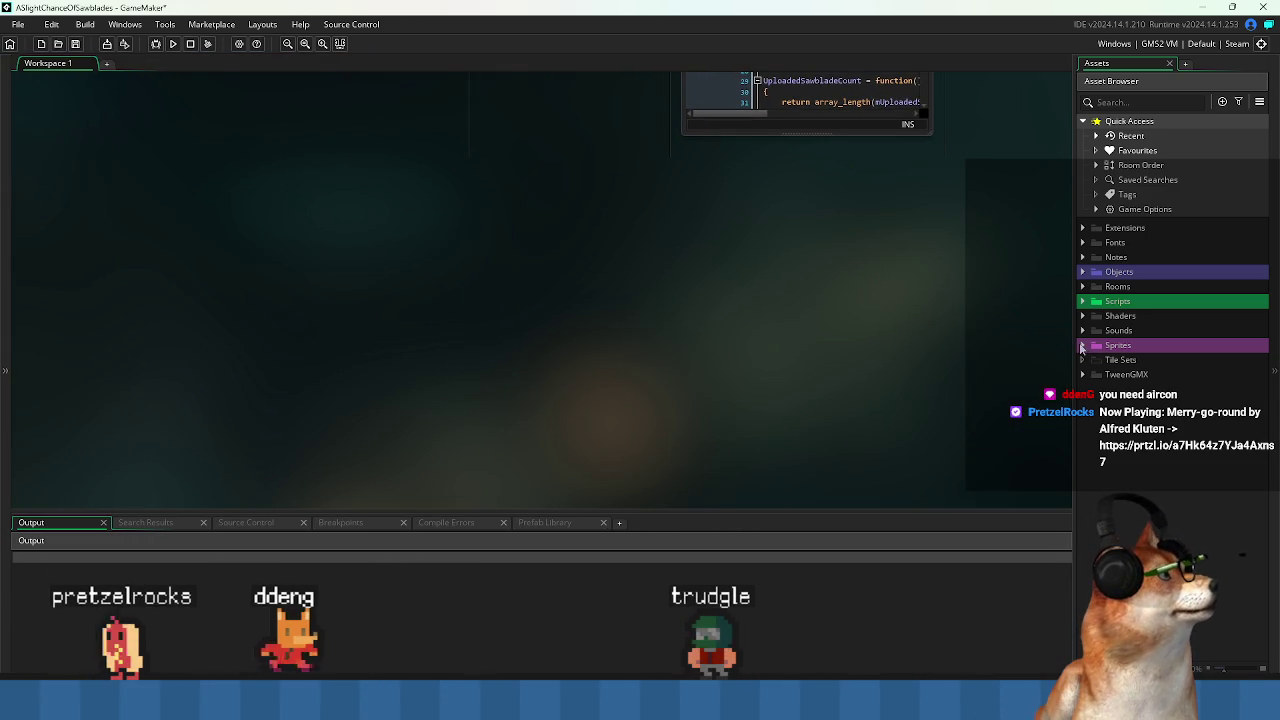
left_click(1083, 303)
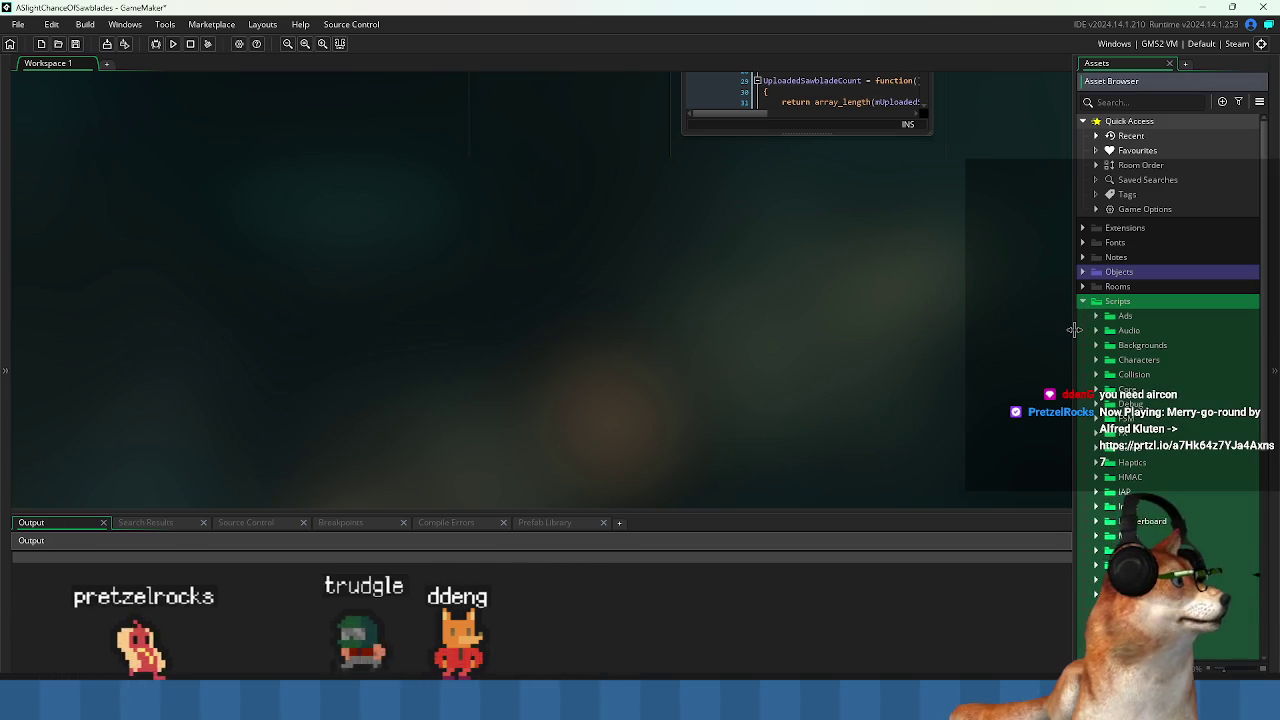
left_click_drag(1073, 330, 1003, 330)
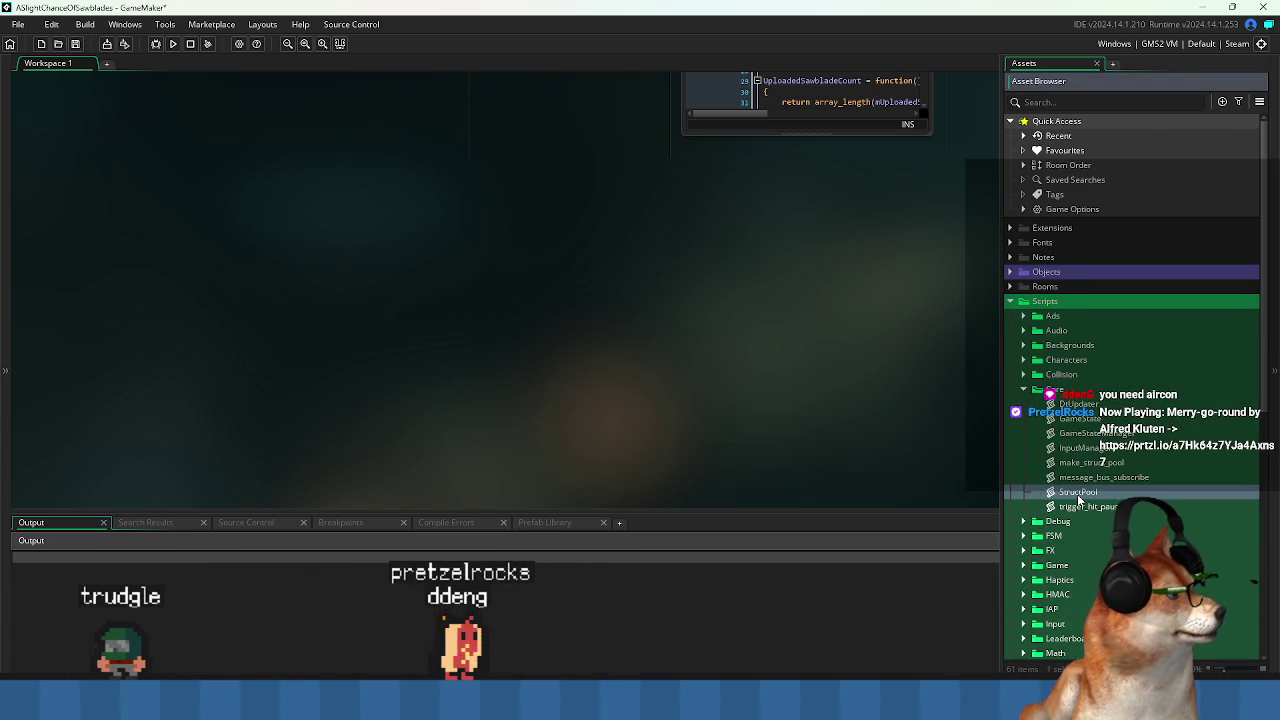
double_click(1078, 497)
Select all of the StructPool constructor code for copying.
left_click(620, 265)
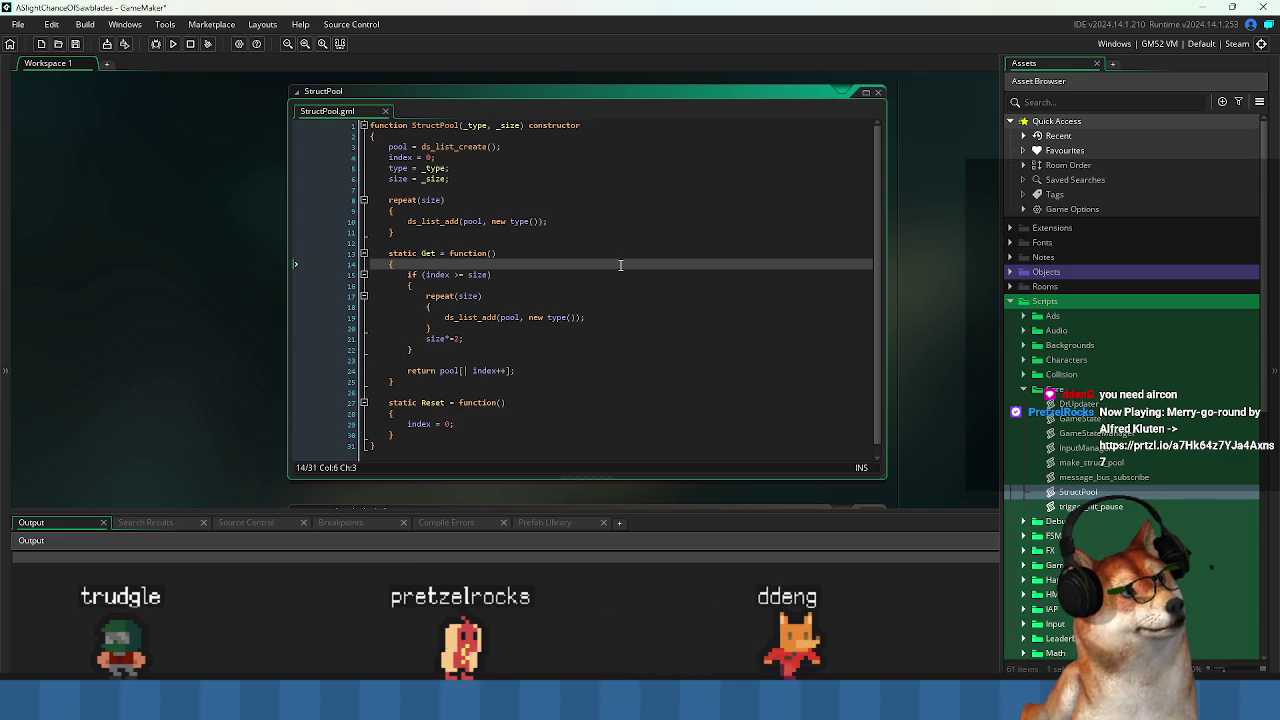
scroll(625, 277, "down", 1)
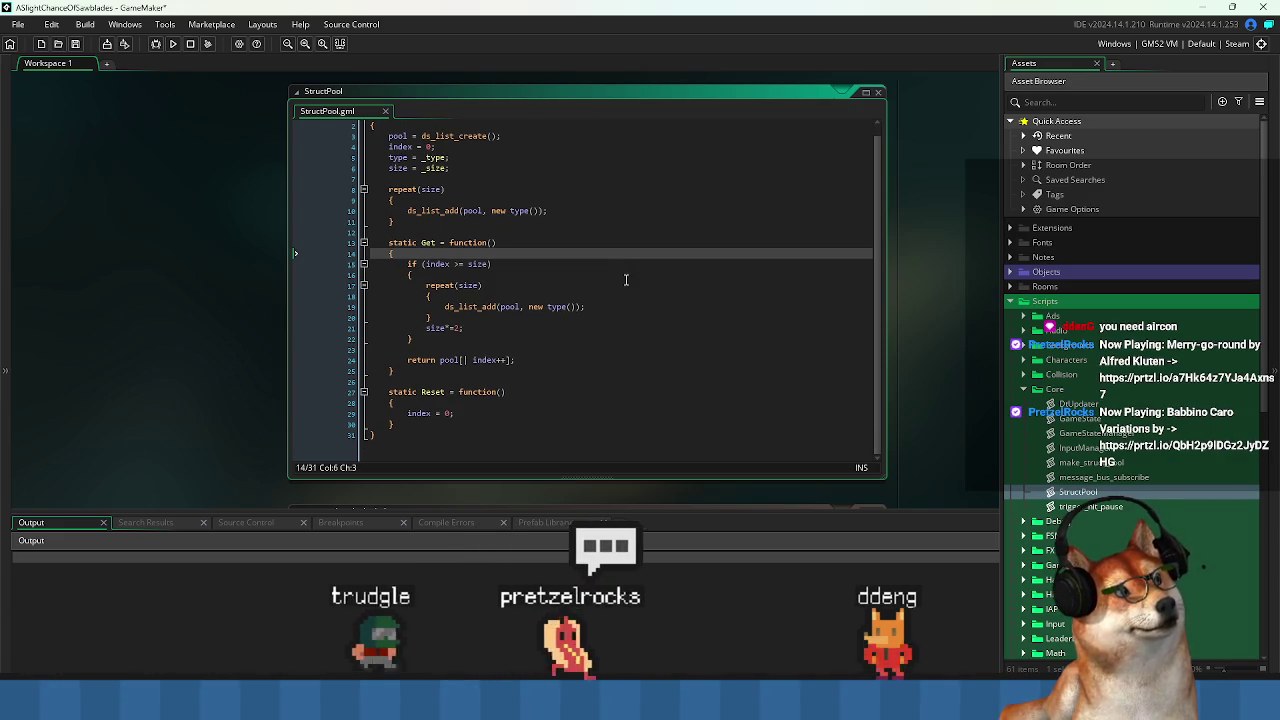
left_click(624, 381)
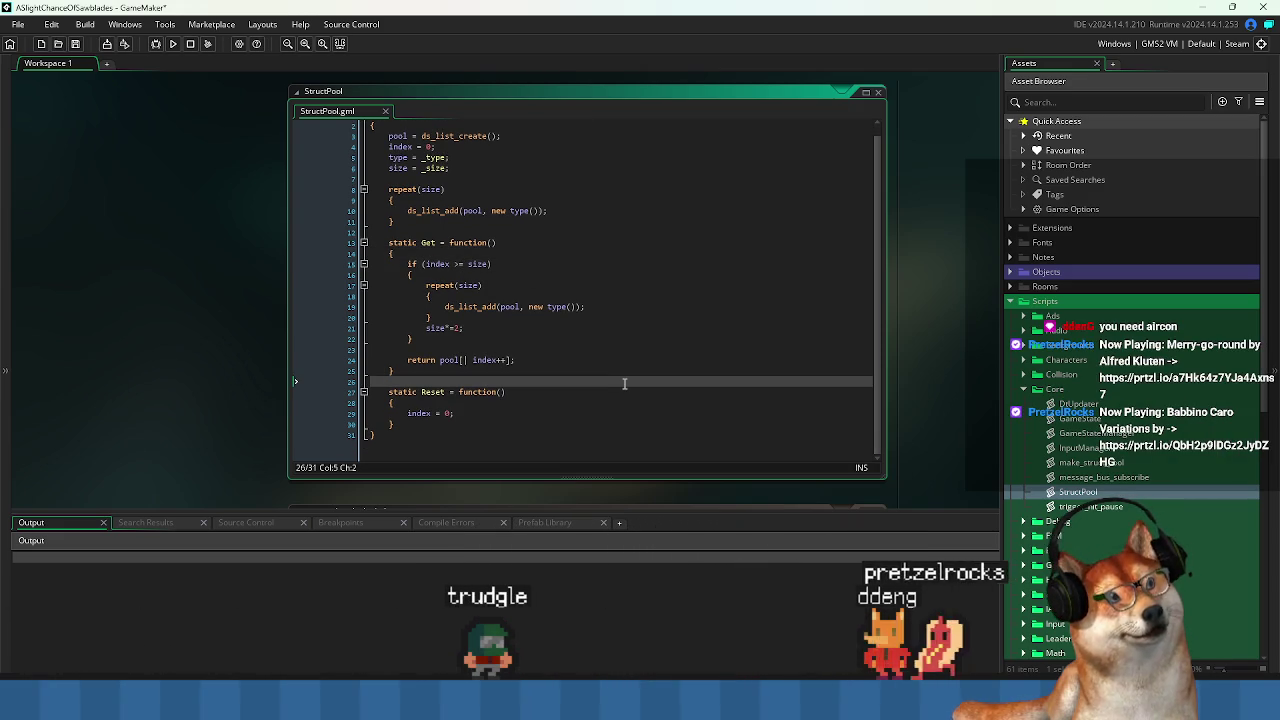
scroll(666, 364, "up", 1)
left_click(676, 296)
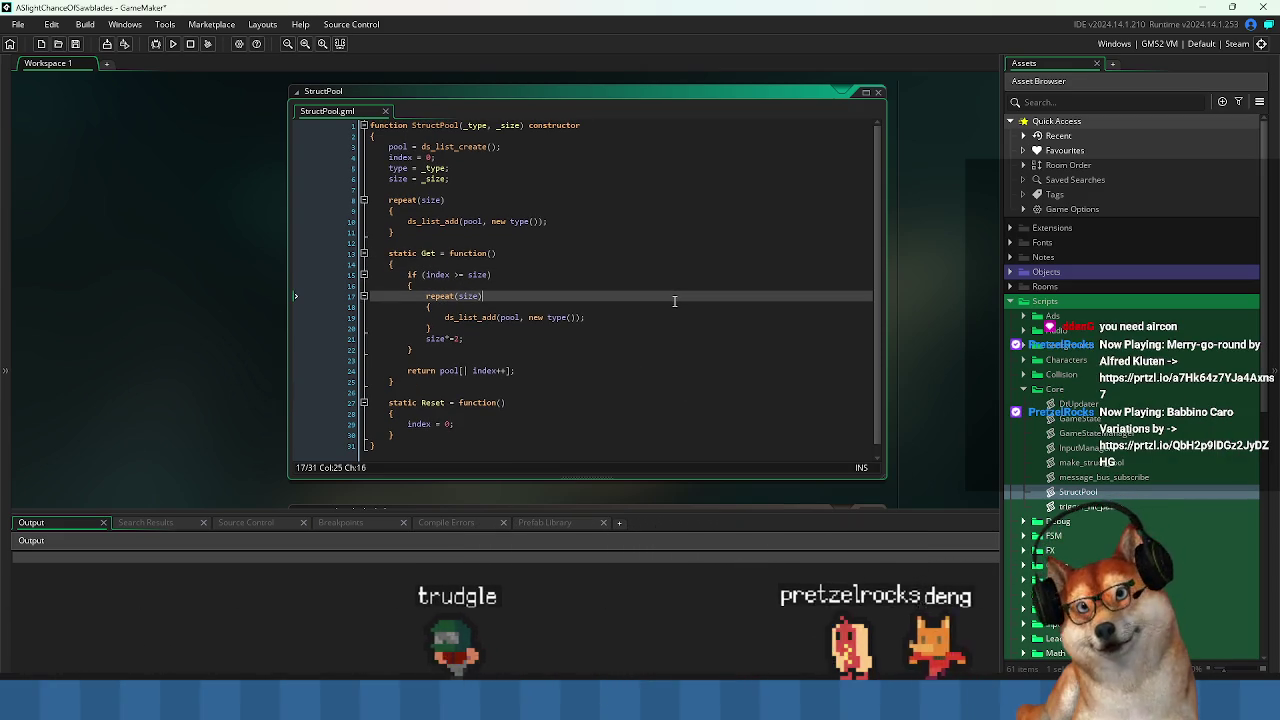
key("ctrl+a")
key("ctrl+c")
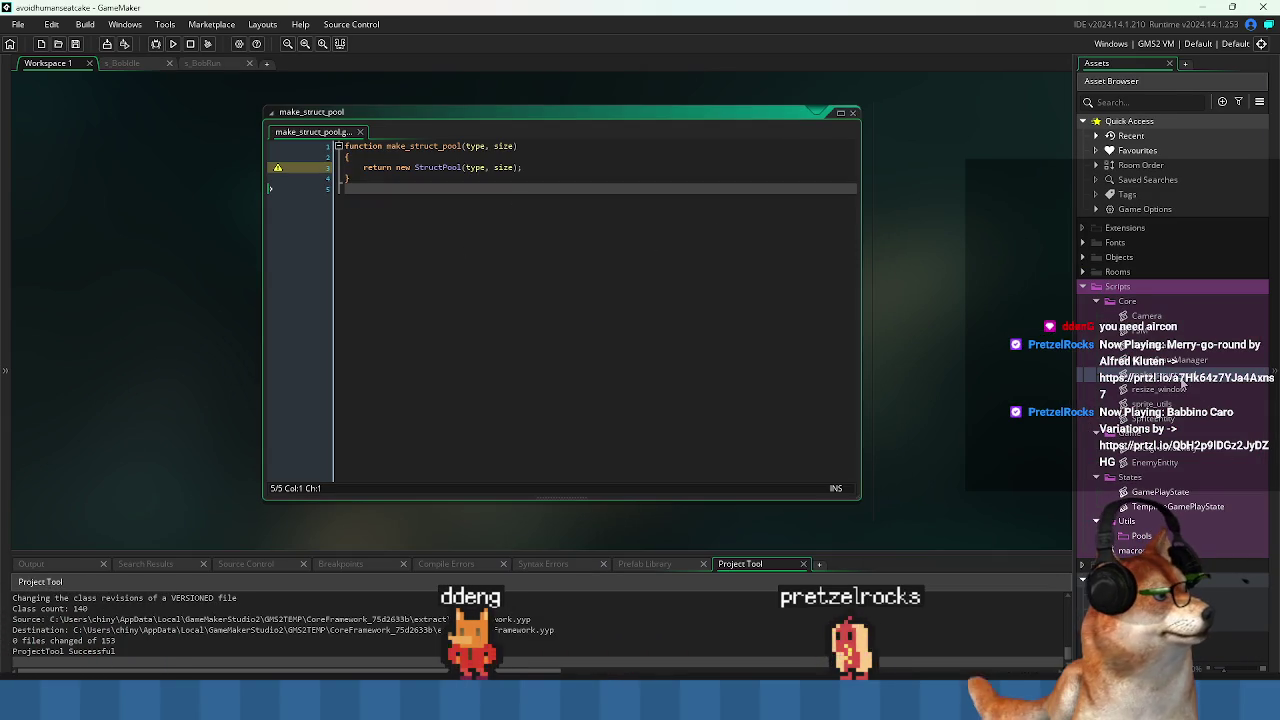
Create a new script inside the Utils > Pools folder.
left_click(1160, 522)
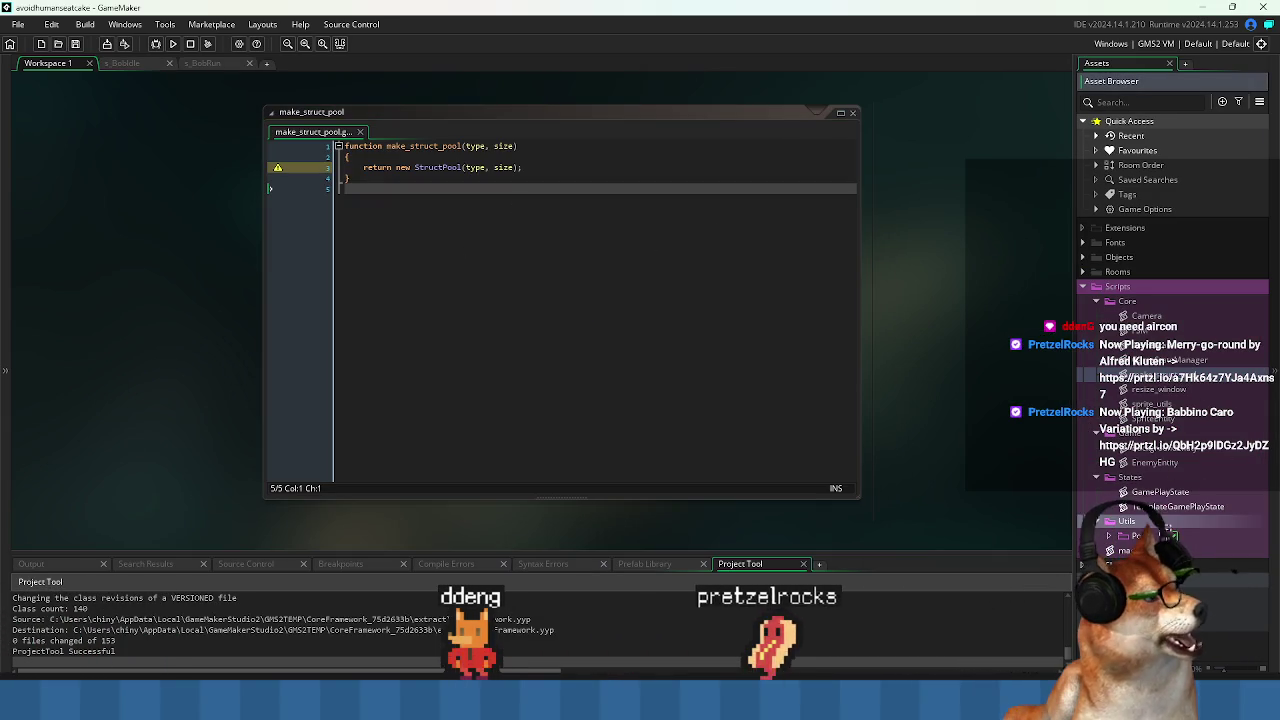
double_click(1155, 535)
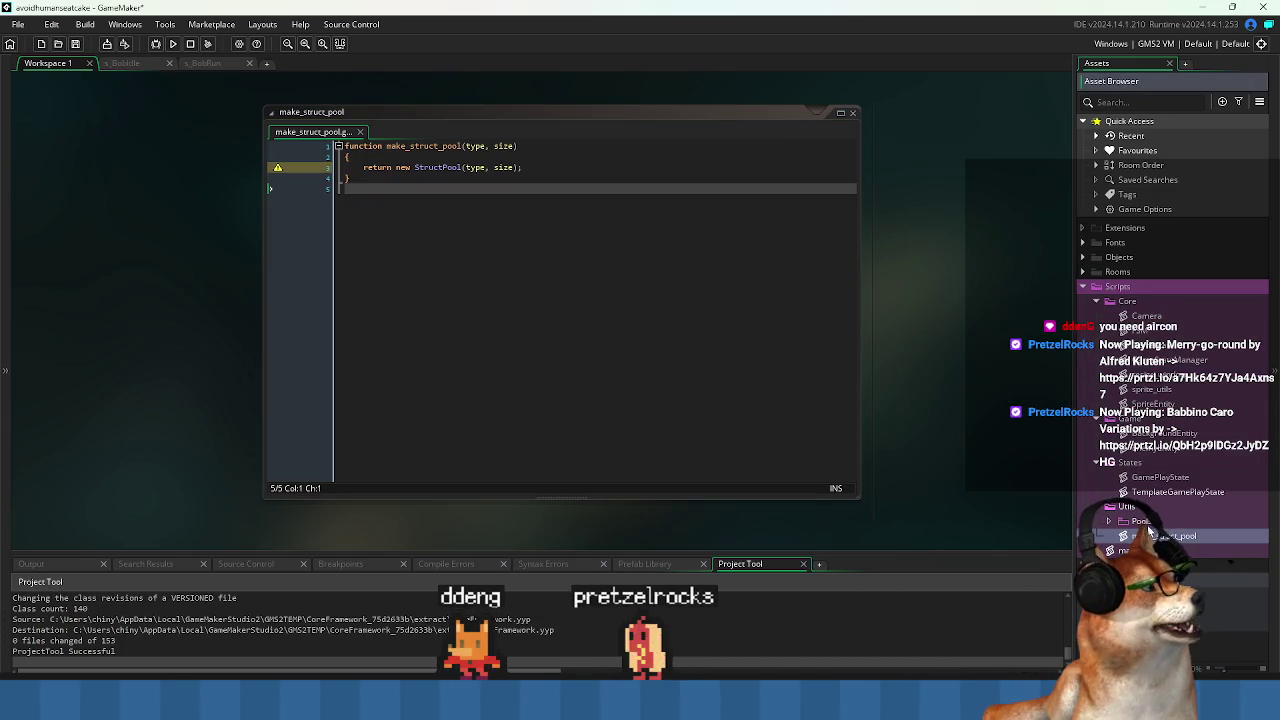
right_click(1152, 522)
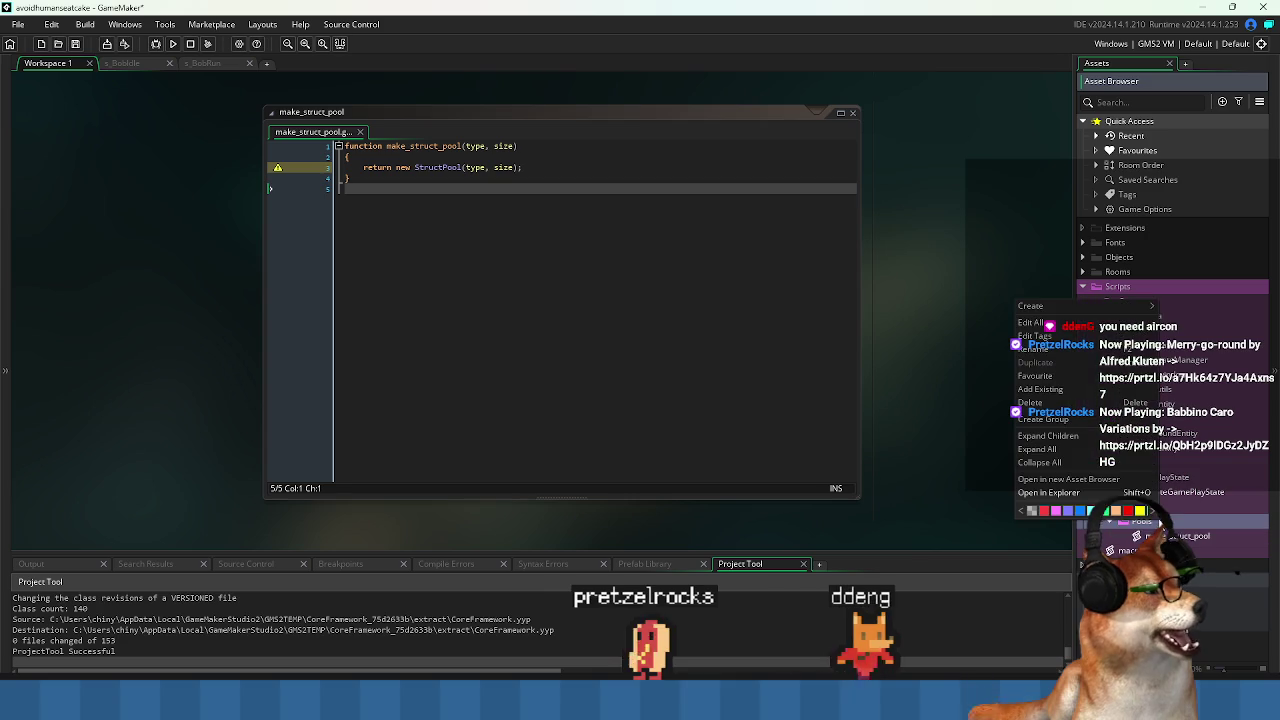
mouse_move(1053, 308)
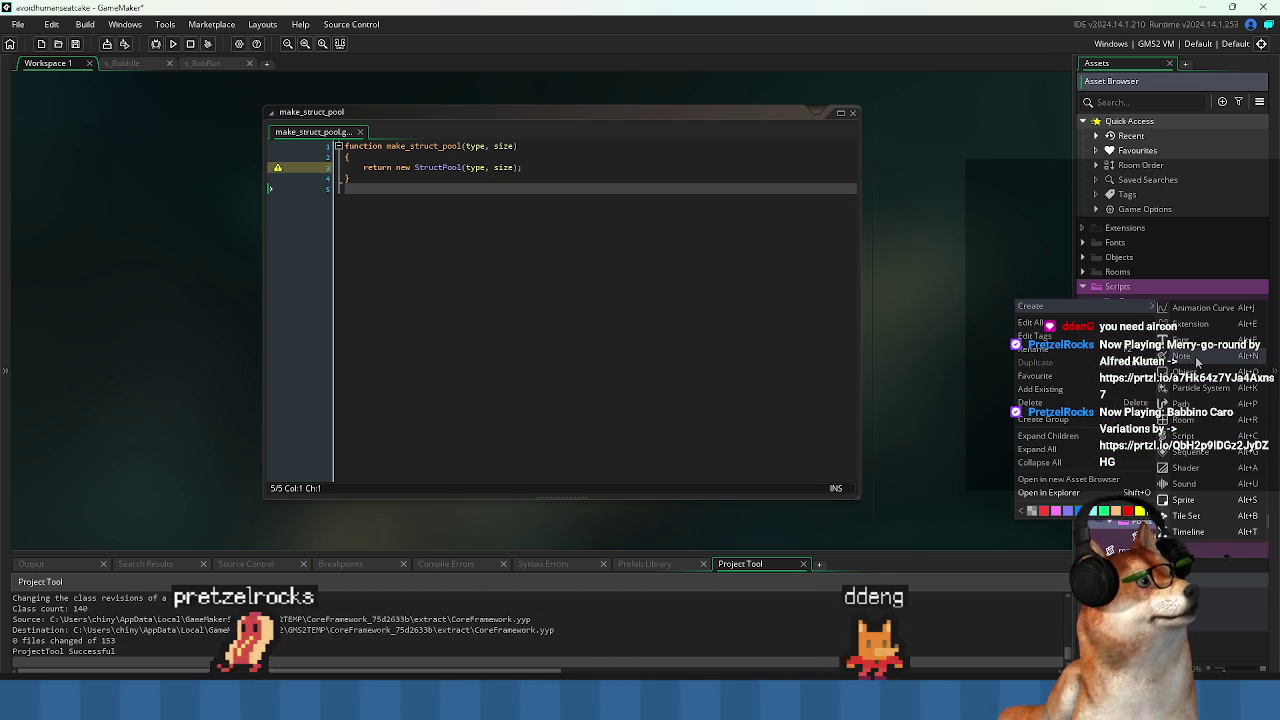
left_click(1183, 436)
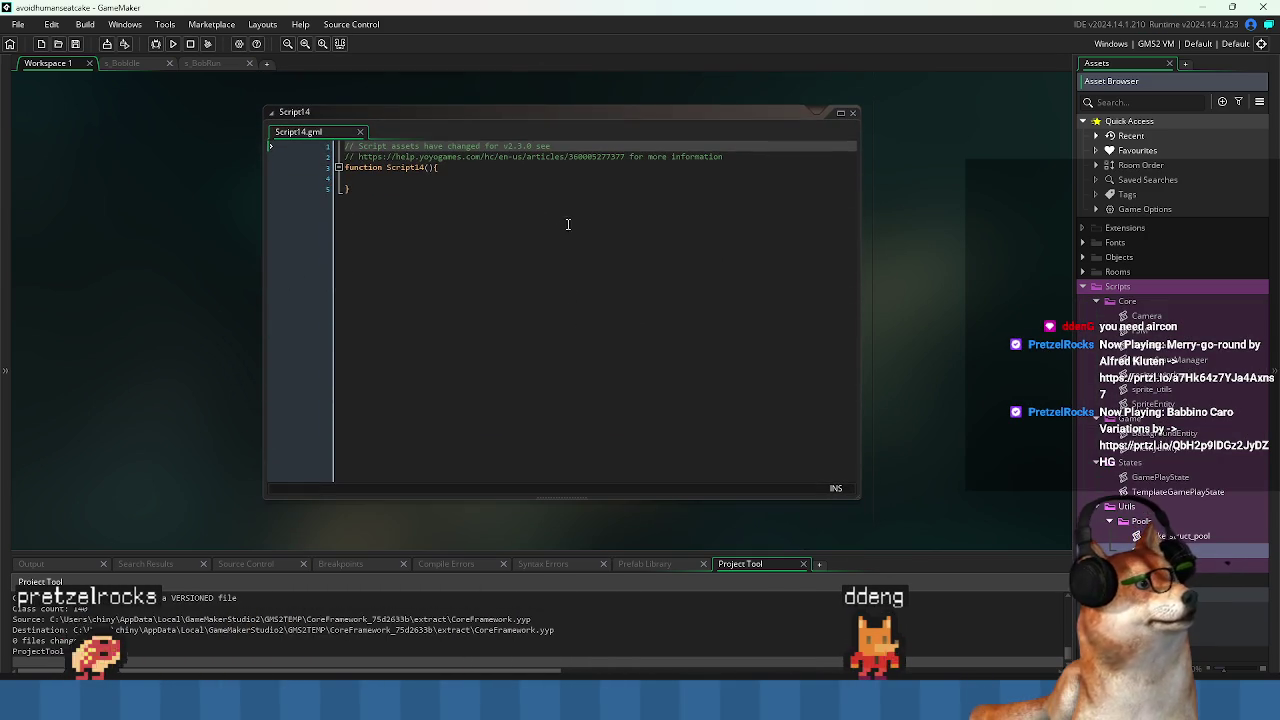
Replace the new script's default text with the pasted StructPool constructor code and name it StructPool.
key("ctrl+a")
key("ctrl+v")
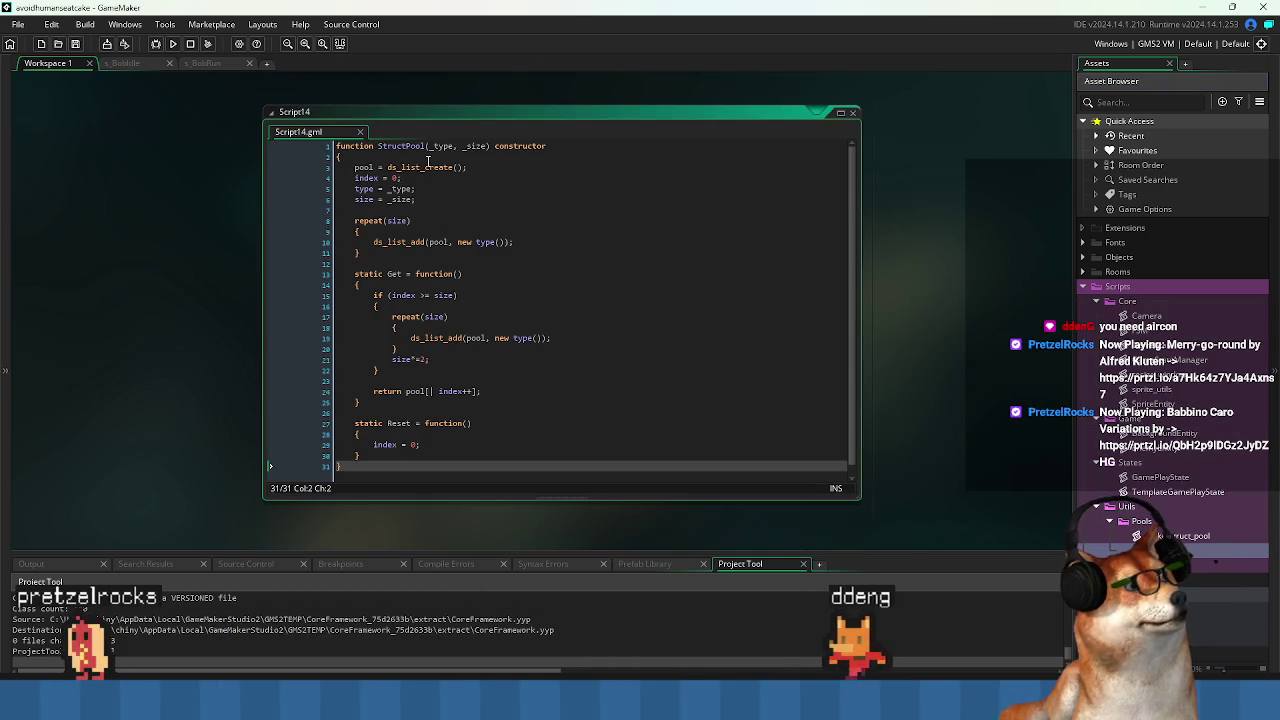
left_click(412, 146)
left_click(433, 147)
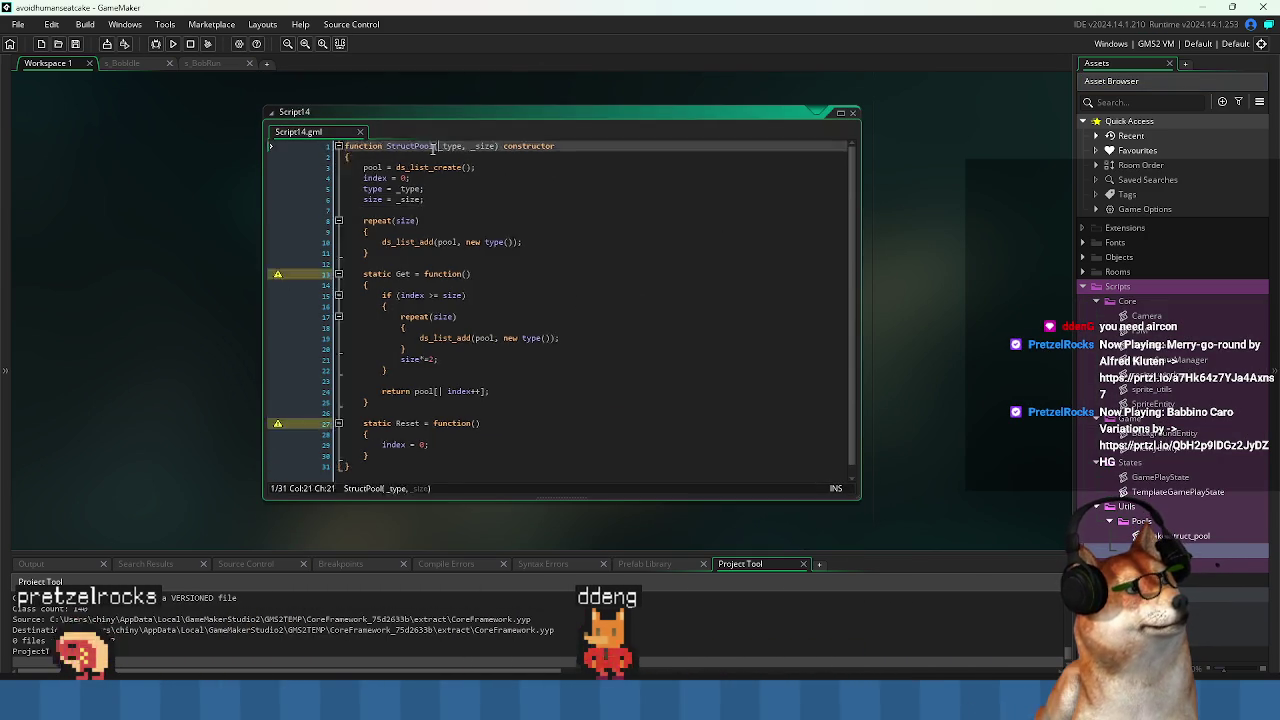
left_click(592, 220)
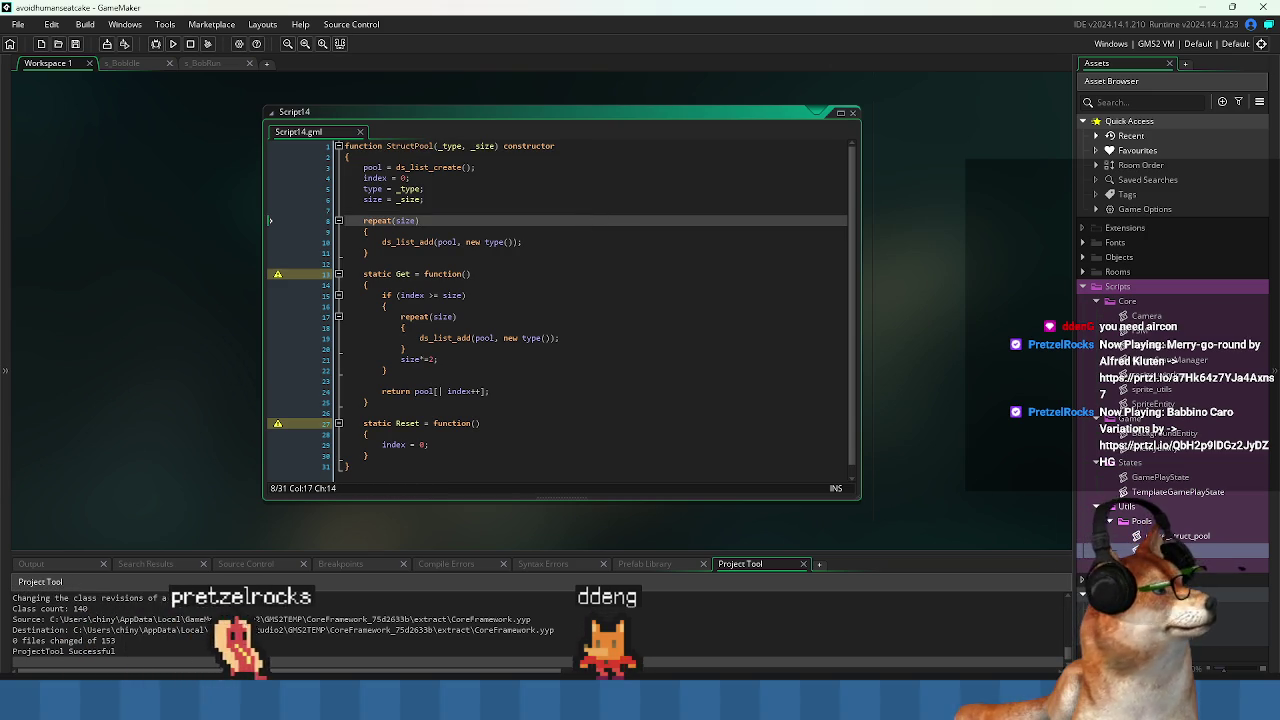
left_click(389, 147)
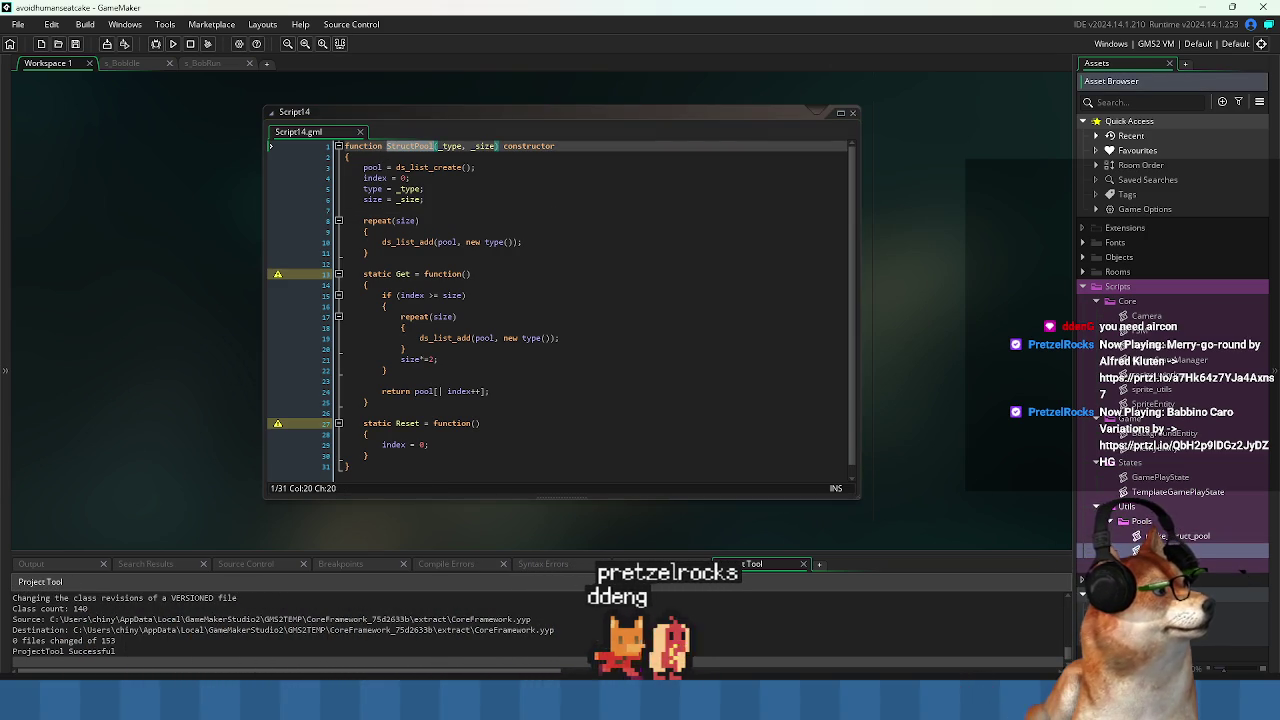
left_click(603, 274)
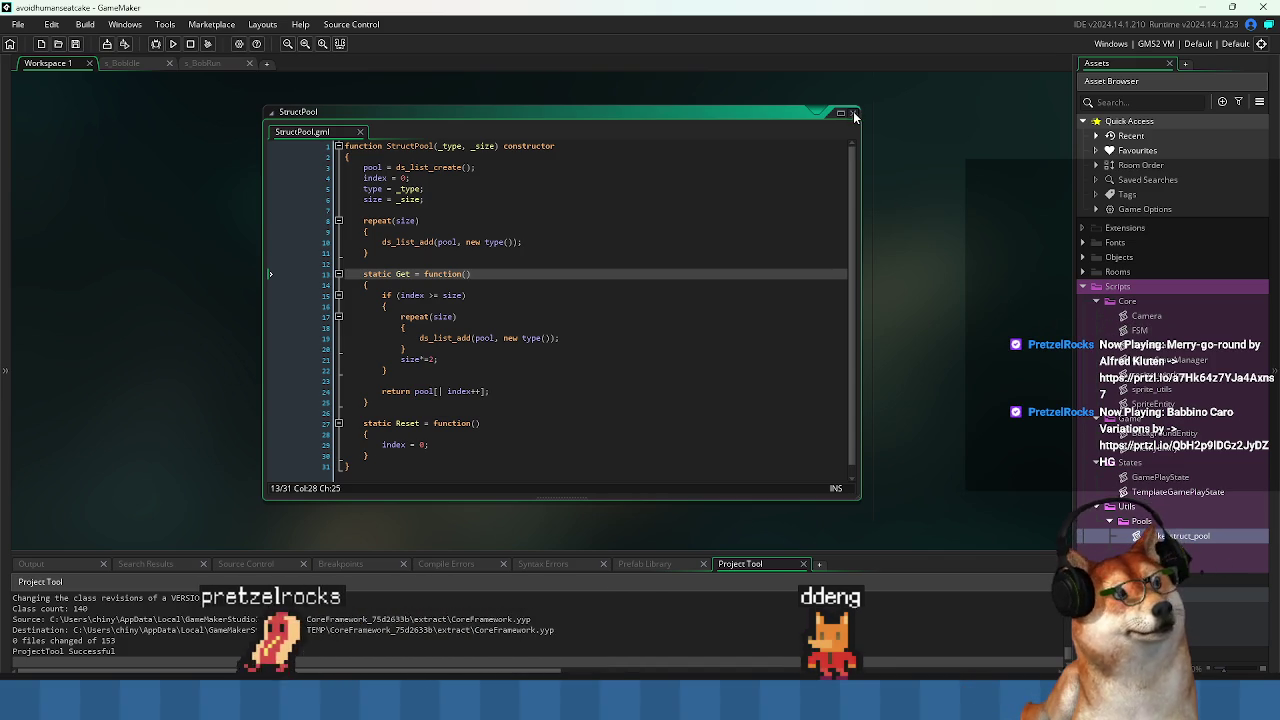
double_click(828, 112)
double_click(1195, 538)
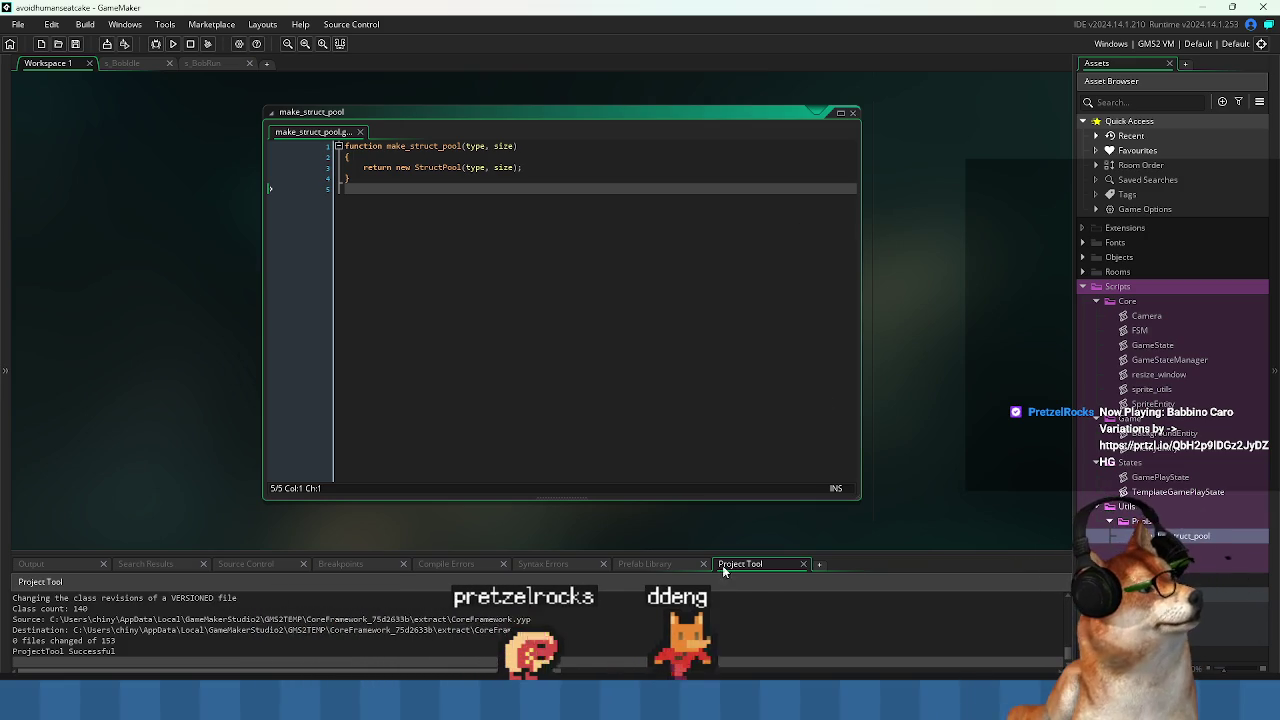
Open AVOID_HUMANS_EAT_CAKE.pyxel from WORK > avoidhumanseatcake > raw > mockup.
mouse_move(657, 700)
left_click(655, 630)
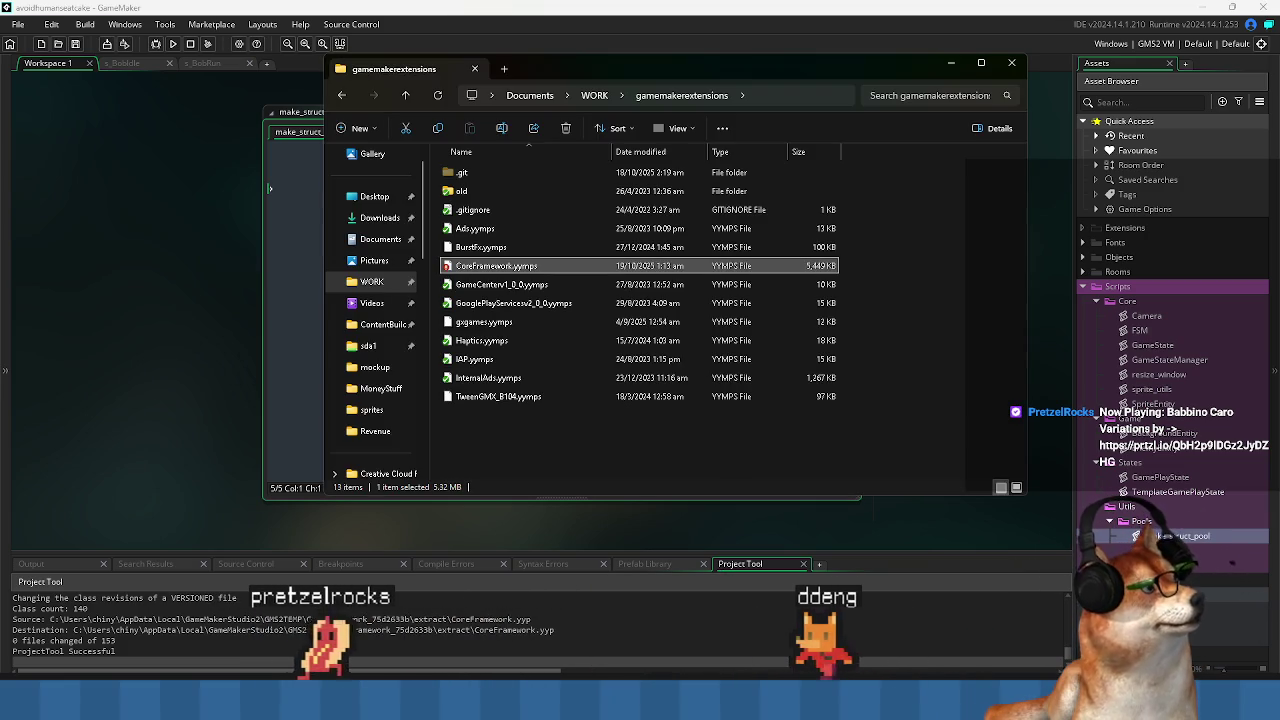
left_click(597, 97)
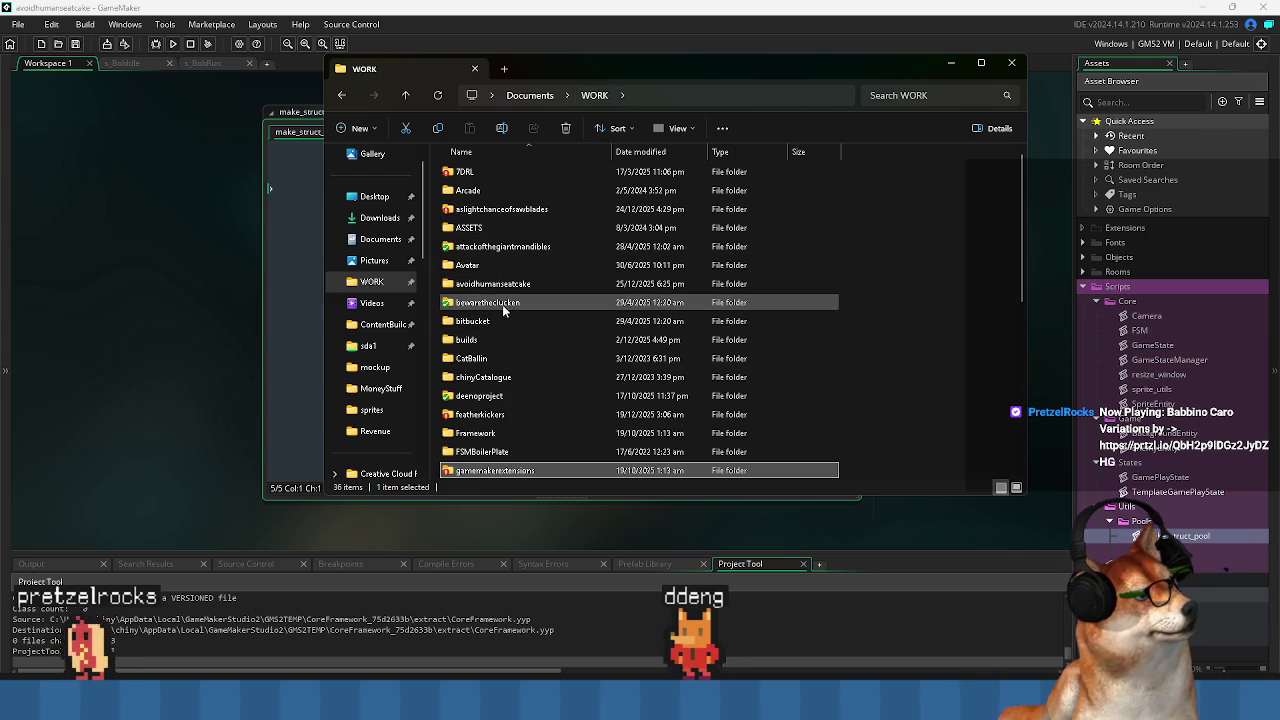
scroll(475, 447, "down", 2)
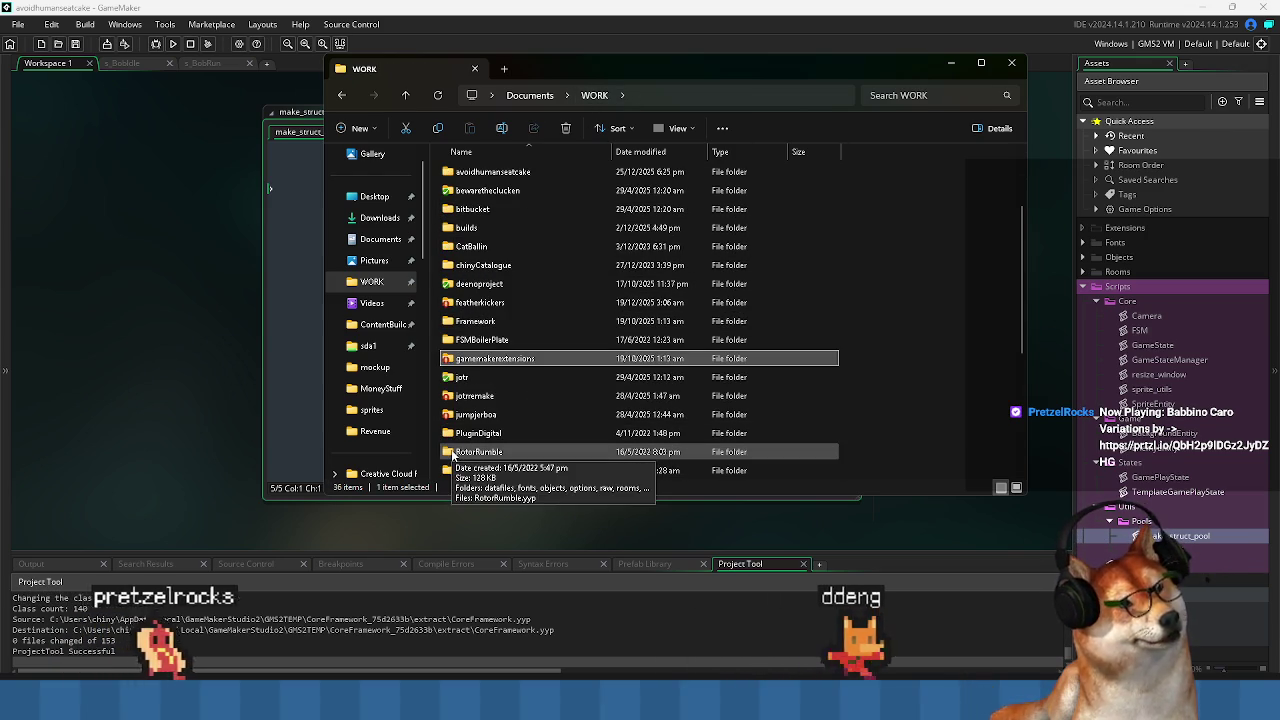
scroll(492, 297, "up", 2)
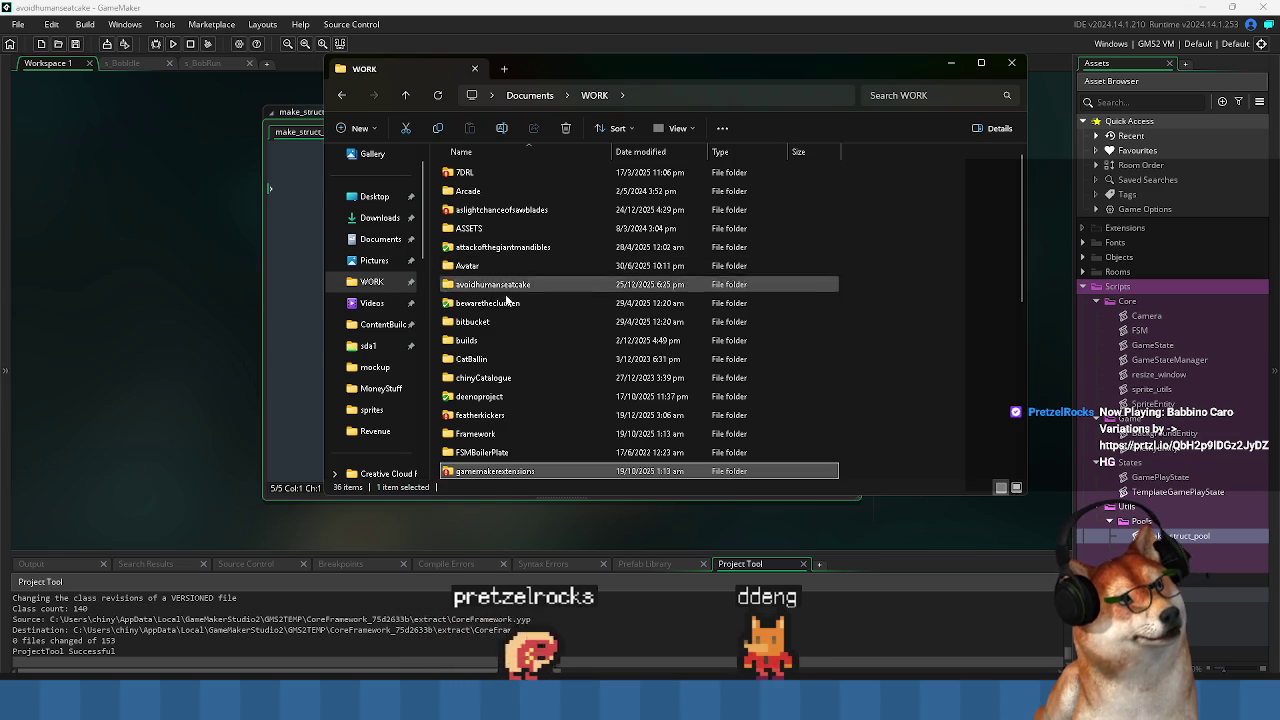
double_click(504, 285)
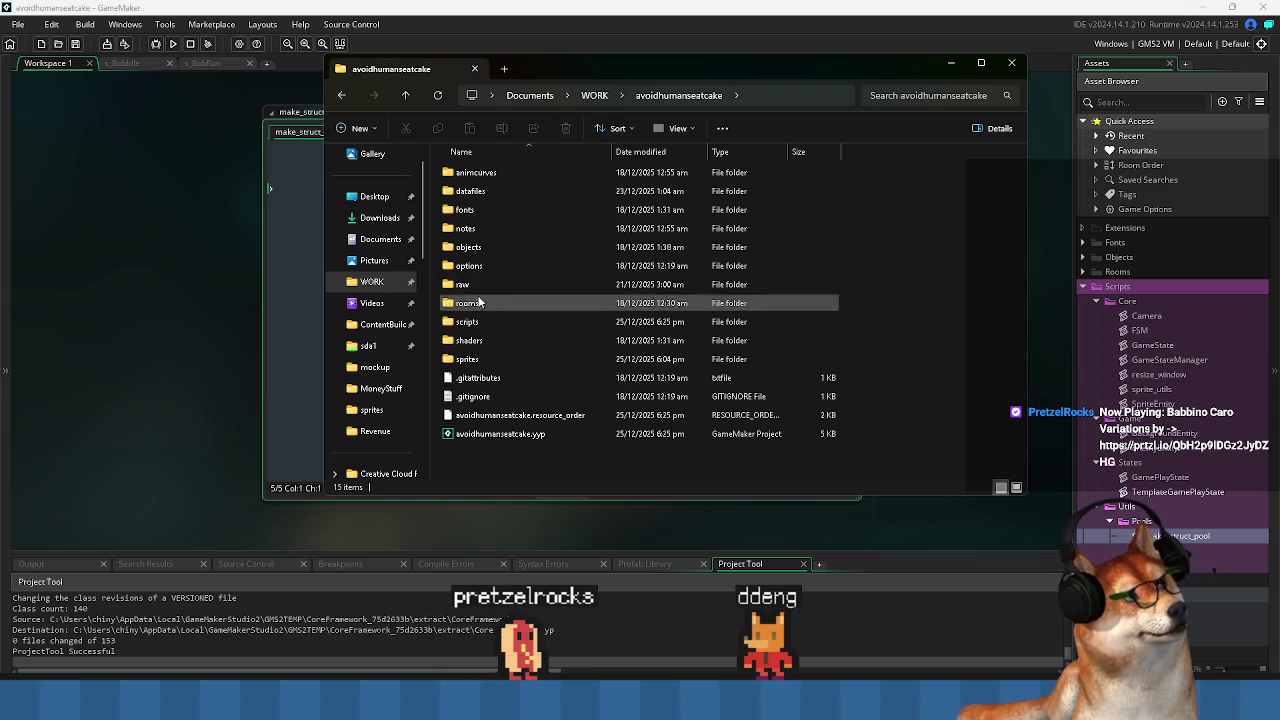
double_click(470, 285)
double_click(475, 172)
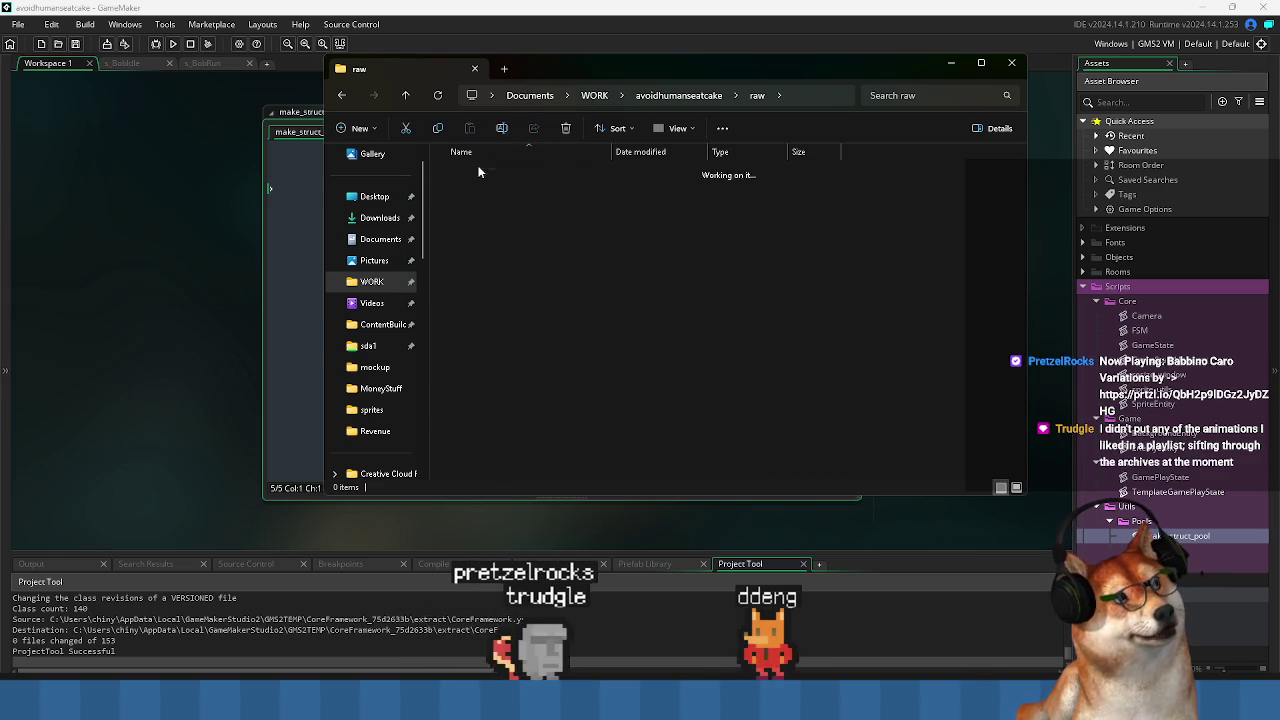
left_click(508, 176)
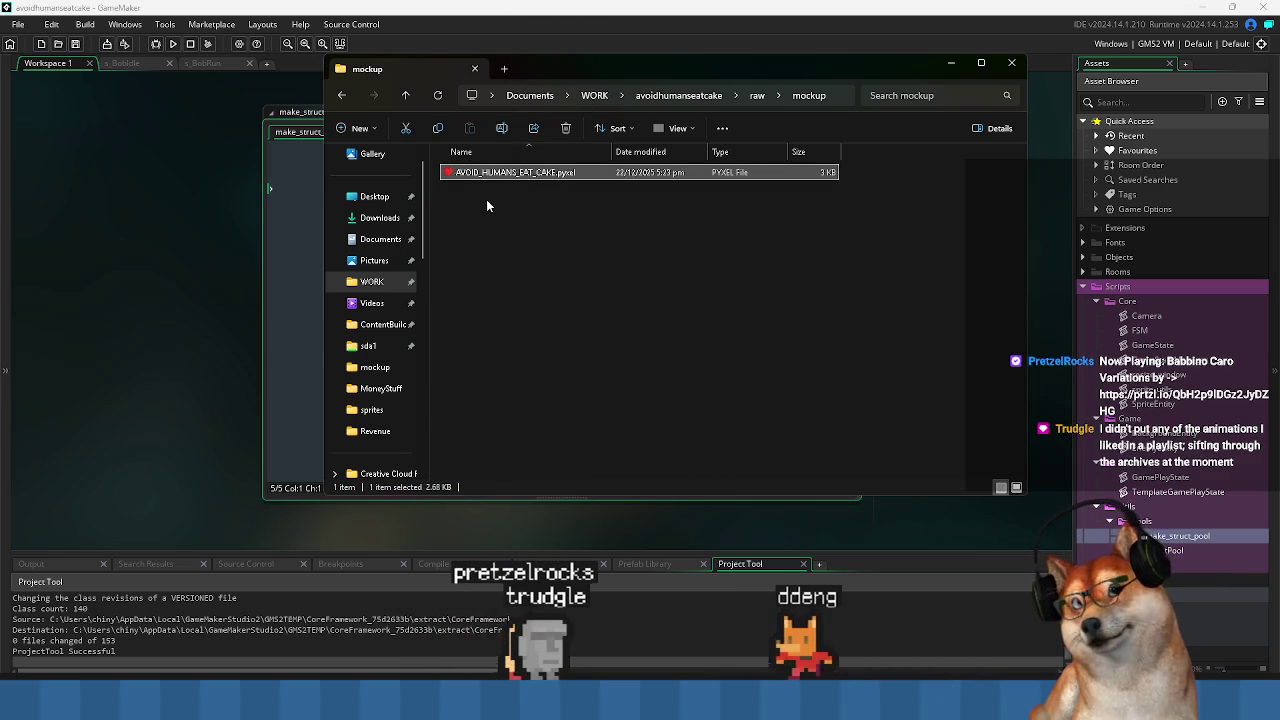
key("Return")
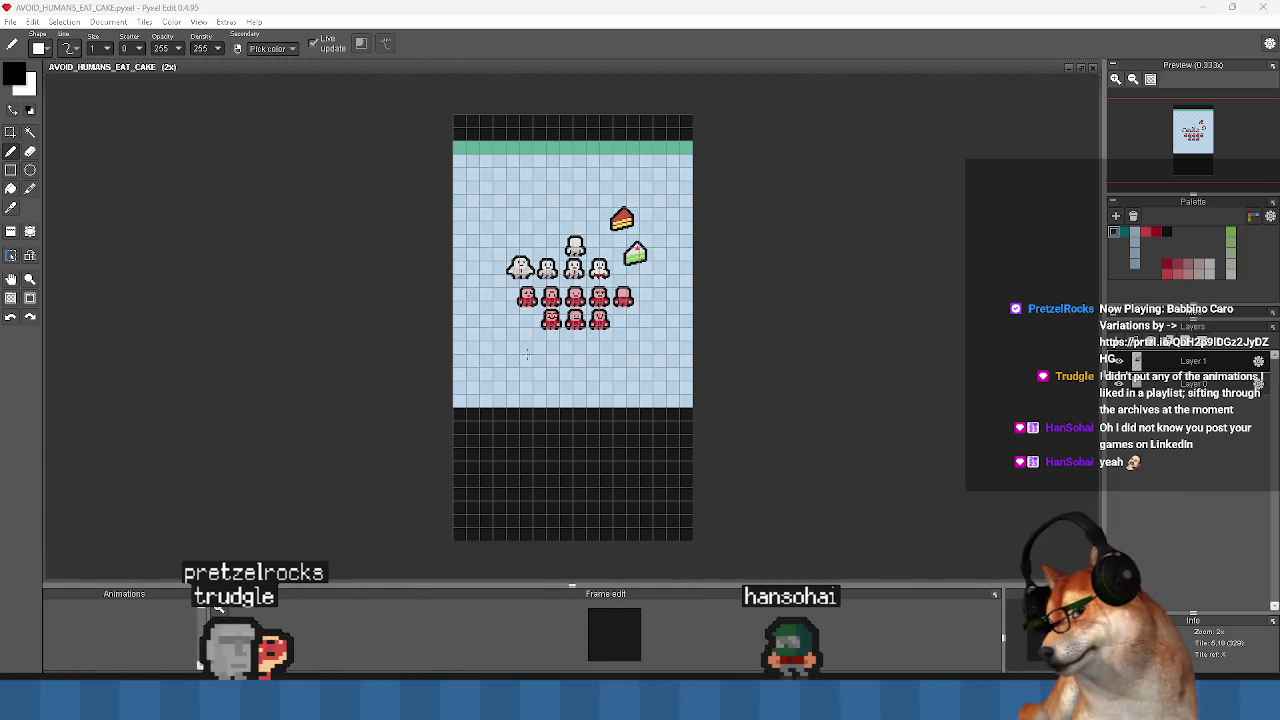
Zoom in on the mockup, turn off the tile grid with G, and recentre the sprites.
scroll(510, 346, "up", 2)
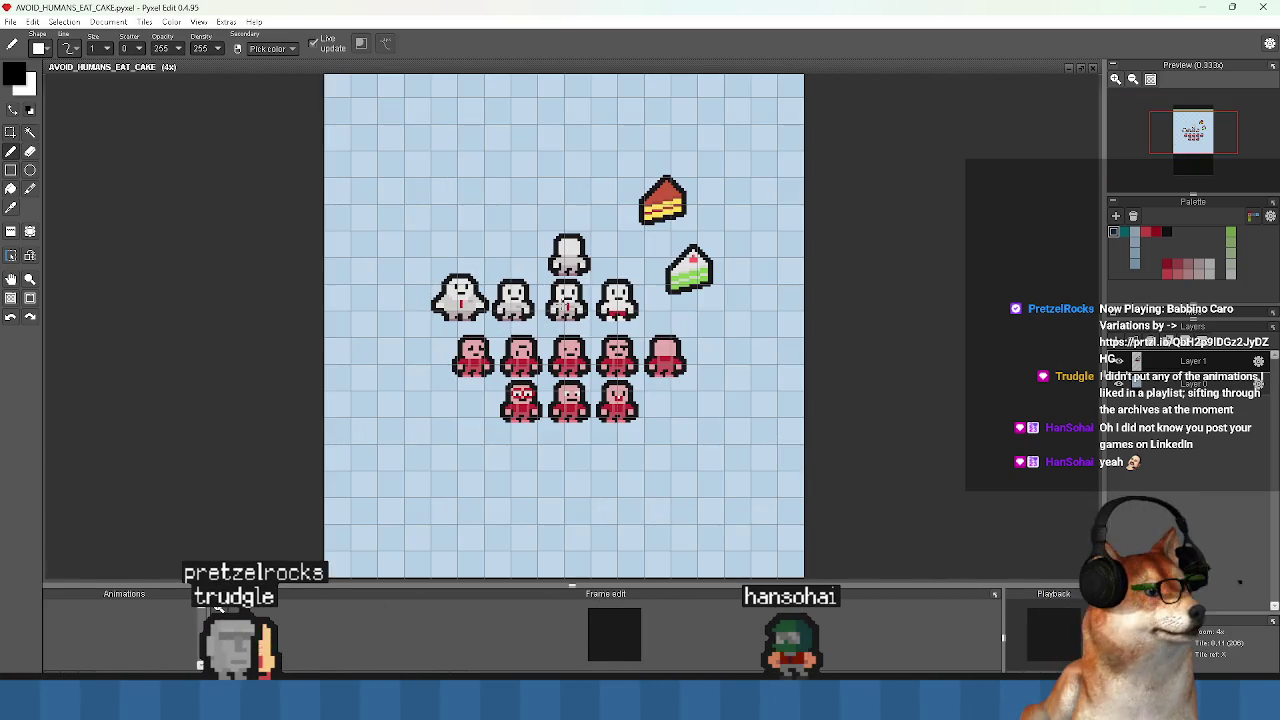
key("g")
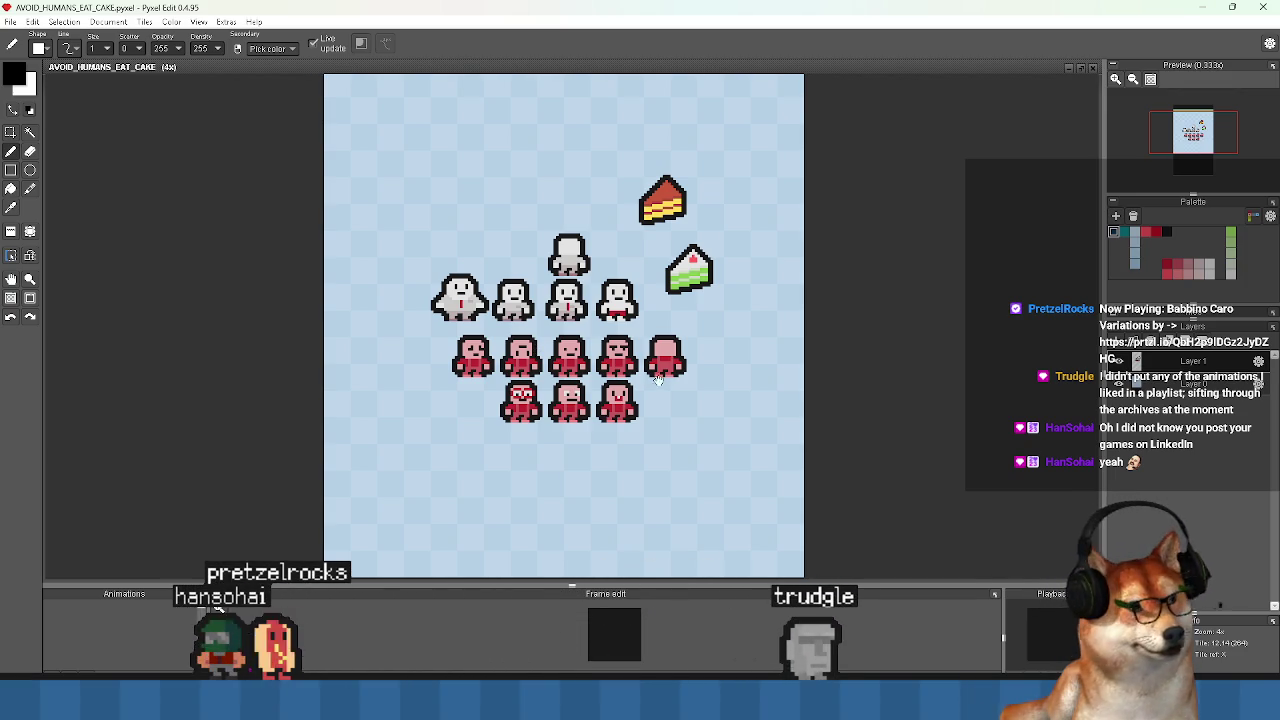
left_click_drag(658, 380, 631, 368)
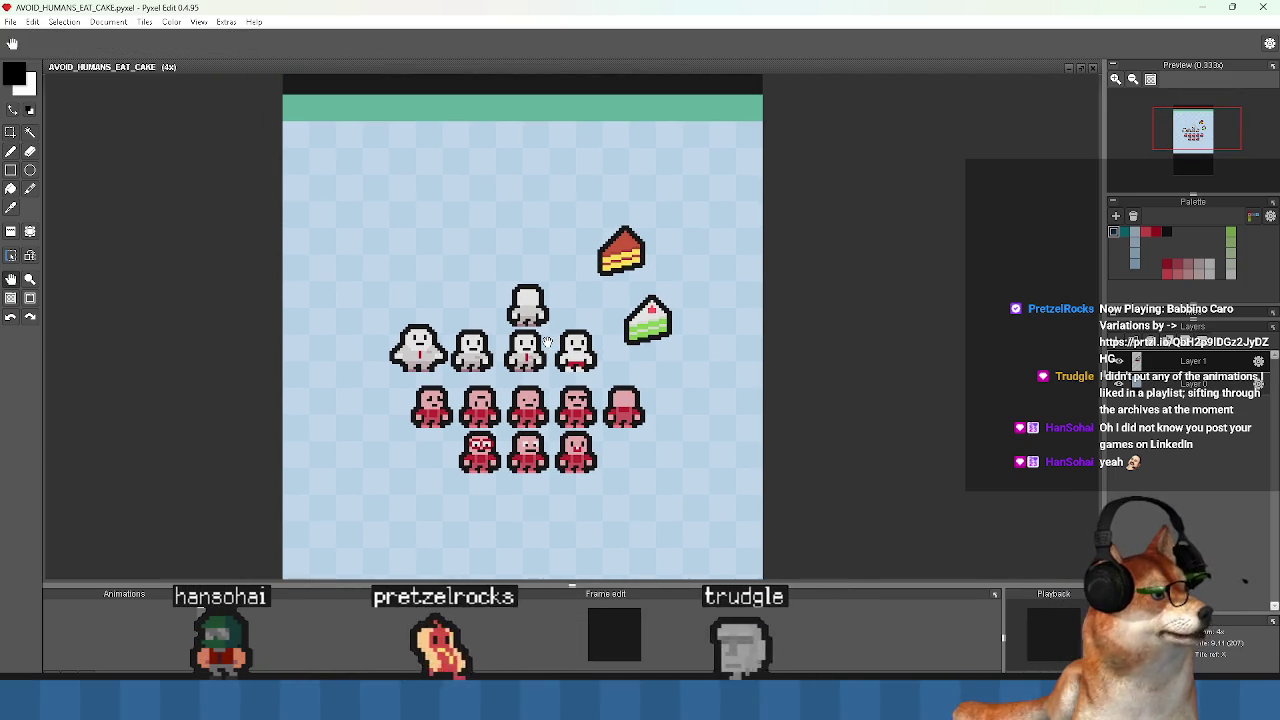
Zoom the mockup out to 3x to see it whole, then minimize Pyxel Edit.
scroll(548, 320, "up", 1)
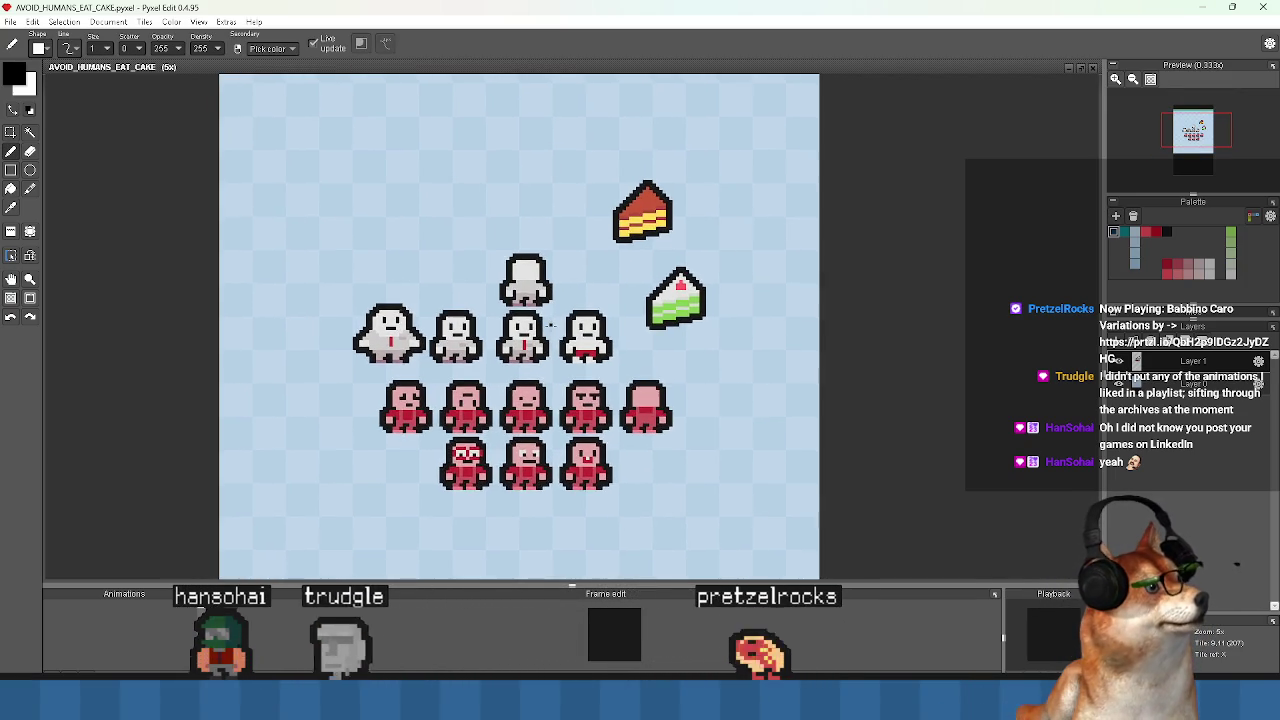
scroll(549, 330, "down", 1)
left_click_drag(553, 325, 557, 321)
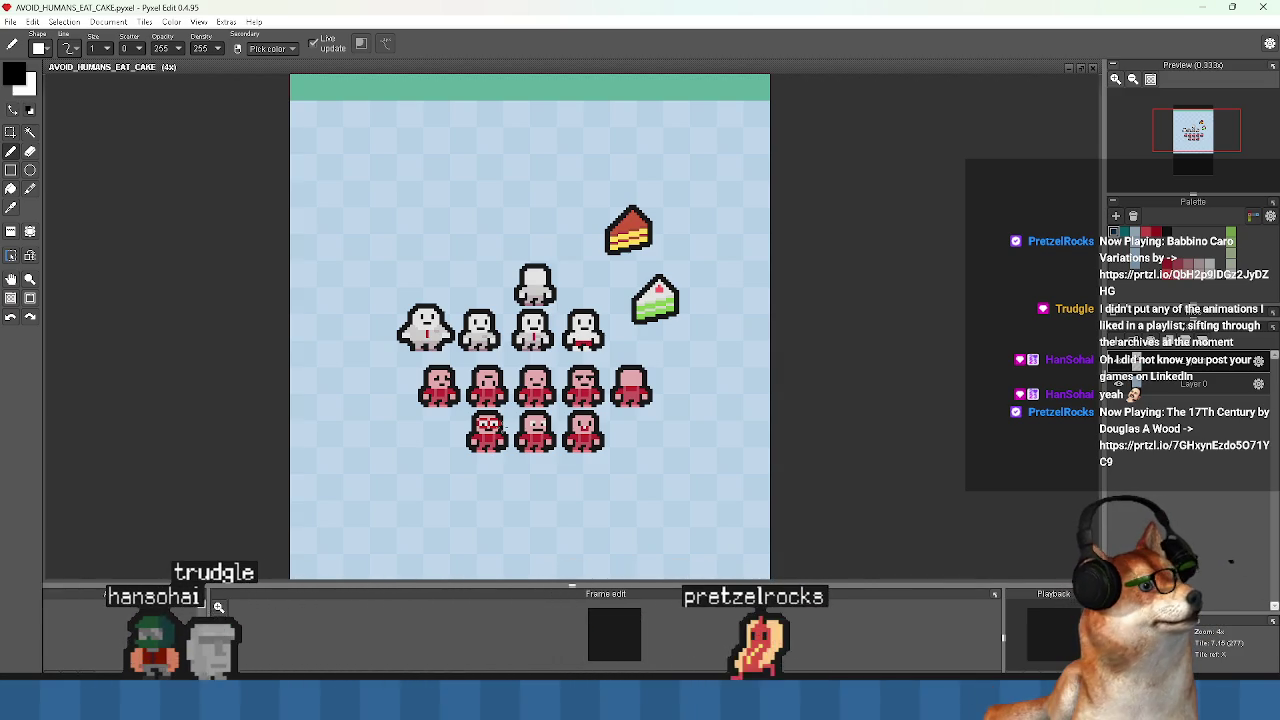
key("minus")
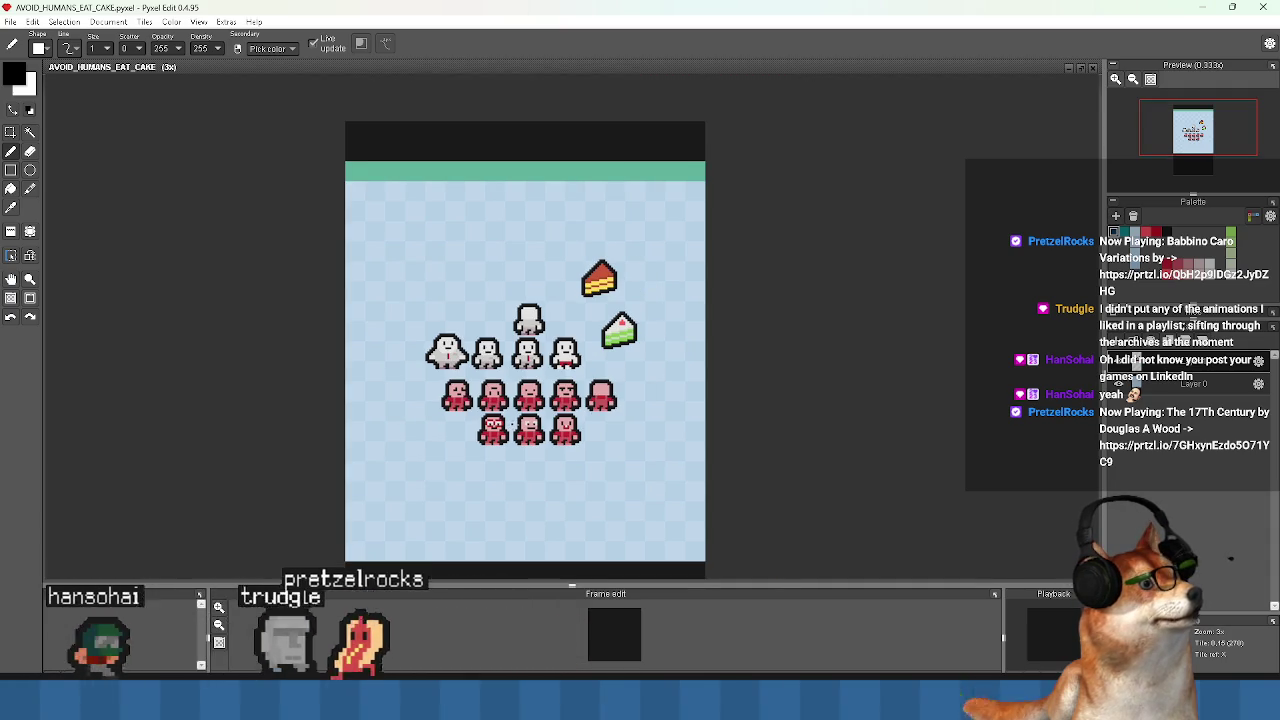
left_click_drag(1129, 99, 1128, 103)
left_click(1202, 12)
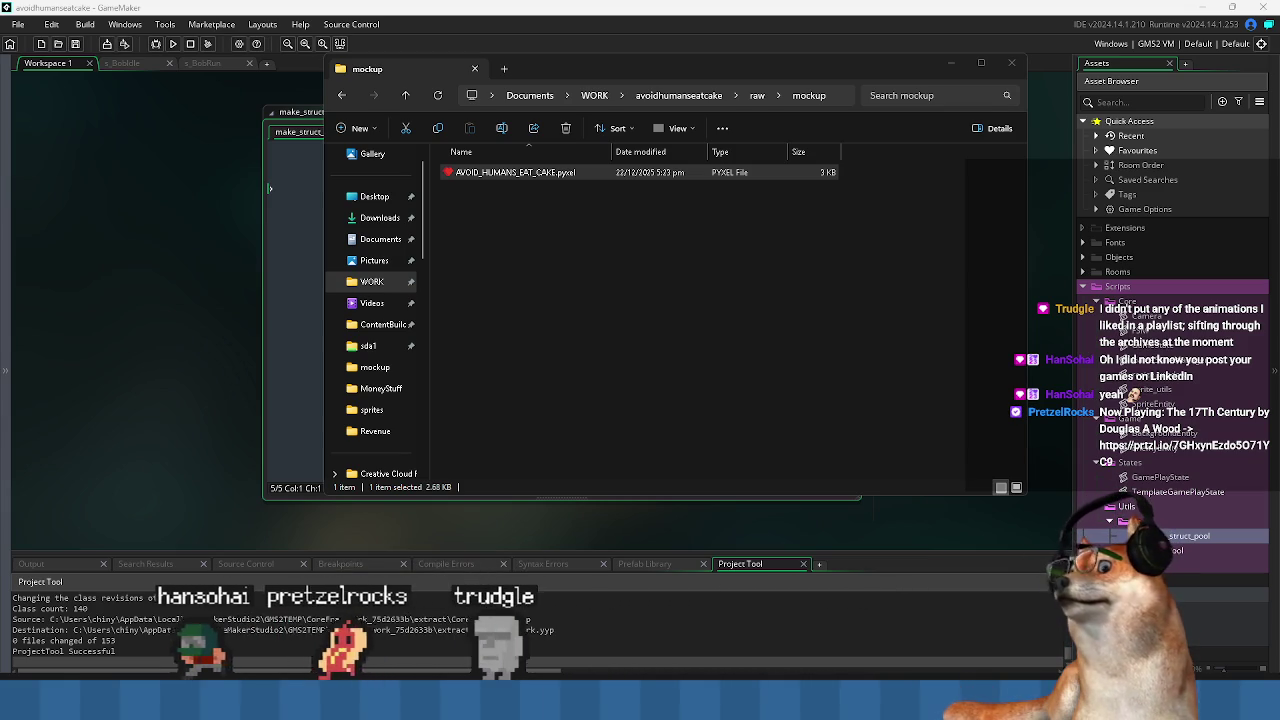
Return to GameMaker and look over the FSM and EnemyEntity scripts.
left_click(504, 316)
left_click(470, 6)
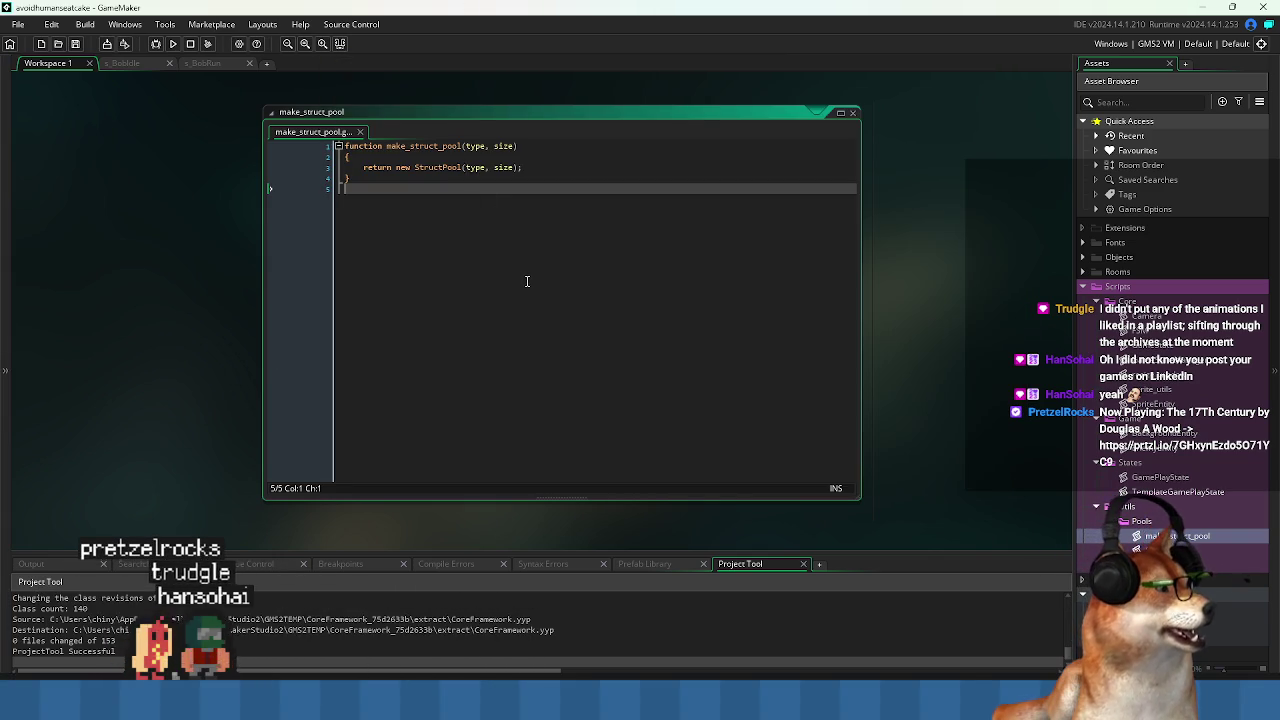
left_click(436, 147)
key("ctrl+Tab")
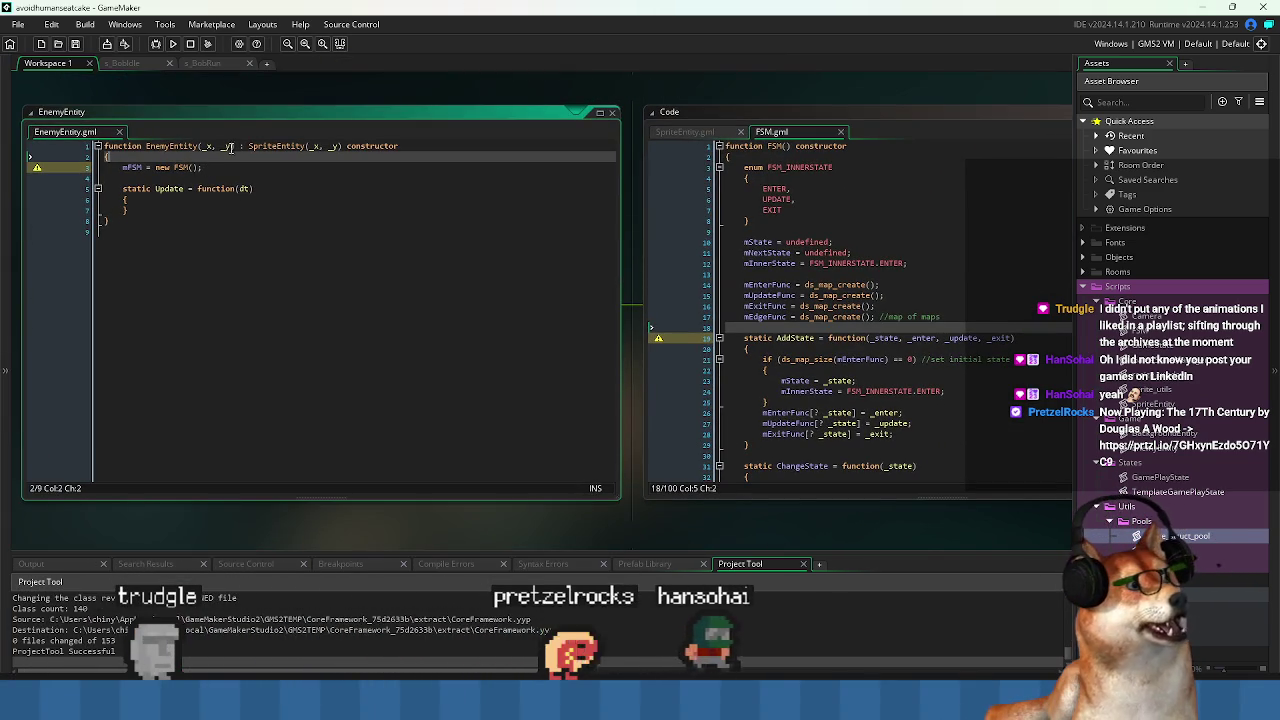
left_click(757, 201)
scroll(757, 201, "down", 6)
scroll(757, 201, "up", 4)
left_click(183, 246)
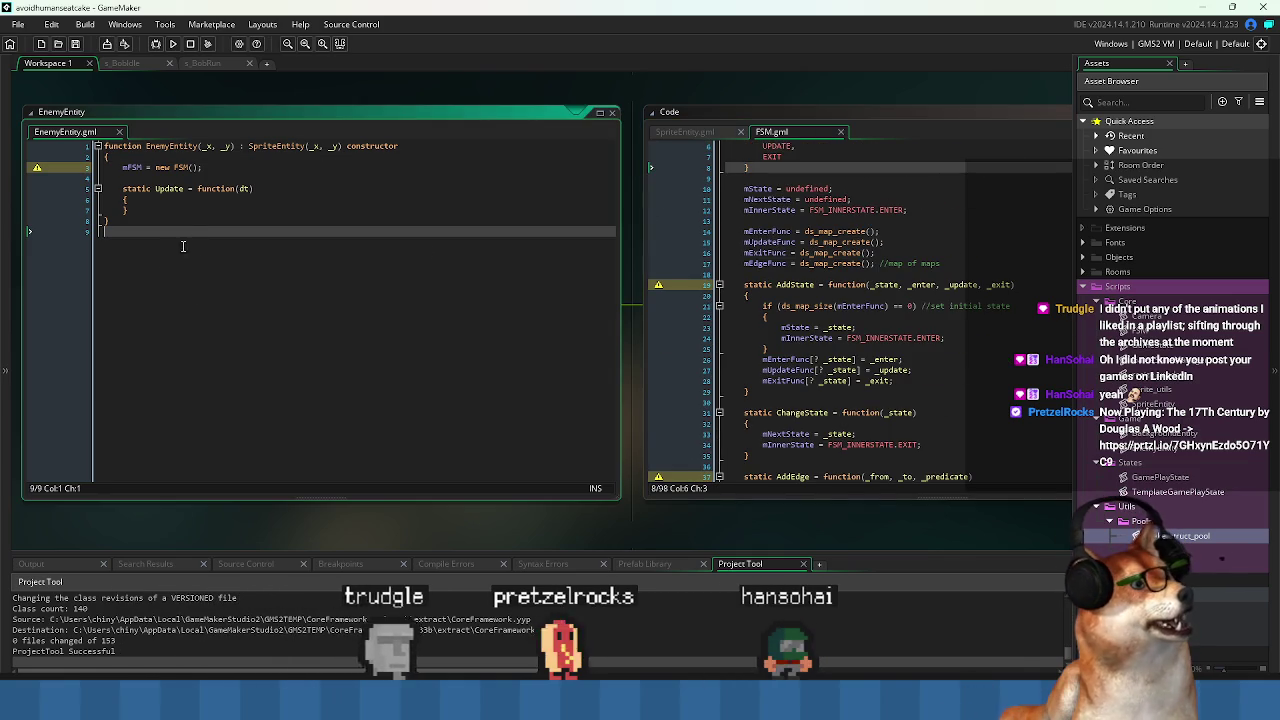
left_click(183, 207)
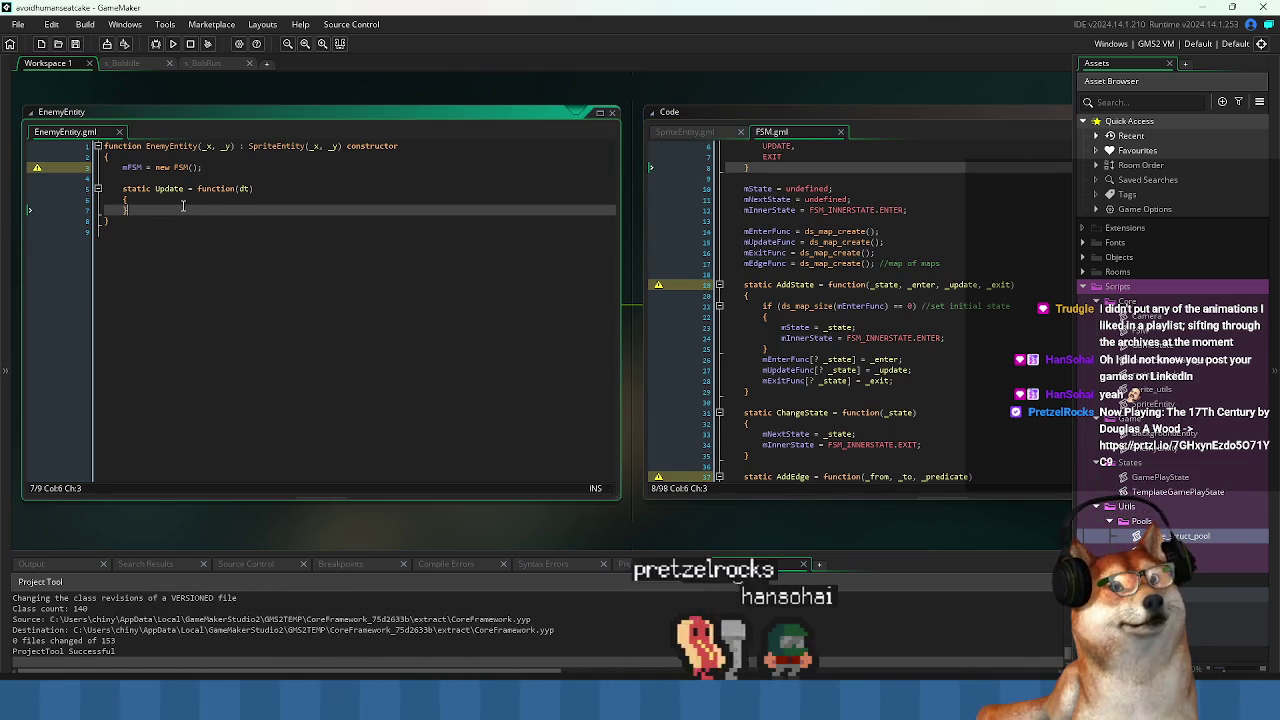
Open the SpriteEntity script and go to the end of its Draw function.
middle_click(276, 146)
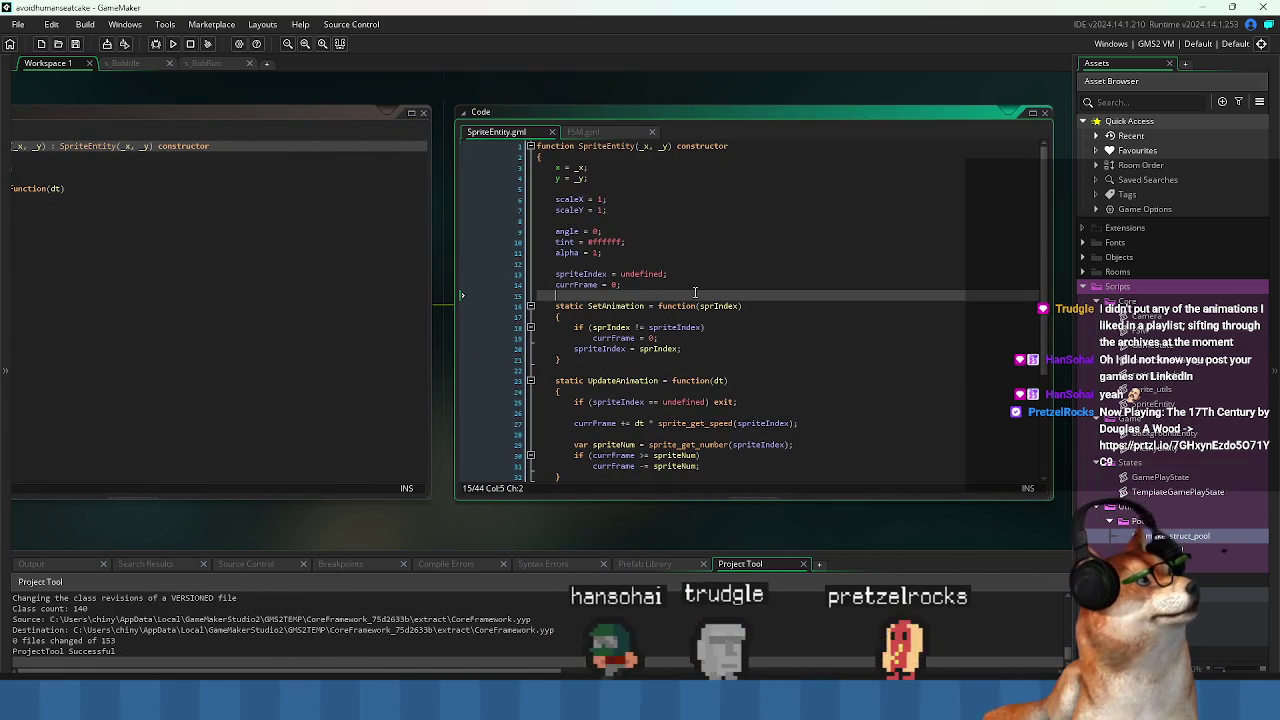
left_click(697, 285)
scroll(690, 288, "down", 5)
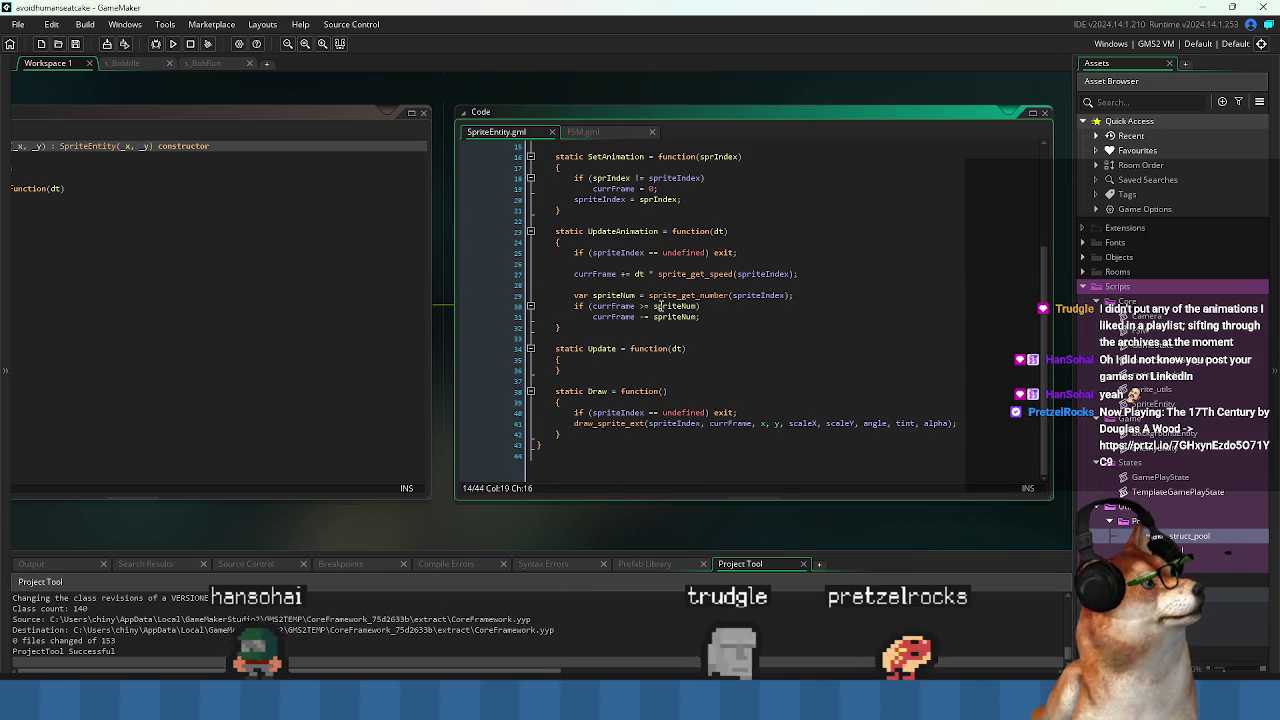
scroll(660, 306, "up", 5)
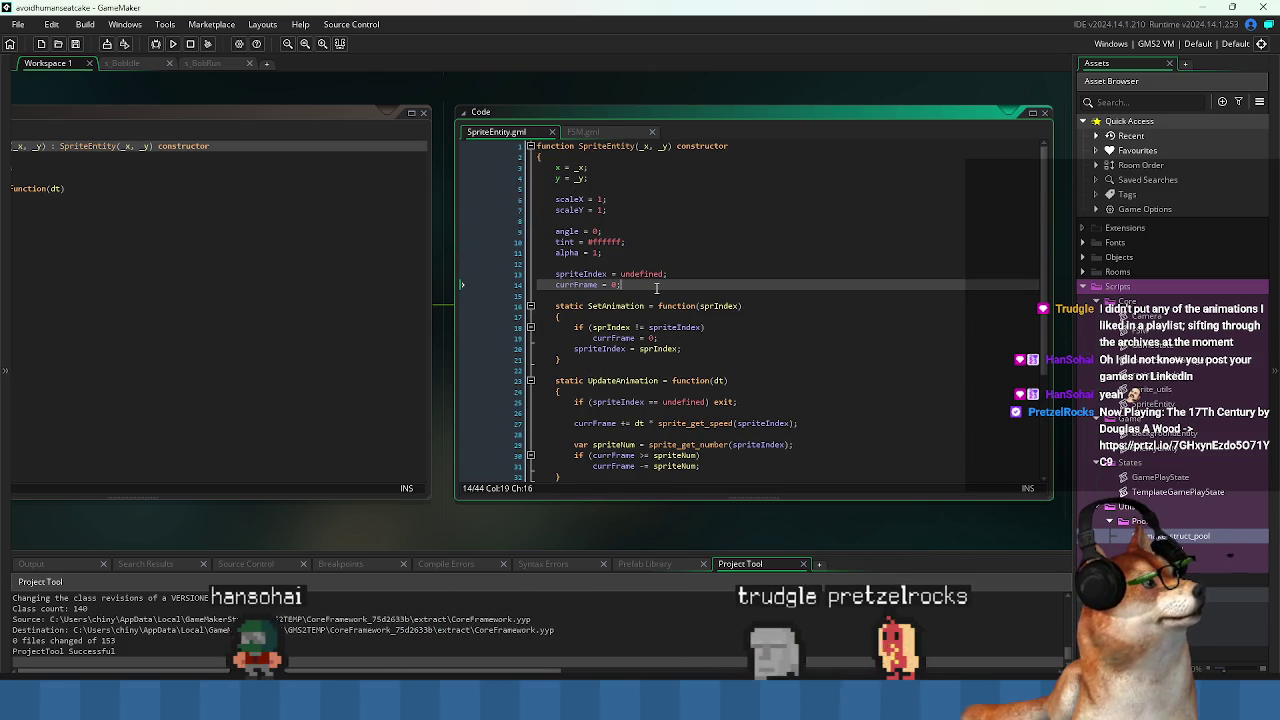
key("ctrl+Home")
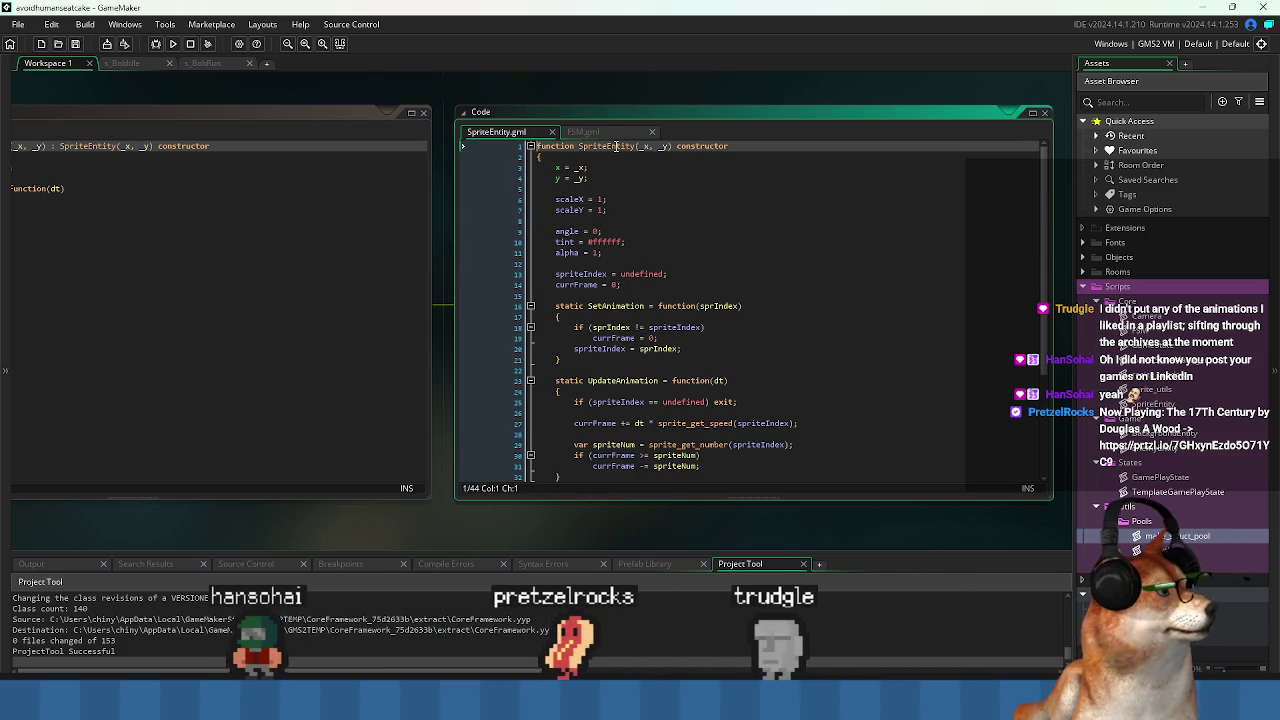
left_click(632, 157)
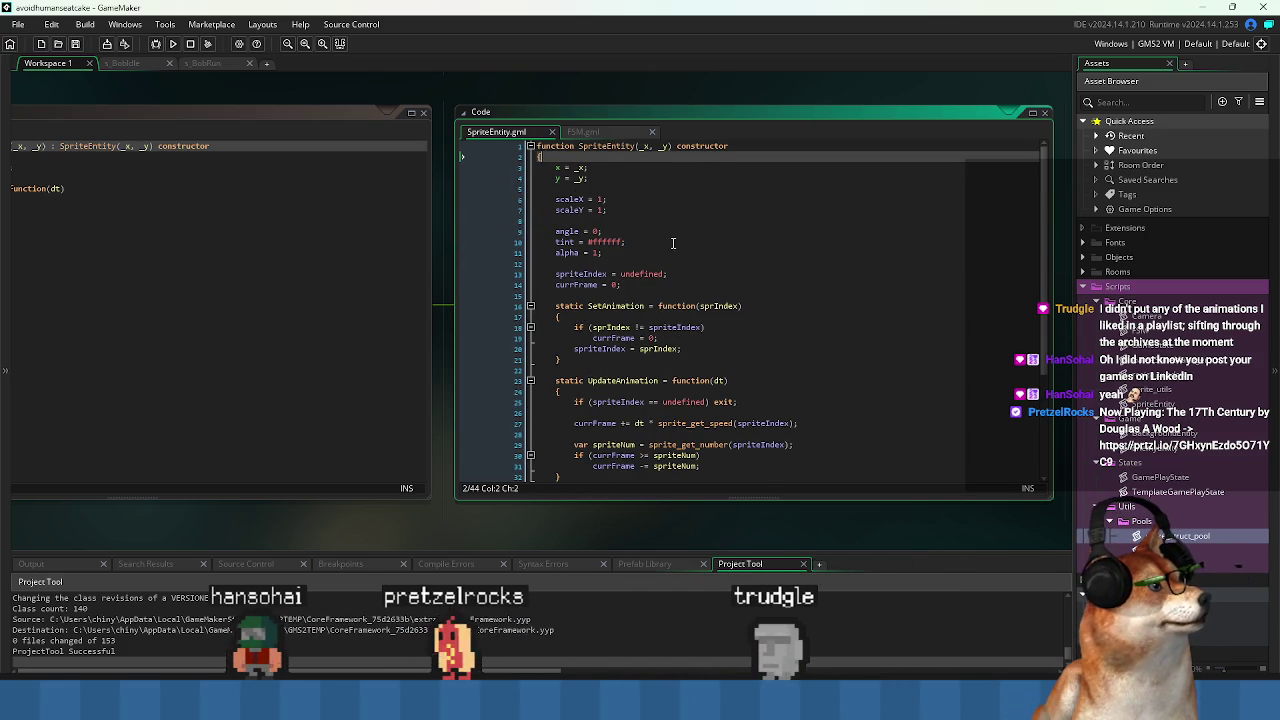
scroll(673, 243, "down", 5)
left_click(587, 432)
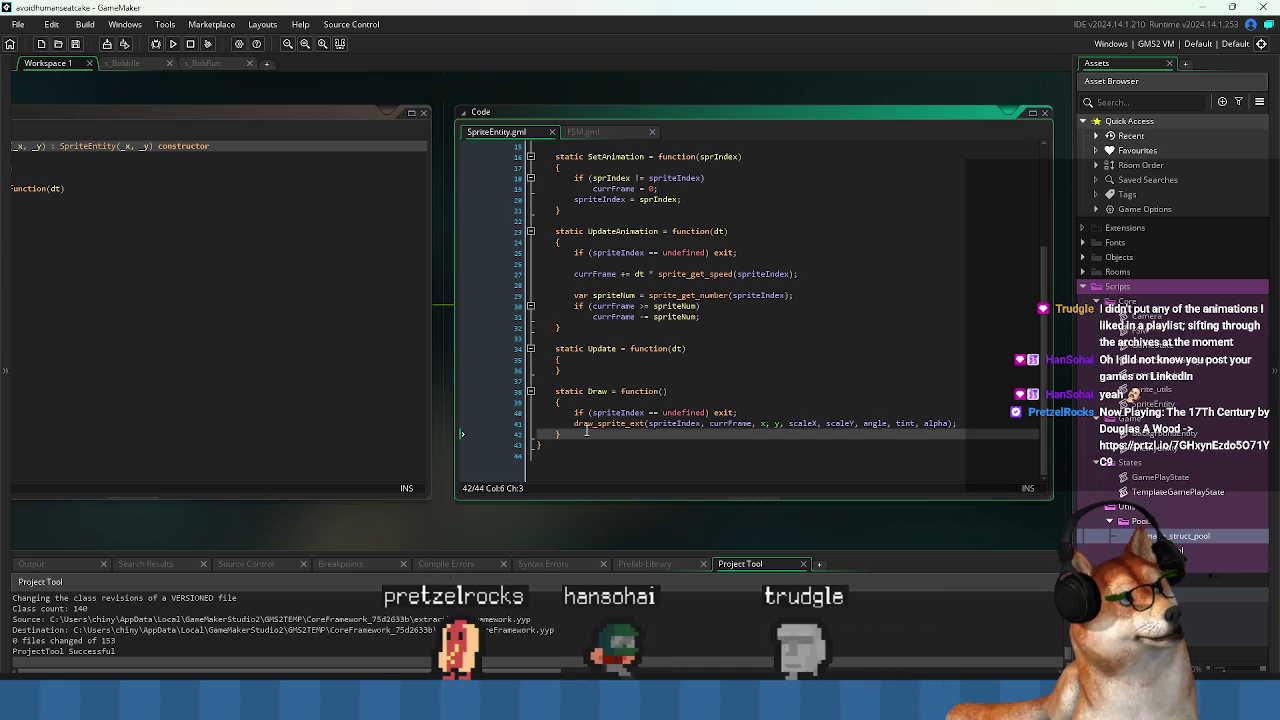
Add an empty 'static Destroy = function() { }' after Draw and save the script.
key("Return")
key("Return")
type("static Des")
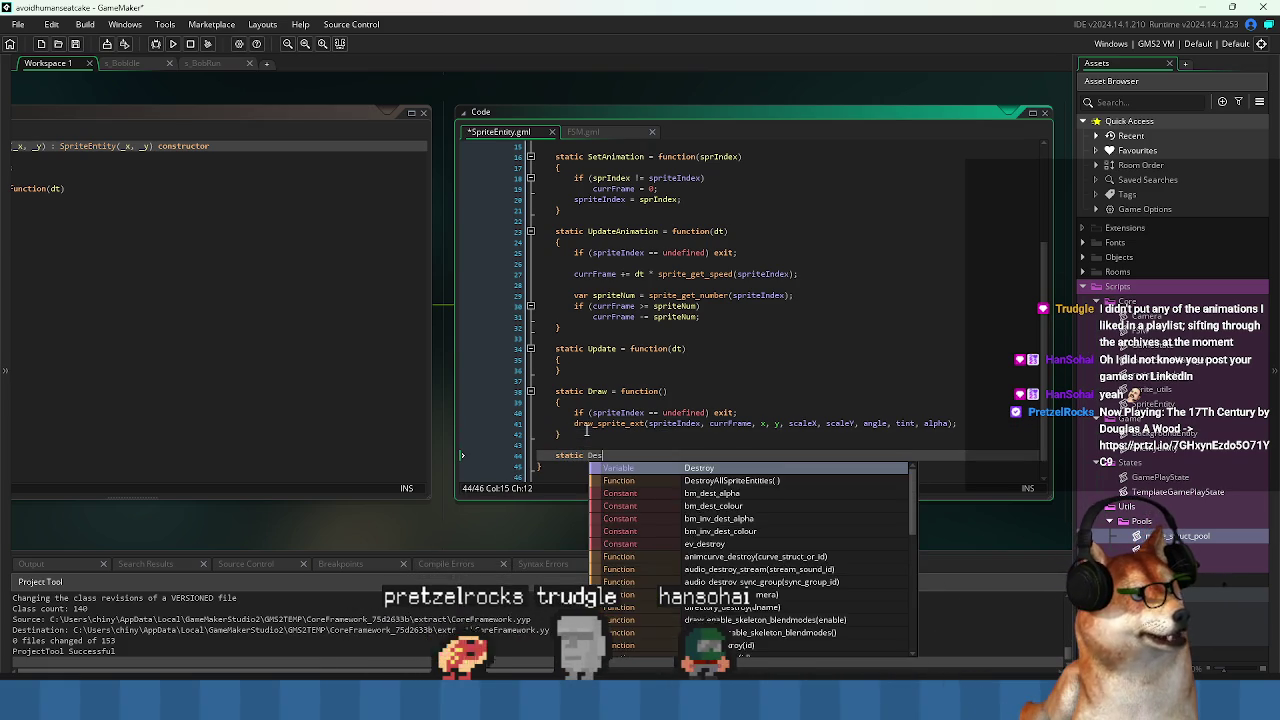
type("troy = func")
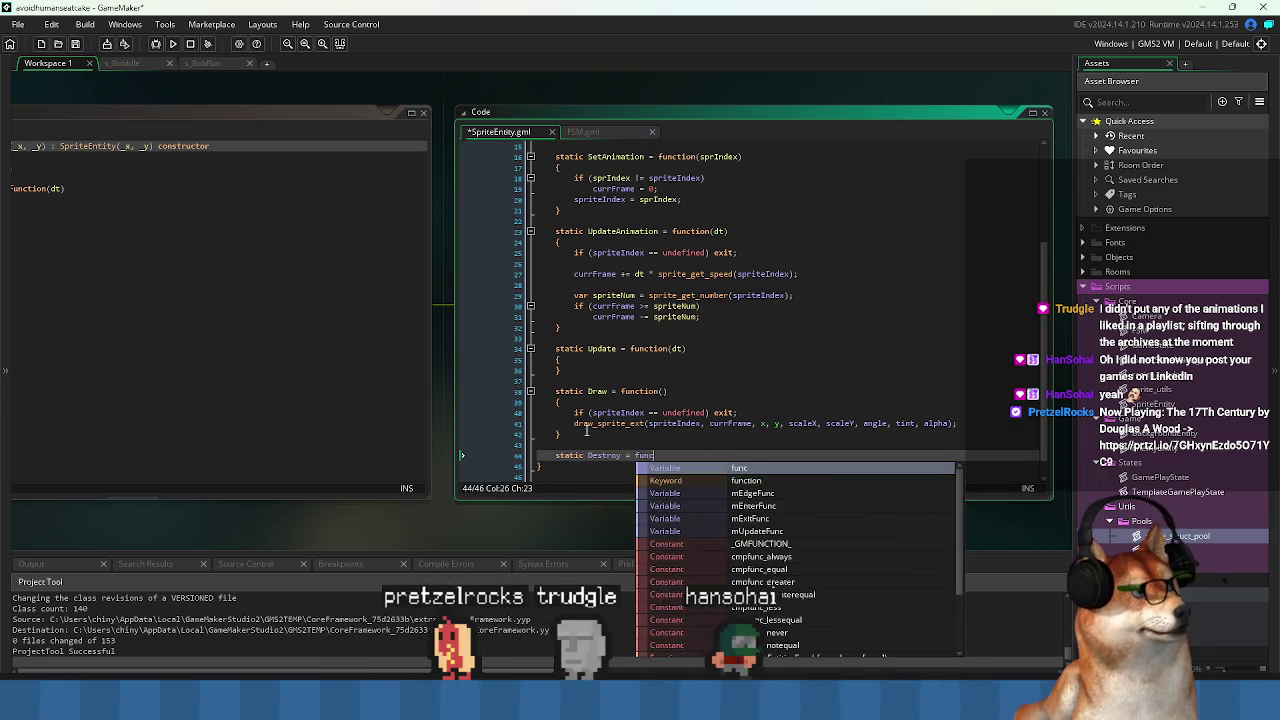
type("tion()")
key("Return")
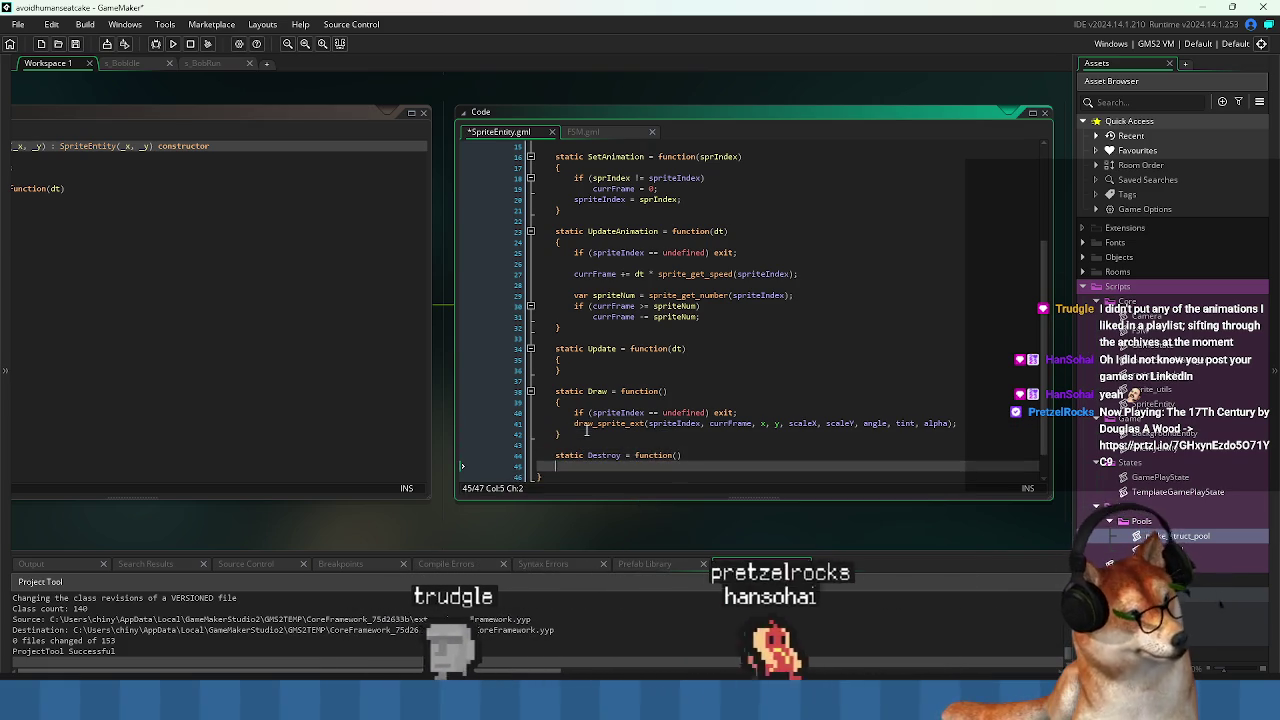
type("{")
key("Return")
key("ctrl+s")
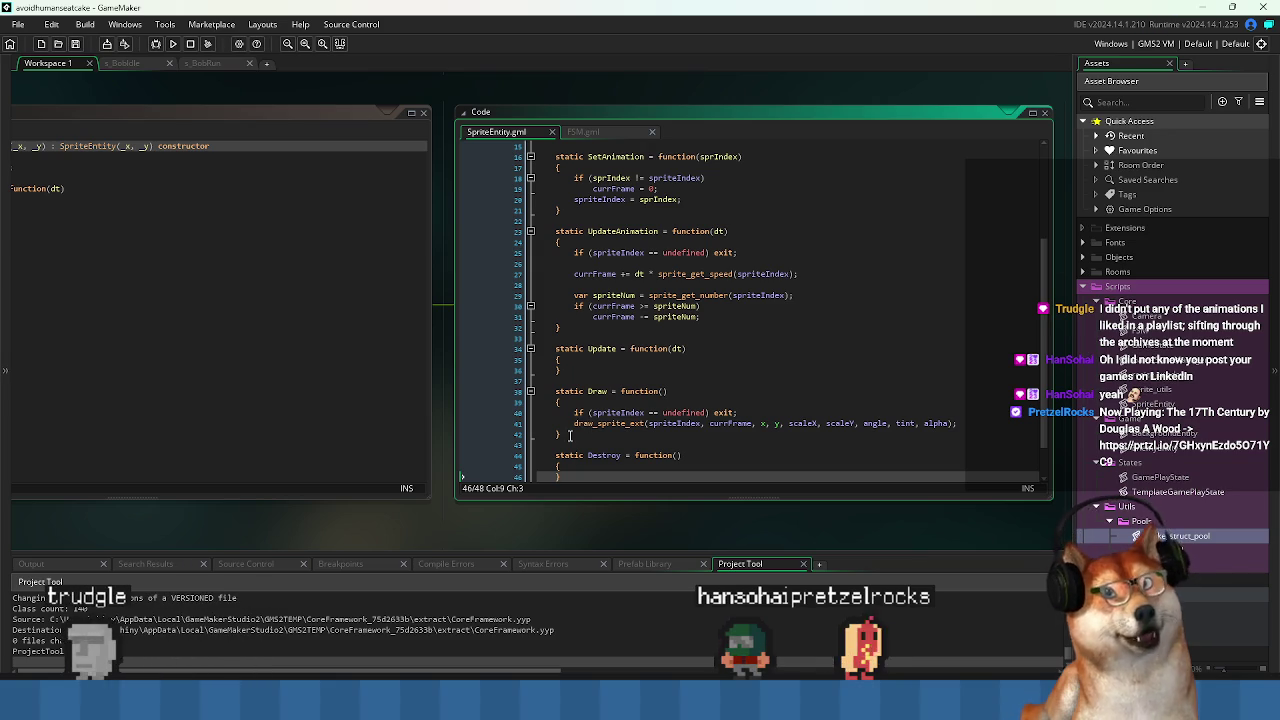
Paste a Destroy function after Update, write 'delete mFSM;' inside it, and save.
left_click(418, 301)
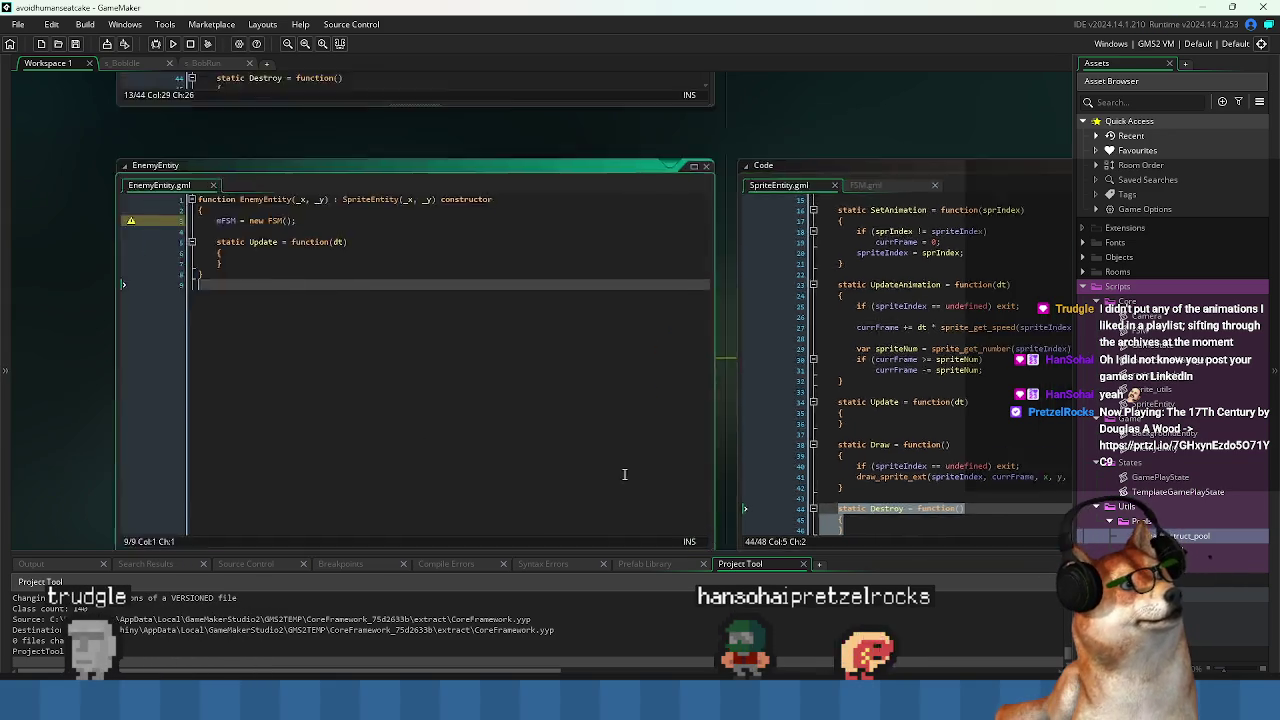
left_click(420, 291)
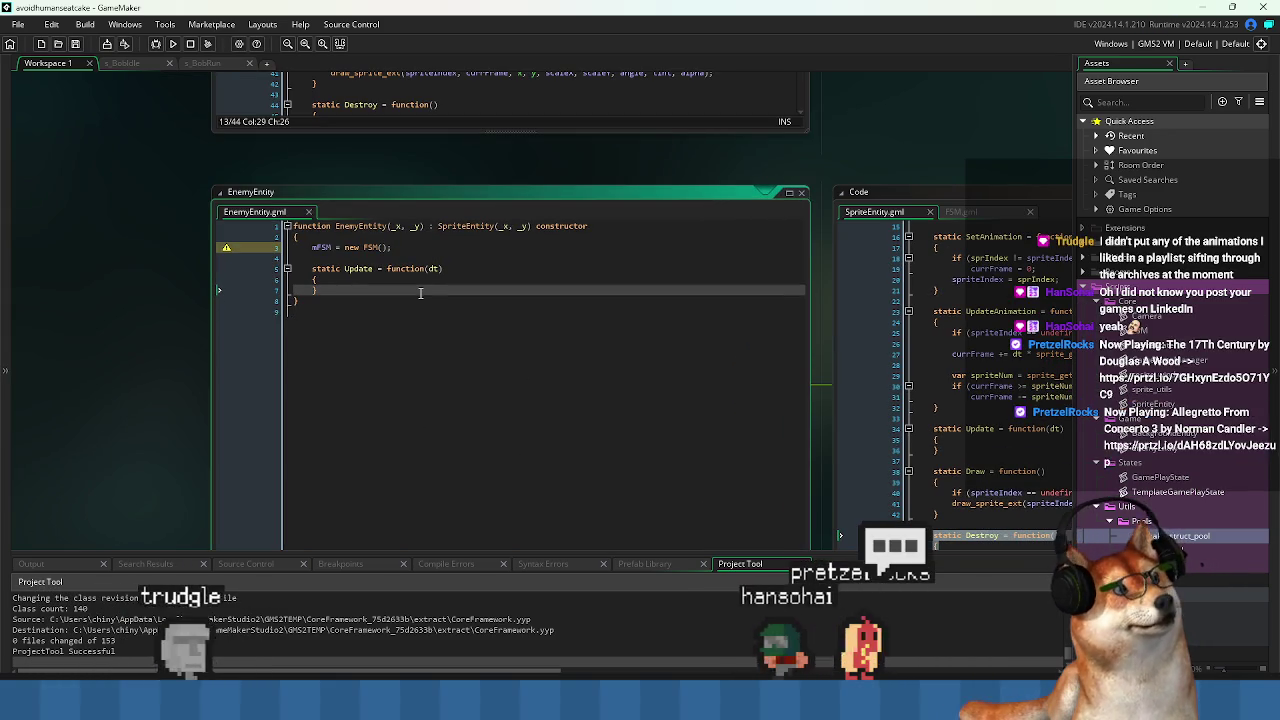
key("ctrl+v")
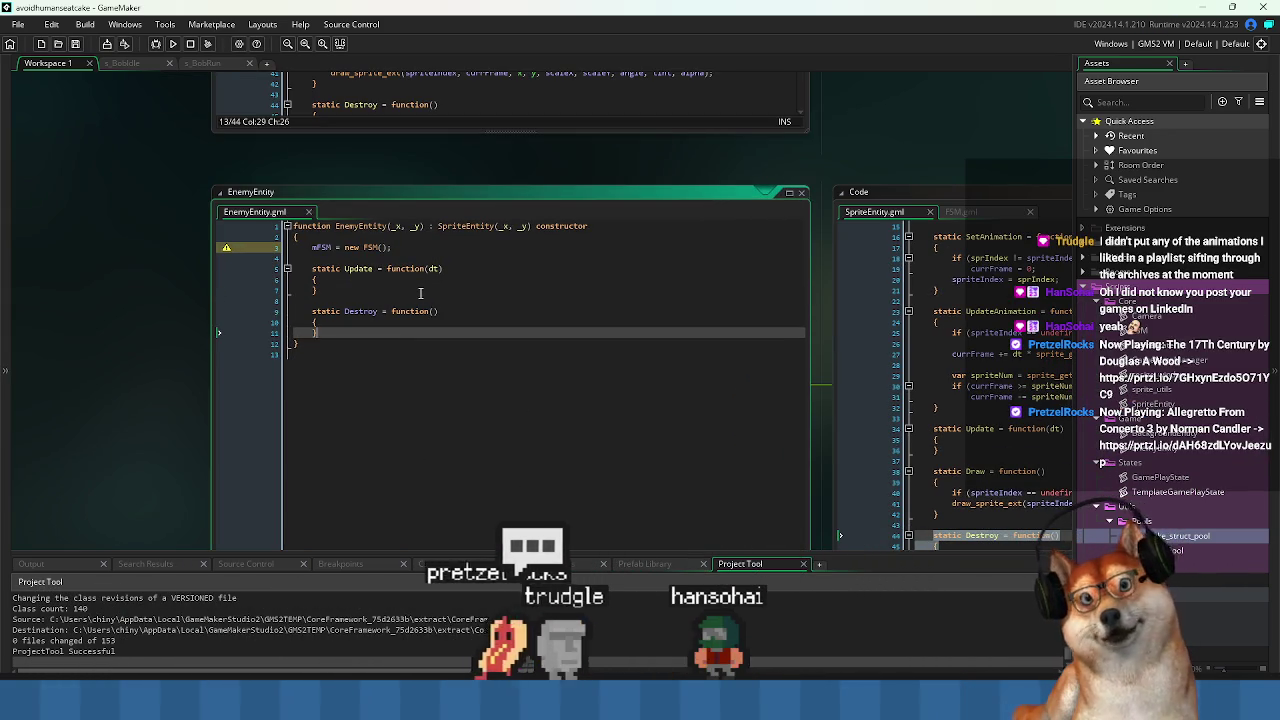
left_click(420, 291)
key("Up")
key("Up")
key("Up")
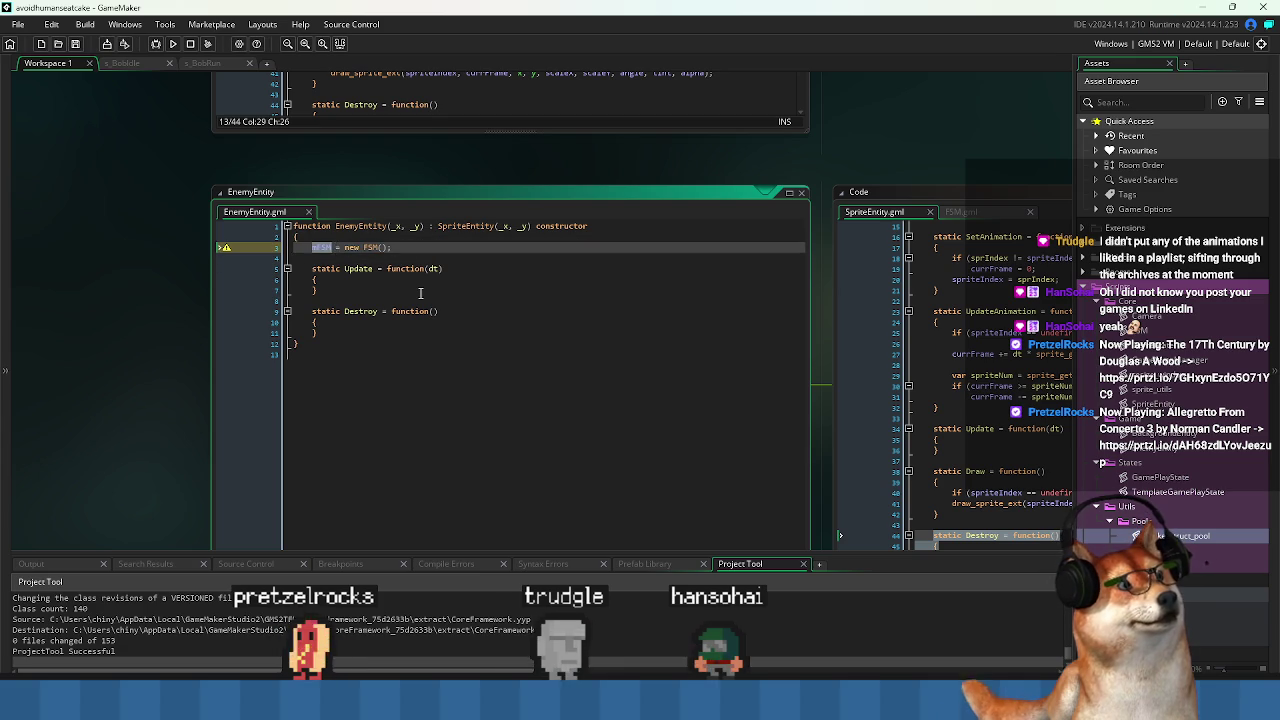
key("Down")
key("Down")
key("Down")
key("Down")
key("Down")
key("Down")
key("Return")
type("mFSM")
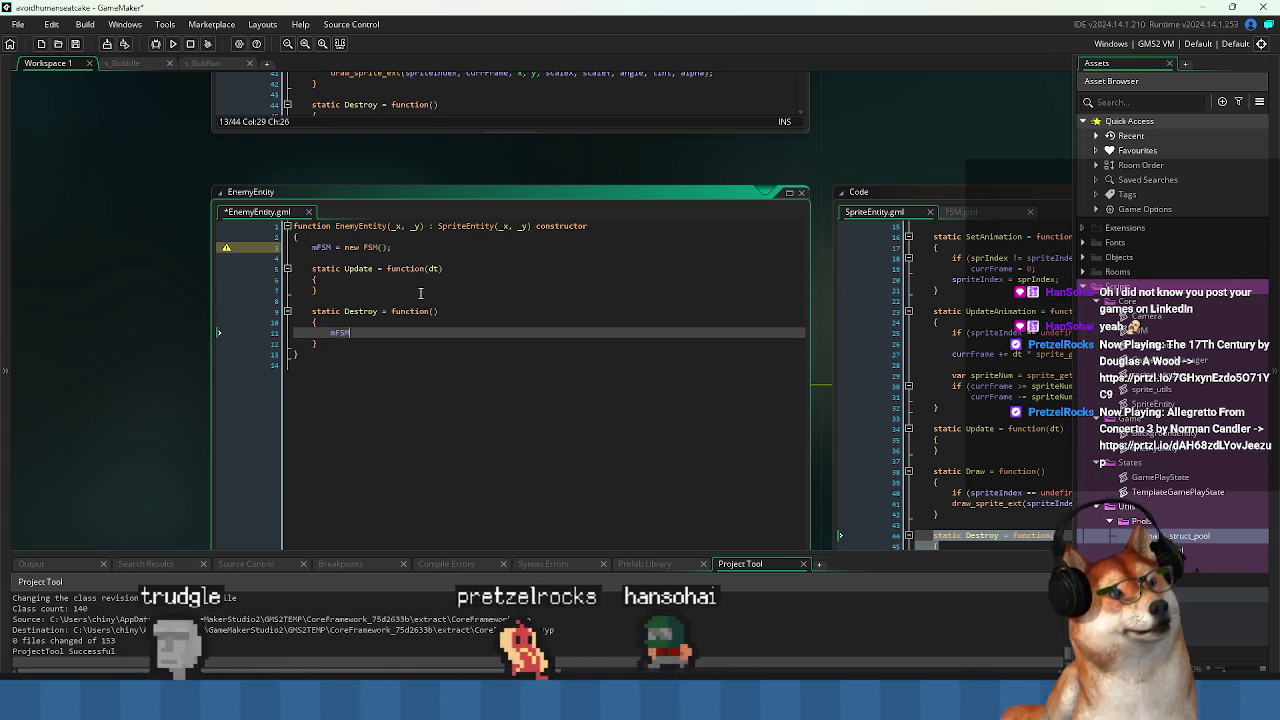
type("delete ")
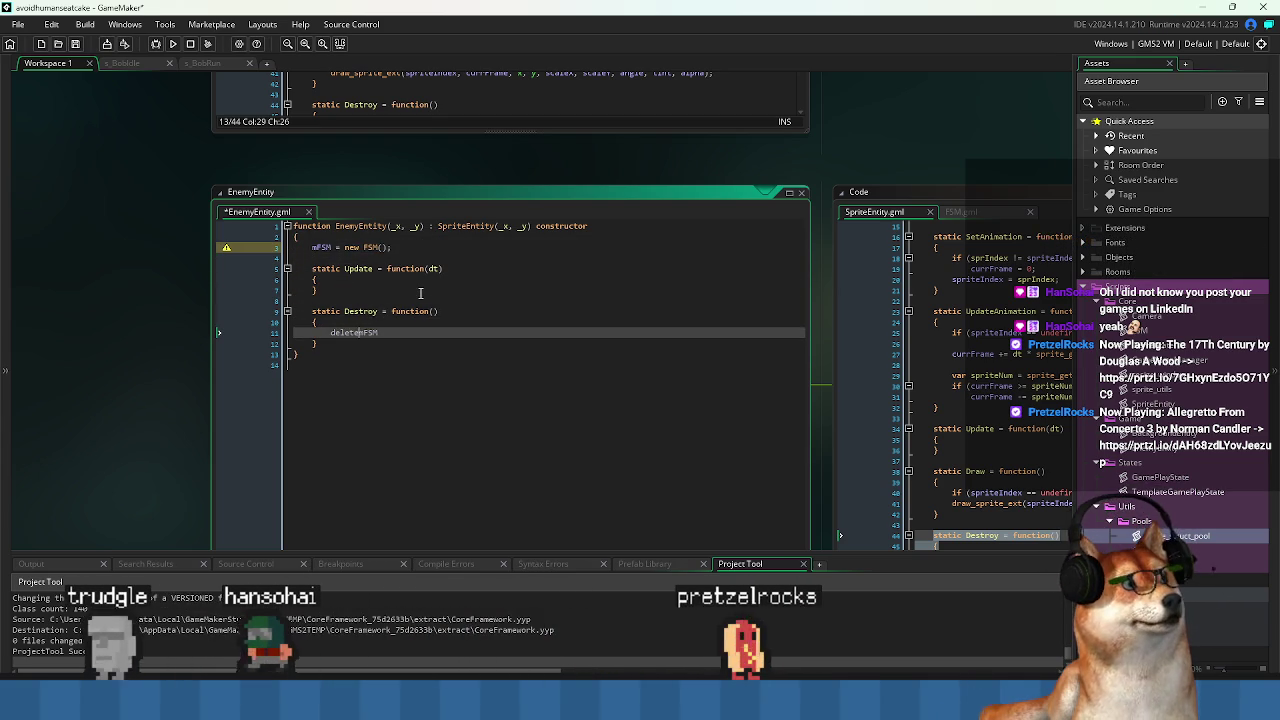
type(";")
key("ctrl+s")
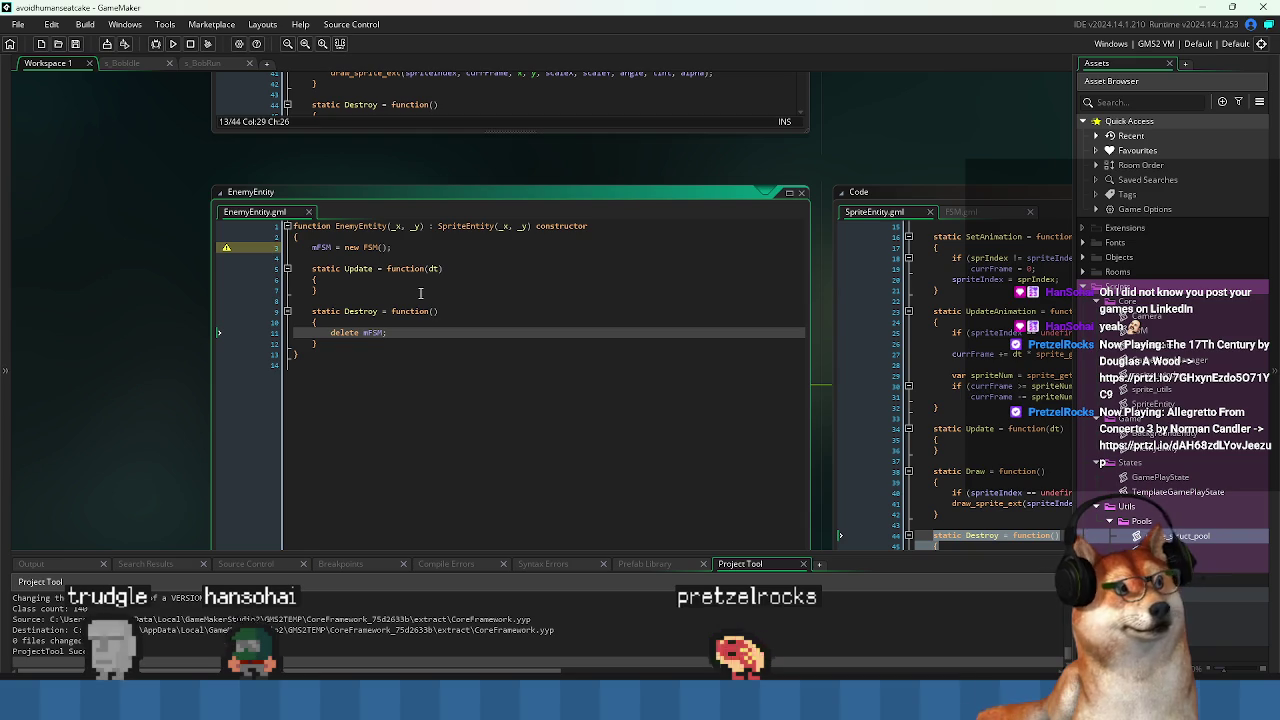
Select mFSM in its declaration to highlight where it is used.
left_click(337, 385)
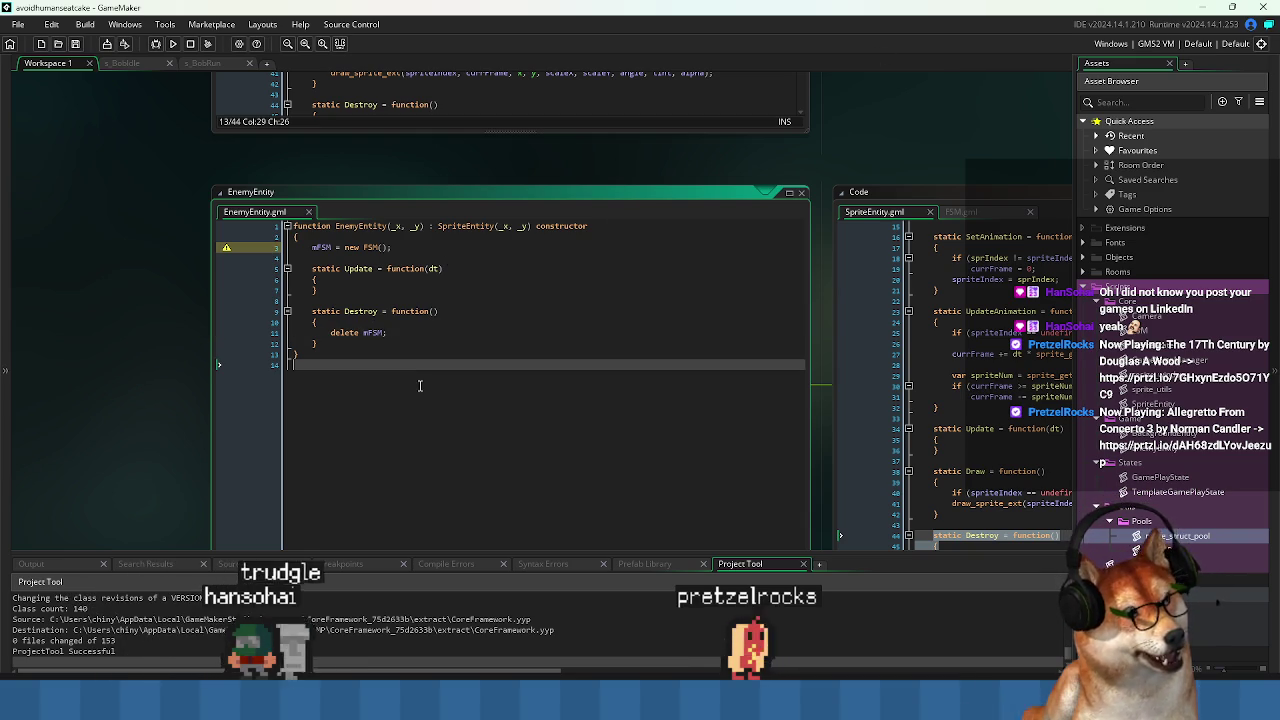
left_click(327, 257)
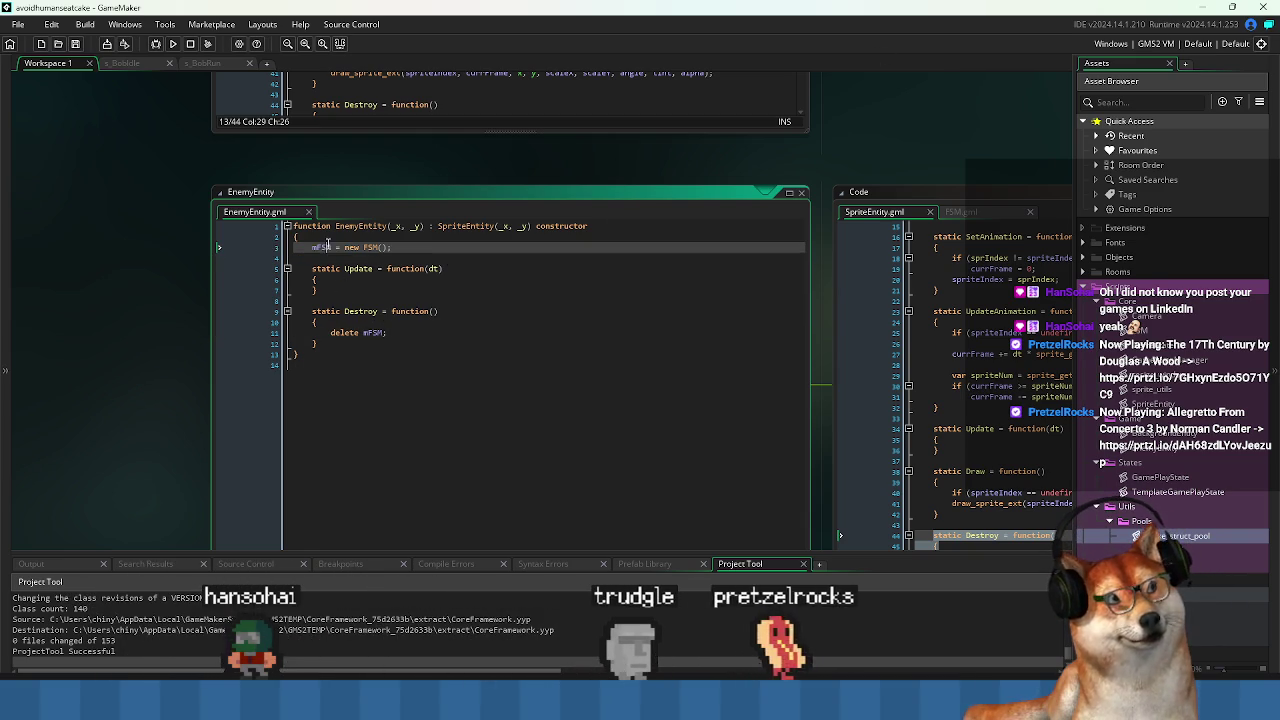
double_click(322, 247)
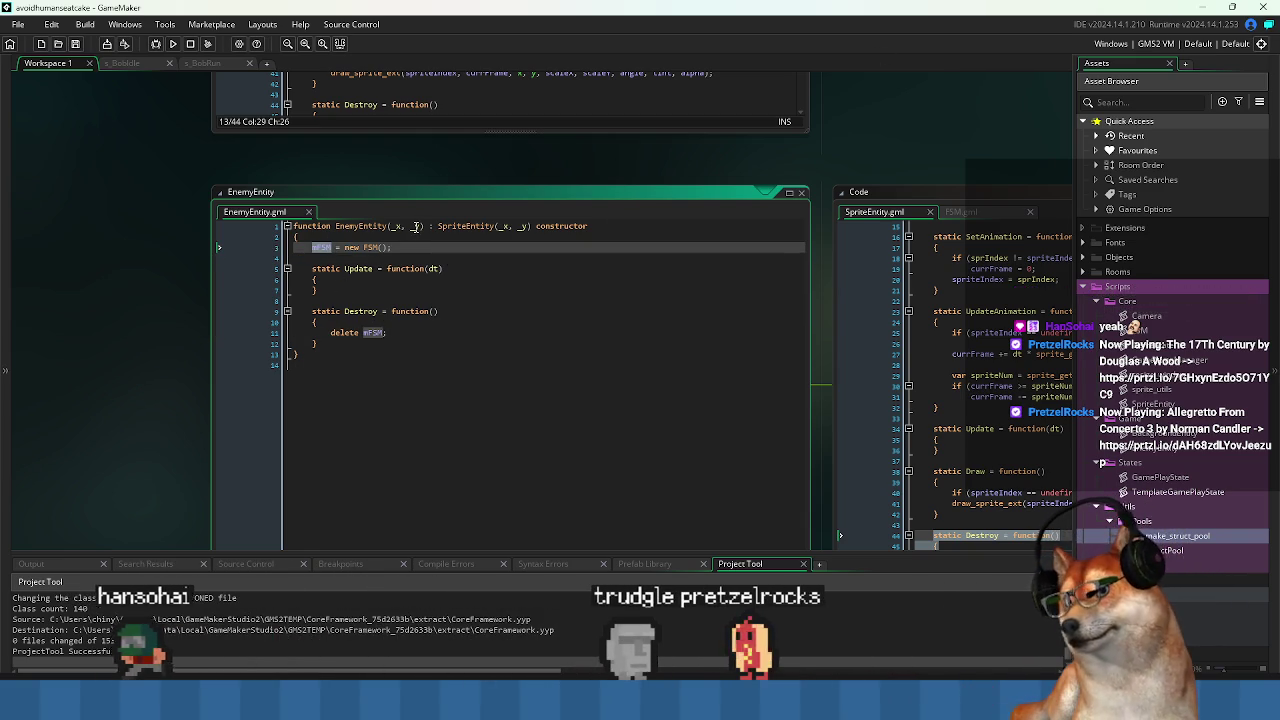
Look over the EnemyEntity script and shift the workspace slightly down-right.
left_click(464, 387)
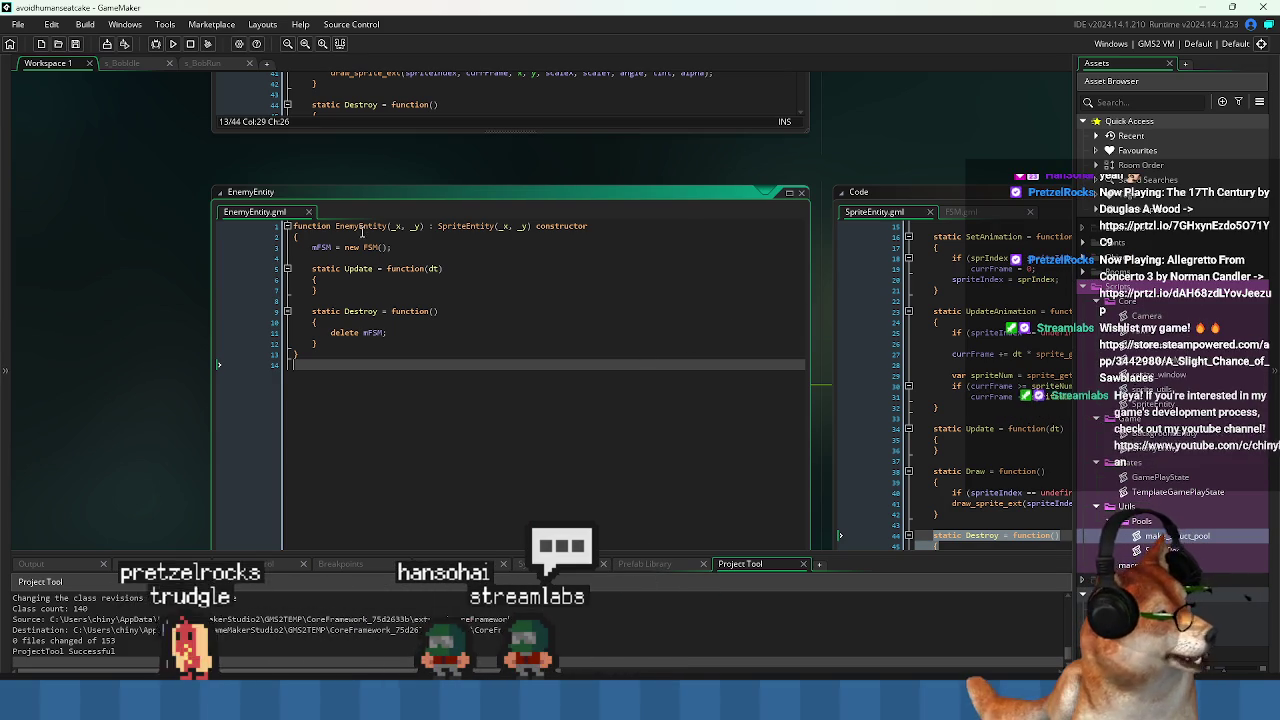
double_click(360, 225)
left_click(540, 517)
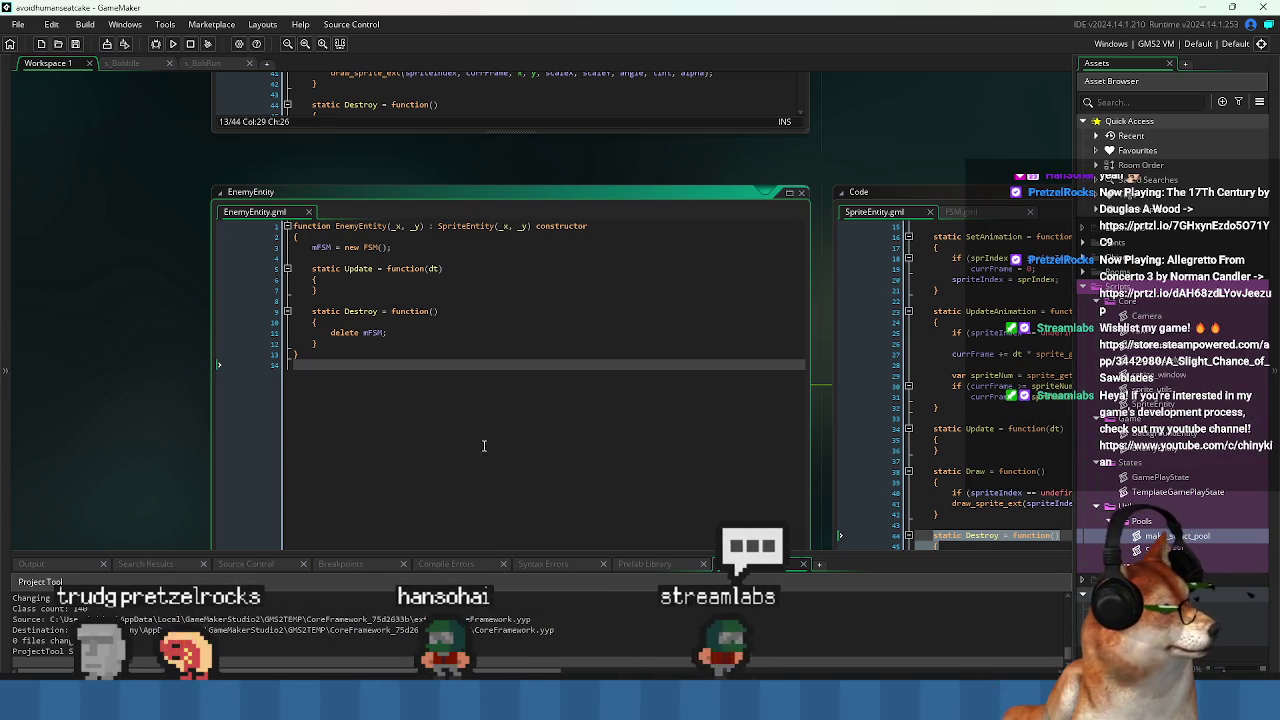
left_click_drag(480, 443, 517, 483)
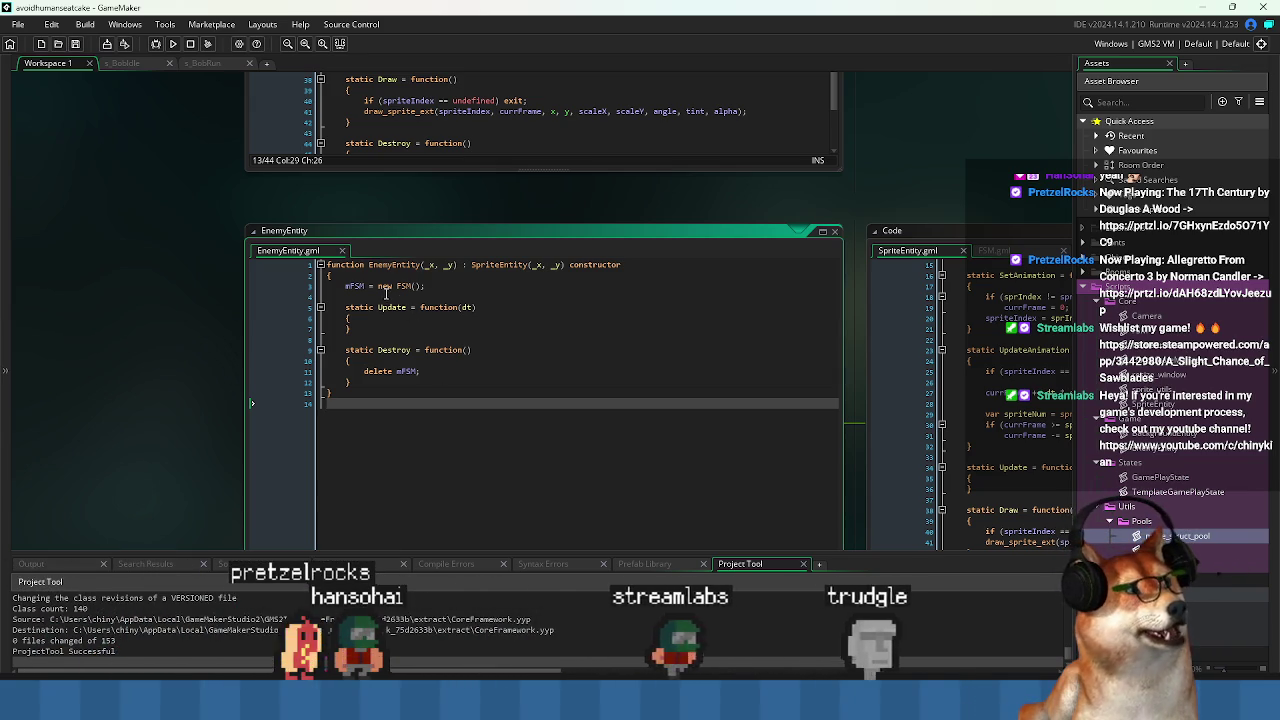
Open the FSM script from 'new FSM()' and scroll its code to AddState.
left_click(355, 286)
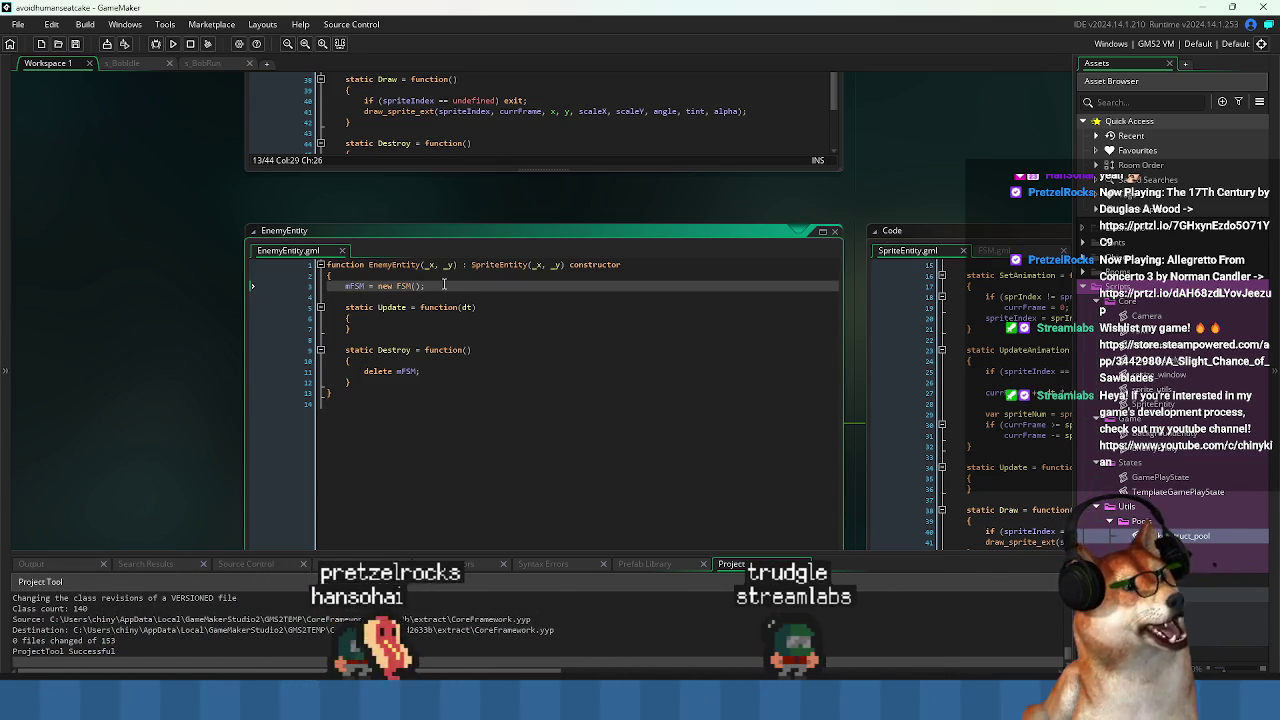
middle_click(410, 286)
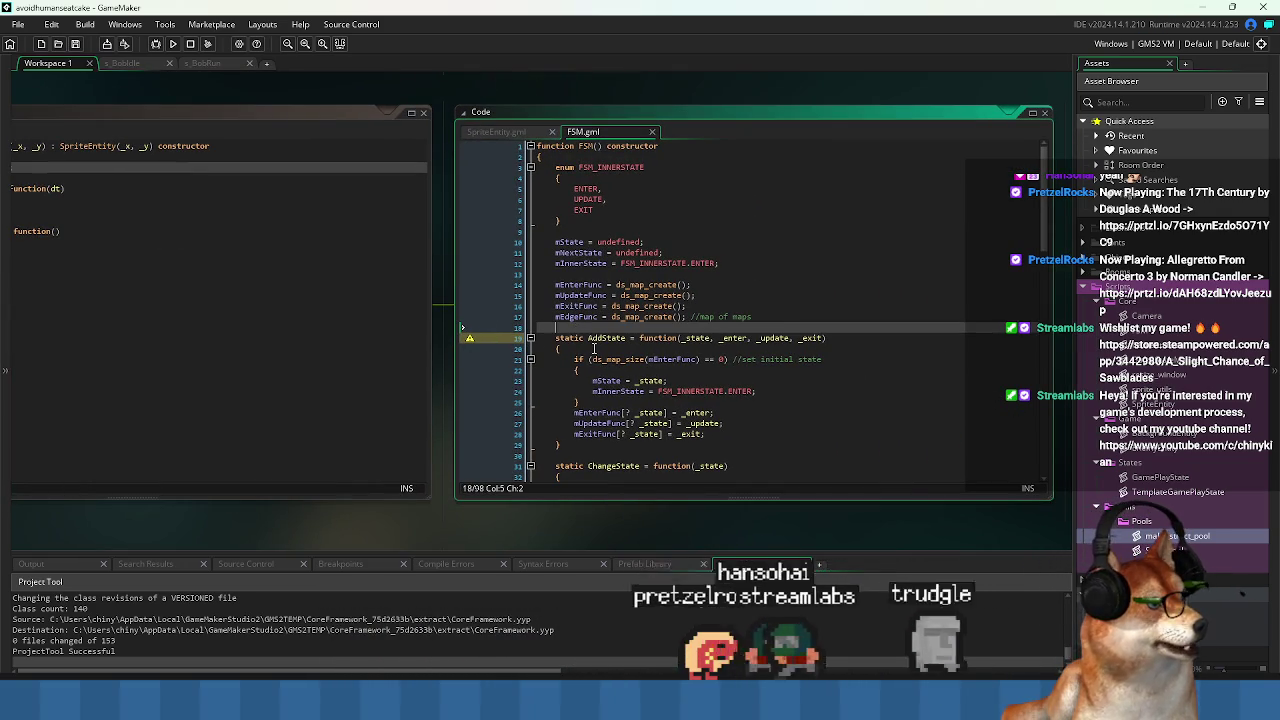
left_click(594, 348)
left_click_drag(594, 348, 779, 355)
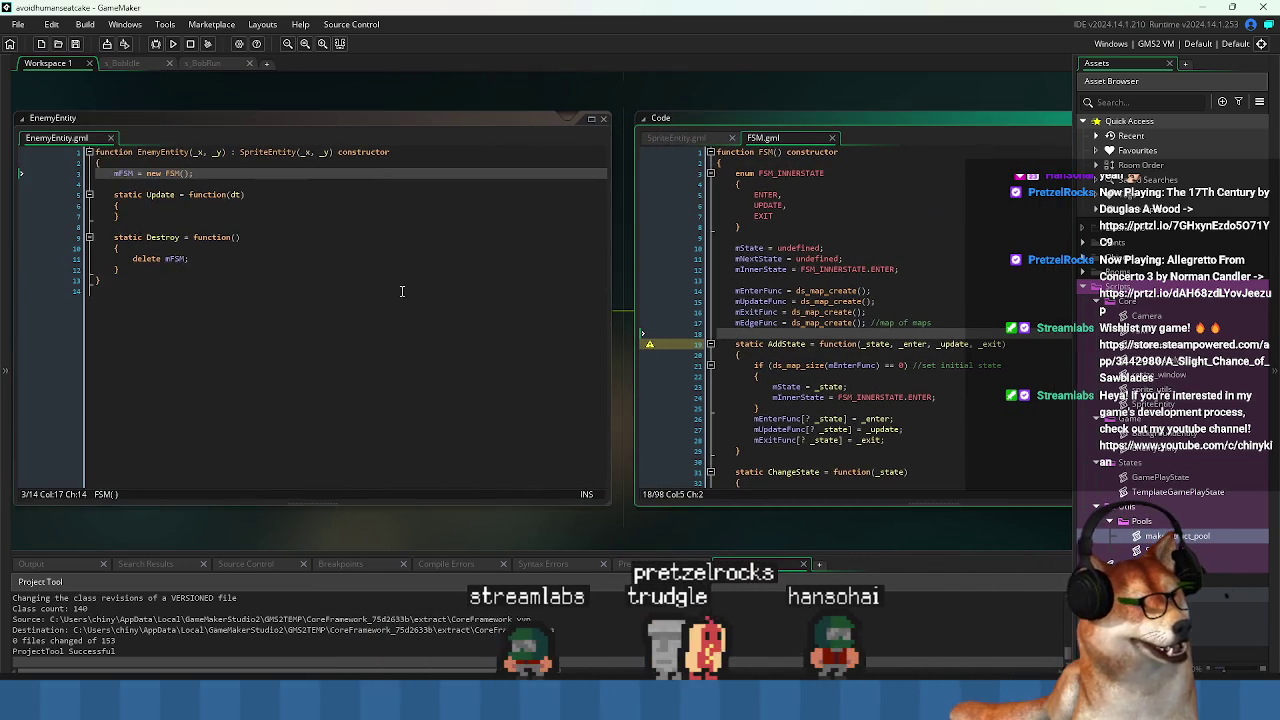
left_click(784, 344)
scroll(785, 346, "down", 4)
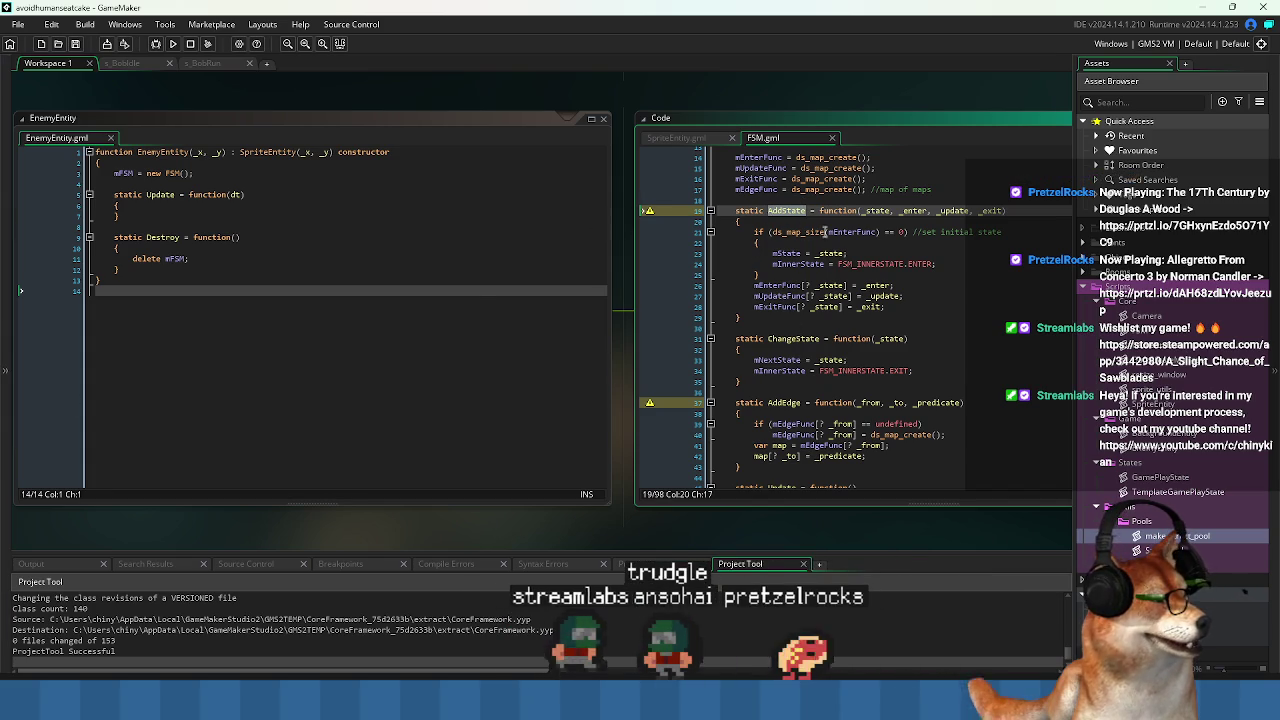
left_click_drag(358, 303, 478, 358)
Type enum ENEMY_STATE { SPAWN, MOVE } at the top of the constructor, above mFSM = new FSM().
left_click(348, 220)
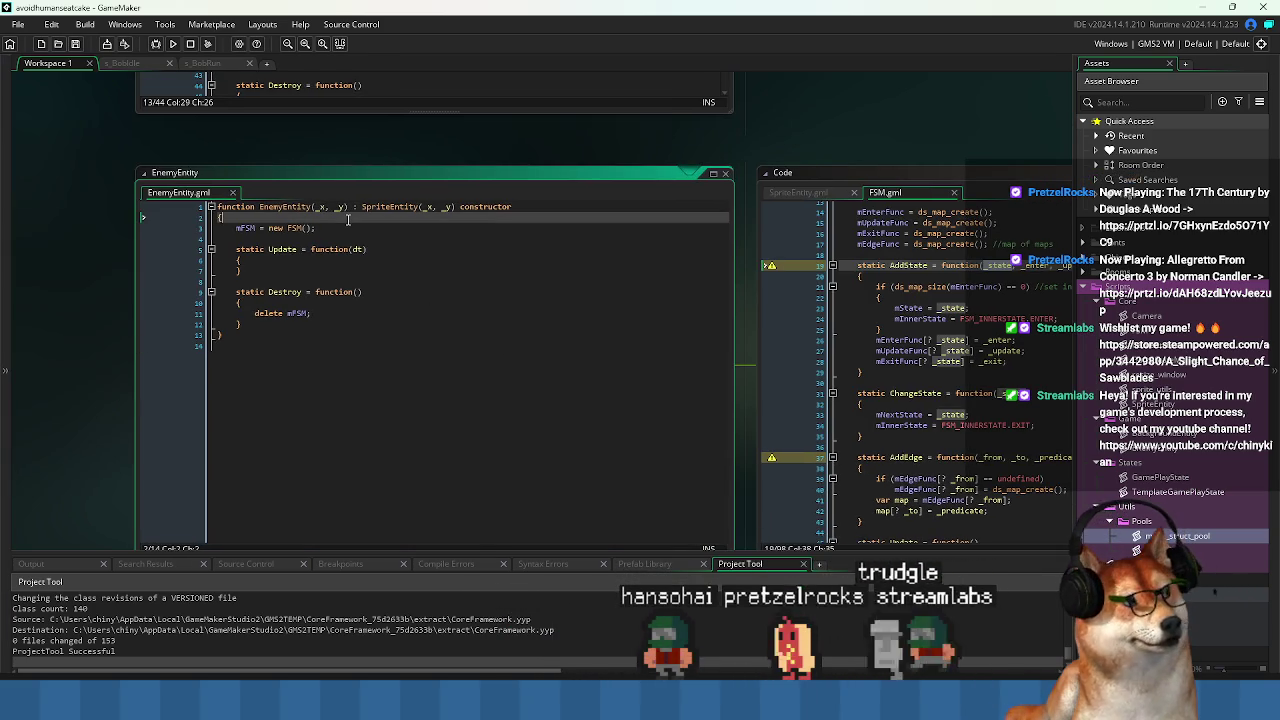
key("Return")
type("enem")
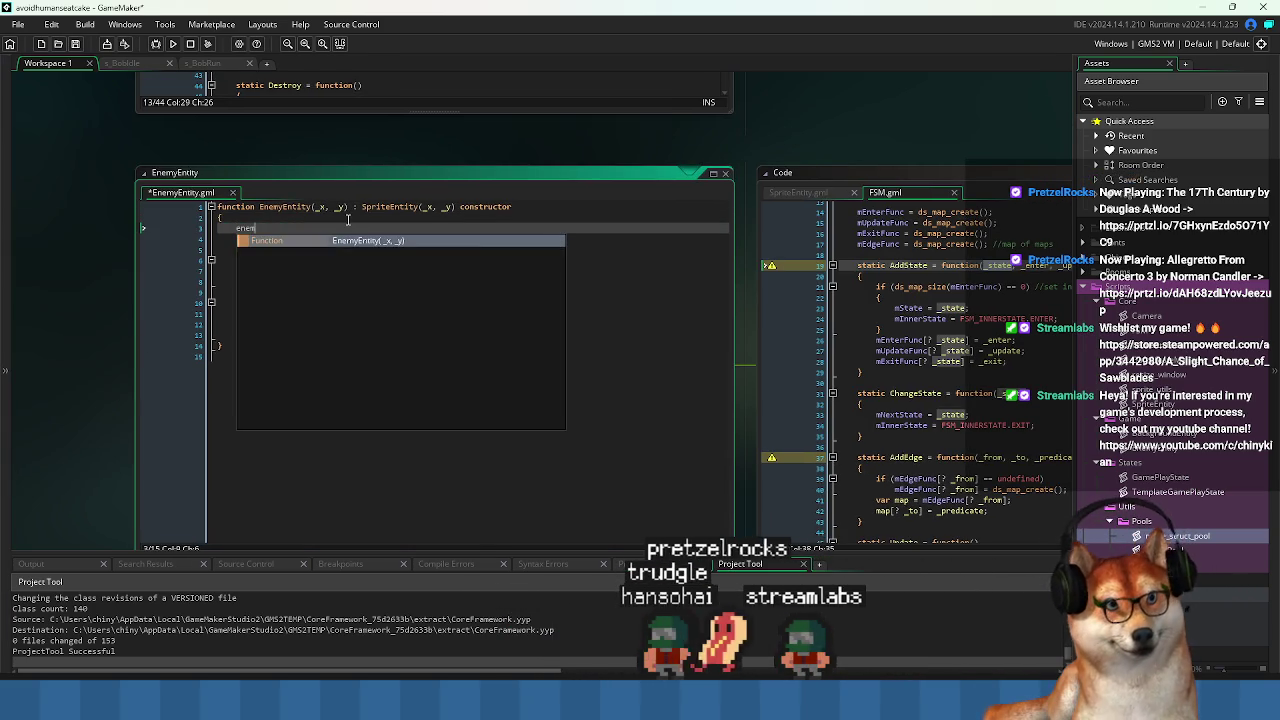
type("um E")
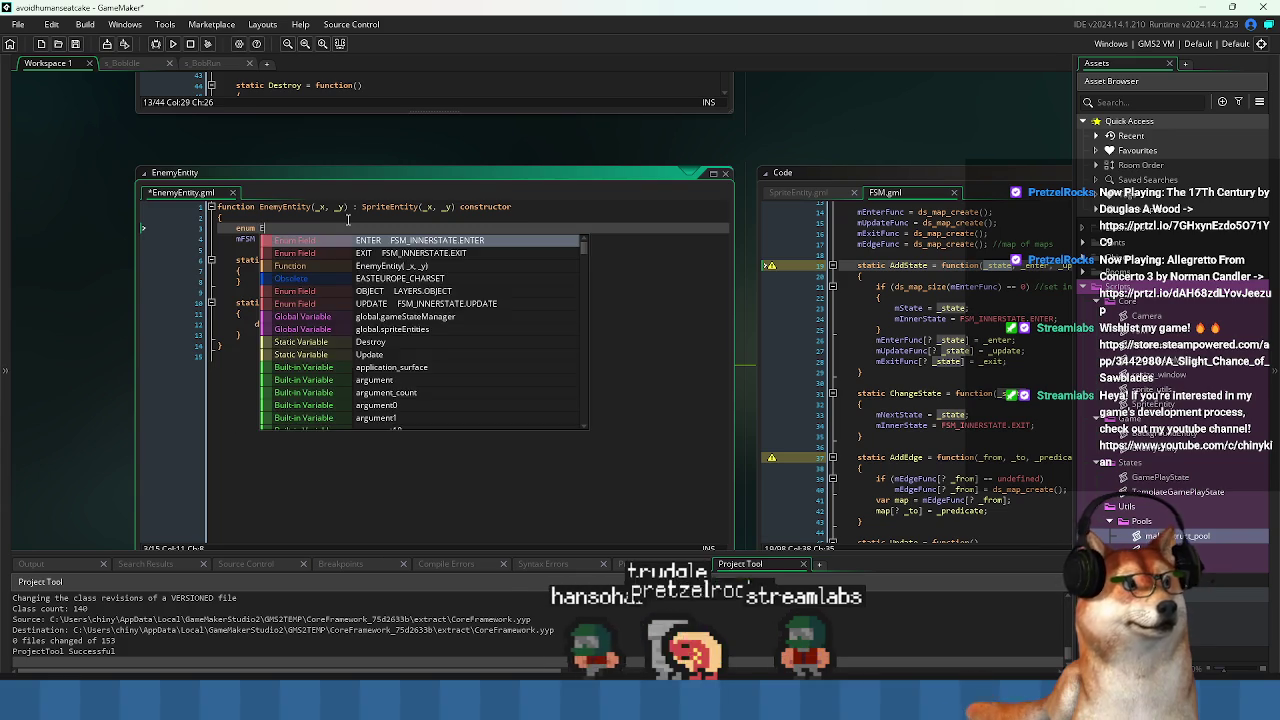
type("NEMY_STATE")
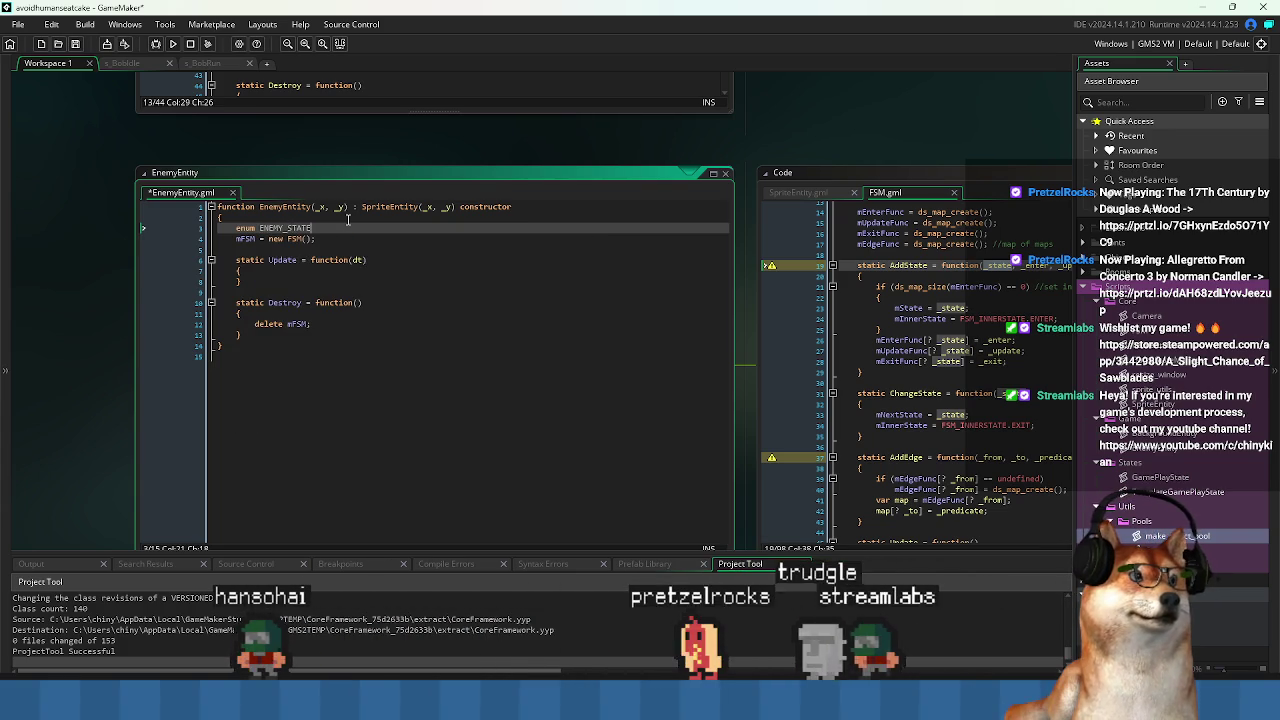
key("Return")
type("{")
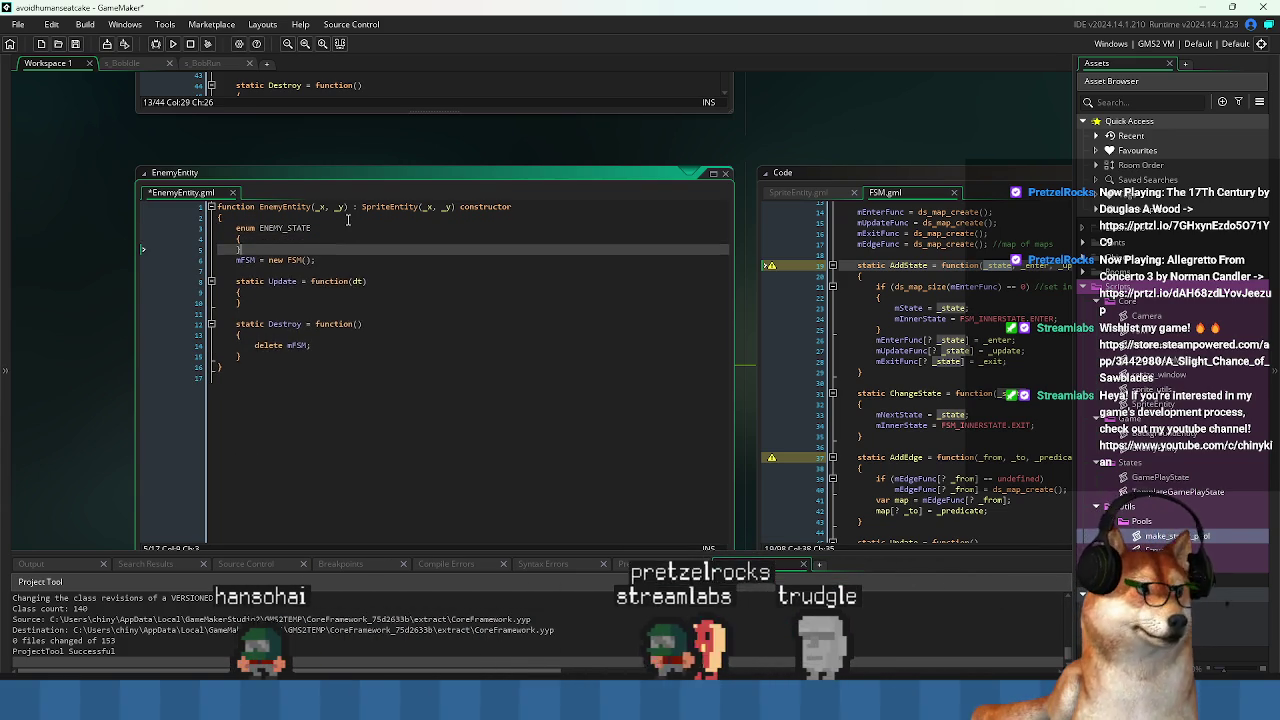
key("Return")
key("Return")
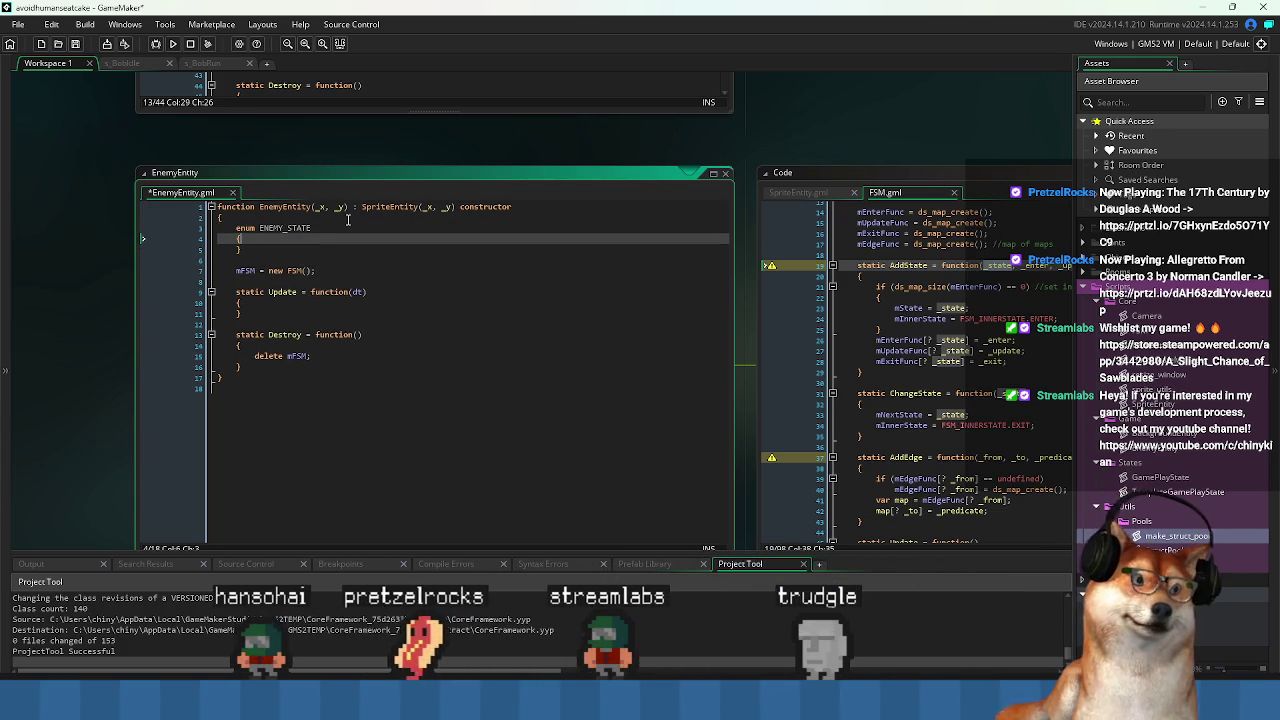
key("Return")
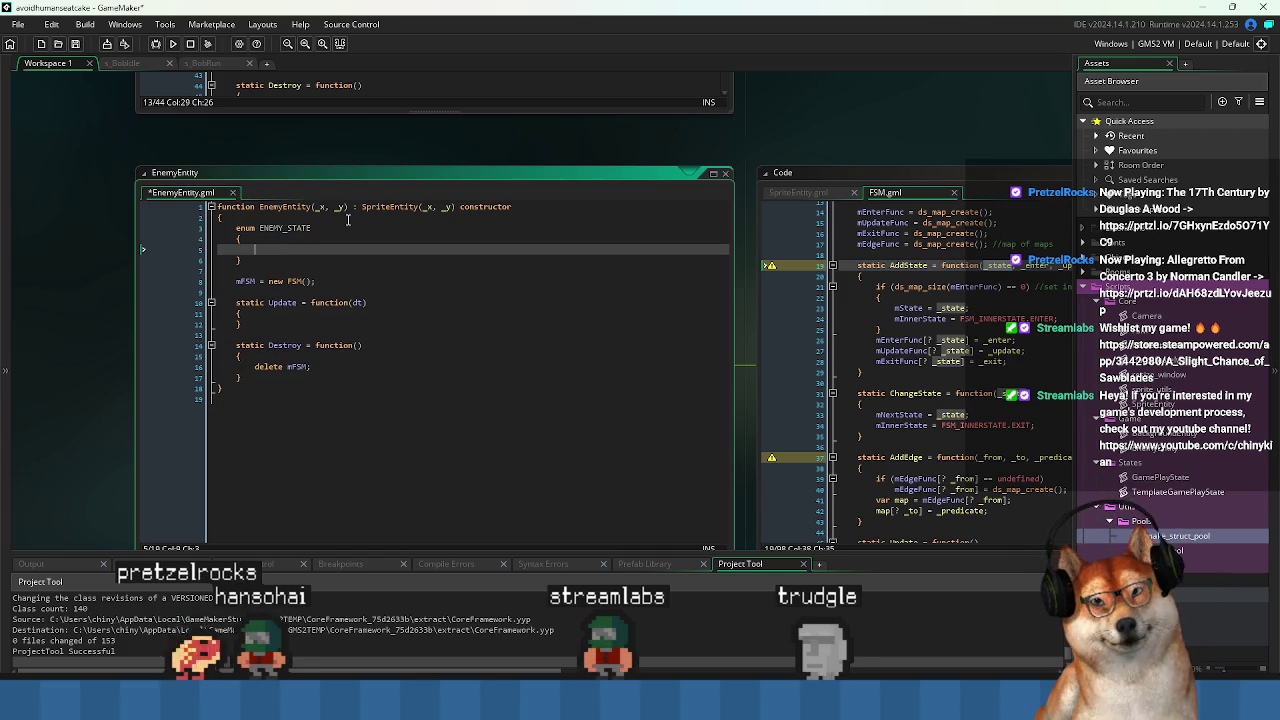
type("SPAWN,")
key("Return")
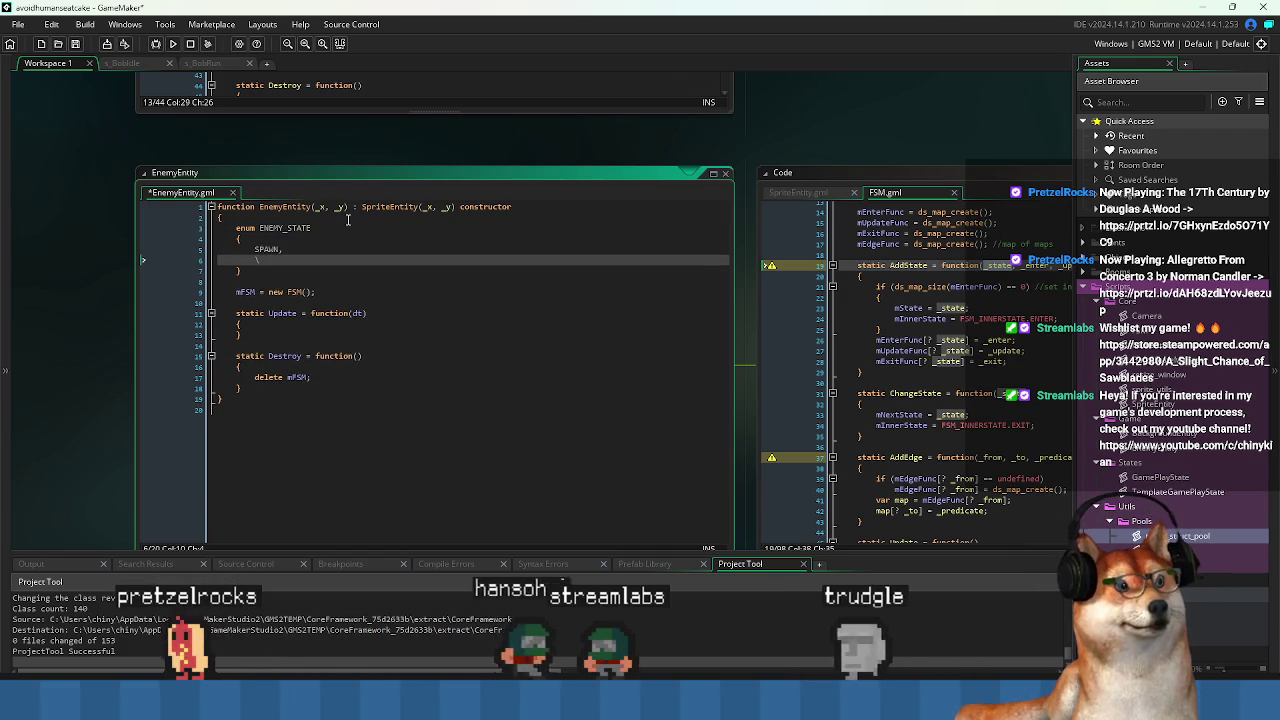
type("MOVE")
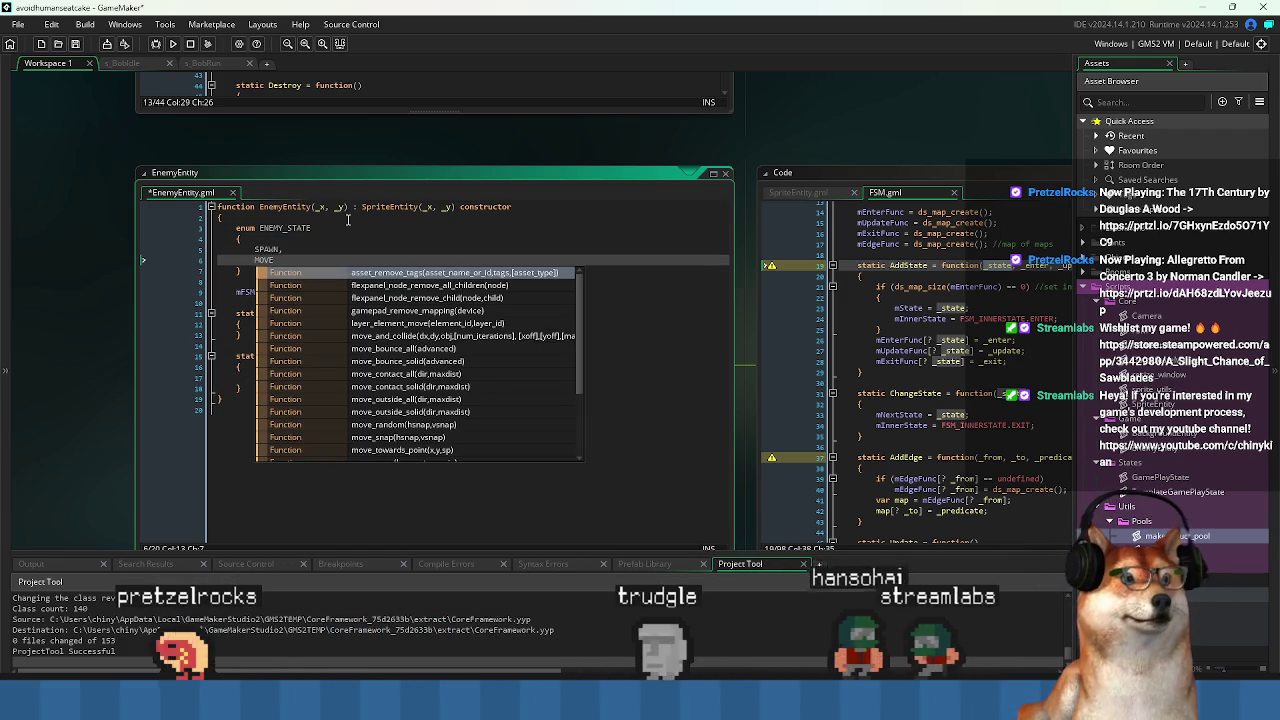
key("Up")
key("Up")
key("Up")
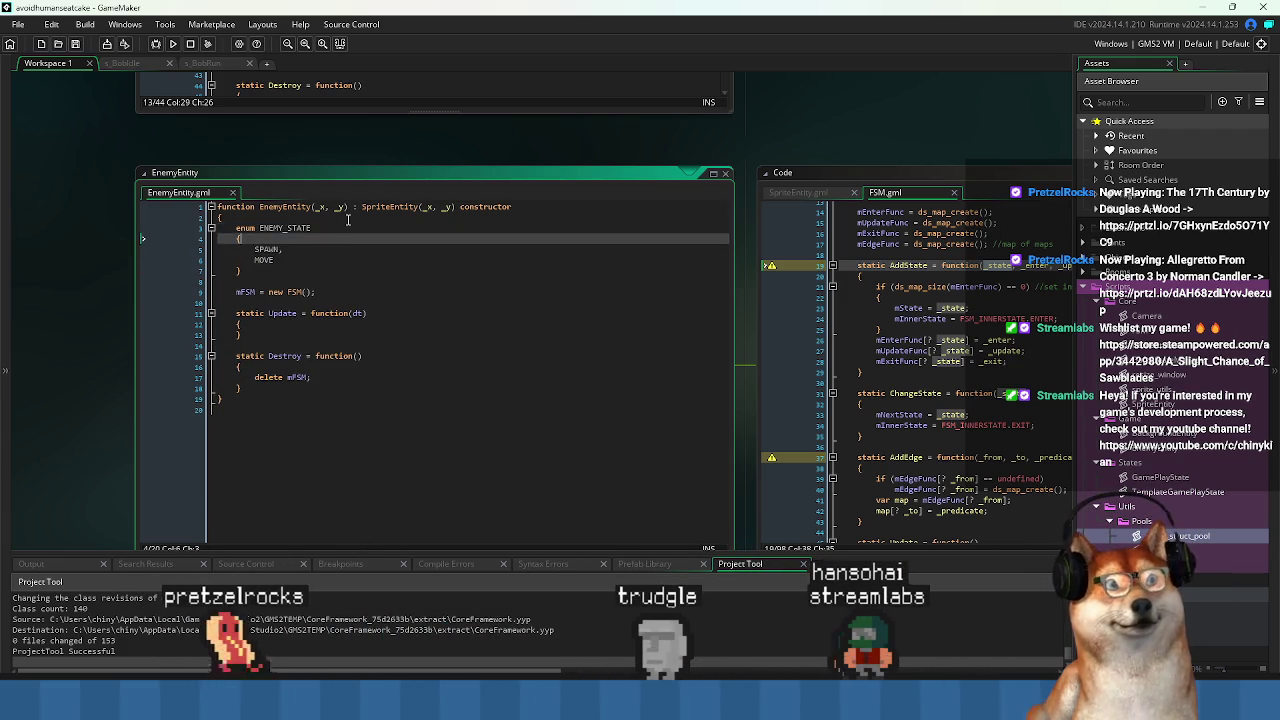
key("Down")
key("Down")
key("Down")
key("Down")
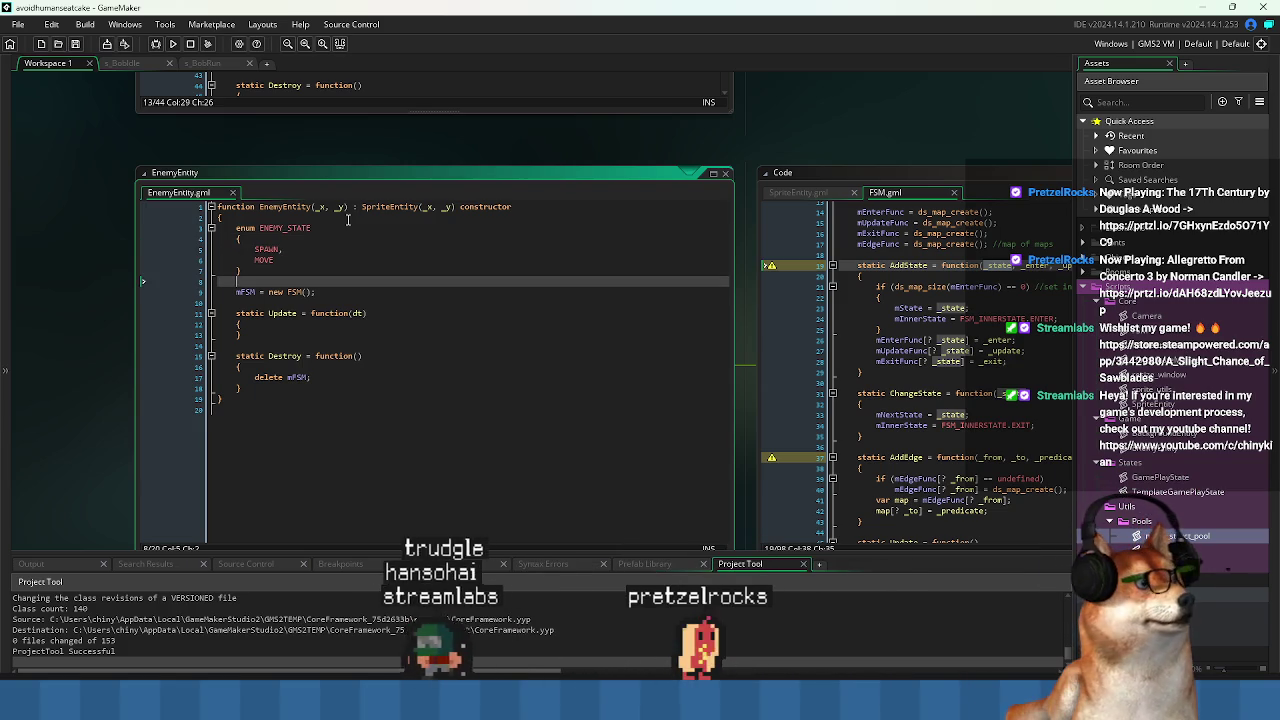
left_click_drag(551, 369, 445, 370)
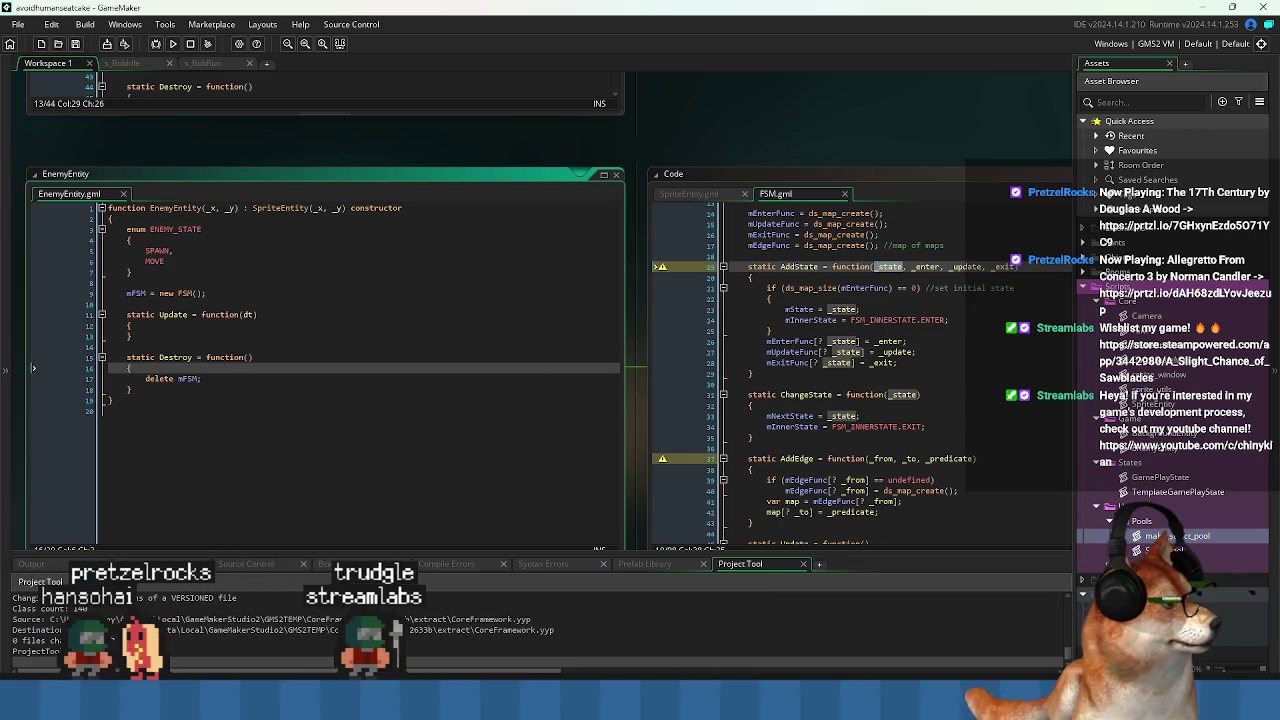
Open the StructPool script, look through its constructor, Get and Reset functions, and reposition its window.
double_click(1180, 536)
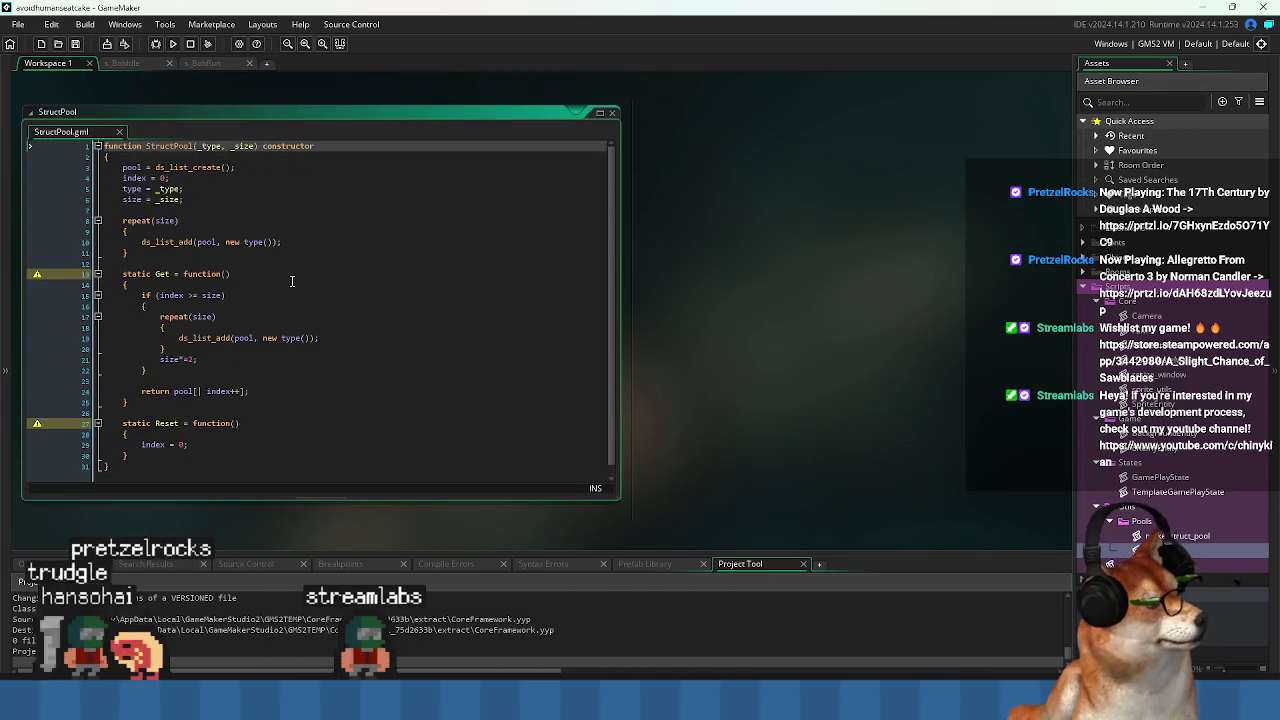
left_click(287, 267)
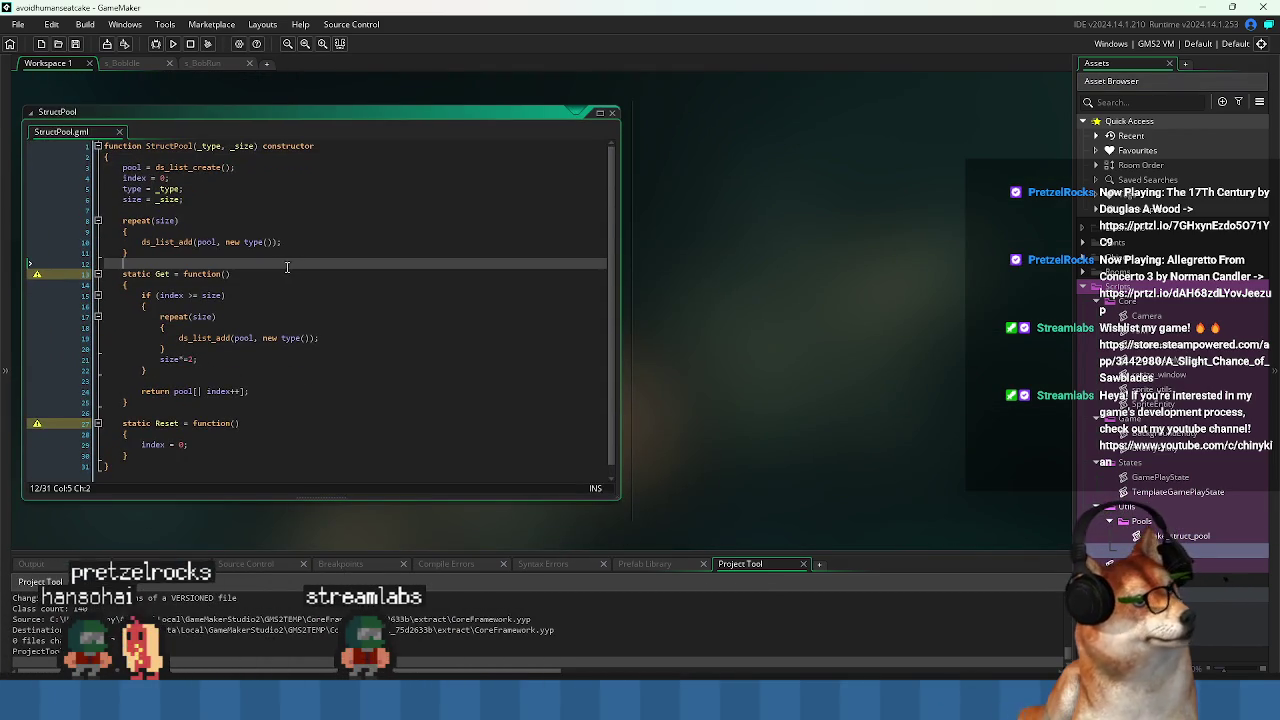
left_click(225, 369)
scroll(210, 390, "down", 1)
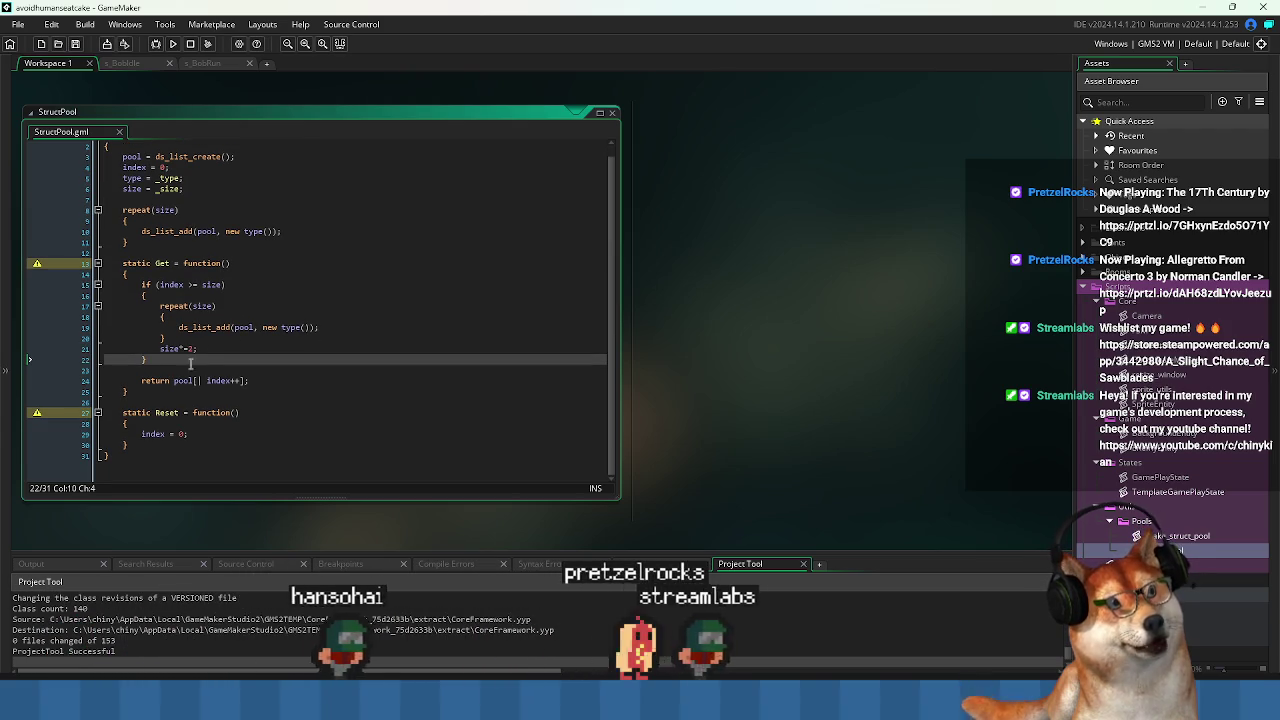
left_click(171, 443)
left_click(172, 411)
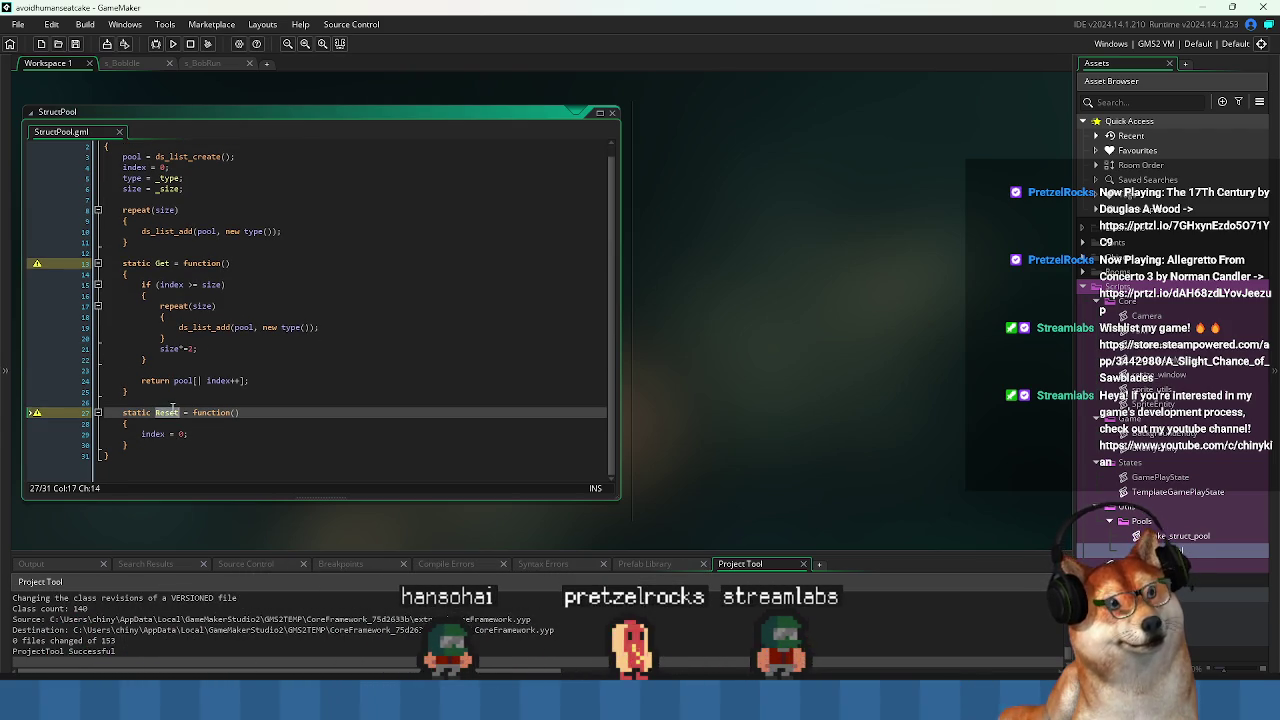
scroll(259, 401, "up", 1)
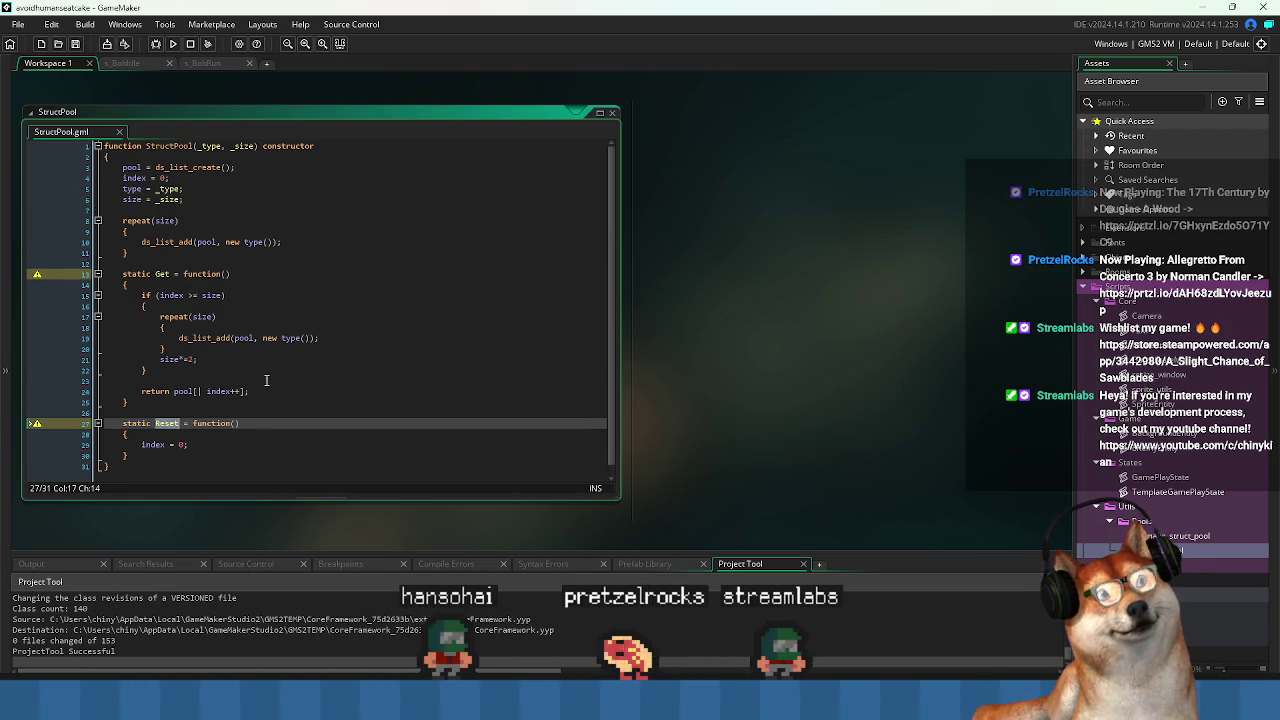
left_click(366, 263)
left_click_drag(366, 263, 409, 294)
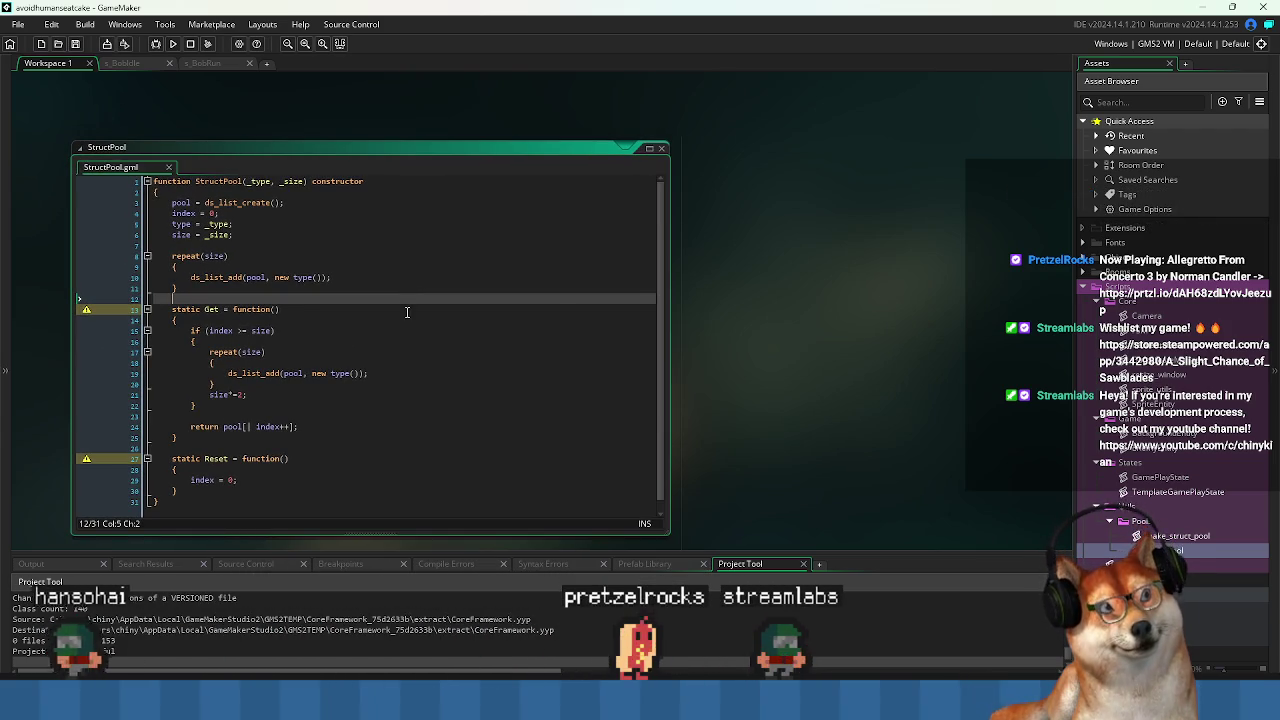
Back in EnemyEntity, add a Spawn function taking _x, _y below the FSM creation line, and save.
key("ctrl+Tab")
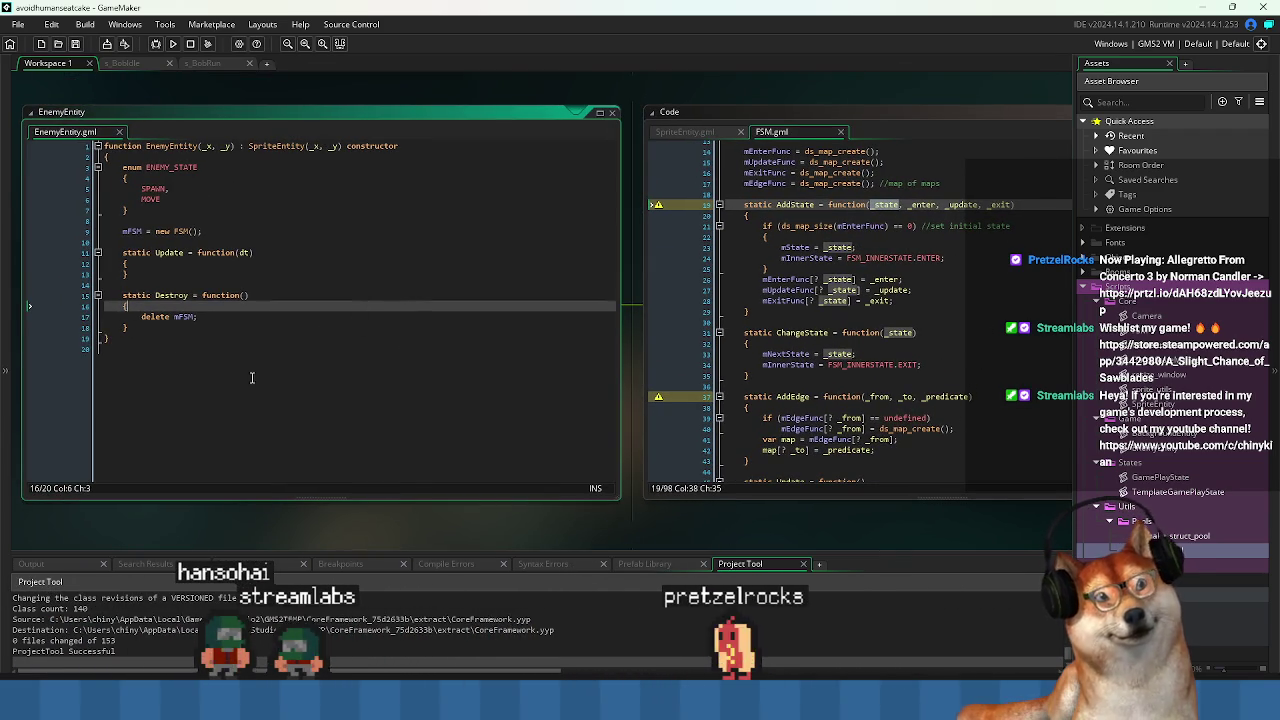
left_click(252, 377)
left_click_drag(252, 377, 389, 429)
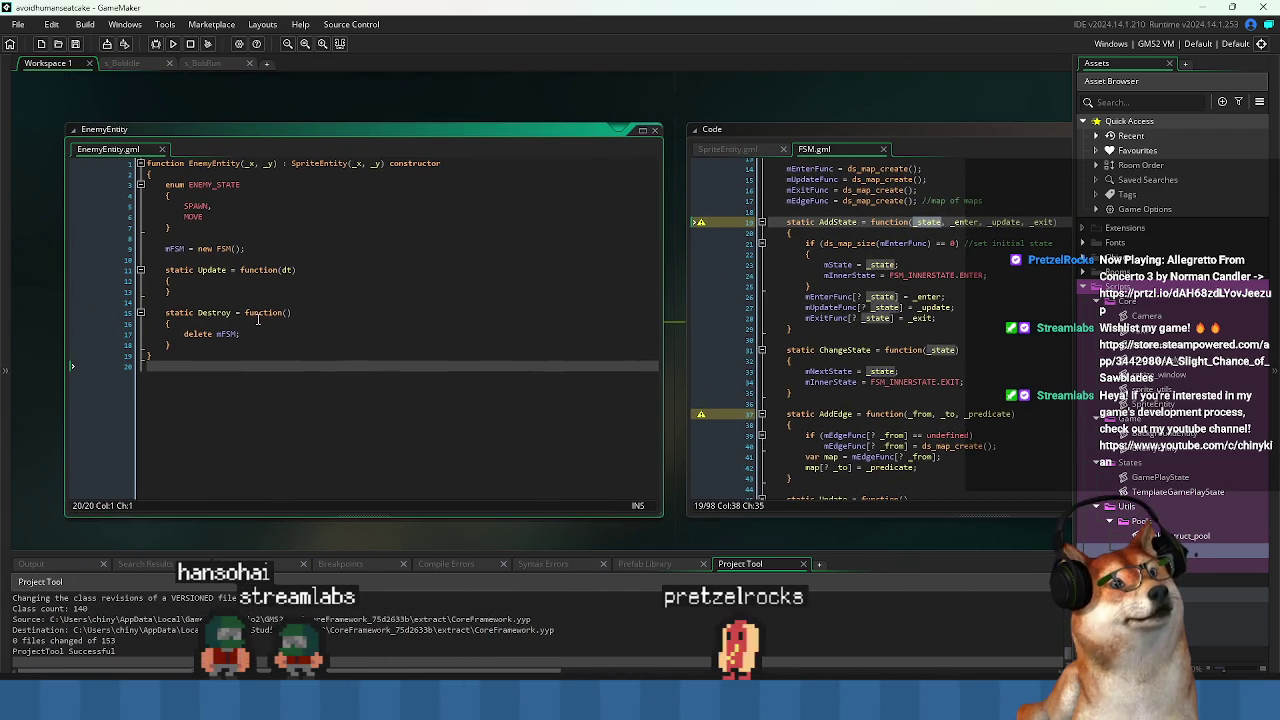
left_click(257, 333)
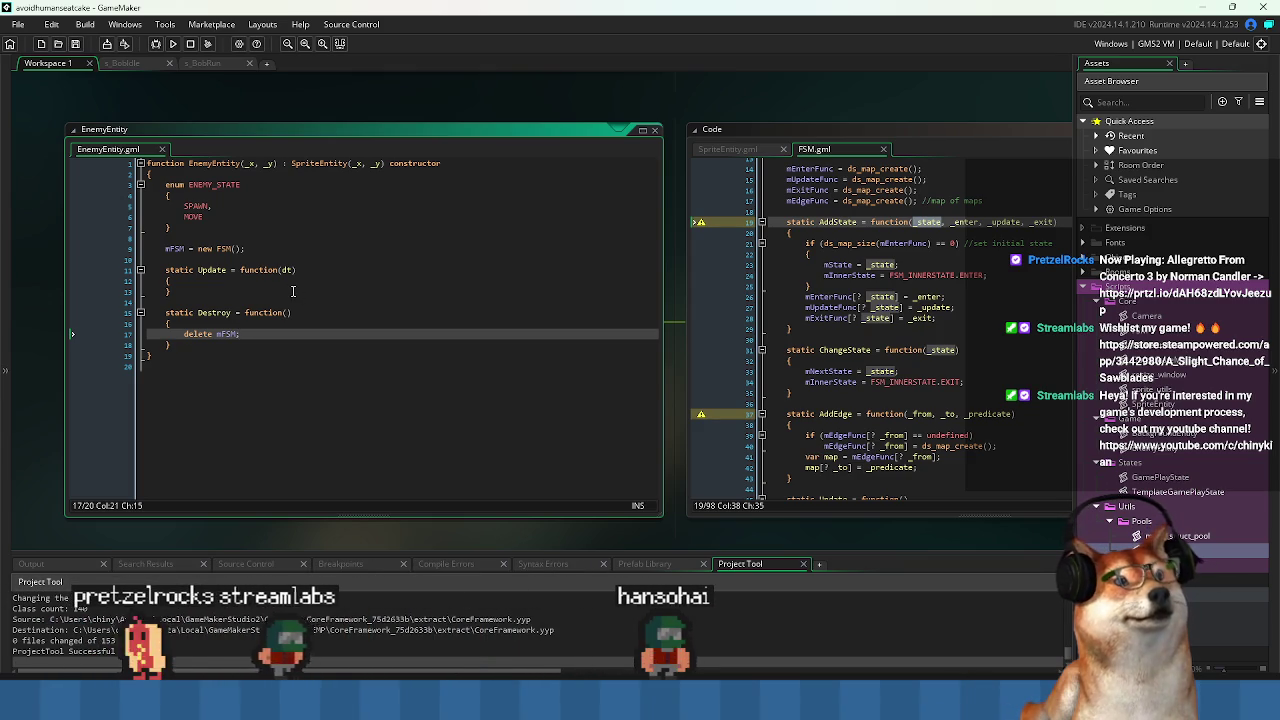
left_click(289, 249)
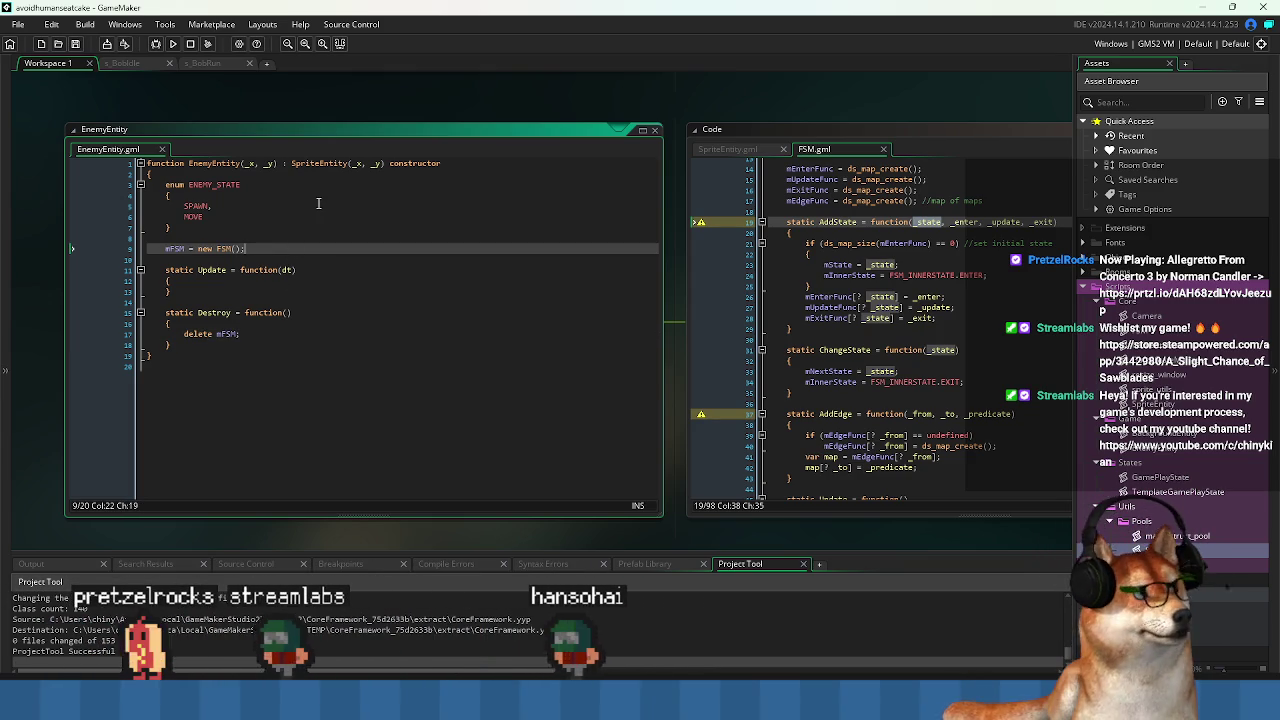
key("Return")
key("Return")
type("static S")
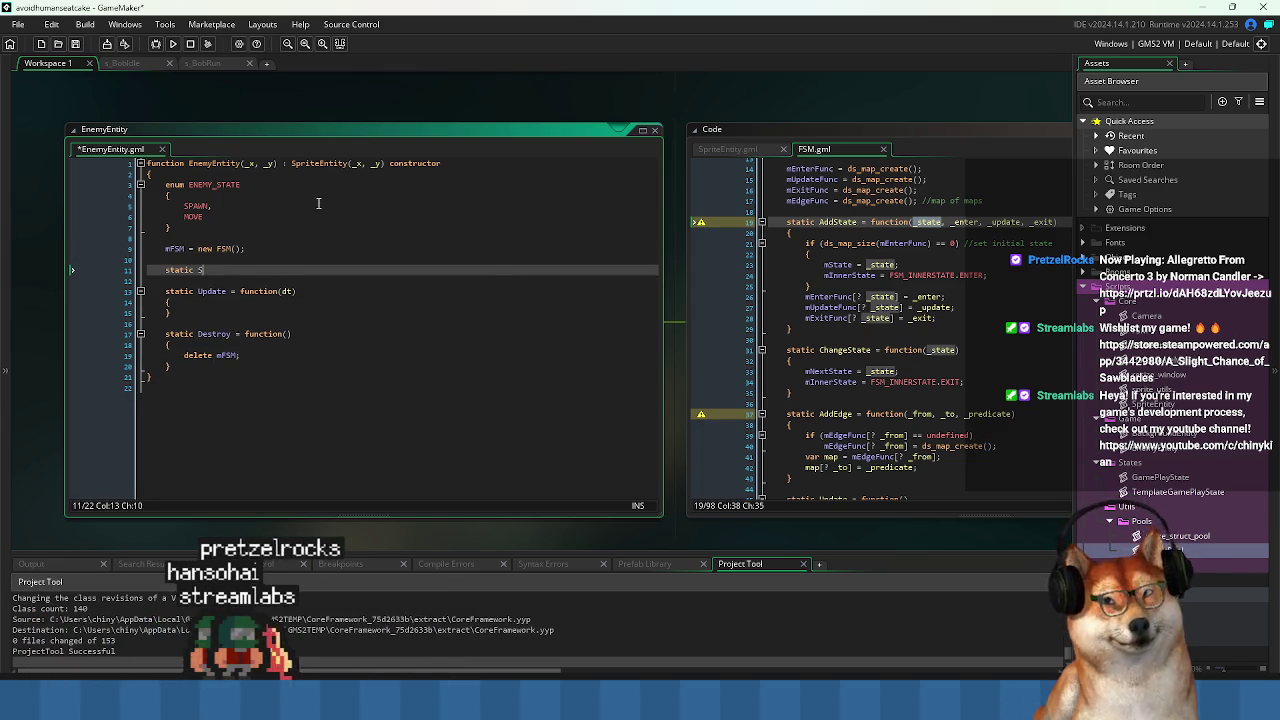
type("pawn = funct")
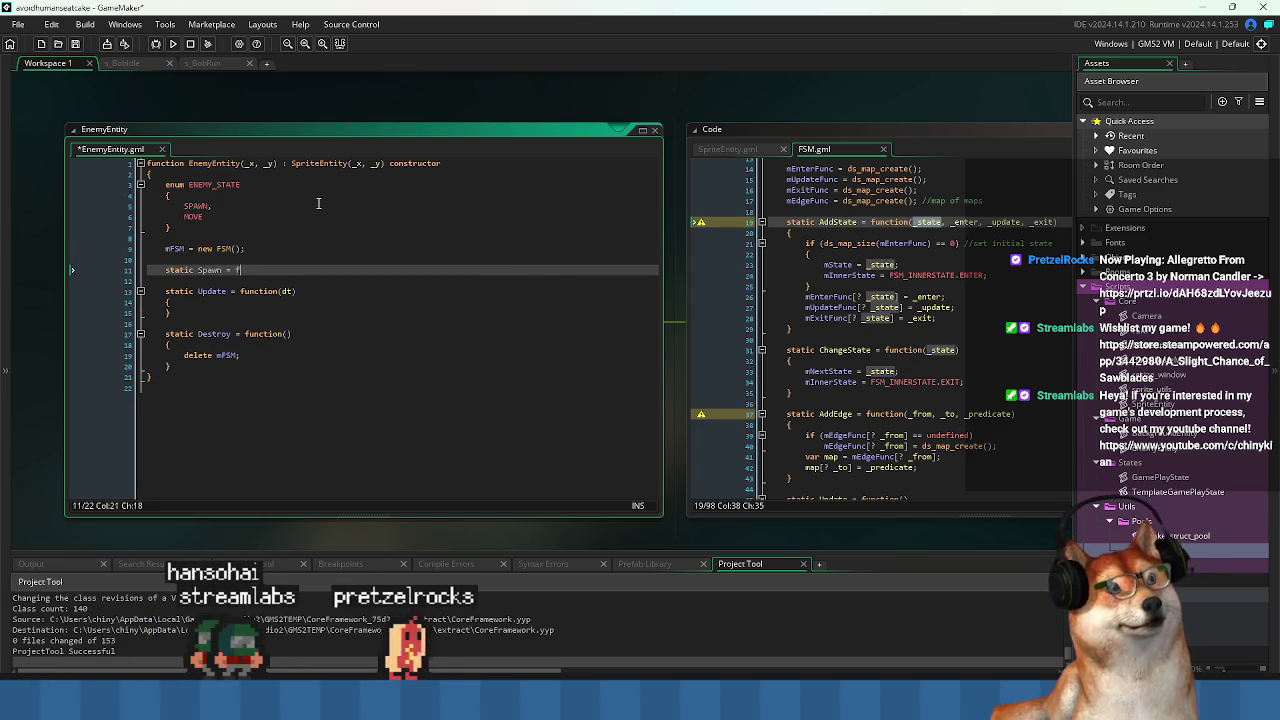
type("()")
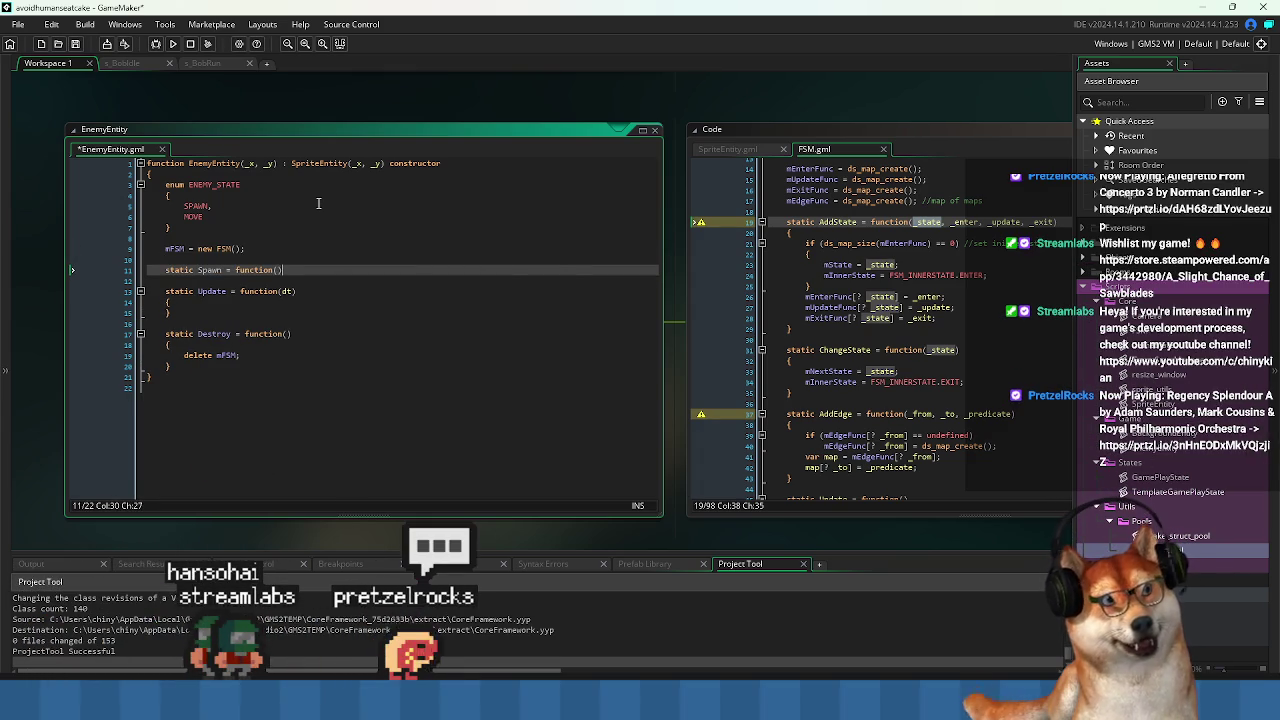
type("_x, _y")
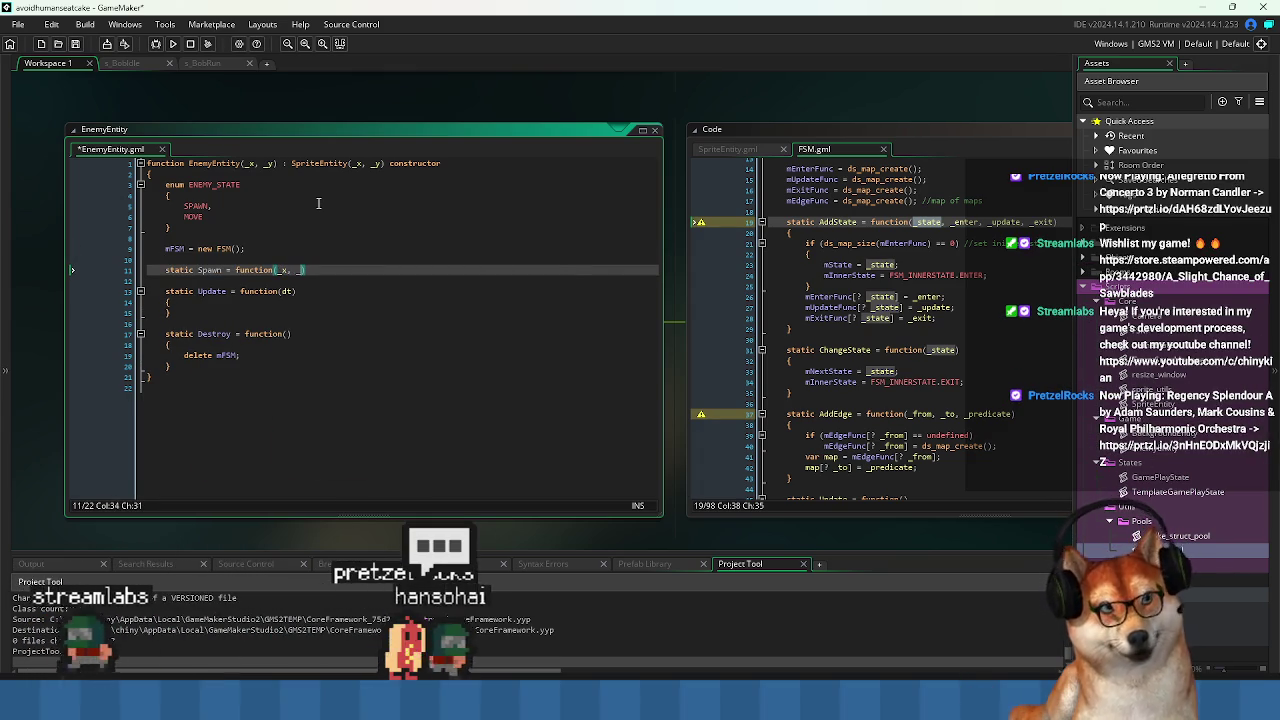
key("Return")
type("{")
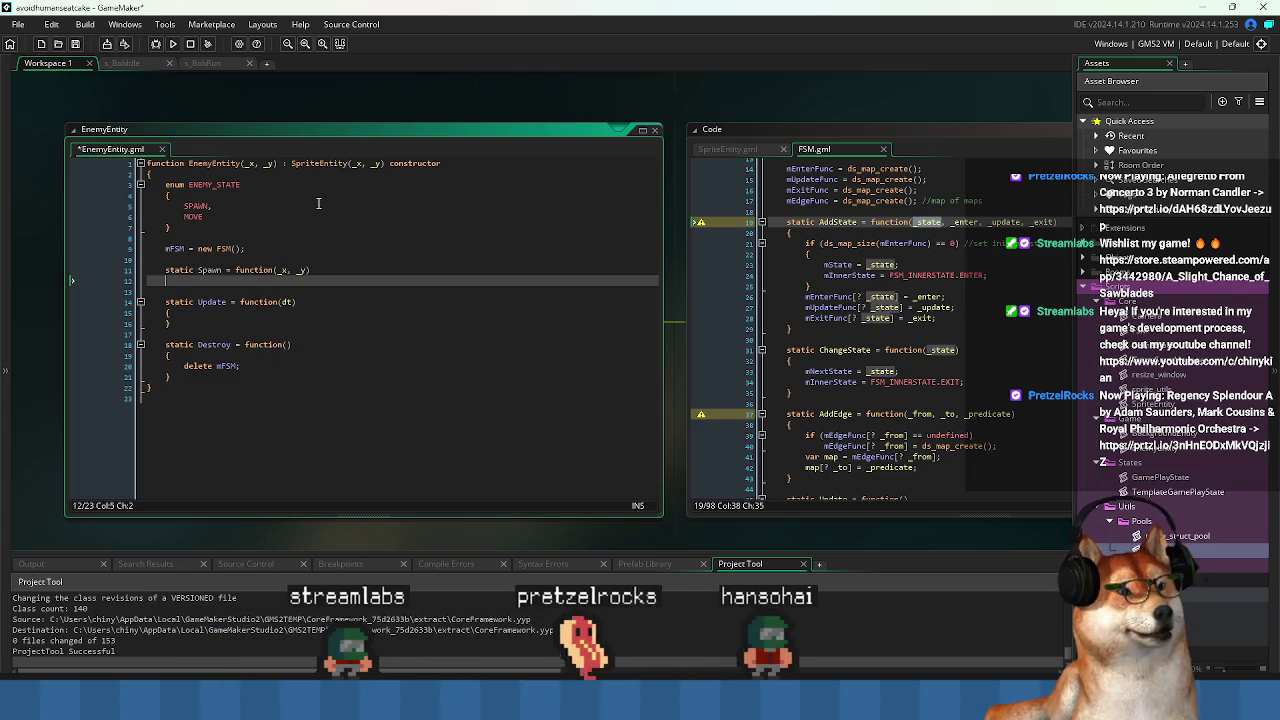
key("Return")
type("}")
key("ctrl+s")
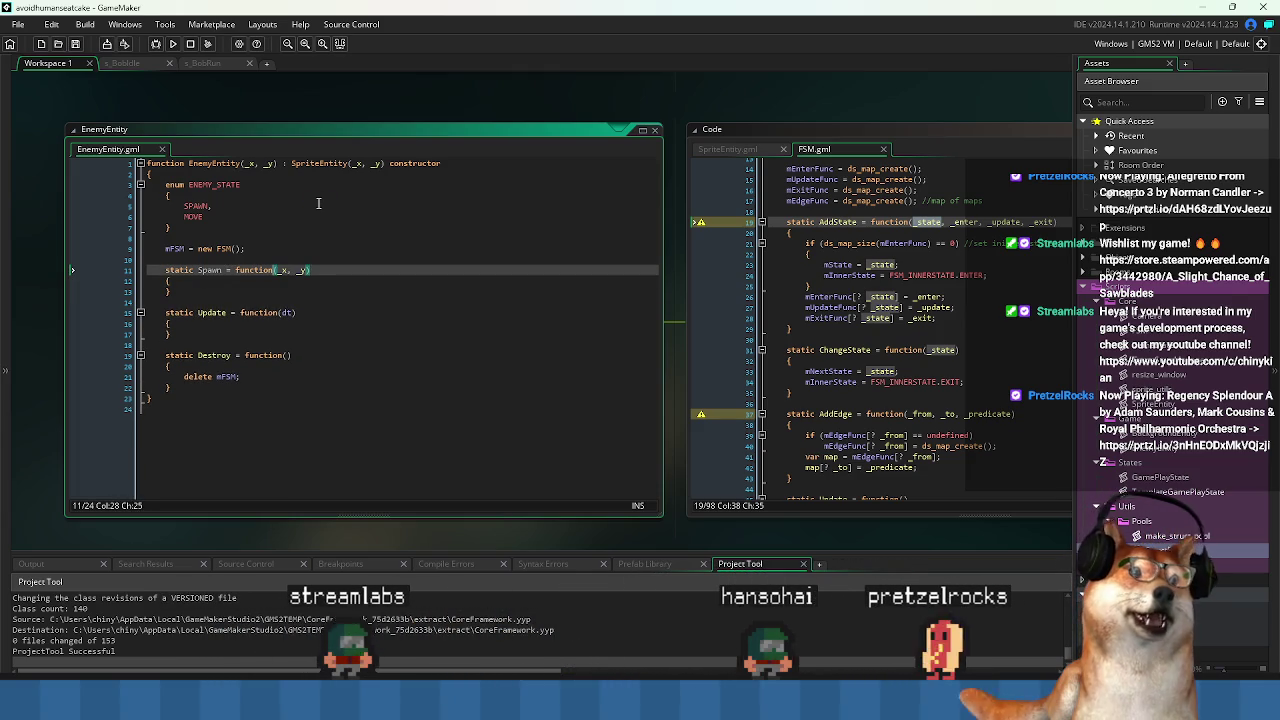
Fill Spawn's body with x = _x; and y = _y; and save EnemyEntity.
key("ctrl+Right")
key("ctrl+Right")
key("ctrl+Right")
key("Down")
key("End")
key("Return")
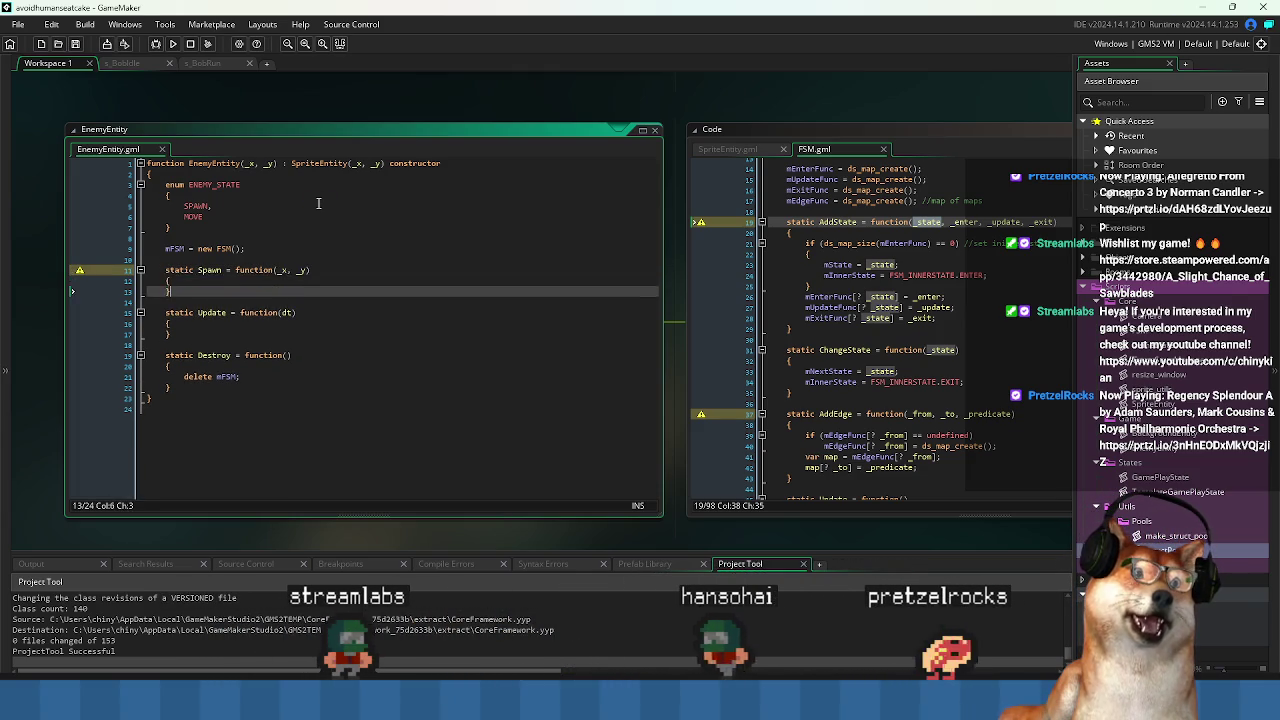
type("x = _x;")
key("Return")
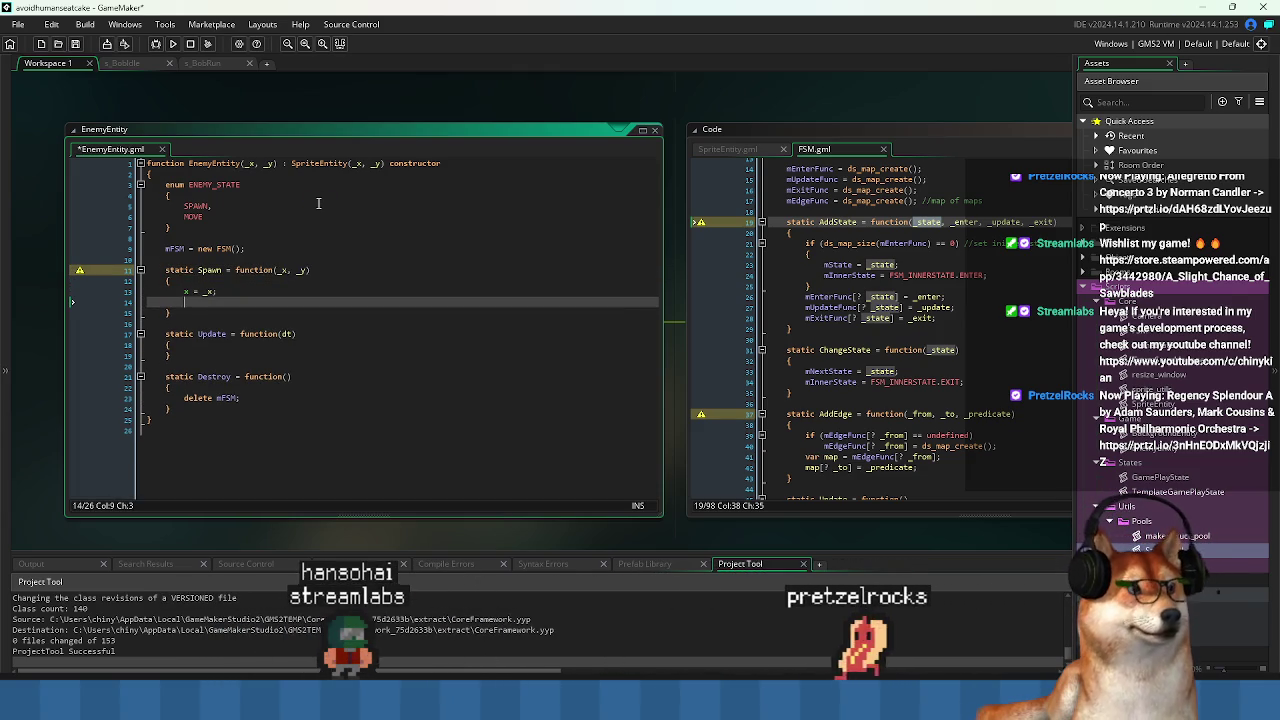
type("y = _y;")
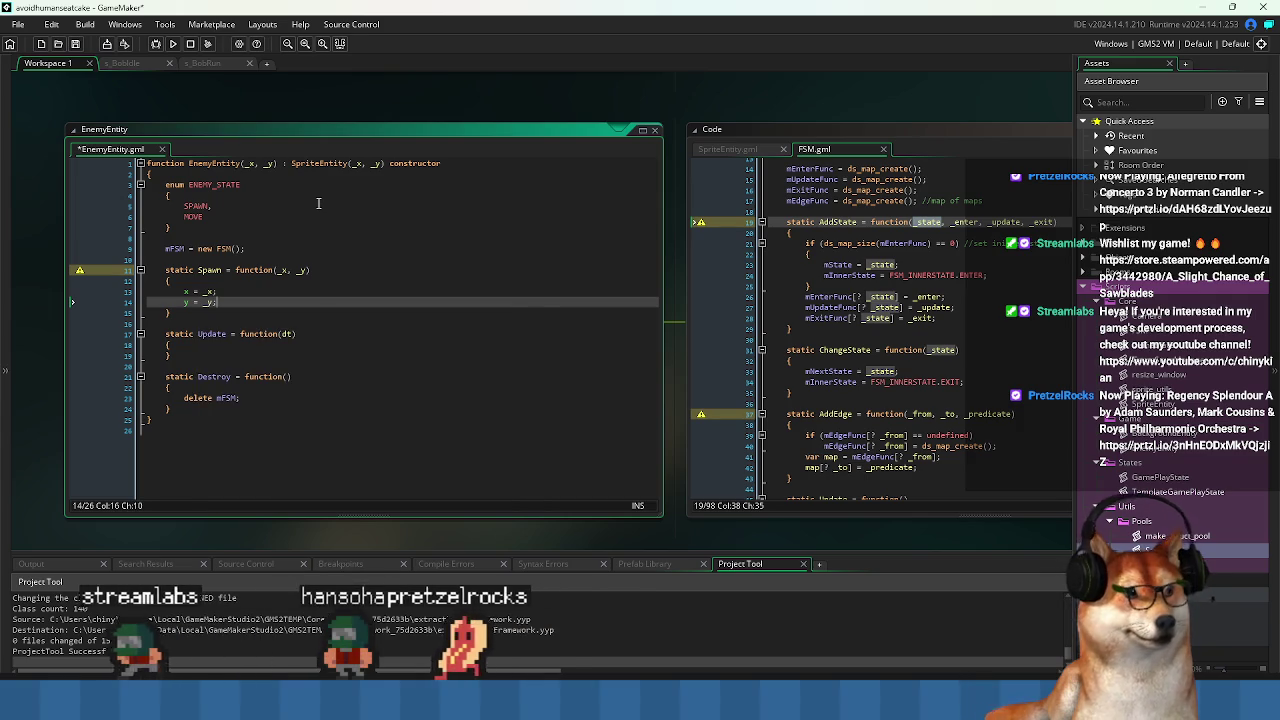
key("ctrl+s")
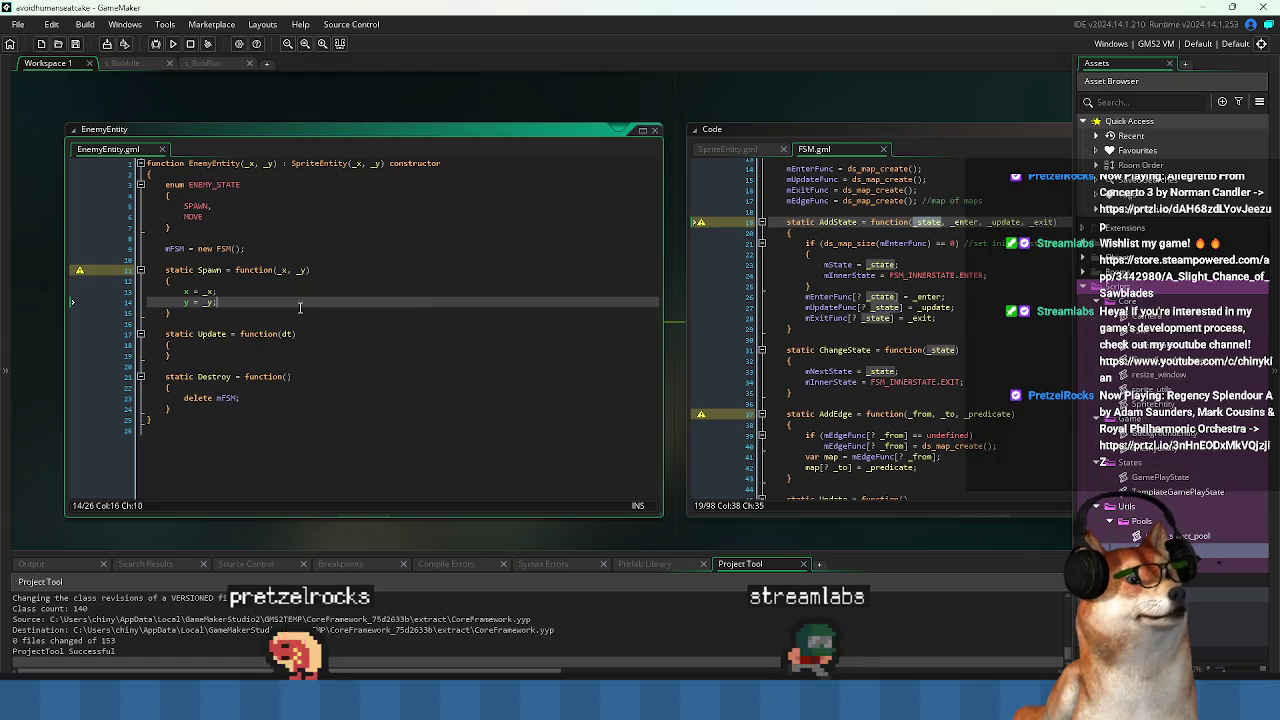
Insert a blank line after the mFSM = new FSM() line in EnemyEntity.
left_click(176, 250)
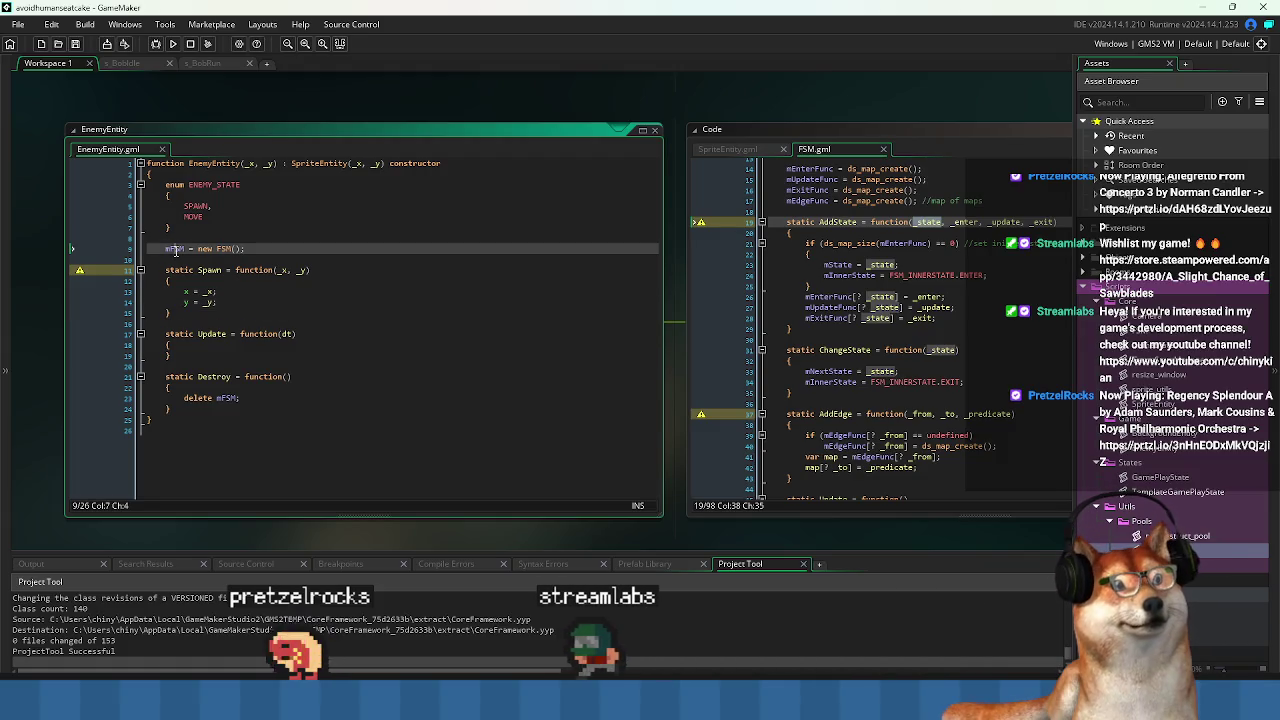
left_click(290, 247)
key("Return")
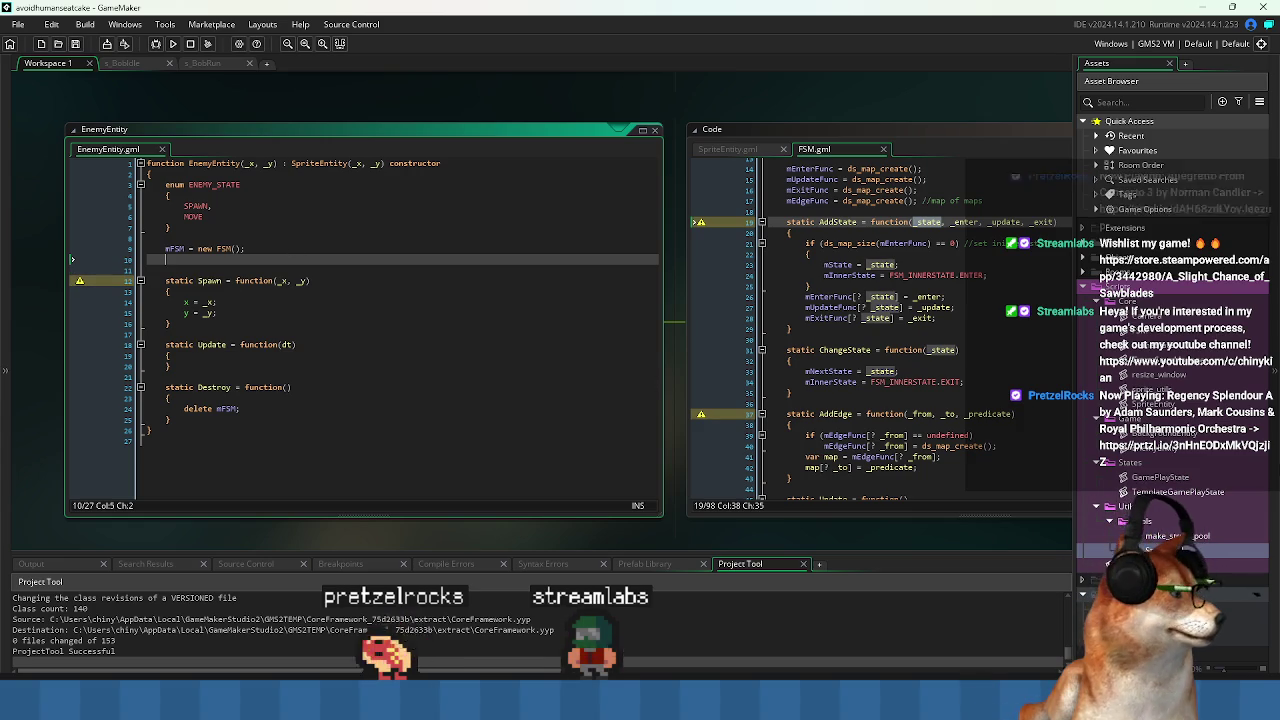
Open StructPool to look over its Get function, then switch back to EnemyEntity.
double_click(1170, 536)
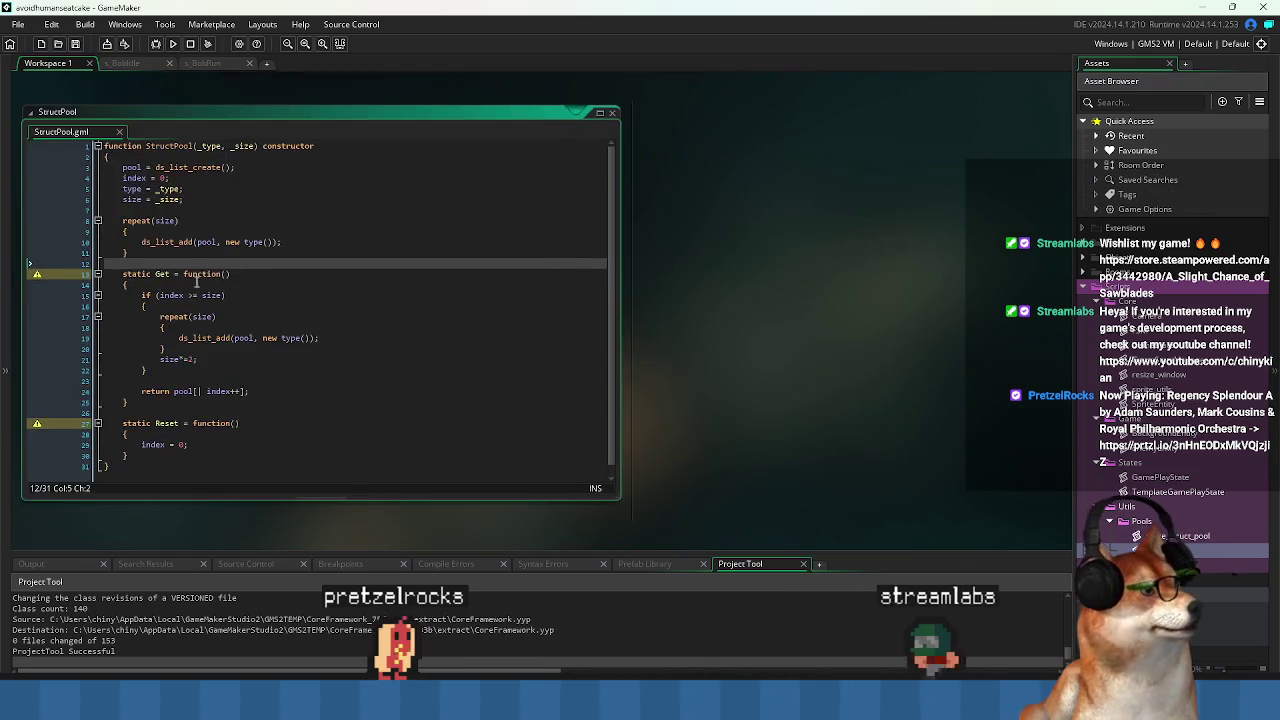
left_click(308, 348)
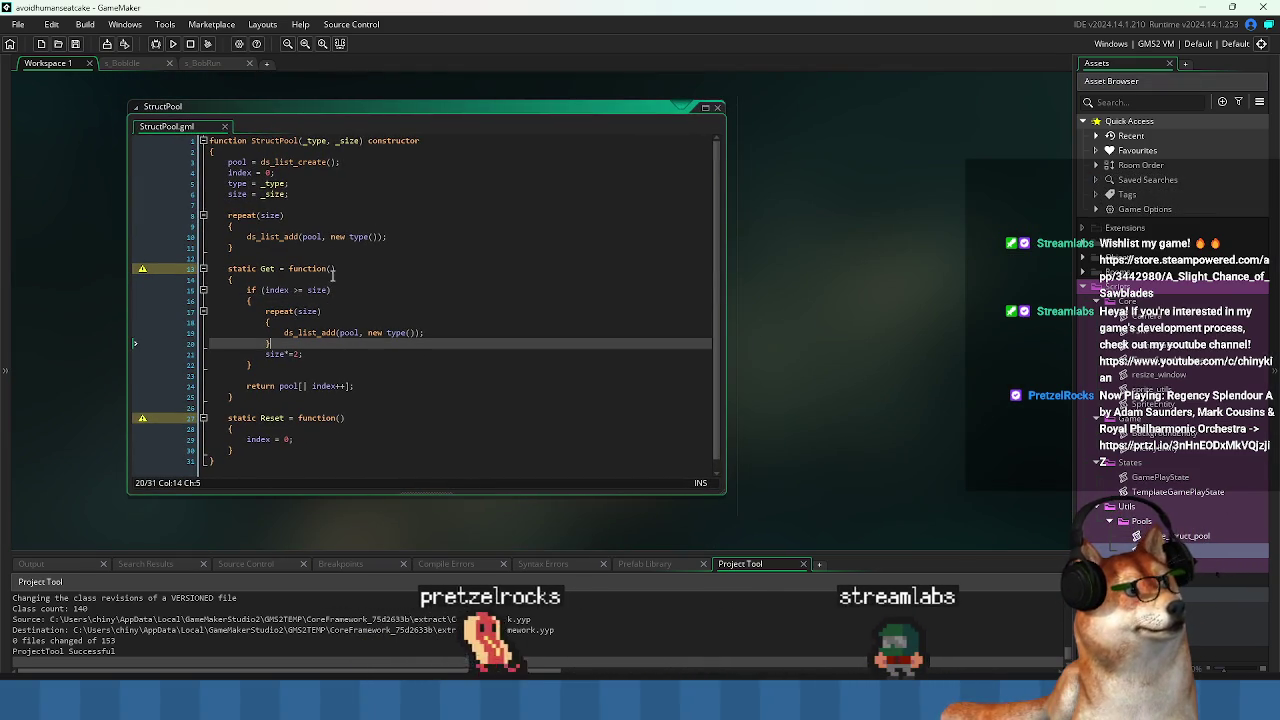
left_click(342, 268)
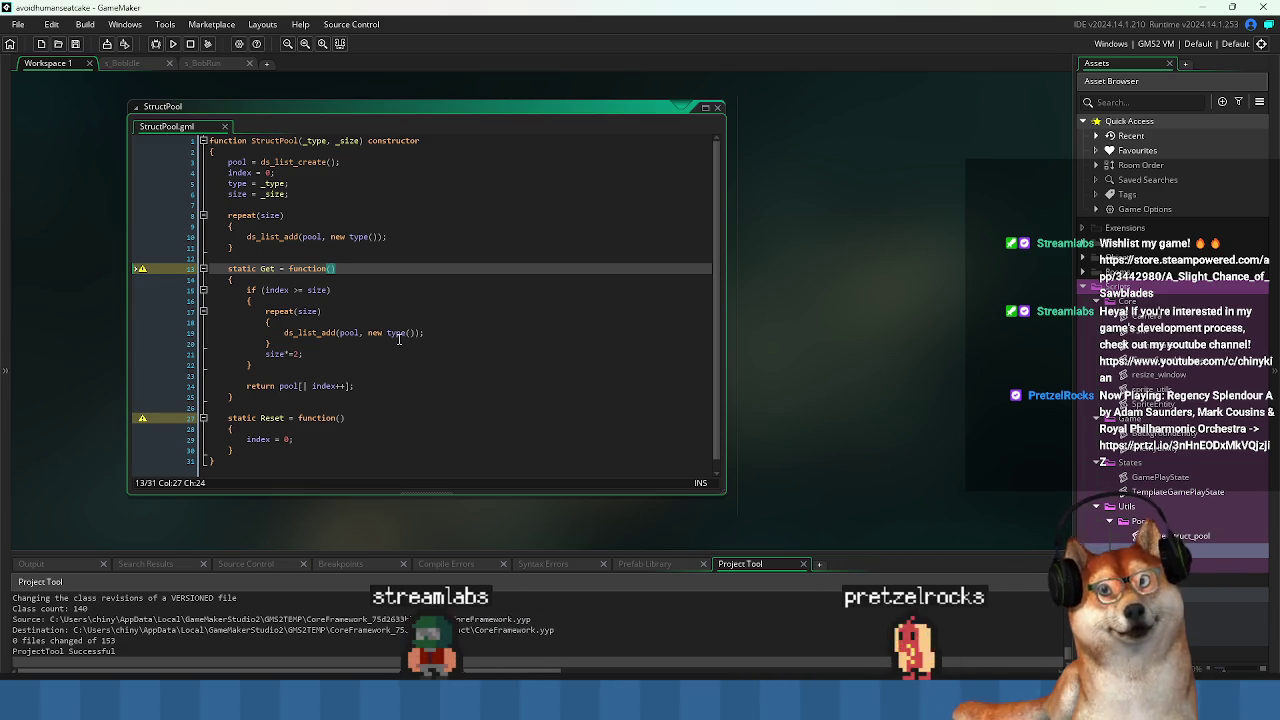
key("ctrl+Tab")
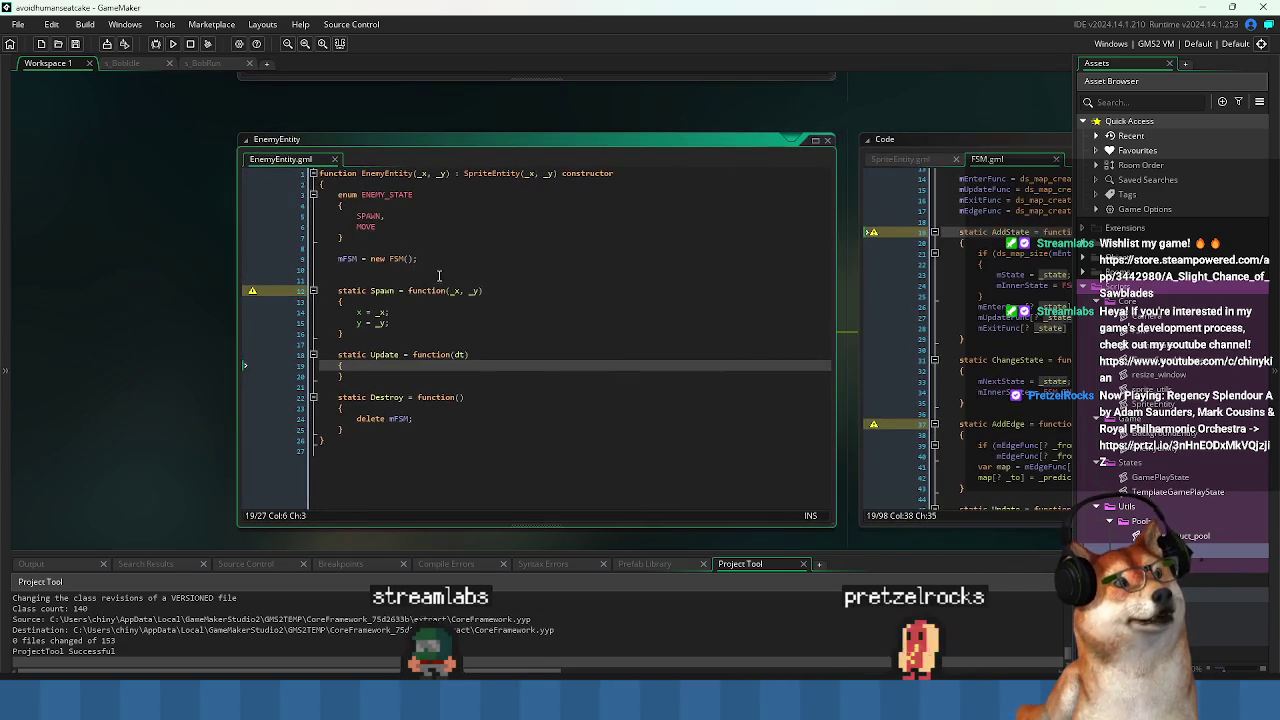
Write static SpawnEnter = function() on a new line below mFSM in EnemyEntity.
left_click(442, 268)
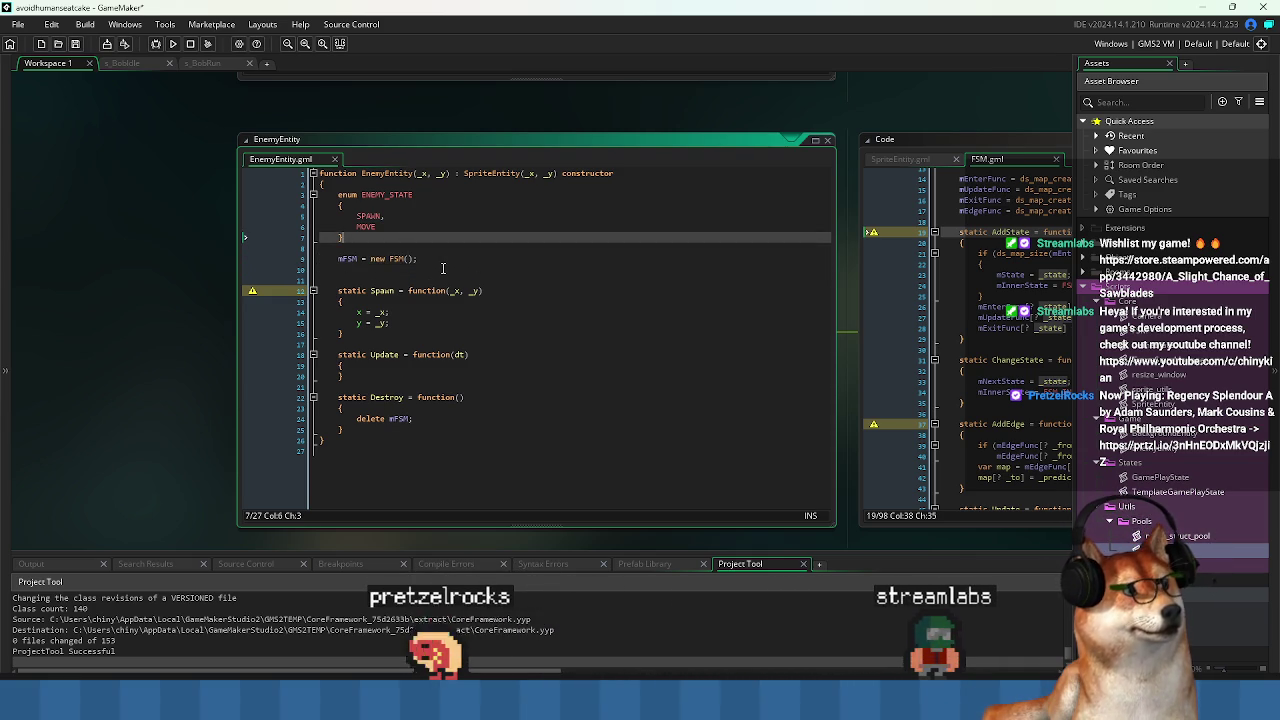
key("Return")
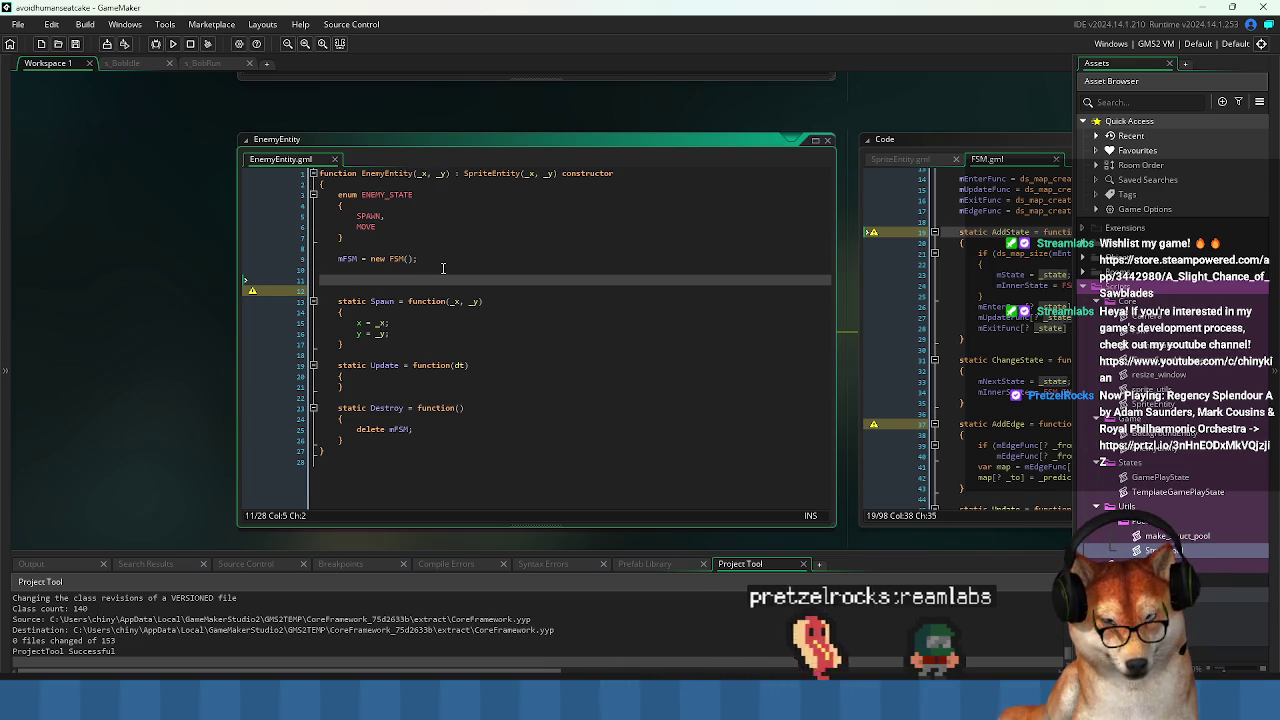
type("Spawn")
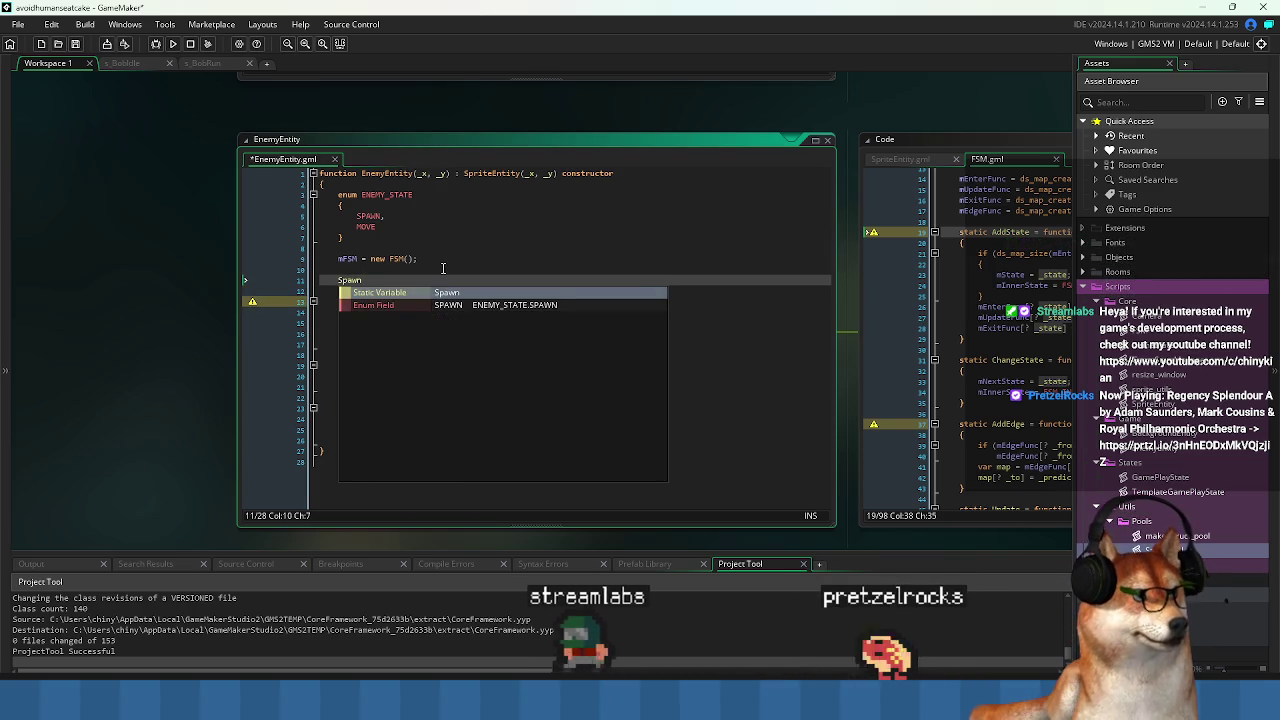
type("Enter ")
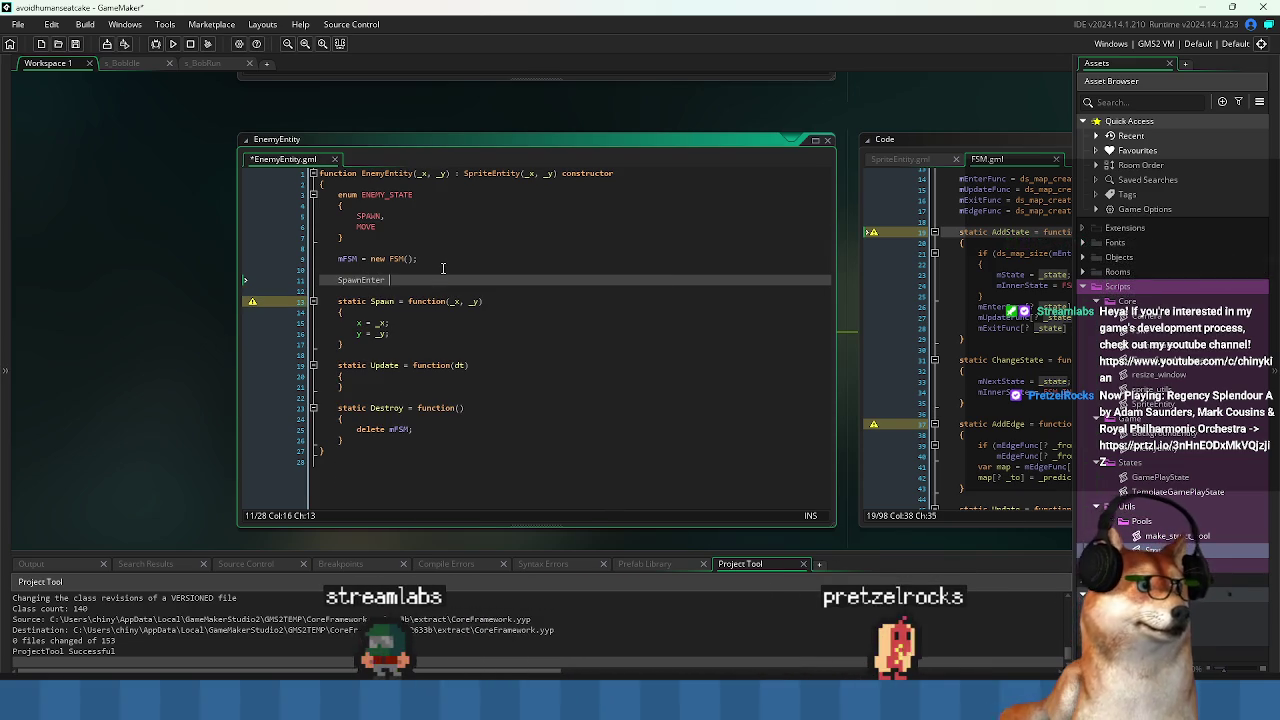
type("= function")
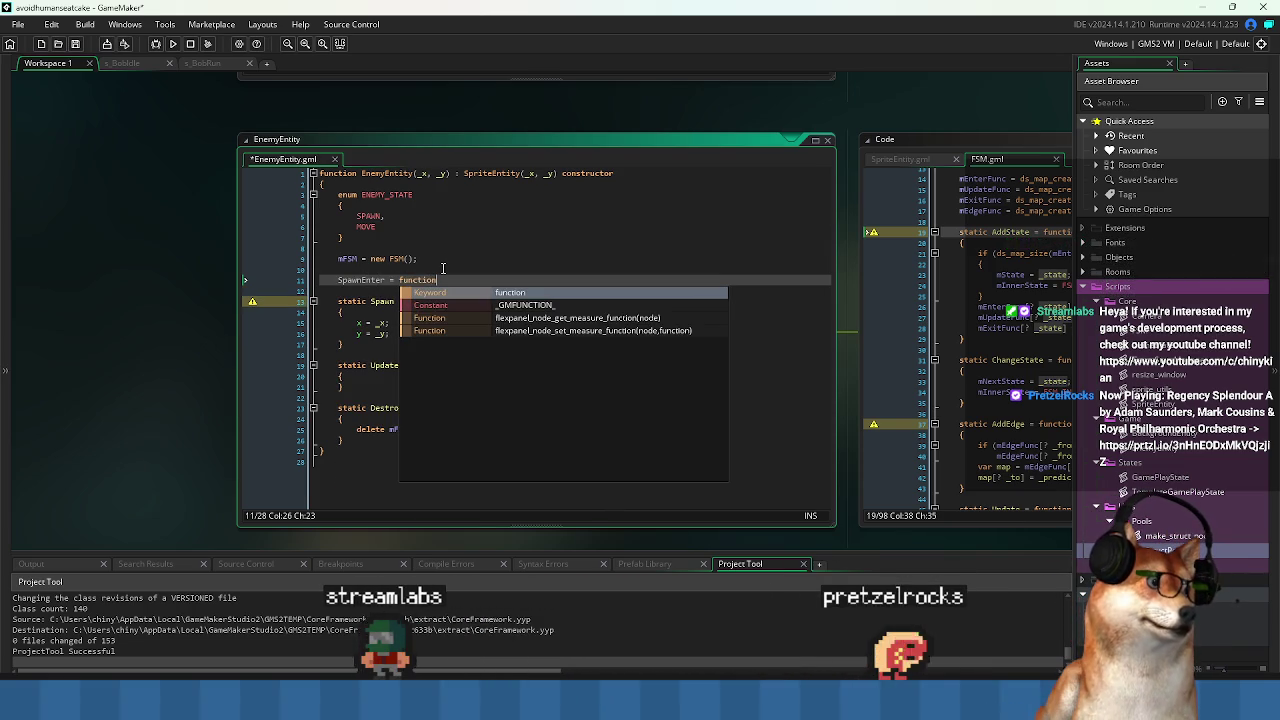
key("Home")
type("stati")
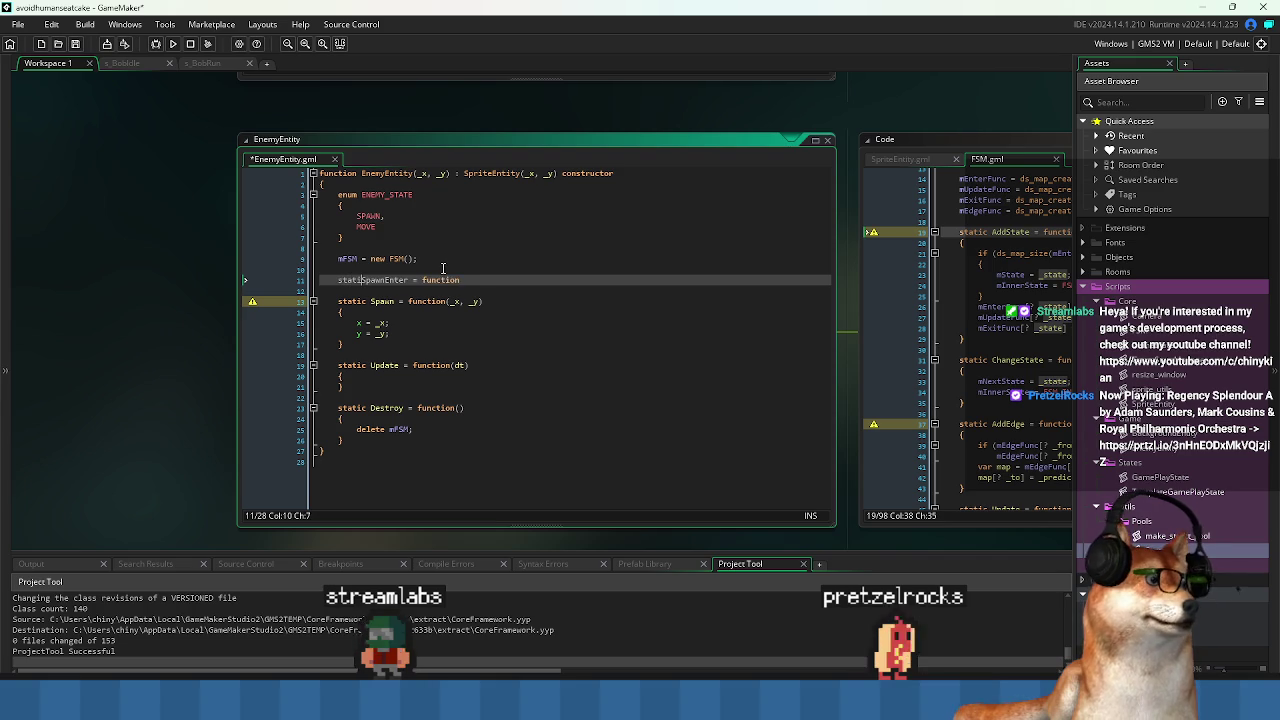
type("c")
key("End")
type("()")
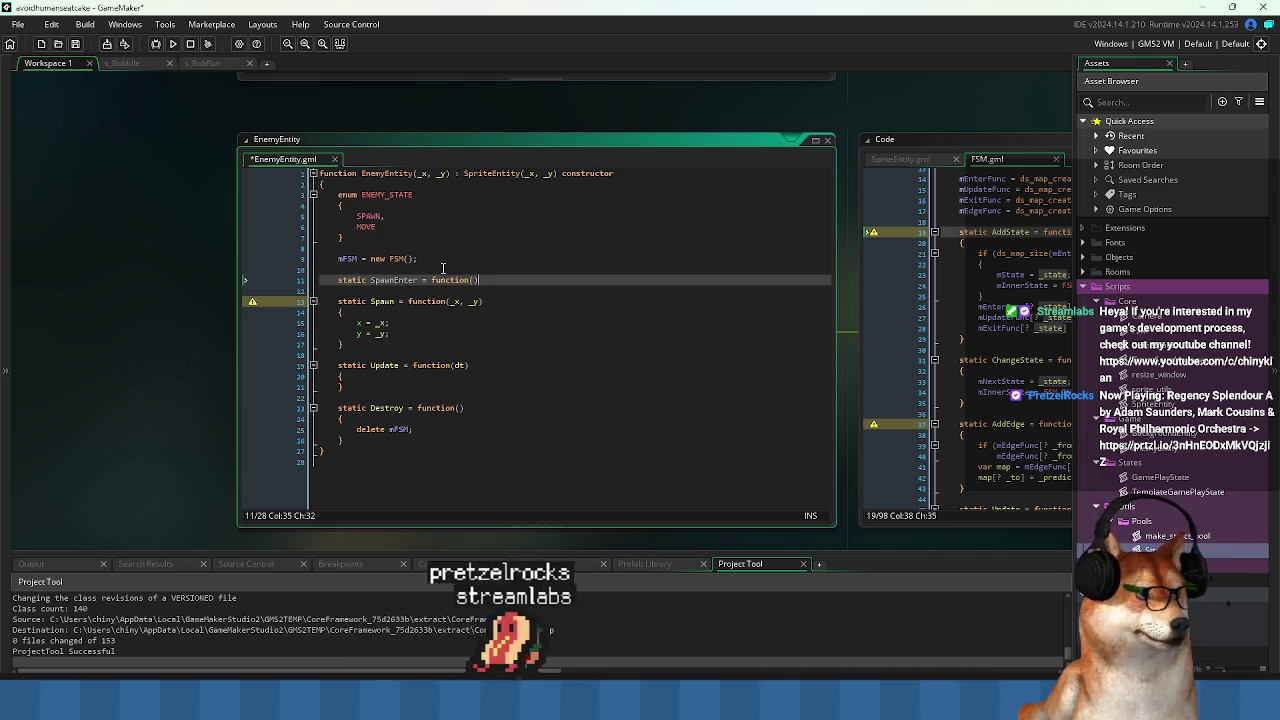
key("Return")
Close SpawnEnter with an empty { } body and save.
type("{")
key("Return")
key("ctrl+s")
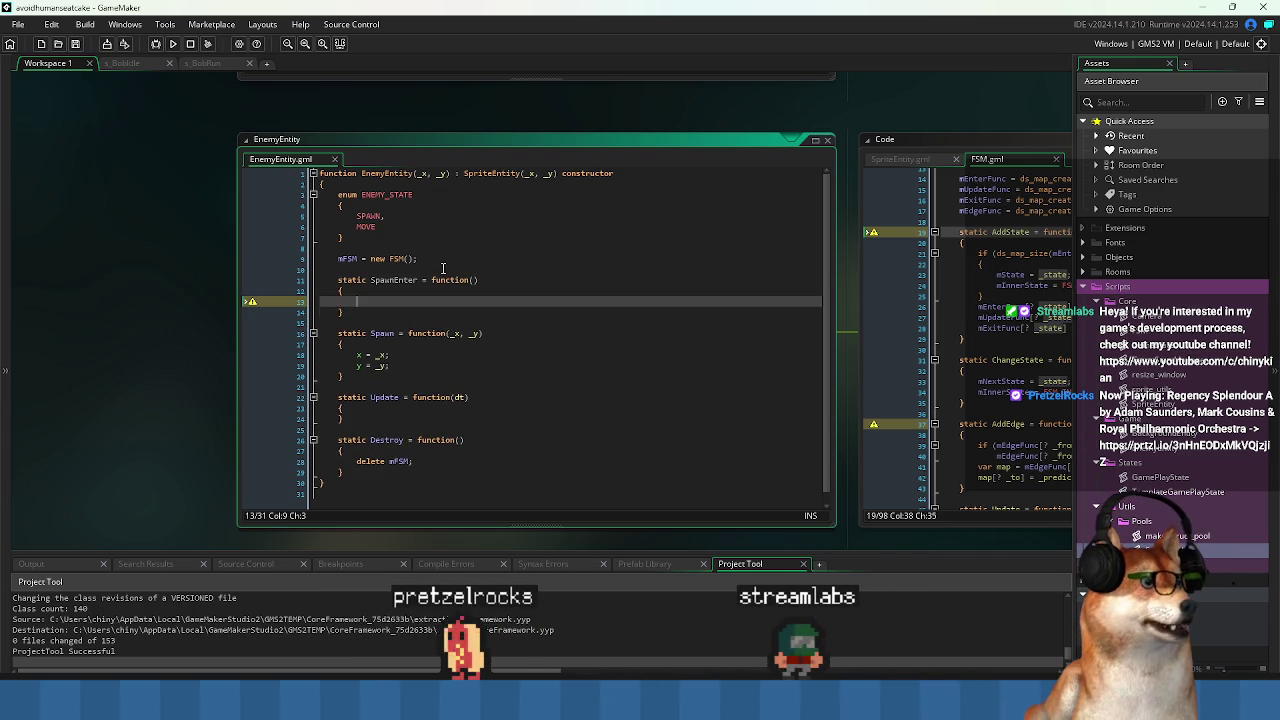
key("BackSpace")
key("BackSpace")
key("BackSpace")
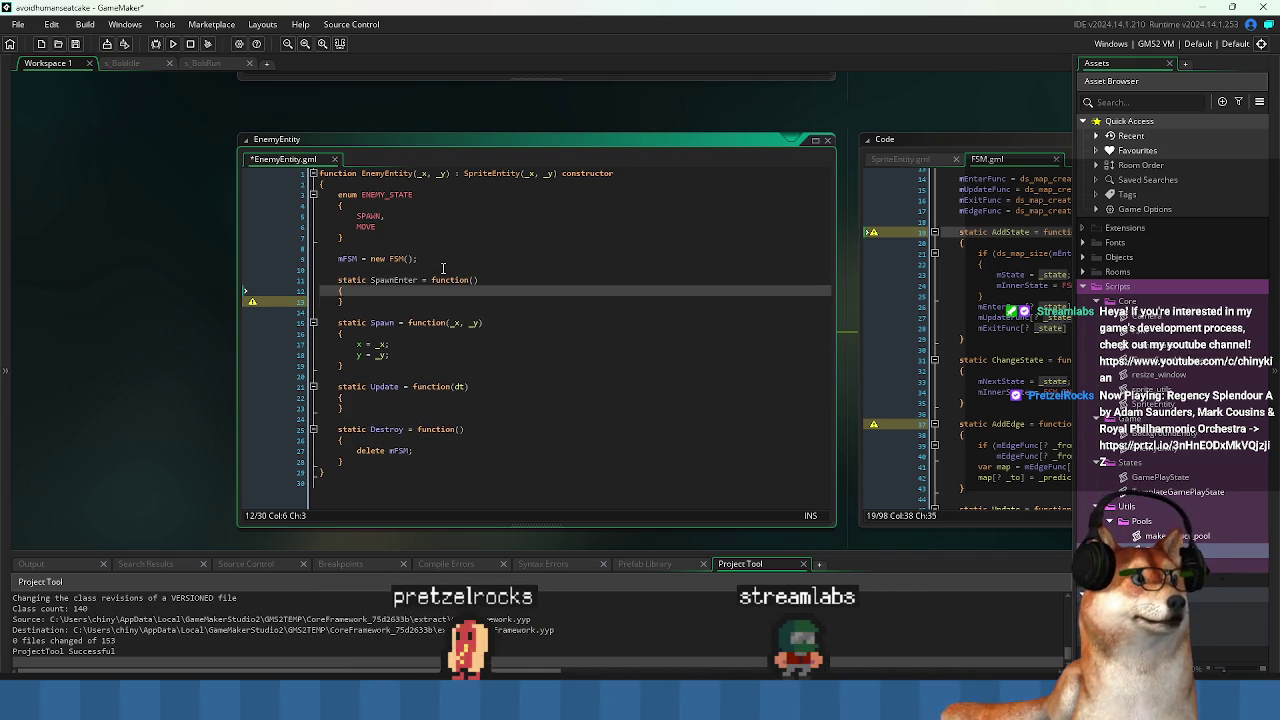
Copy the SpawnEnter block and paste it twice below itself, then save.
key("Up")
key("Home")
key("shift+Down")
key("shift+Down")
key("shift+Down")
key("ctrl+c")
key("ctrl+v")
key("Down")
key("End")
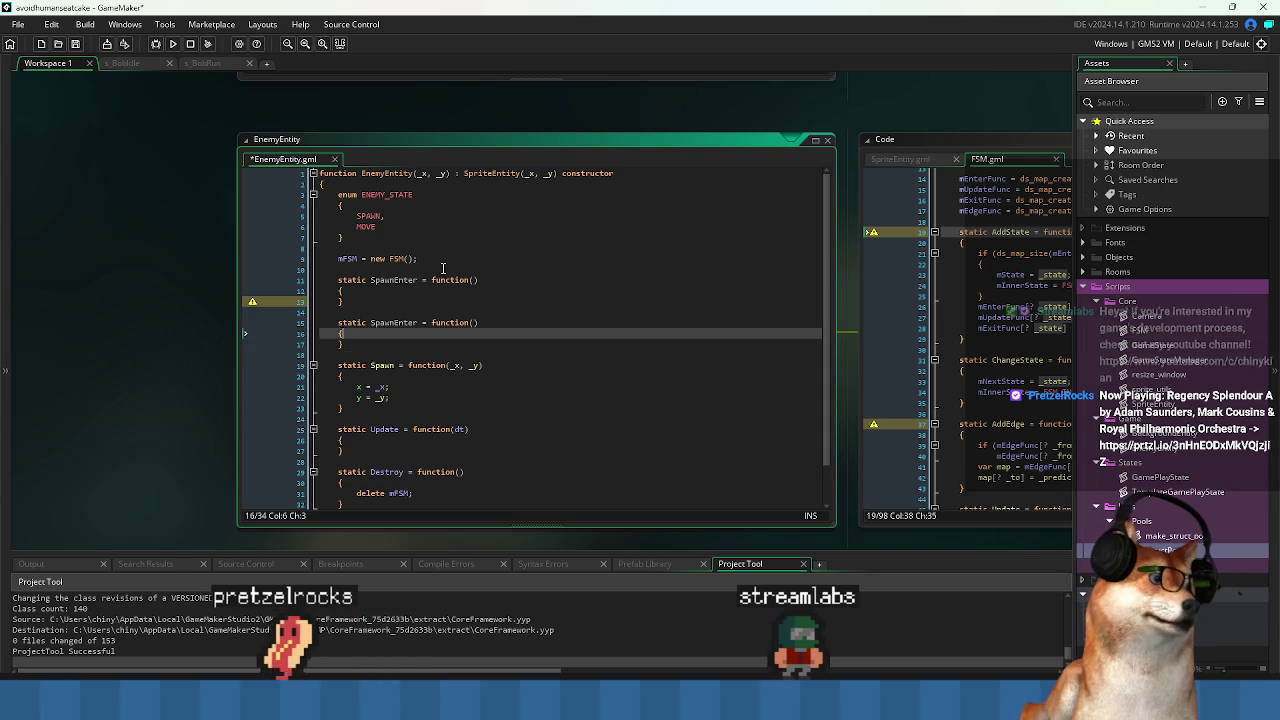
key("Up")
key("Up")
key("BackSpace")
key("Down")
key("Down")
key("Down")
key("ctrl+v")
key("Up")
key("End")
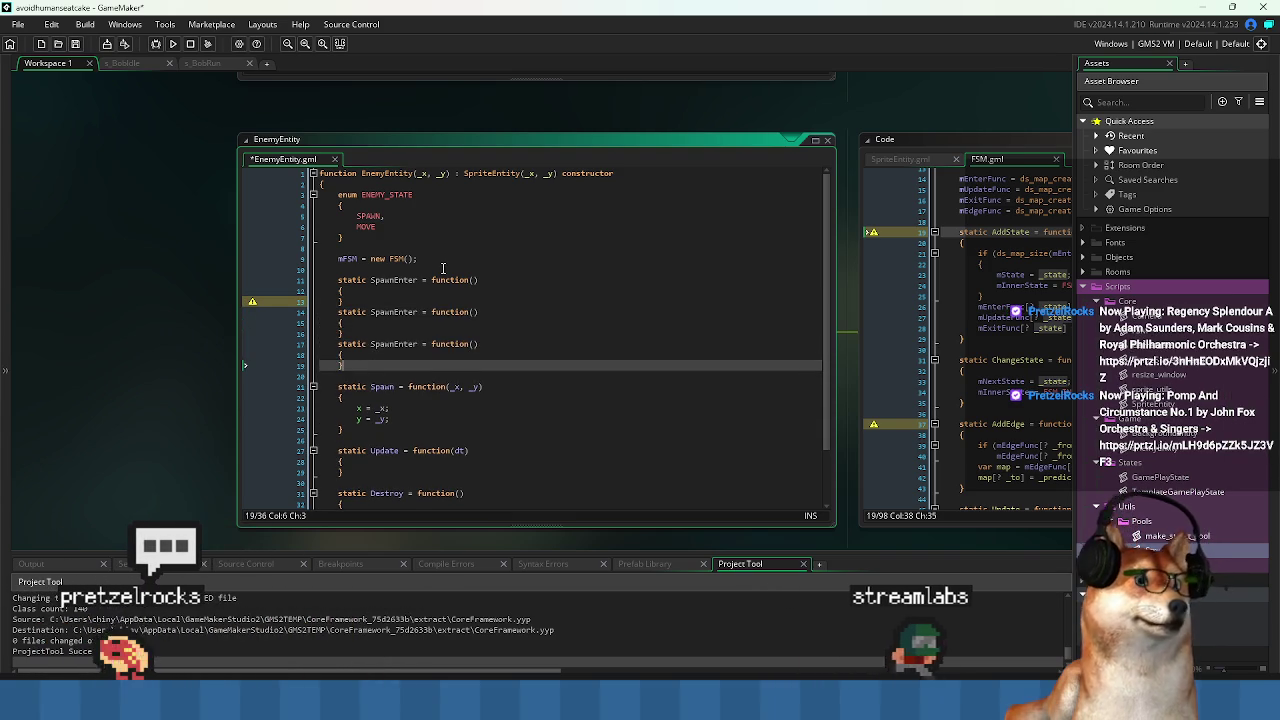
key("ctrl+s")
Rename the two copies to SpawnUpdate and SpawnExit.
key("Up")
key("Up")
key("ctrl+Right")
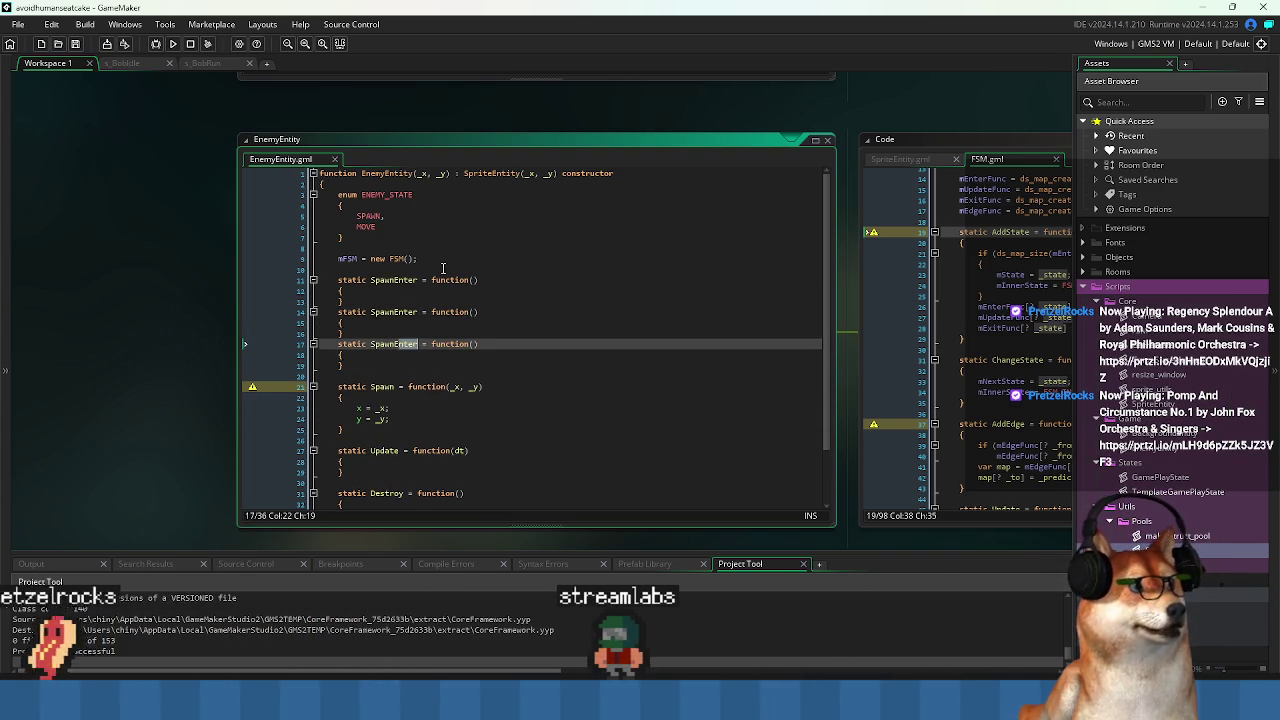
key("Delete")
key("Delete")
key("Delete")
type("Exit")
key("Up")
key("Up")
key("Up")
key("ctrl+Left")
key("ctrl+shift+Right")
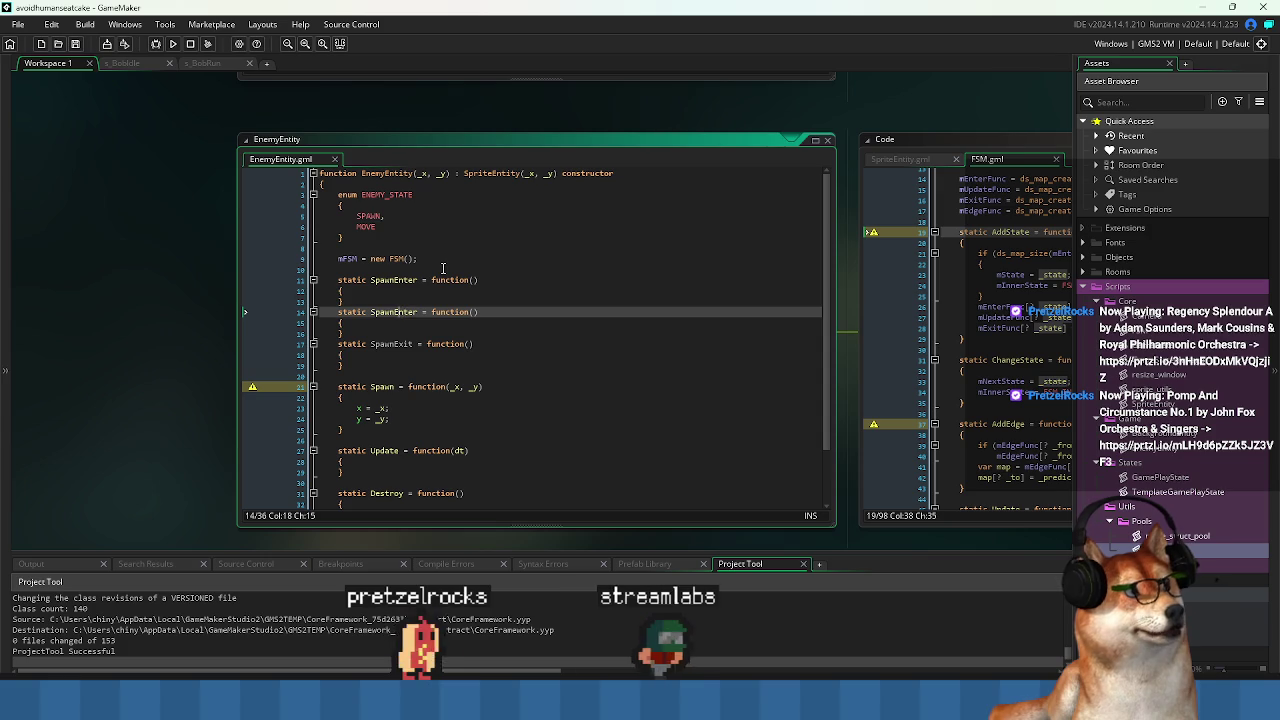
type("Updat")
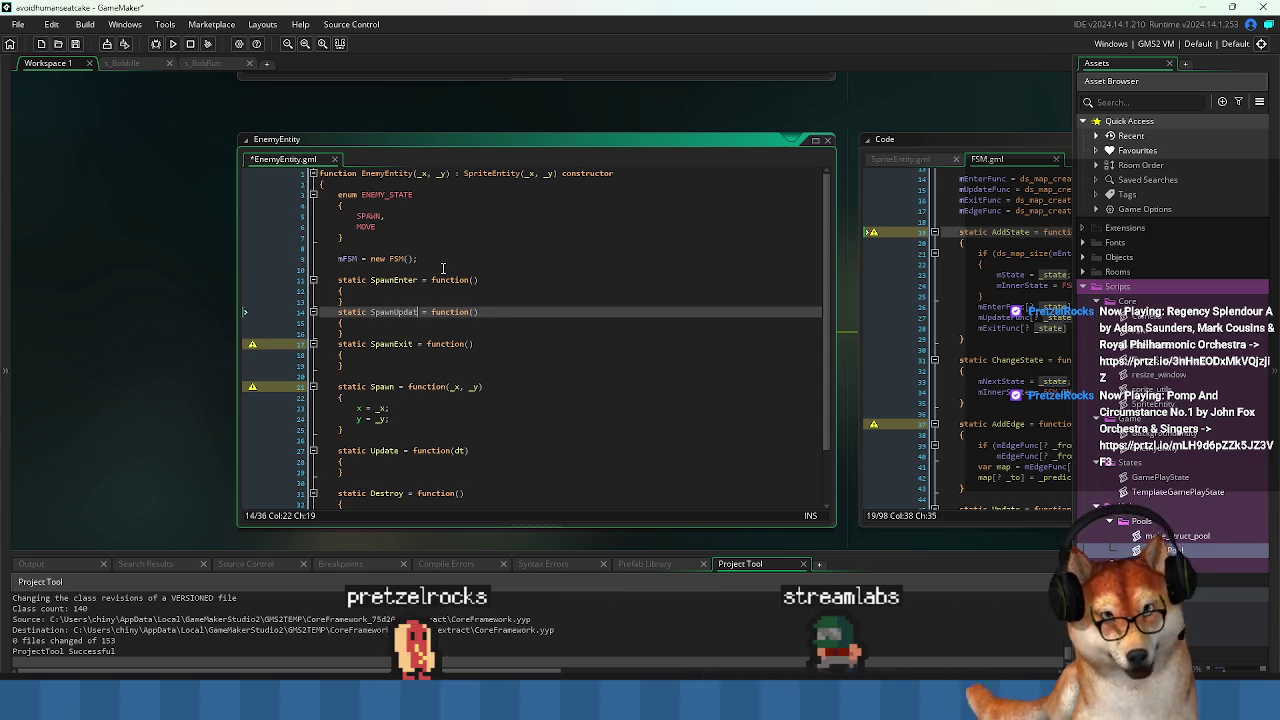
Duplicate the three Spawn state functions and rename the first copy to MoveEnter.
key("Down")
key("Down")
key("Down")
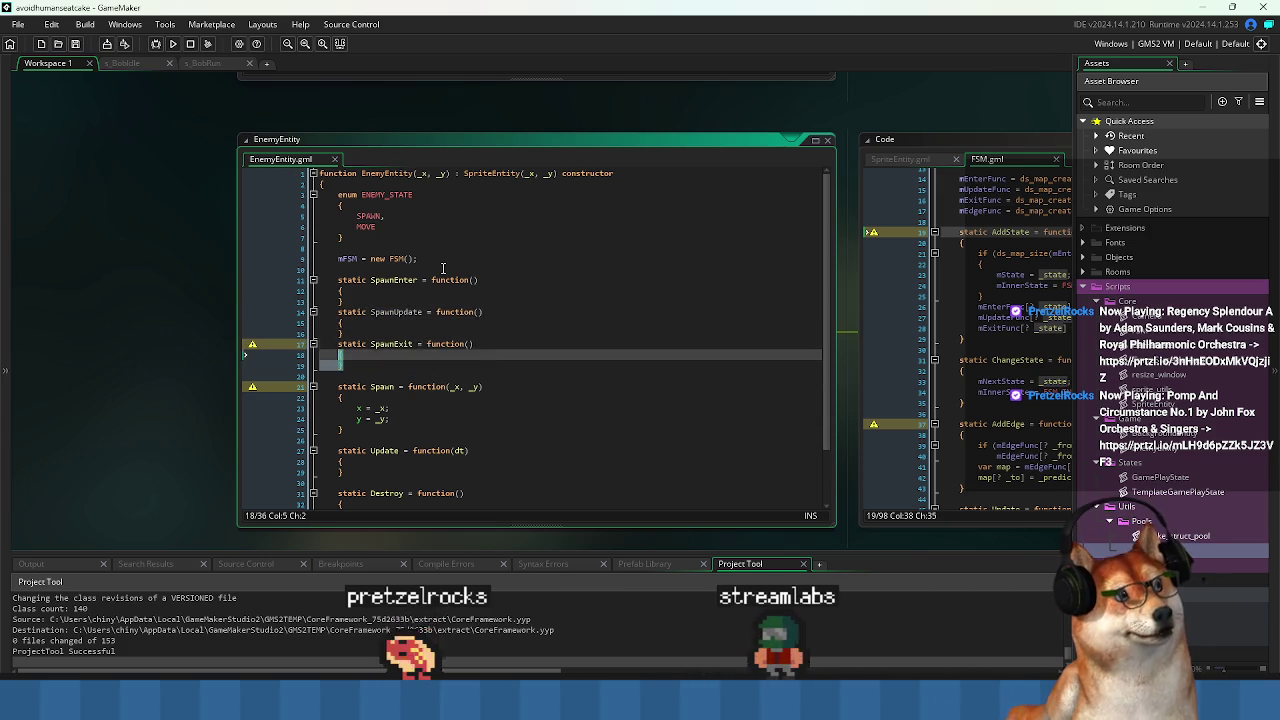
key("shift+Up")
key("shift+Up")
key("shift+Up")
key("shift+Up")
key("shift+Up")
key("shift+Up")
key("ctrl+c")
key("Down")
key("ctrl+v")
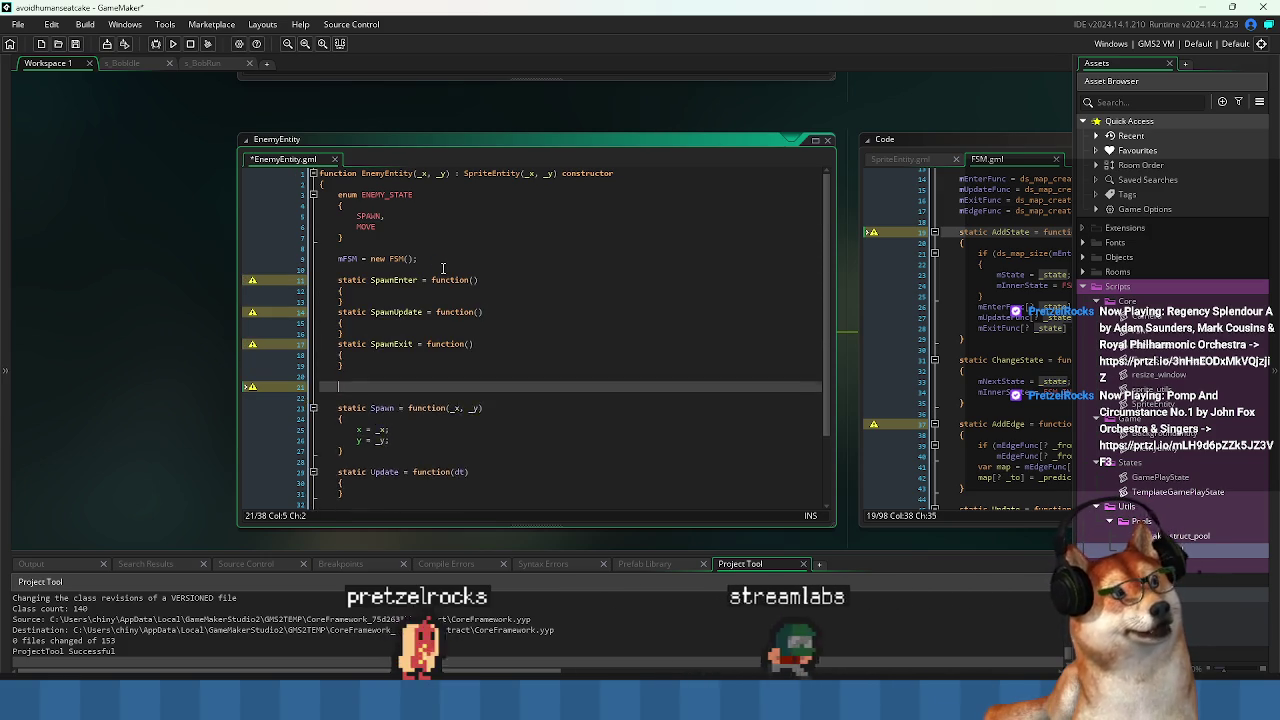
key("Up")
key("Up")
key("Up")
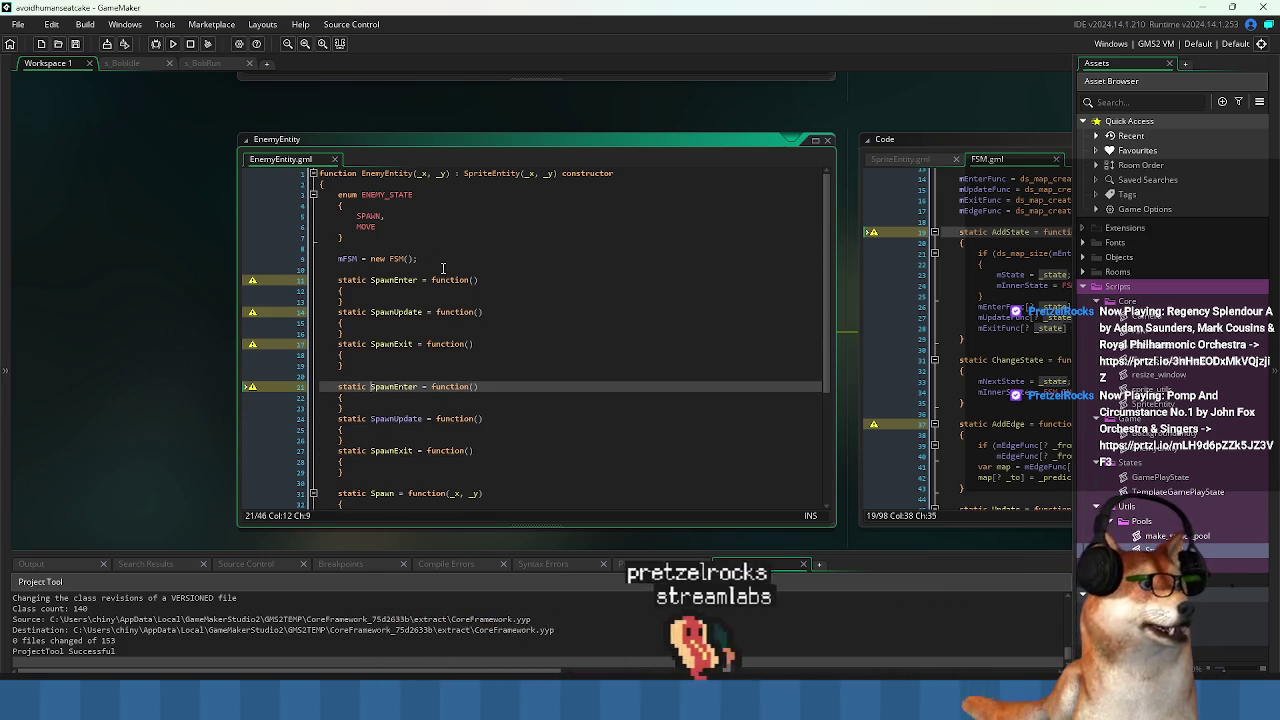
key("shift+Right")
key("shift+Right")
key("shift+Right")
type("Move")
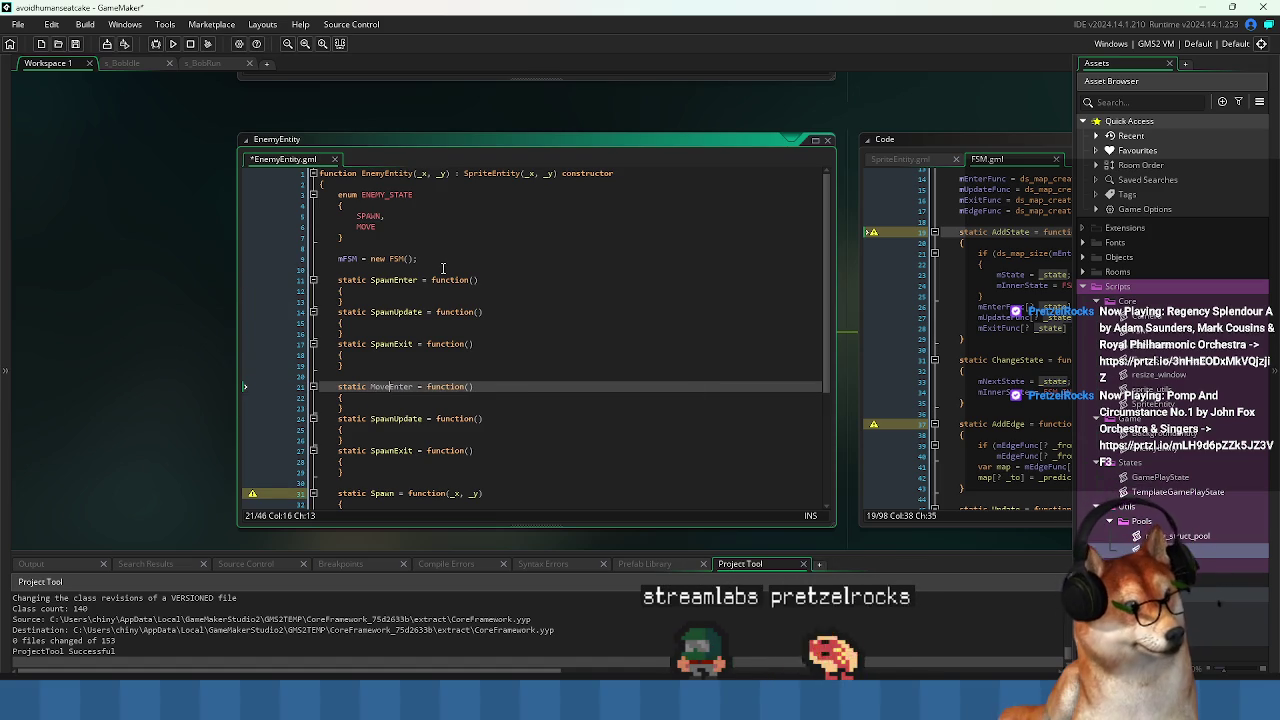
Rename the remaining copies to MoveUpdate and MoveExit and save EnemyEntity.
key("Down")
key("Down")
key("Down")
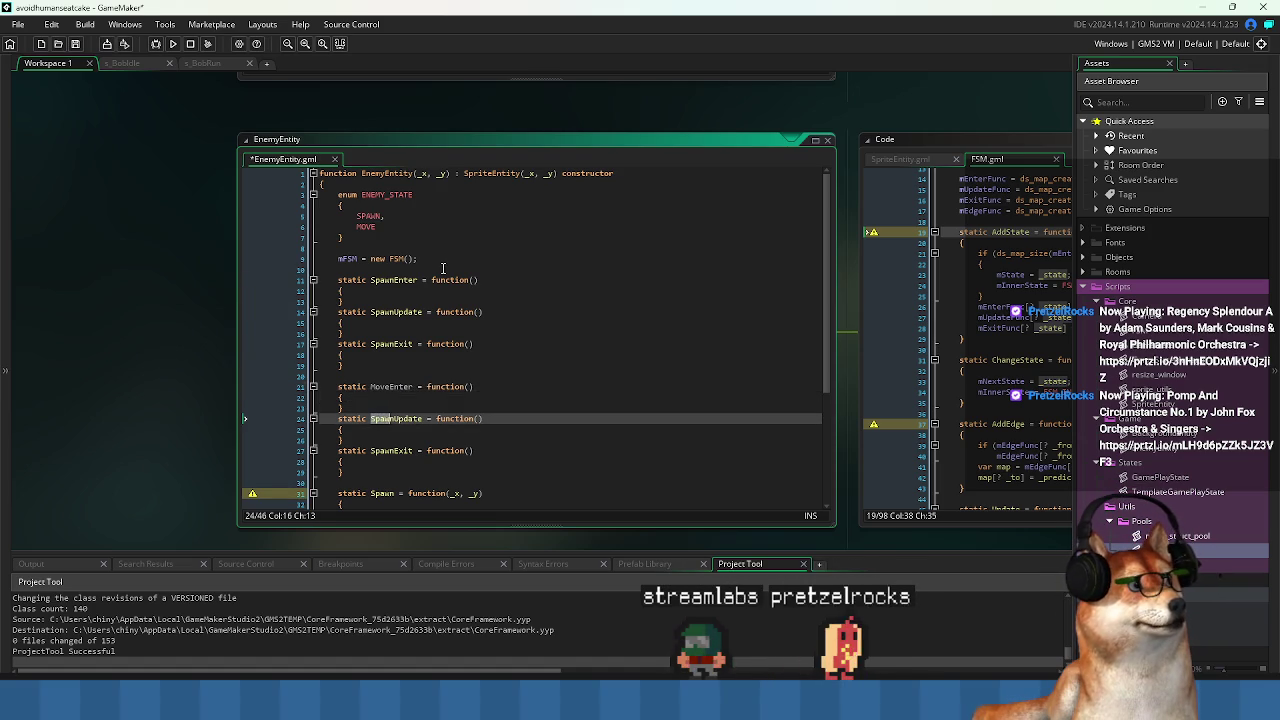
key("Down")
key("Down")
key("Down")
key("shift+Left")
key("shift+Left")
key("shift+Left")
type("Move")
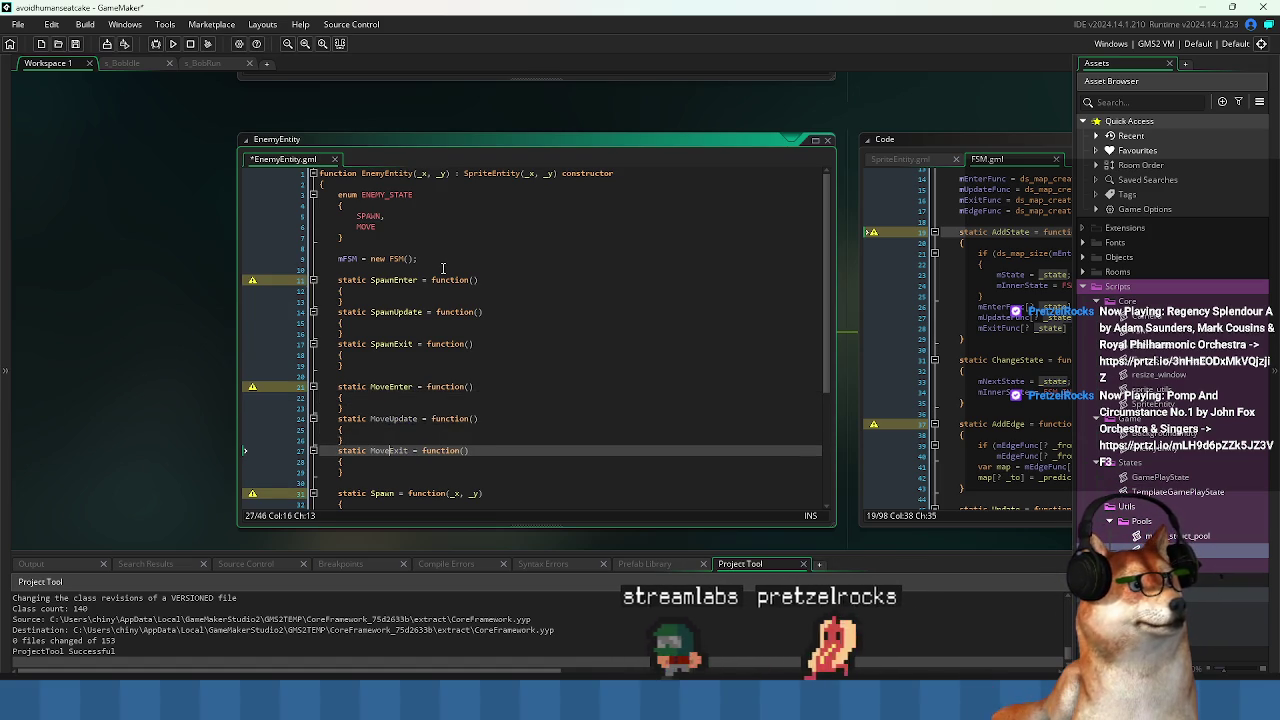
key("ctrl+s")
scroll(420, 330, "down", 3)
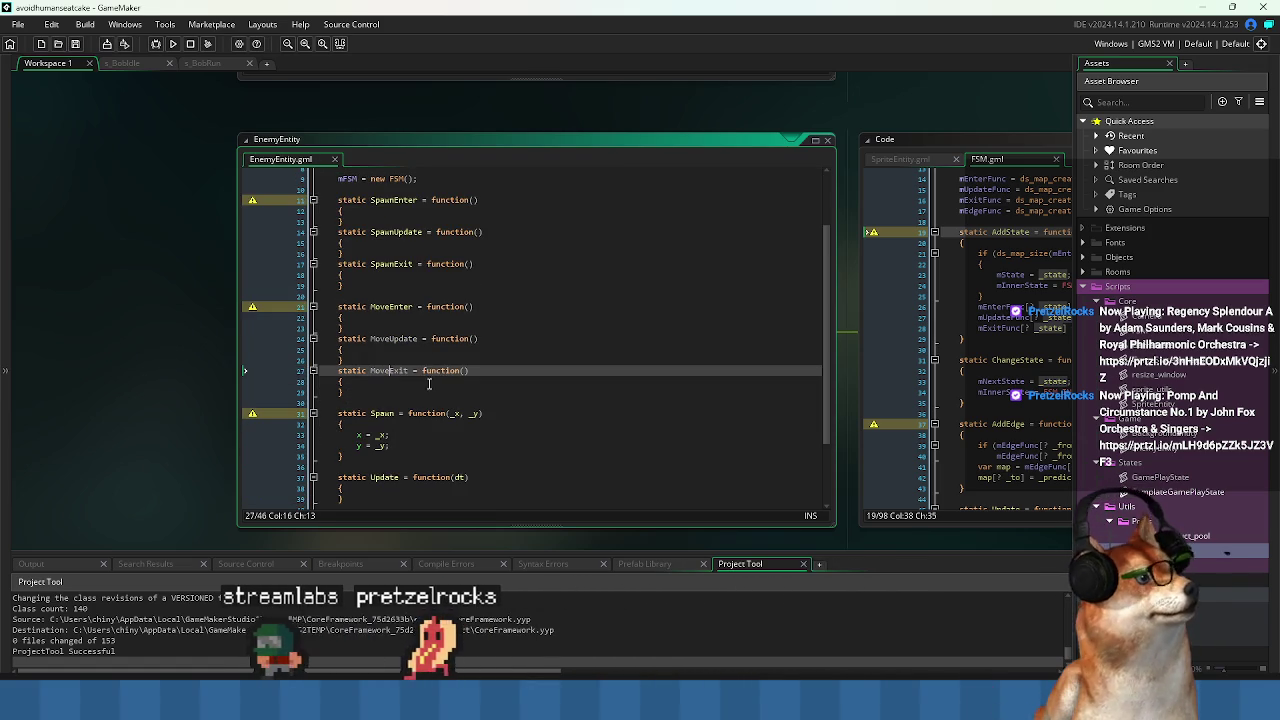
left_click(400, 392)
scroll(532, 384, "up", 2)
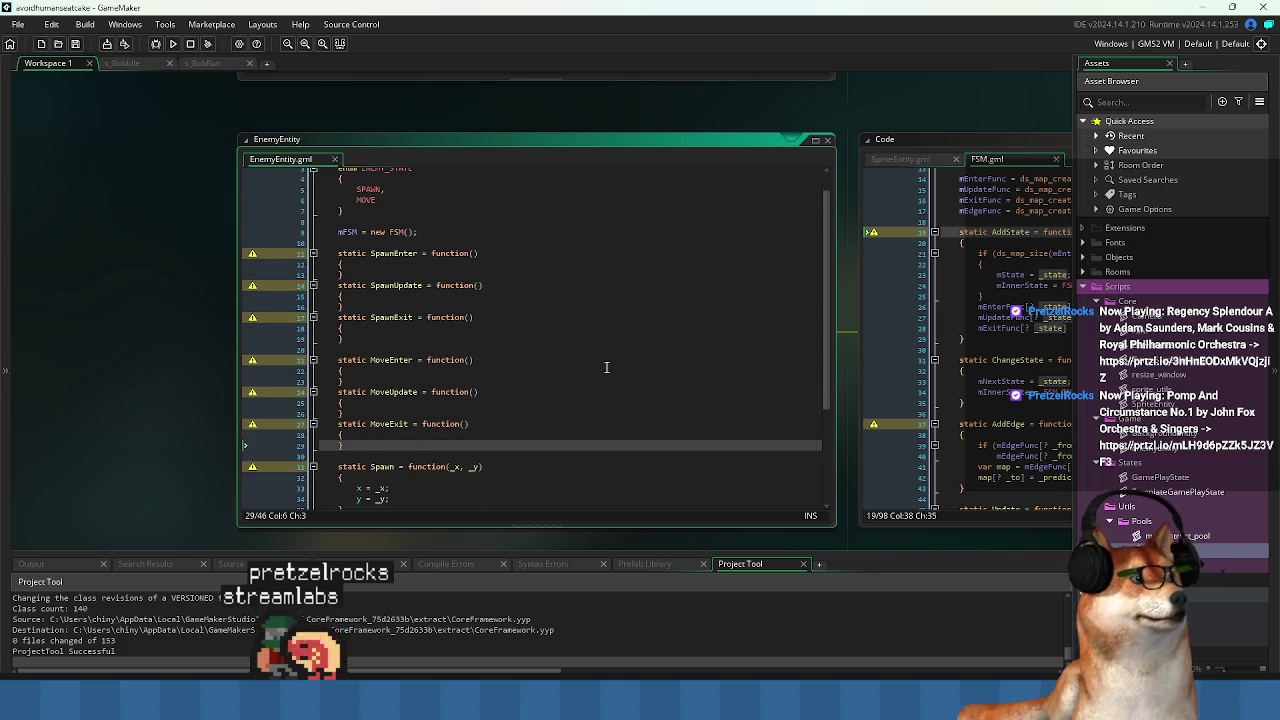
key("Down")
key("Down")
key("Down")
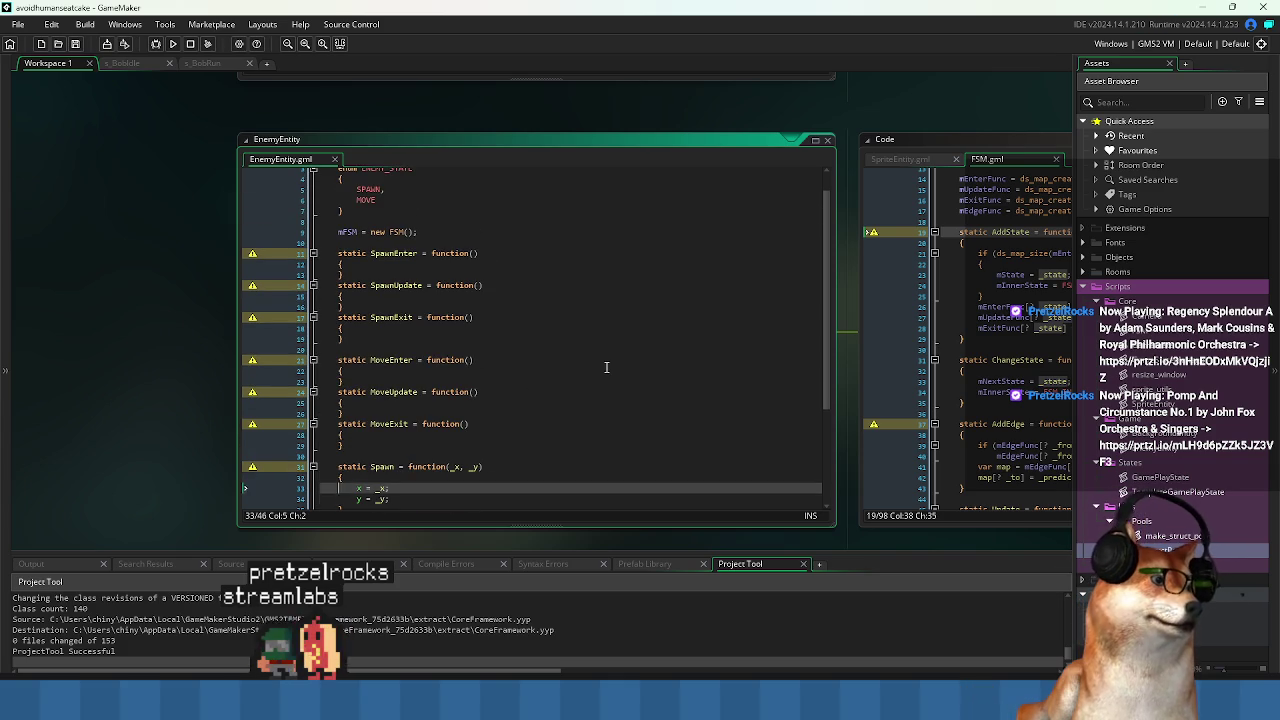
Below MoveExit, add an mFSM.AddState(); call using autocomplete.
key("Up")
key("Up")
key("Up")
key("Return")
key("Return")
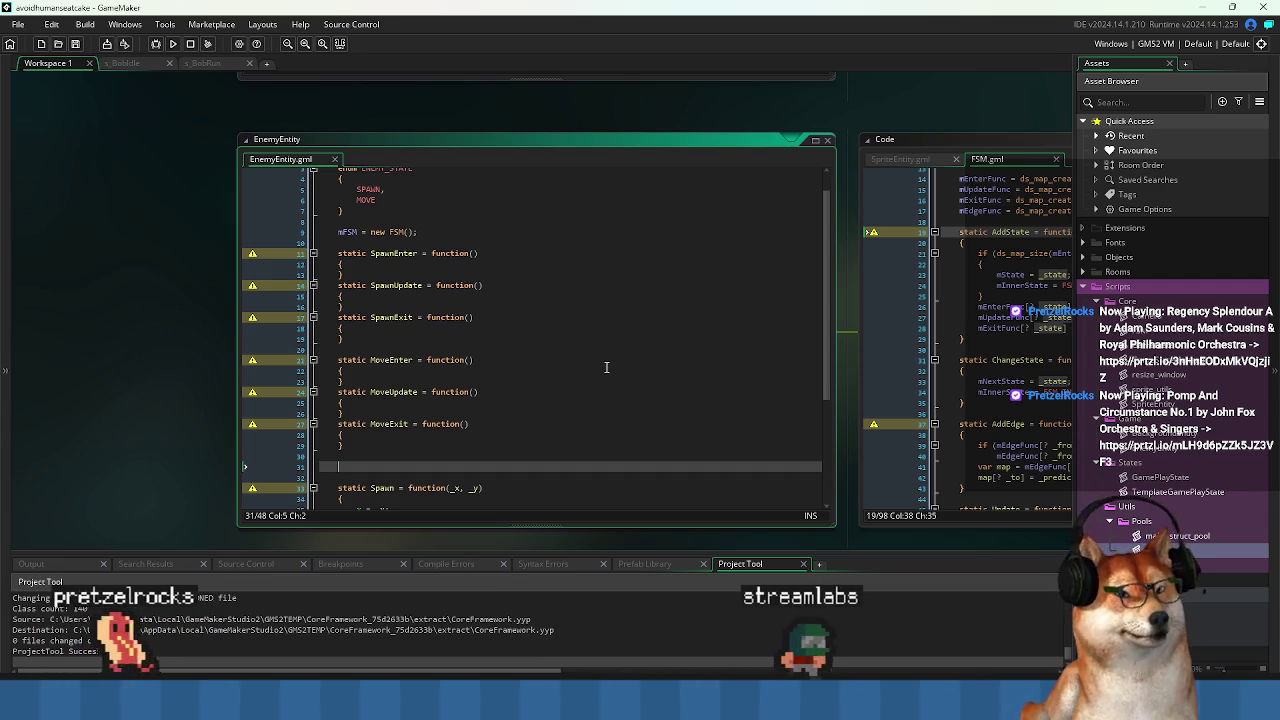
type("mFSM.")
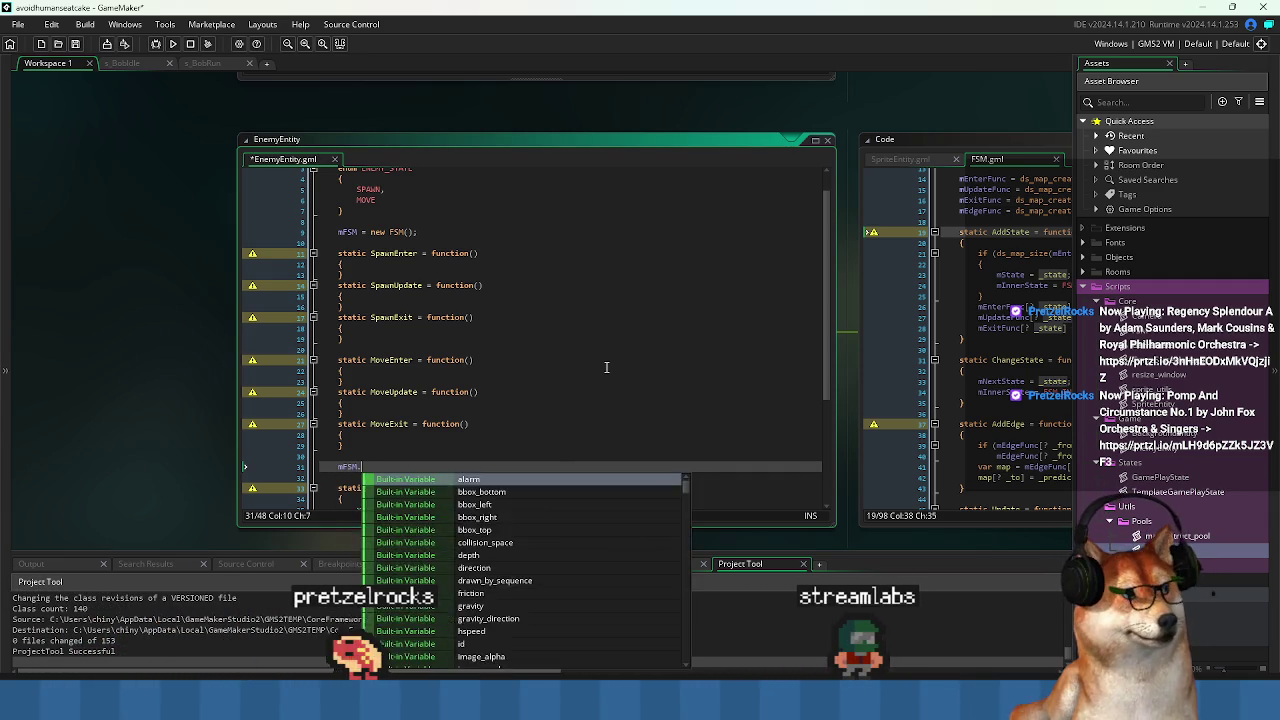
type("add")
key("Down")
key("Return")
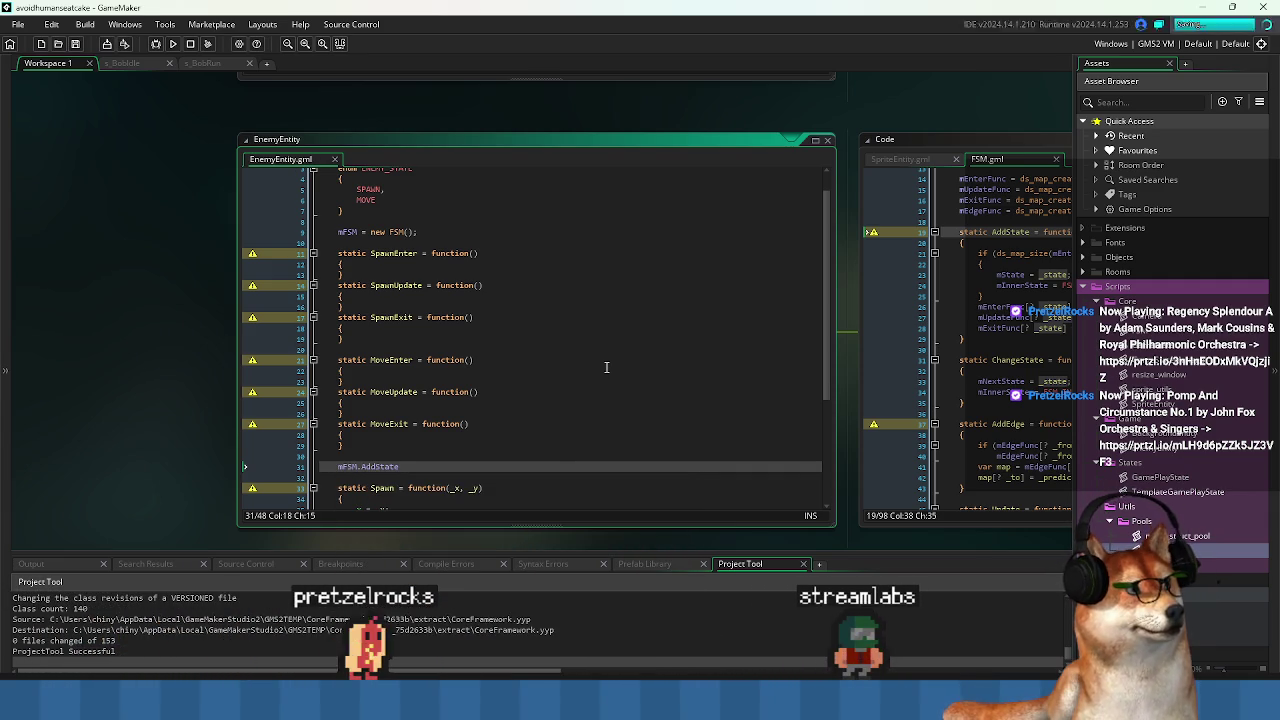
type("();")
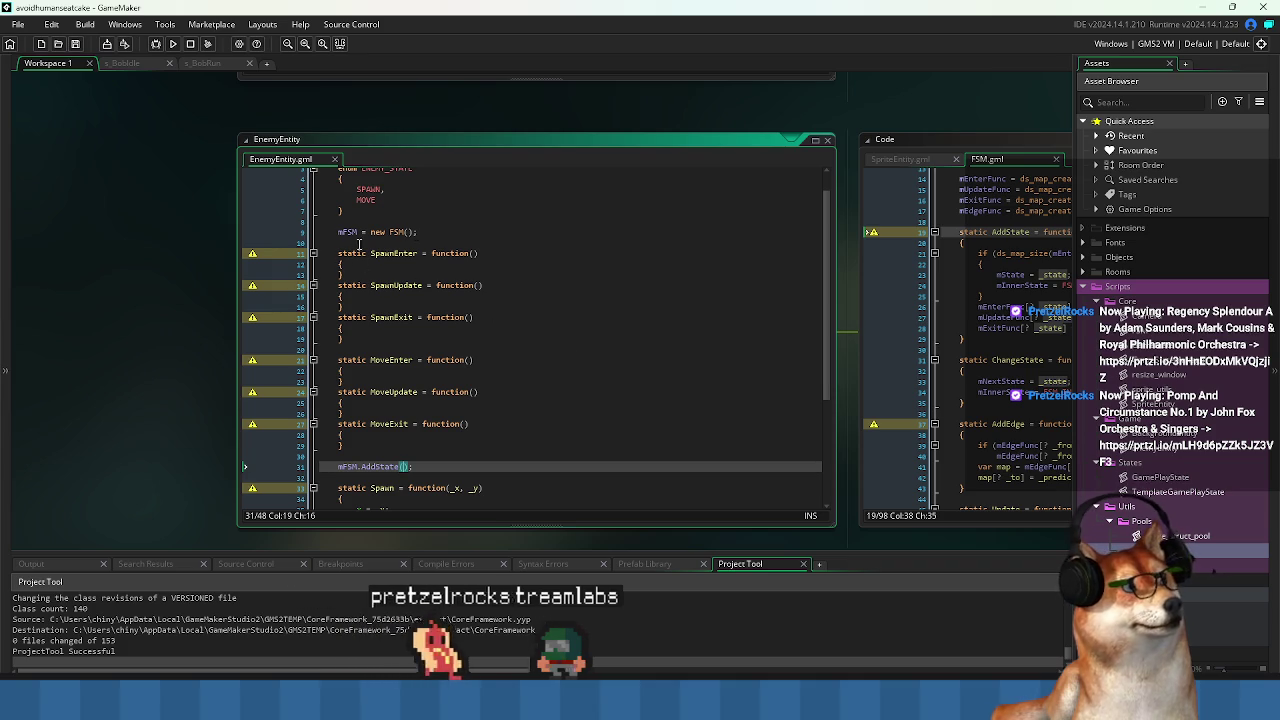
Review the FSM script's function maps, then return to the AddState line in EnemyEntity.
middle_click(398, 232)
left_click(792, 322)
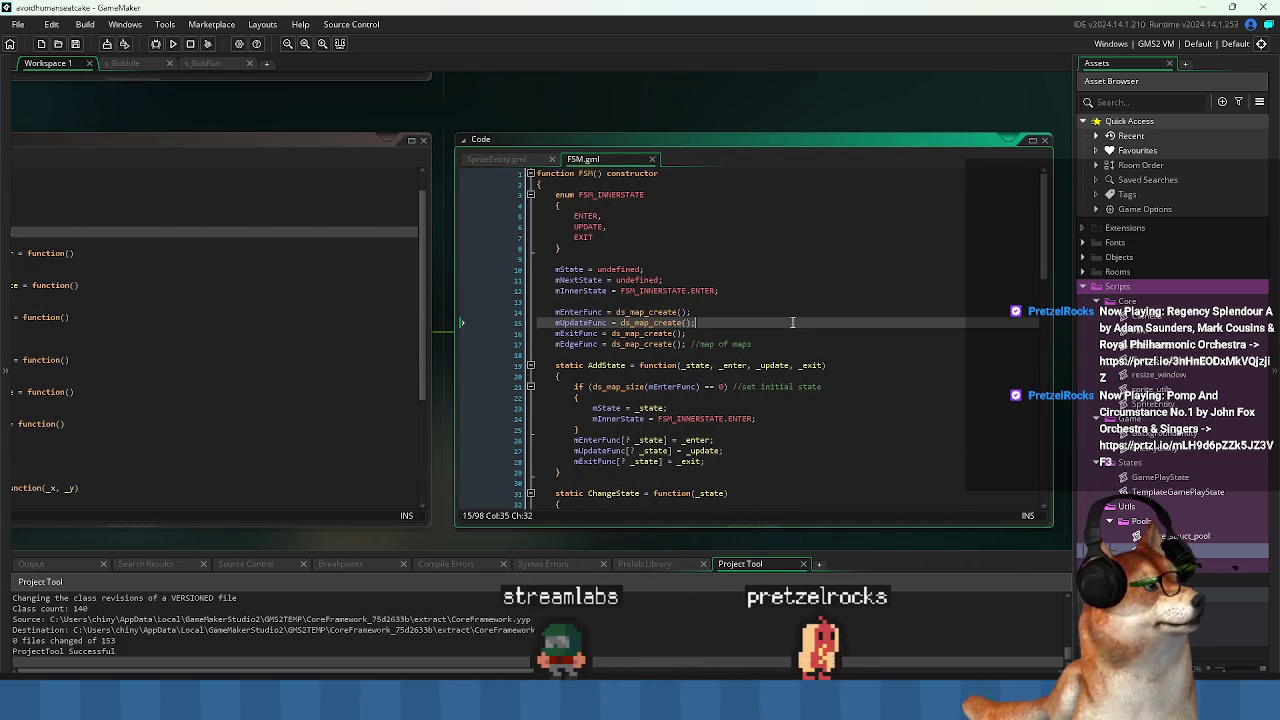
key("ctrl+Tab")
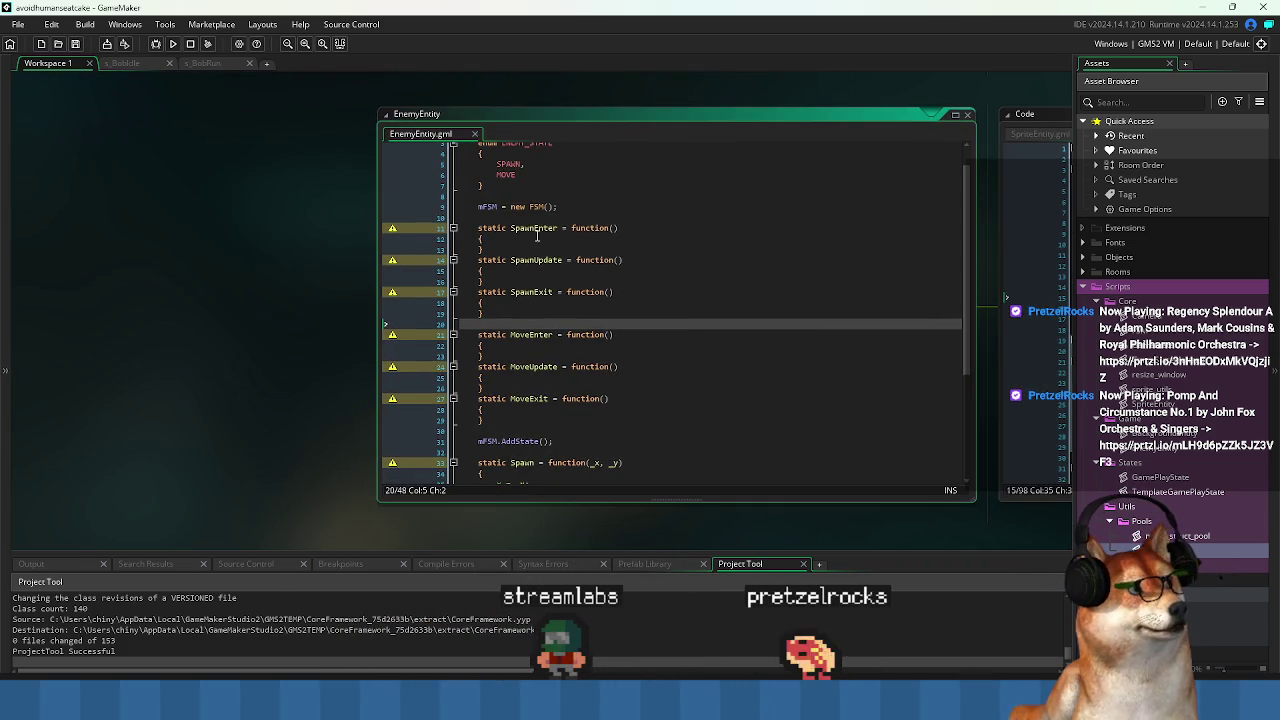
left_click(539, 229)
left_click(807, 441)
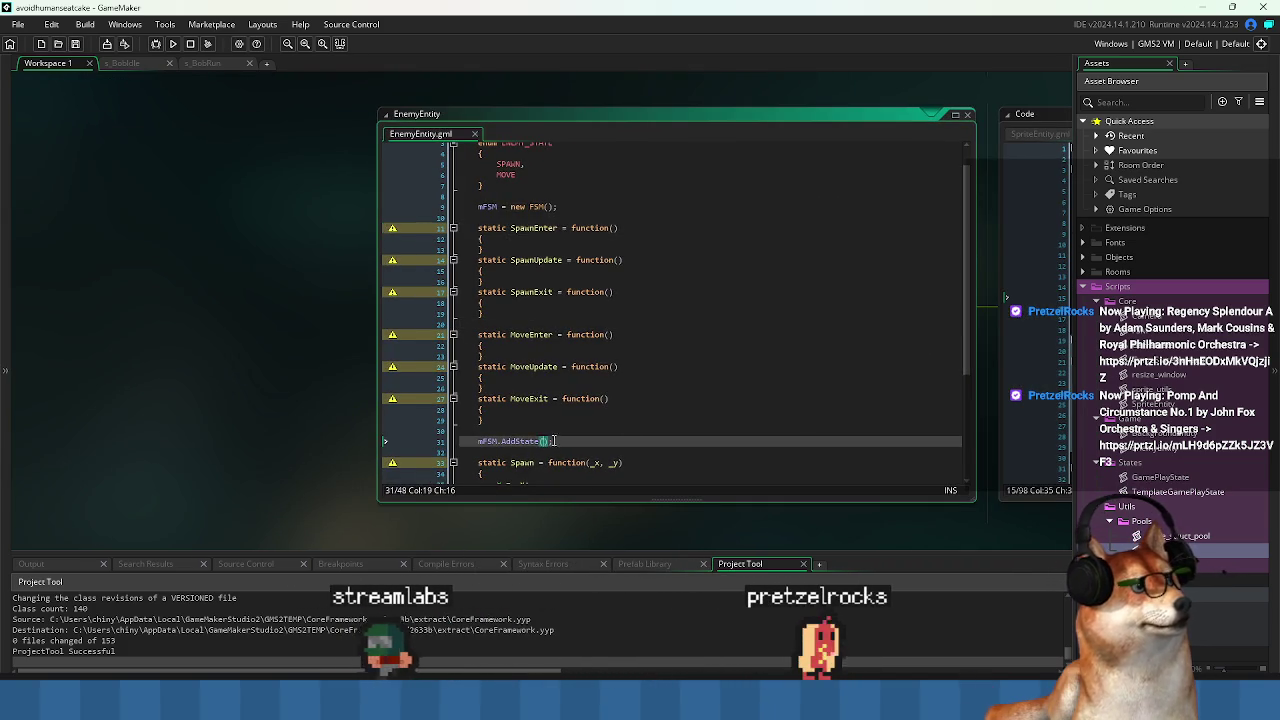
left_click(807, 420)
left_click_drag(807, 420, 409, 420)
left_click(409, 420)
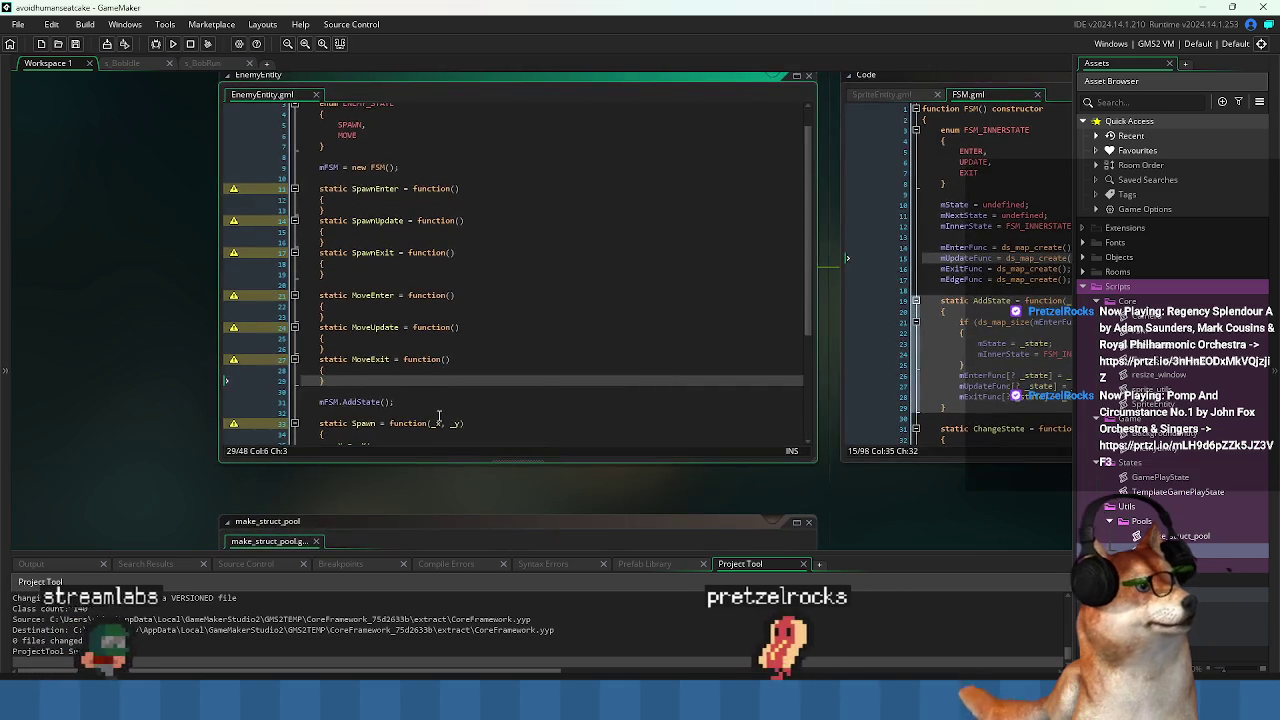
scroll(372, 190, "up", 1)
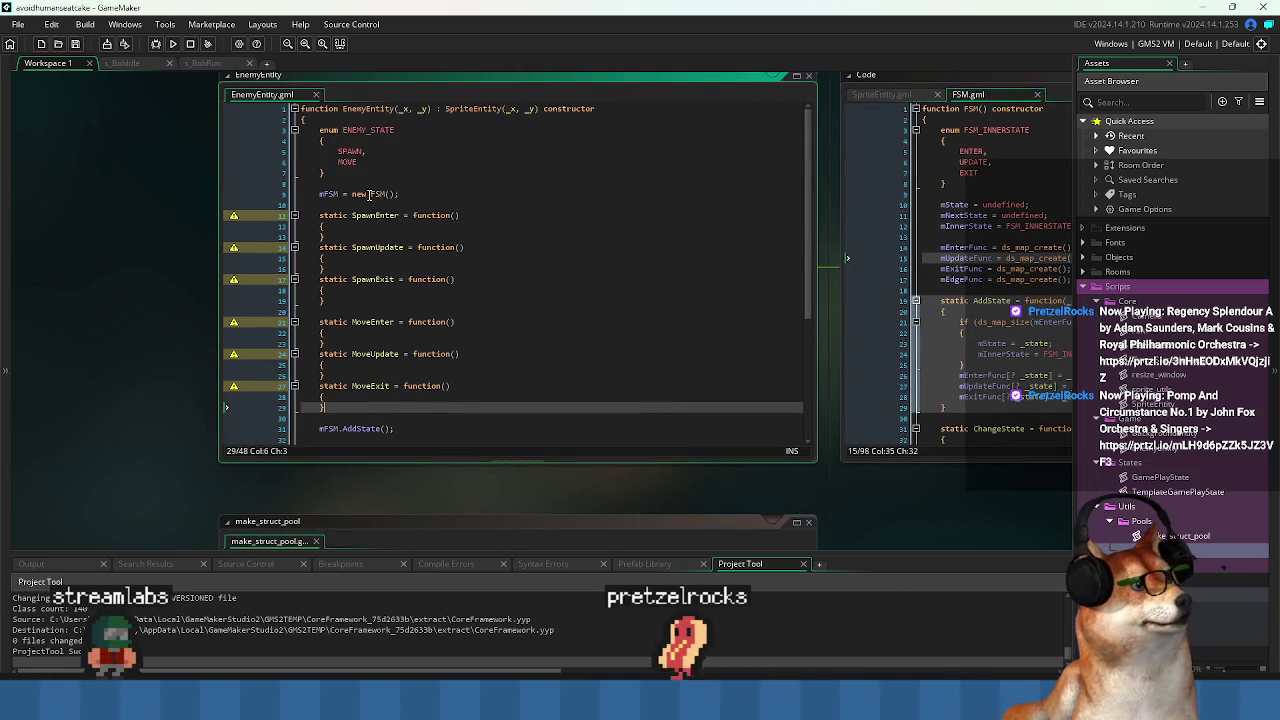
Fill the AddState call with ENEMY_STATE.SPAWN, SpawnEnter, SpawnUpdate, SpawnExit.
left_click(388, 428)
type("STATE.SPA")
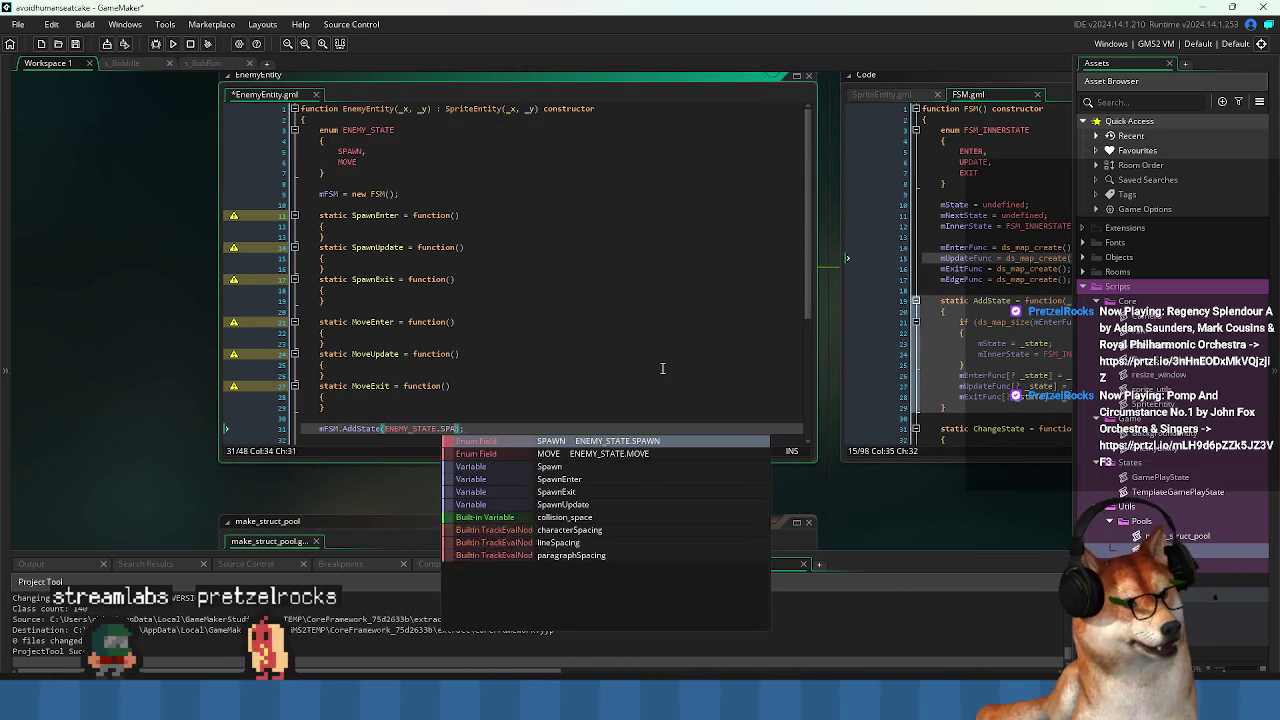
key("Return")
type(",")
key("ctrl+s")
key("Up")
key("Up")
key("Up")
key("Up")
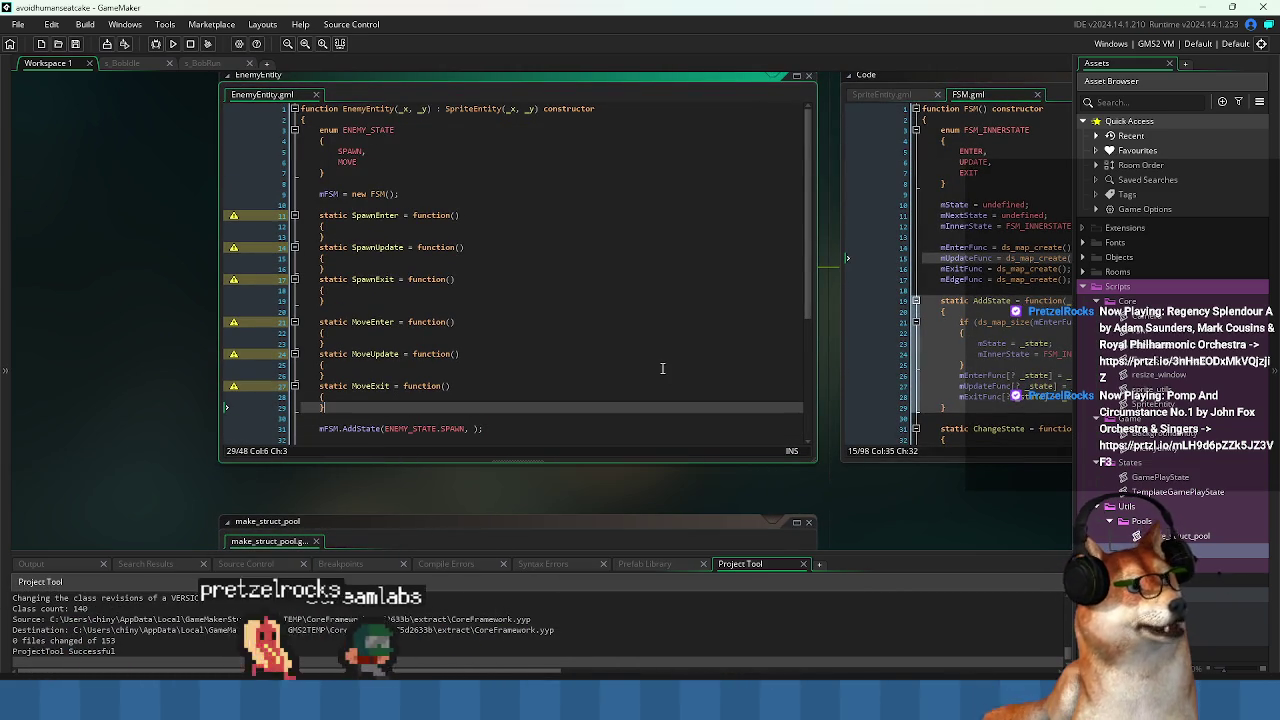
key("Down")
key("ctrl+Right")
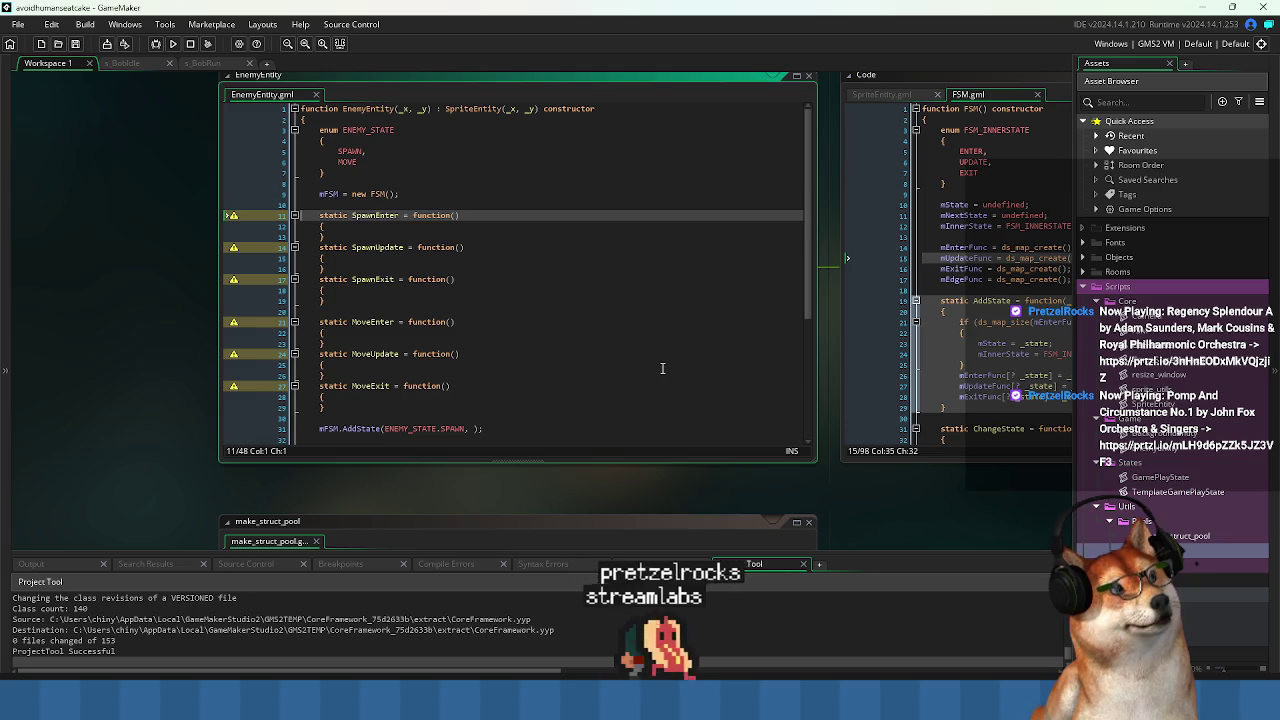
key("Down")
key("Down")
key("Down")
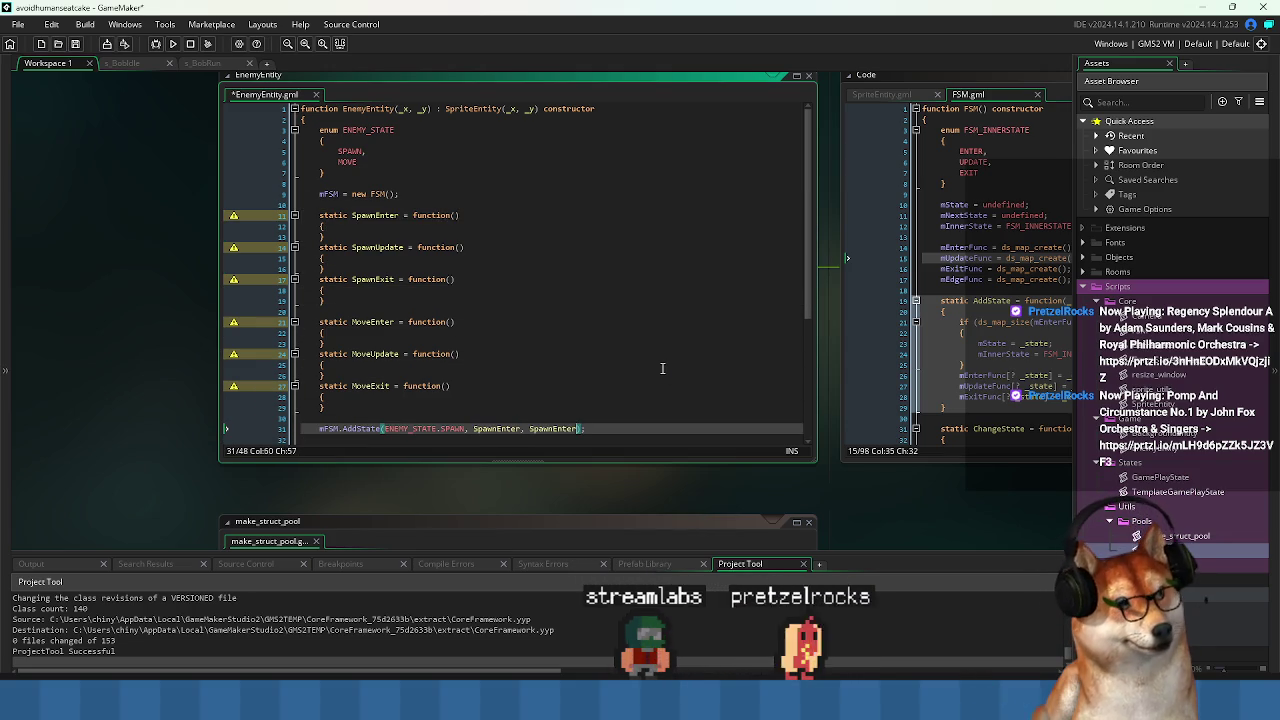
key("BackSpace")
key("BackSpace")
key("BackSpace")
type("Update, SpawnE")
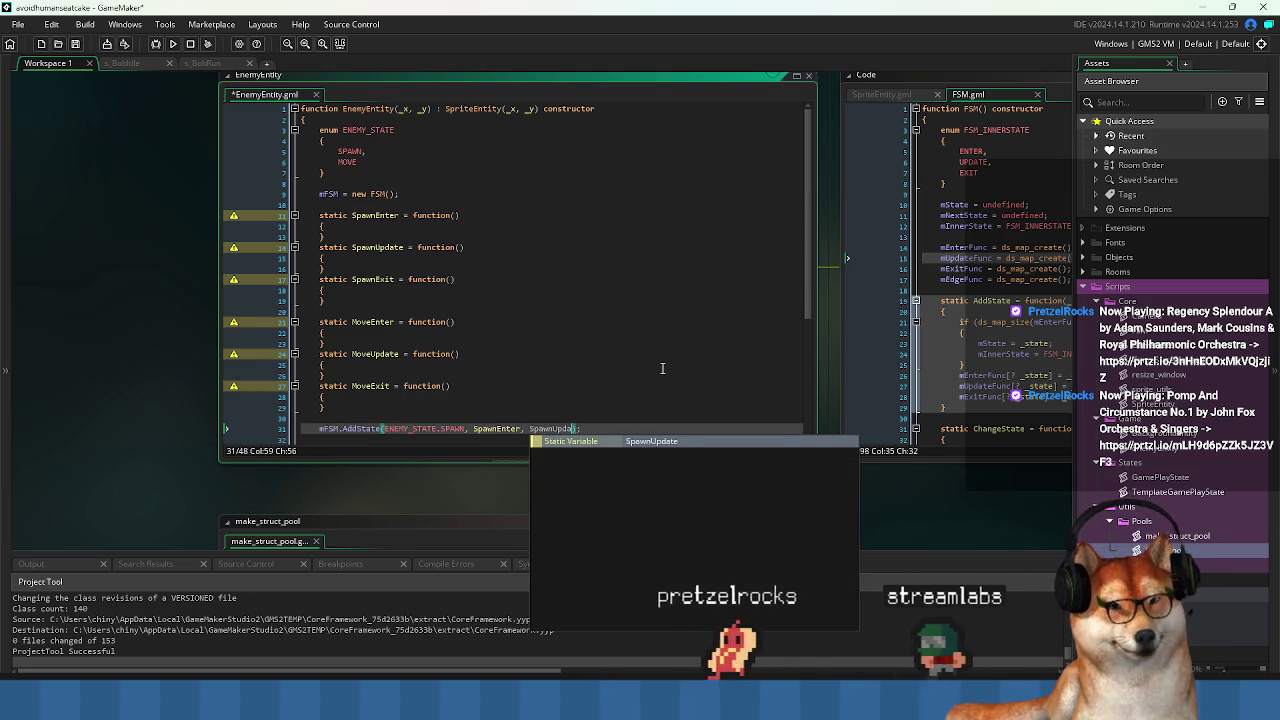
type("xit")
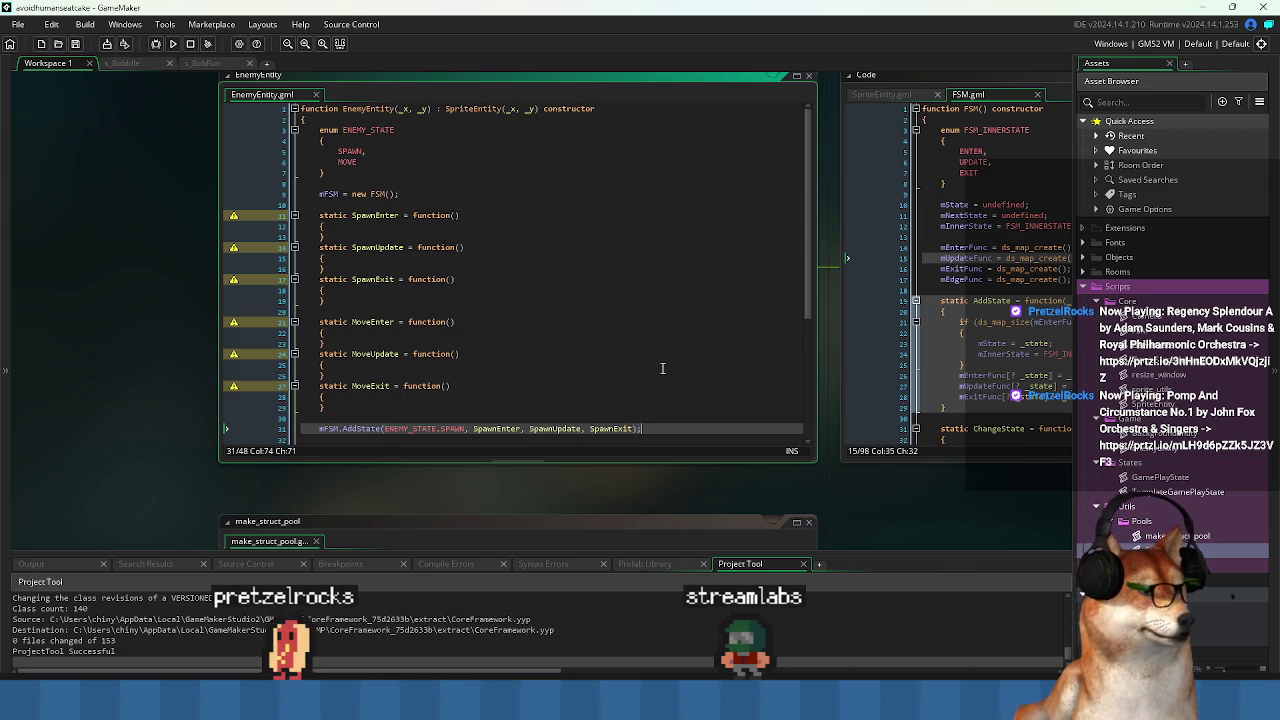
Duplicate the AddState line, change it to ENEMY_STATE.MOVE with the Move functions, and save.
key("ctrl+d")
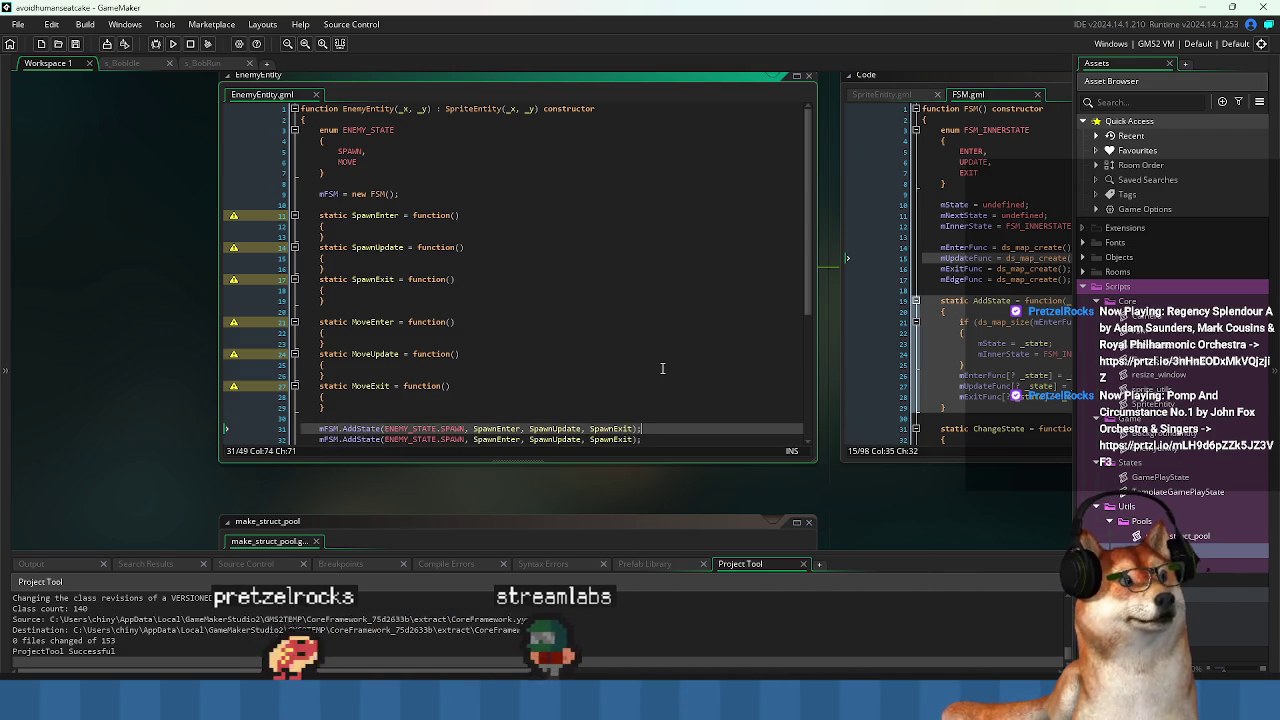
key("Up")
key("Up")
key("Up")
key("Home")
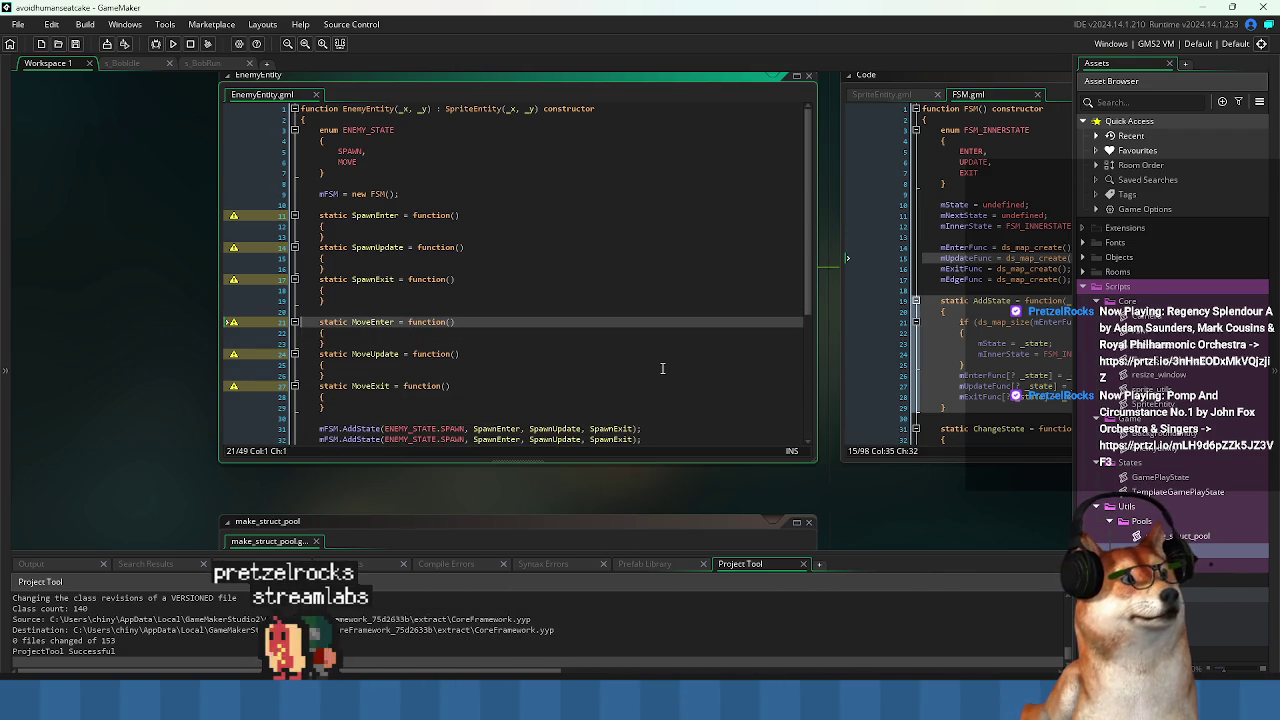
key("Down")
key("Down")
key("Down")
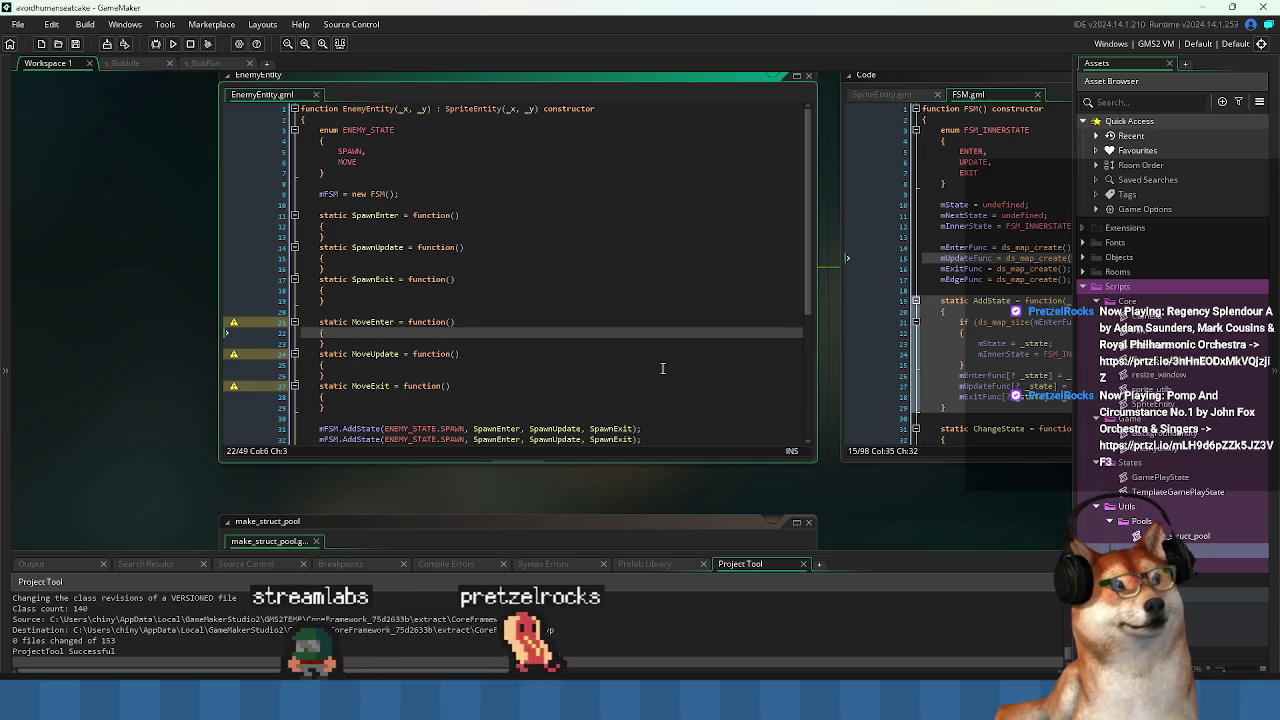
key("Down")
key("Down")
key("Right")
key("Right")
key("Right")
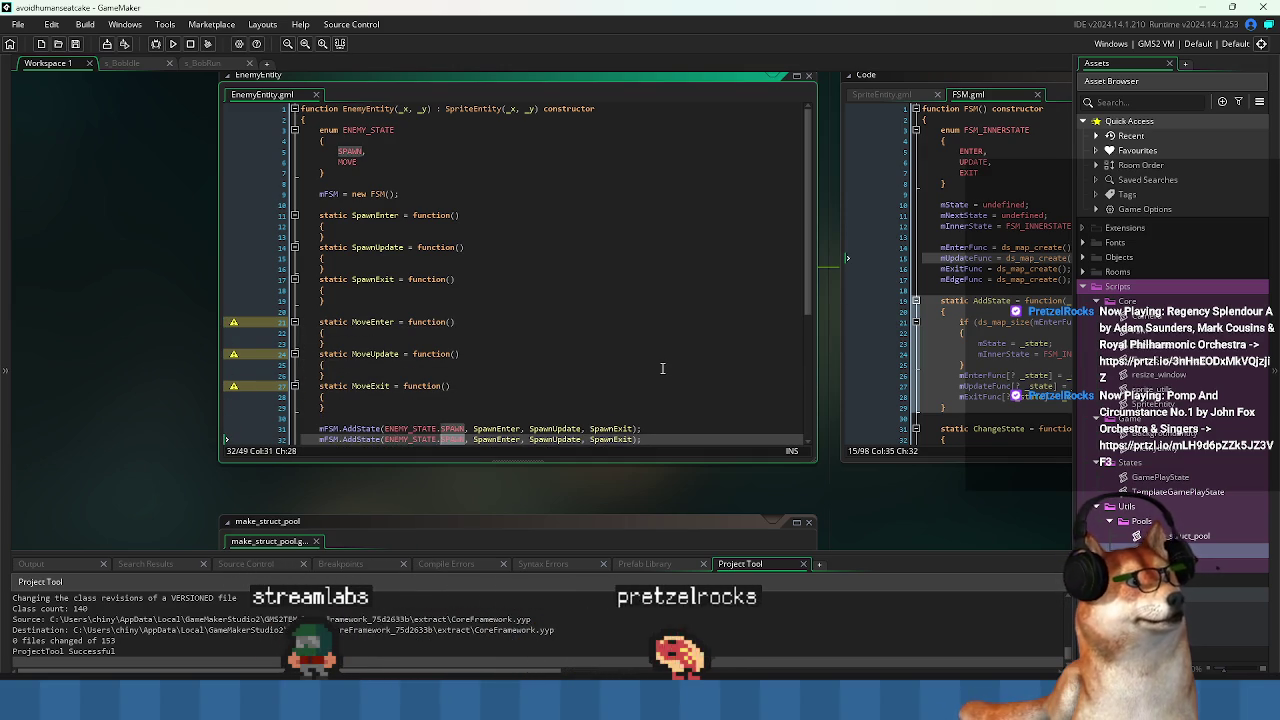
key("Delete")
key("Delete")
key("Delete")
type("MOVE")
key("Right")
key("Right")
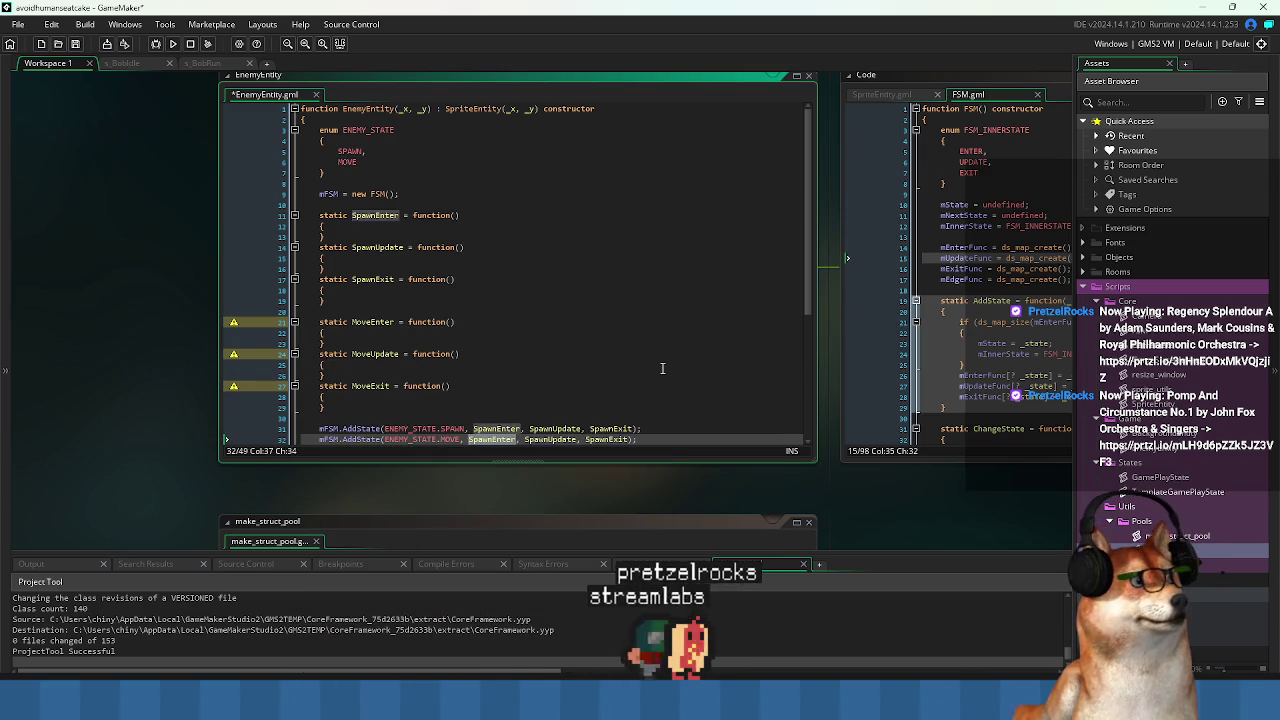
key("Delete")
key("Delete")
key("Delete")
type("Move")
key("Right")
key("Right")
key("Right")
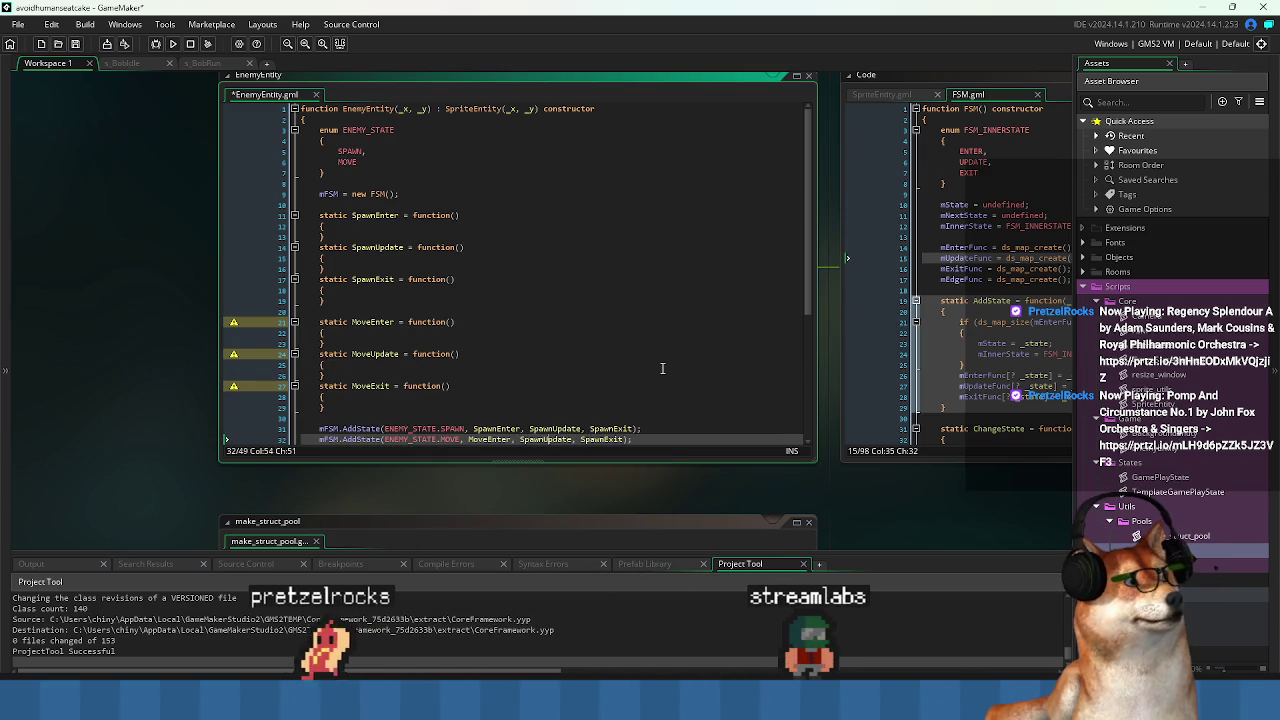
key("Left")
key("Left")
key("Left")
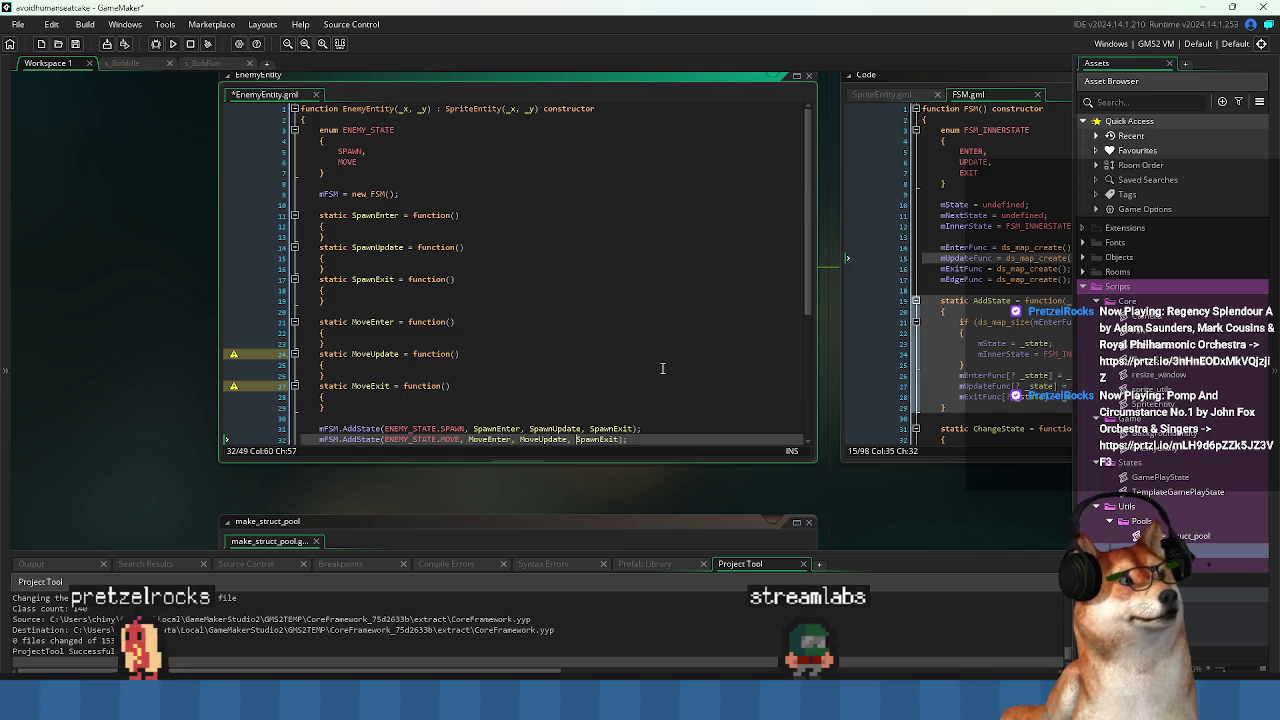
key("ctrl+s")
key("Down")
key("Down")
key("Down")
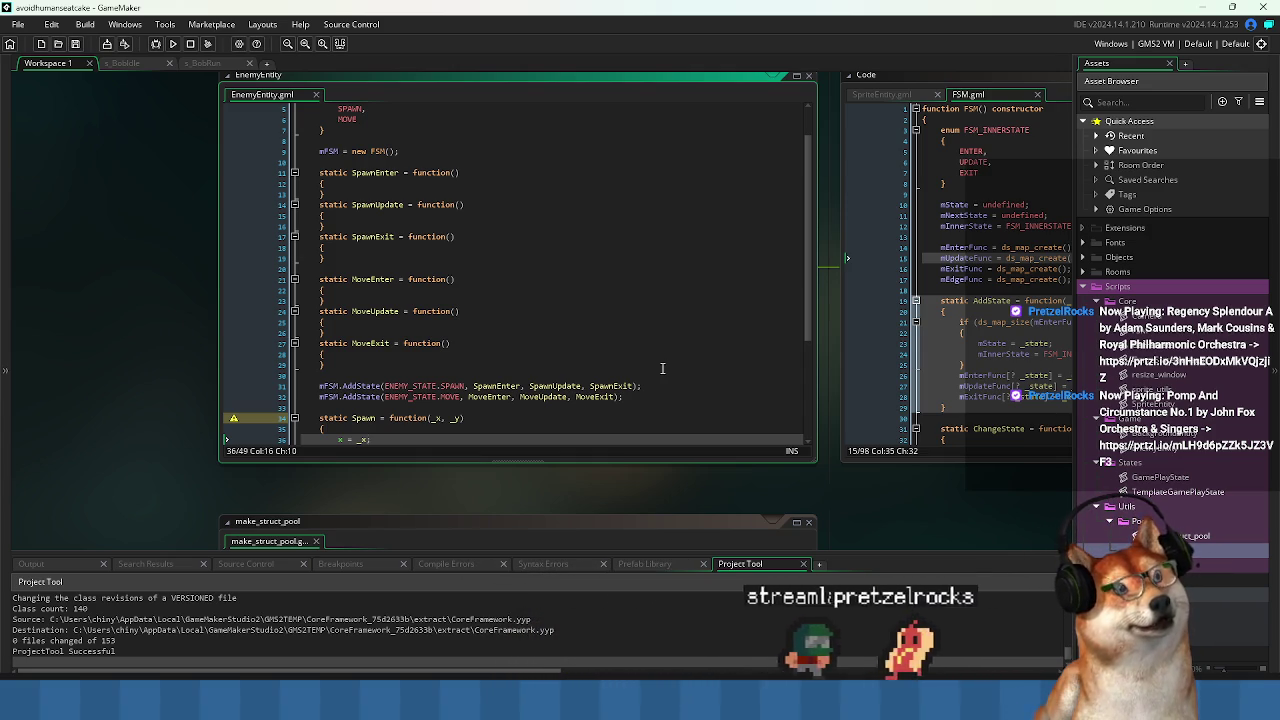
Look over the FSM script, then return to the EnemyEntity script's Destroy function.
left_click(970, 310)
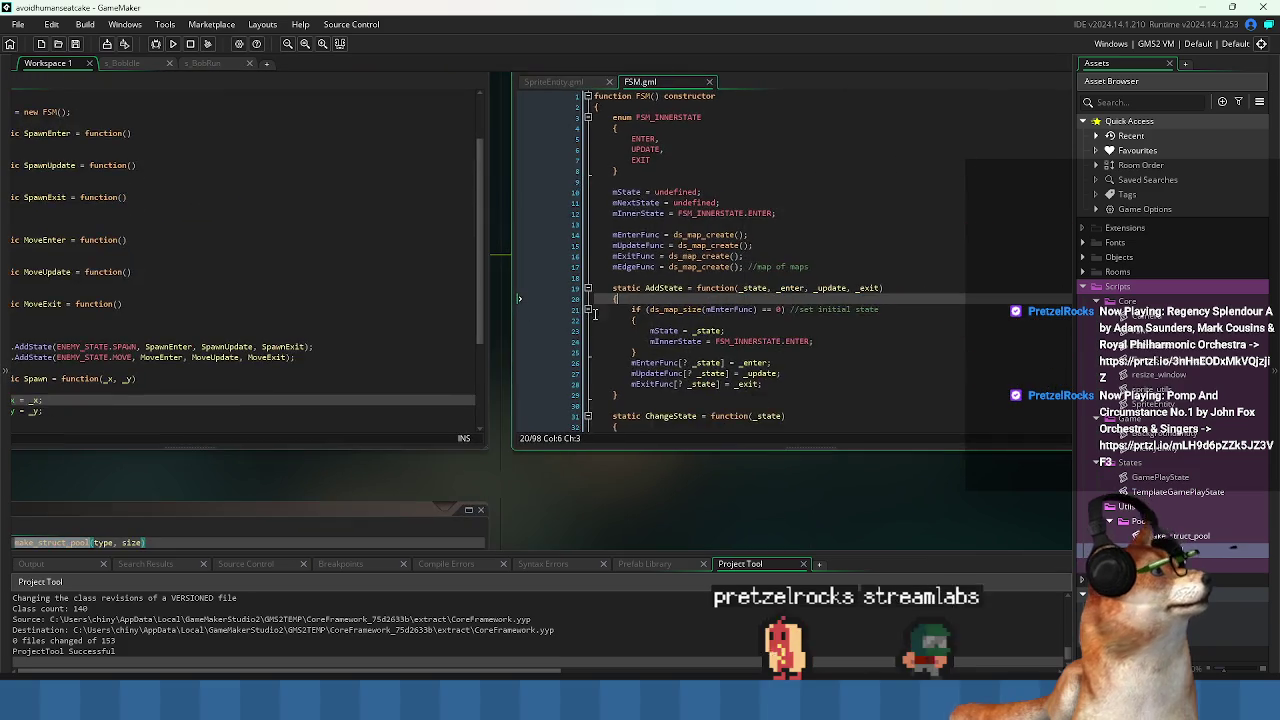
scroll(595, 312, "down", 13)
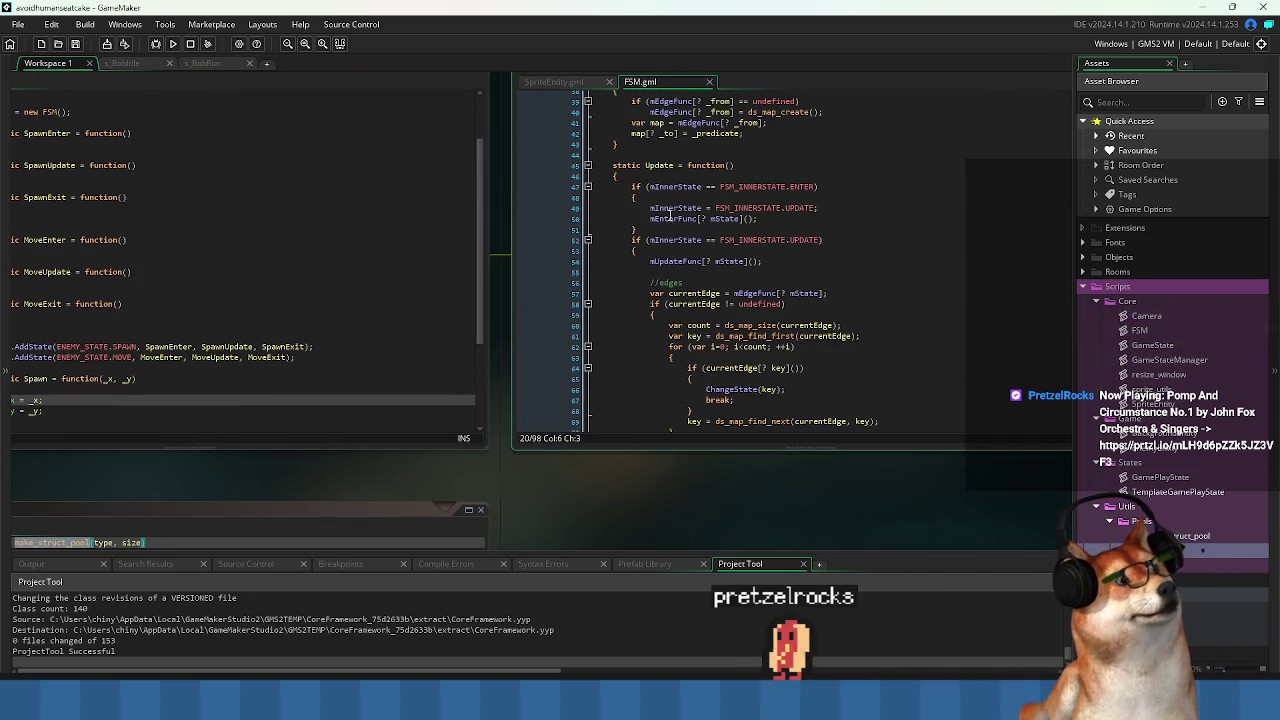
scroll(800, 320, "down", 6)
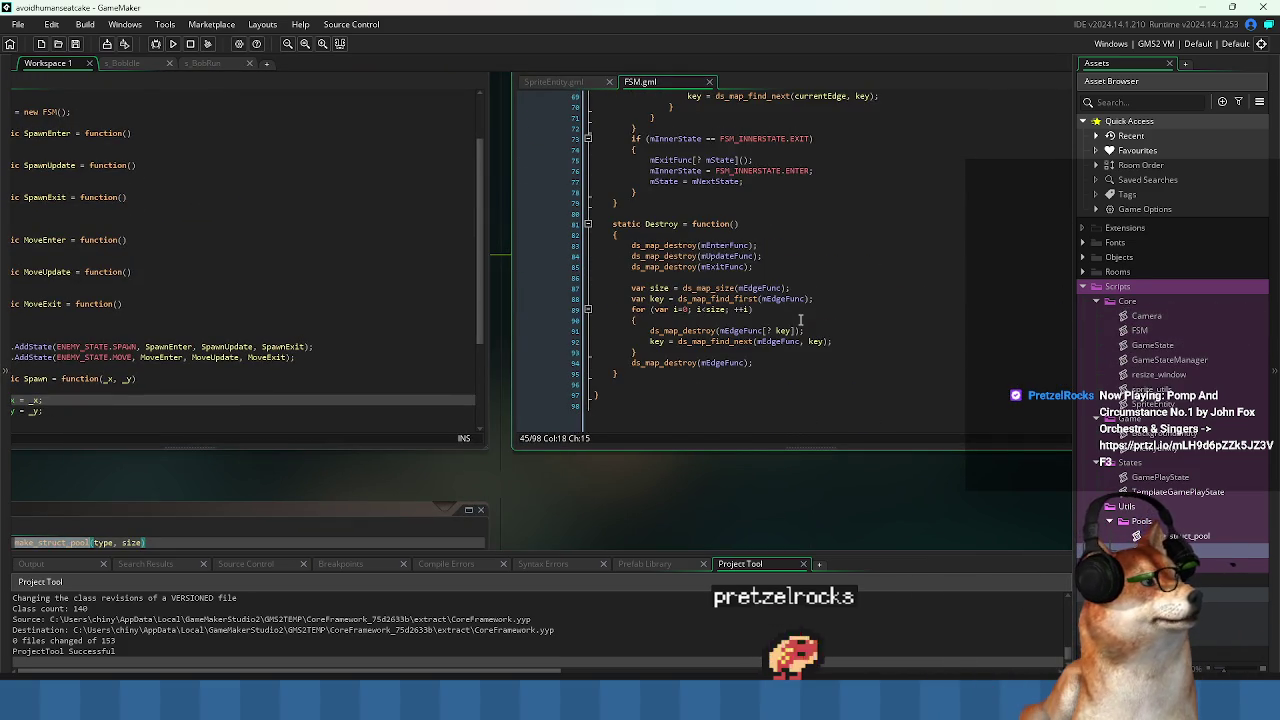
scroll(800, 320, "up", 7)
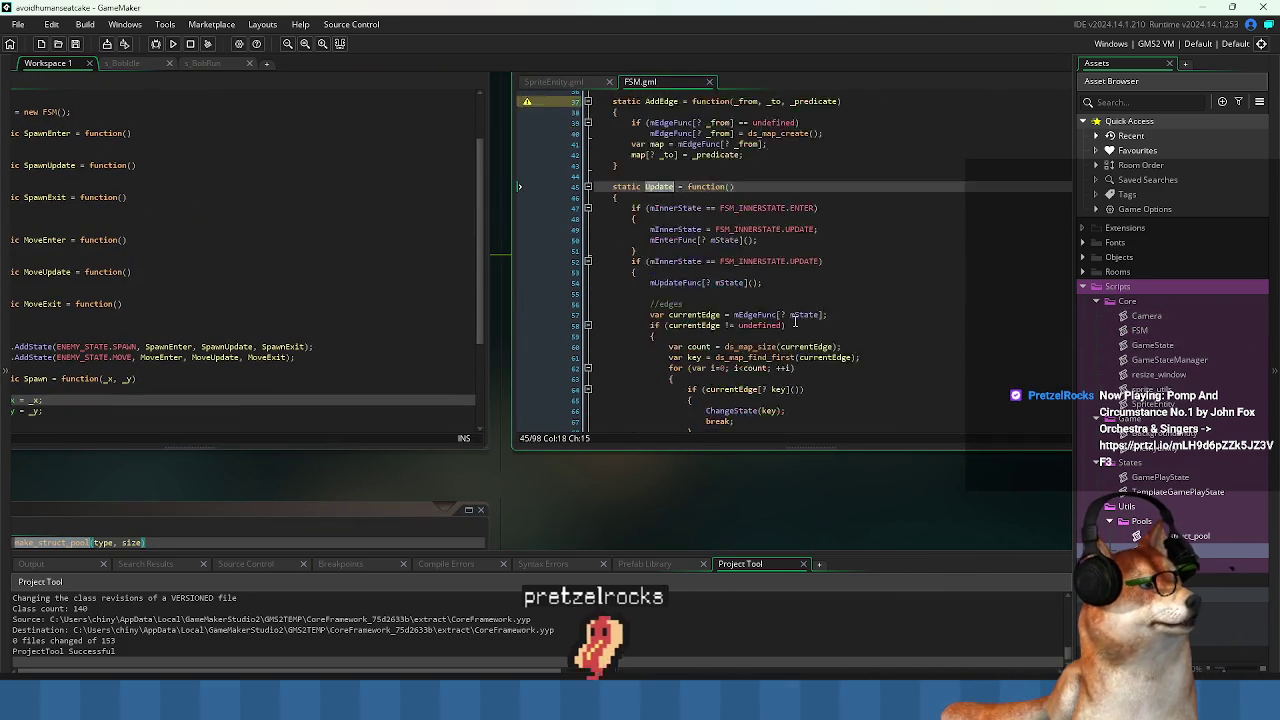
scroll(795, 321, "down", 8)
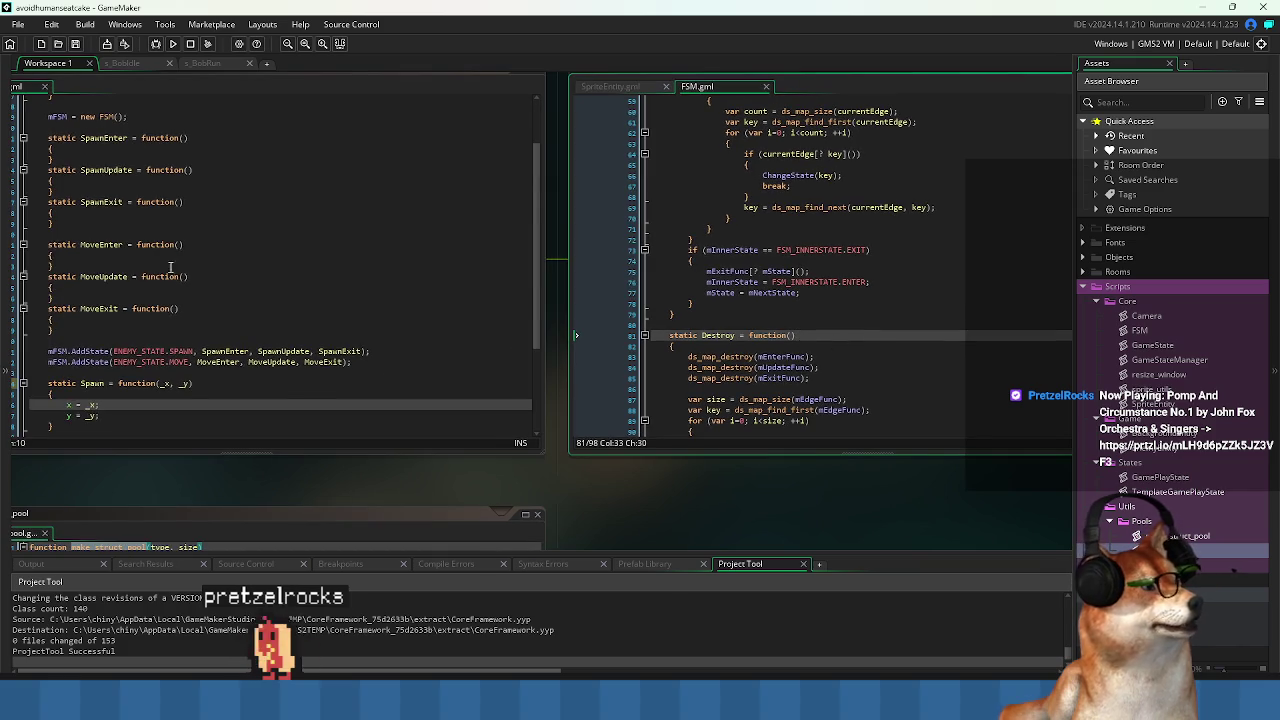
left_click(340, 303)
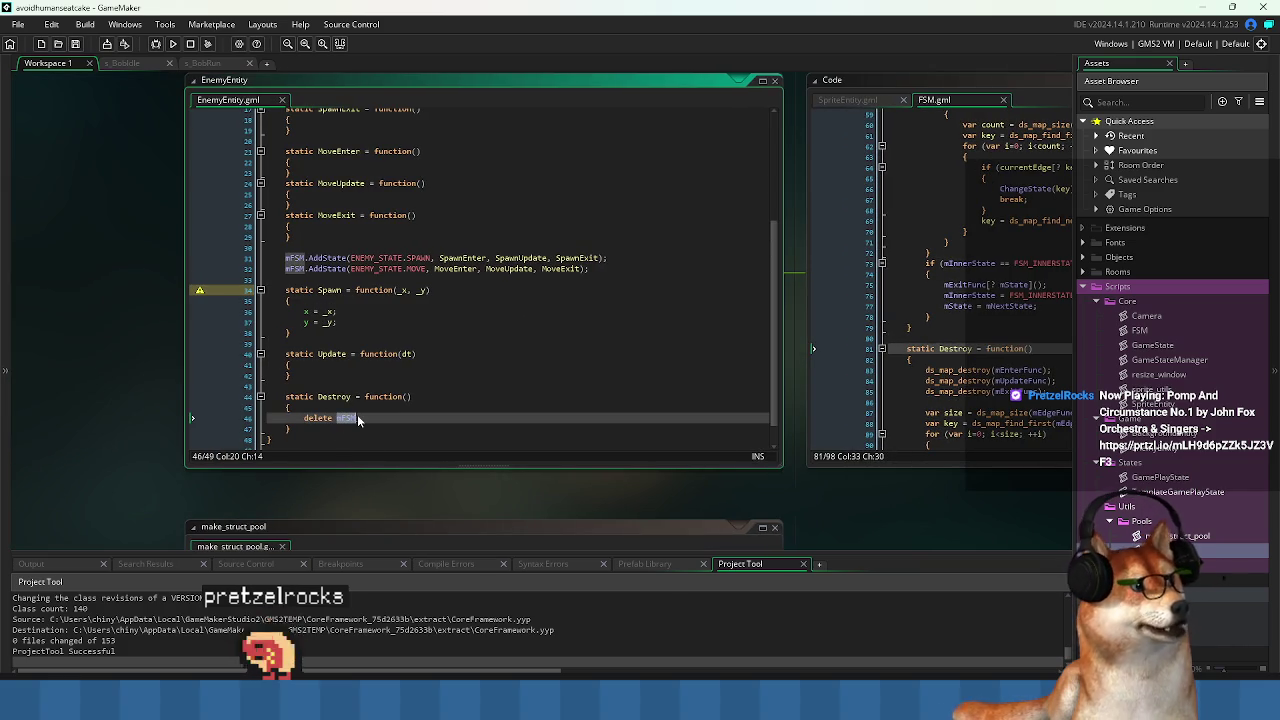
Insert 'mFSM.Destroy();' above 'delete mFSM;' using autocomplete and save EnemyEntity.
key("Home")
key("Return")
key("Up")
type("mFSM.")
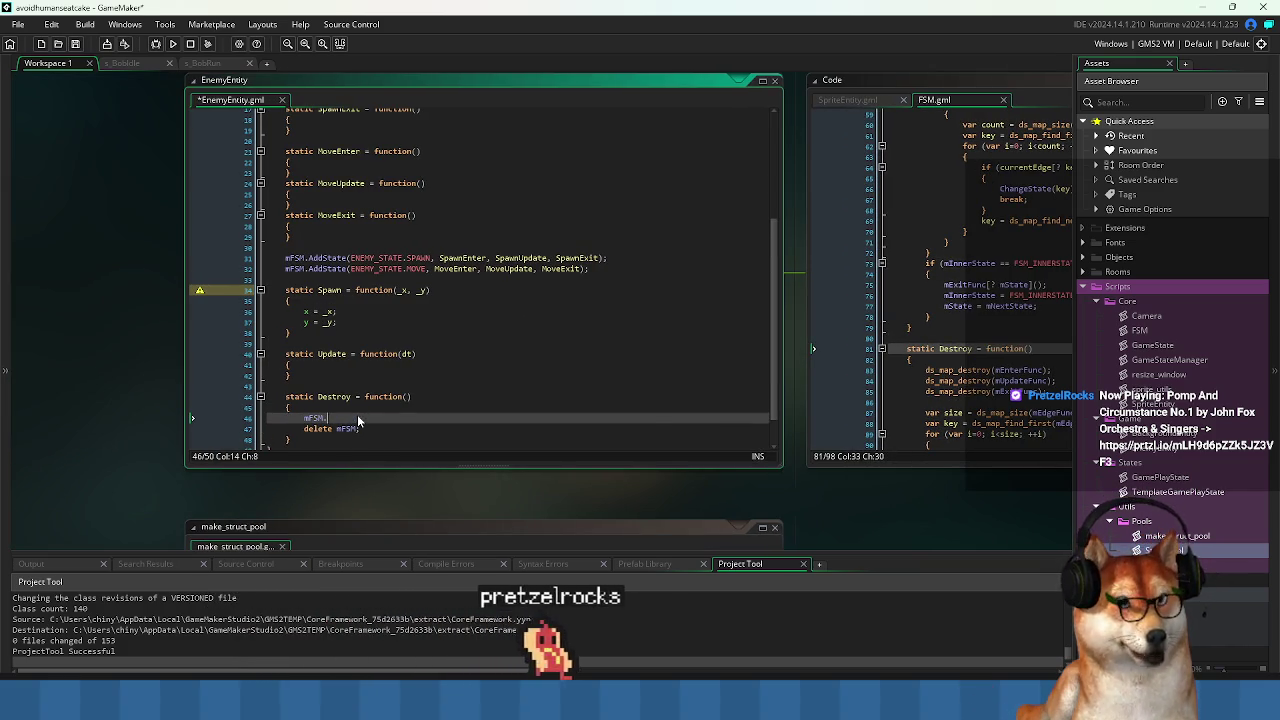
type("Des")
key("Return")
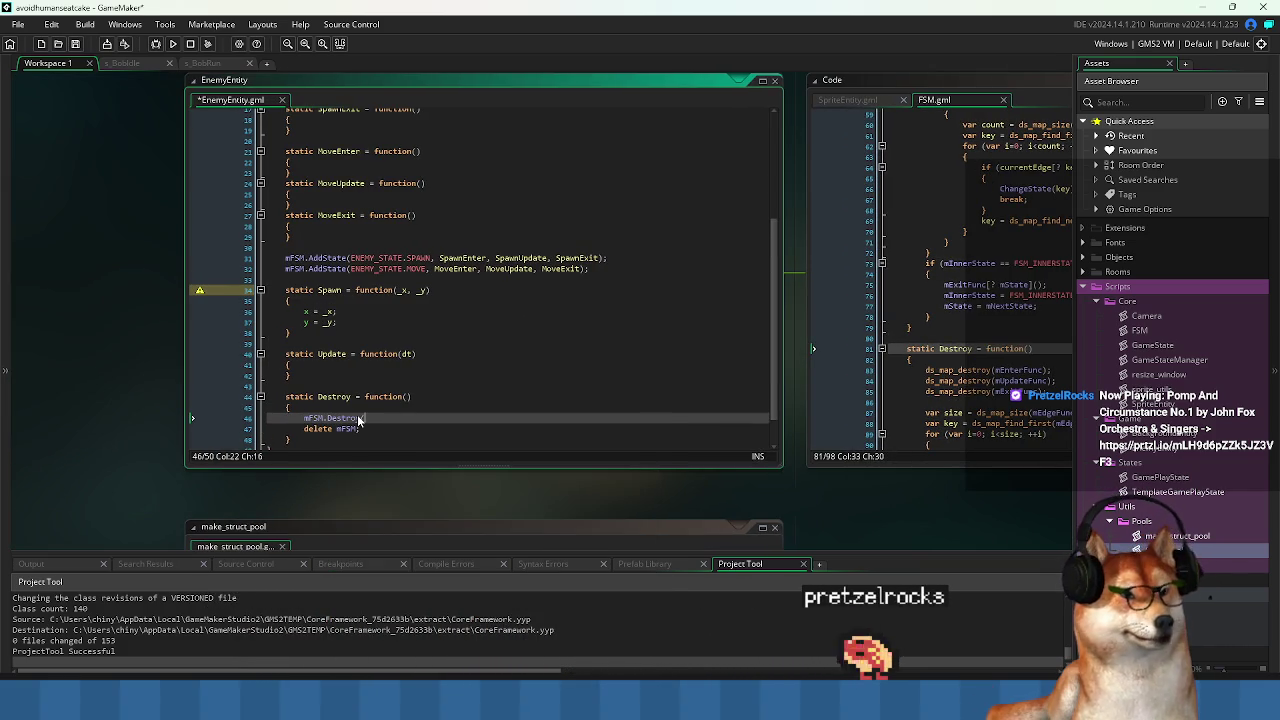
type(");")
key("ctrl+s")
key("Down")
key("Home")
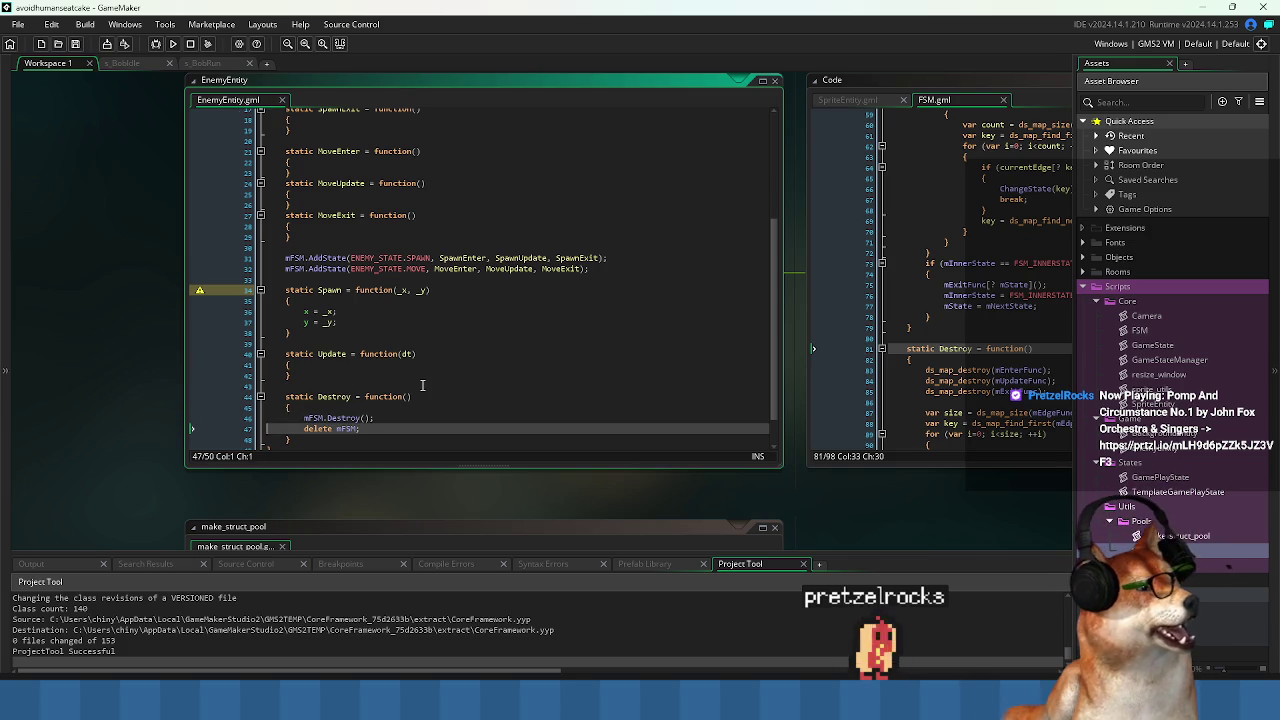
scroll(429, 374, "up", 3)
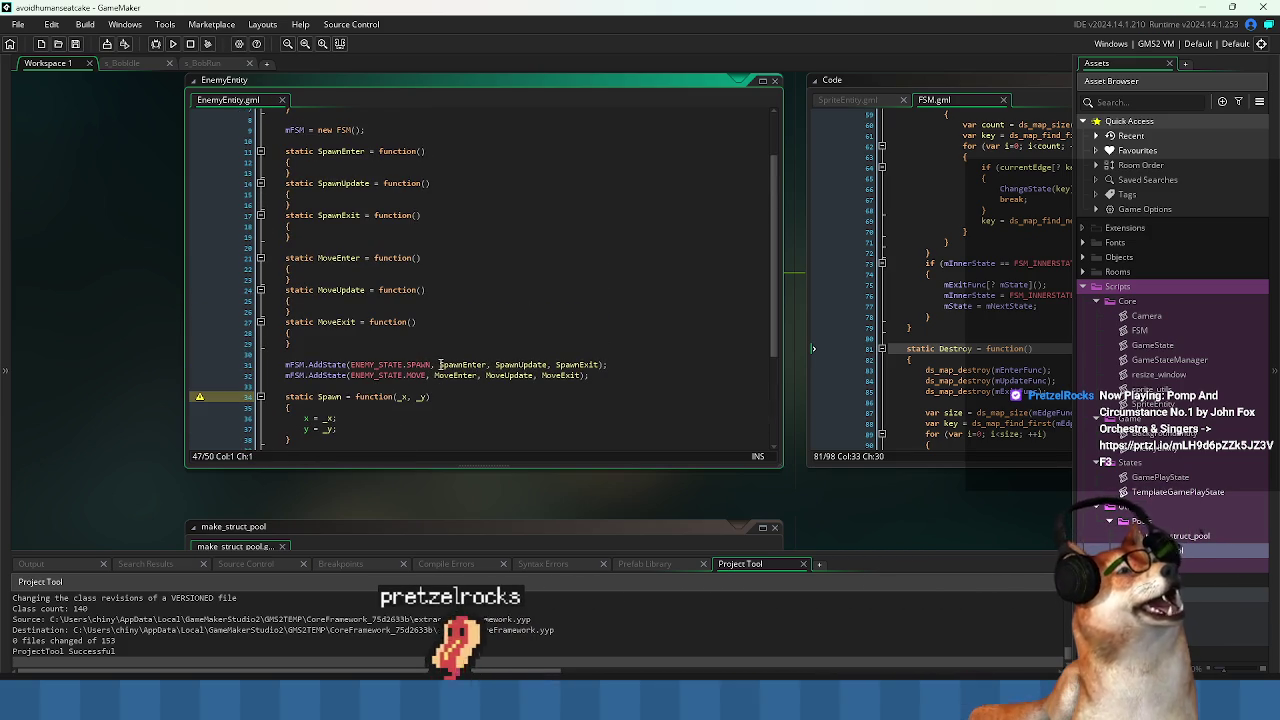
scroll(993, 316, "up", 15)
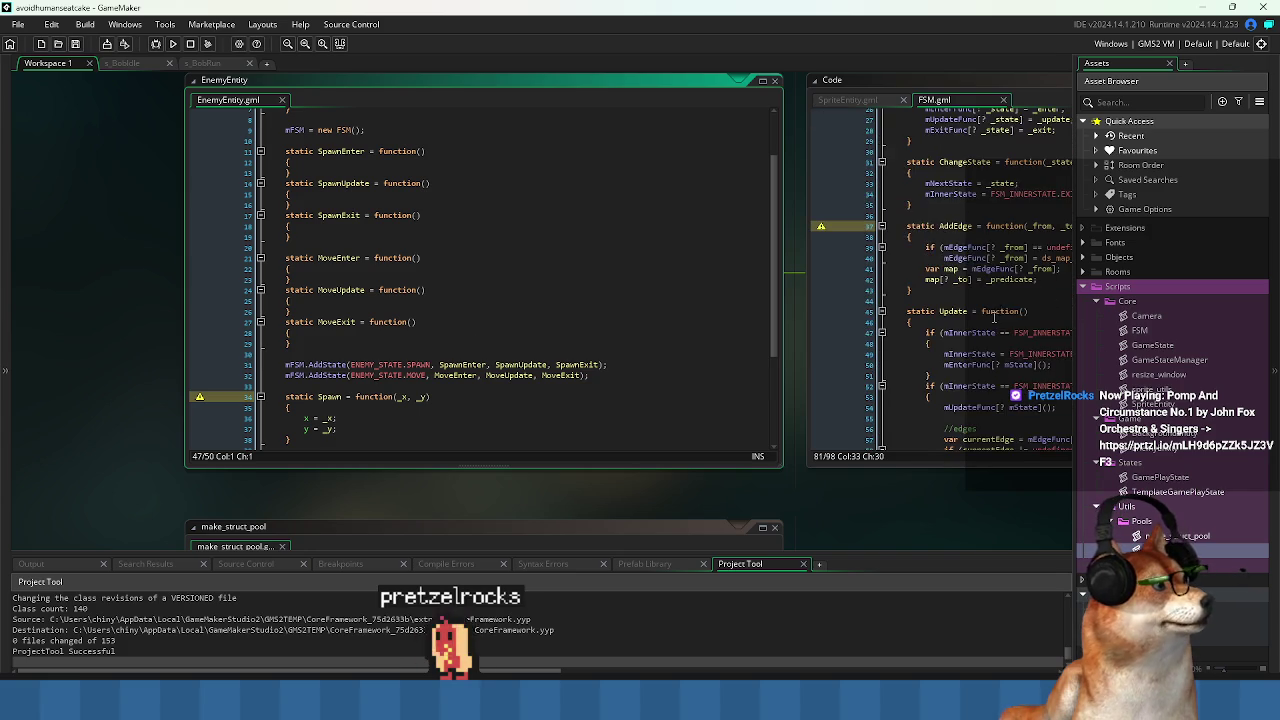
Add 'mFSM.mState = ENEMY_STATE.SPAWN;' in Spawn, copying ENEMY_STATE from the AddState lines.
left_click(400, 428)
scroll(446, 388, "down", 2)
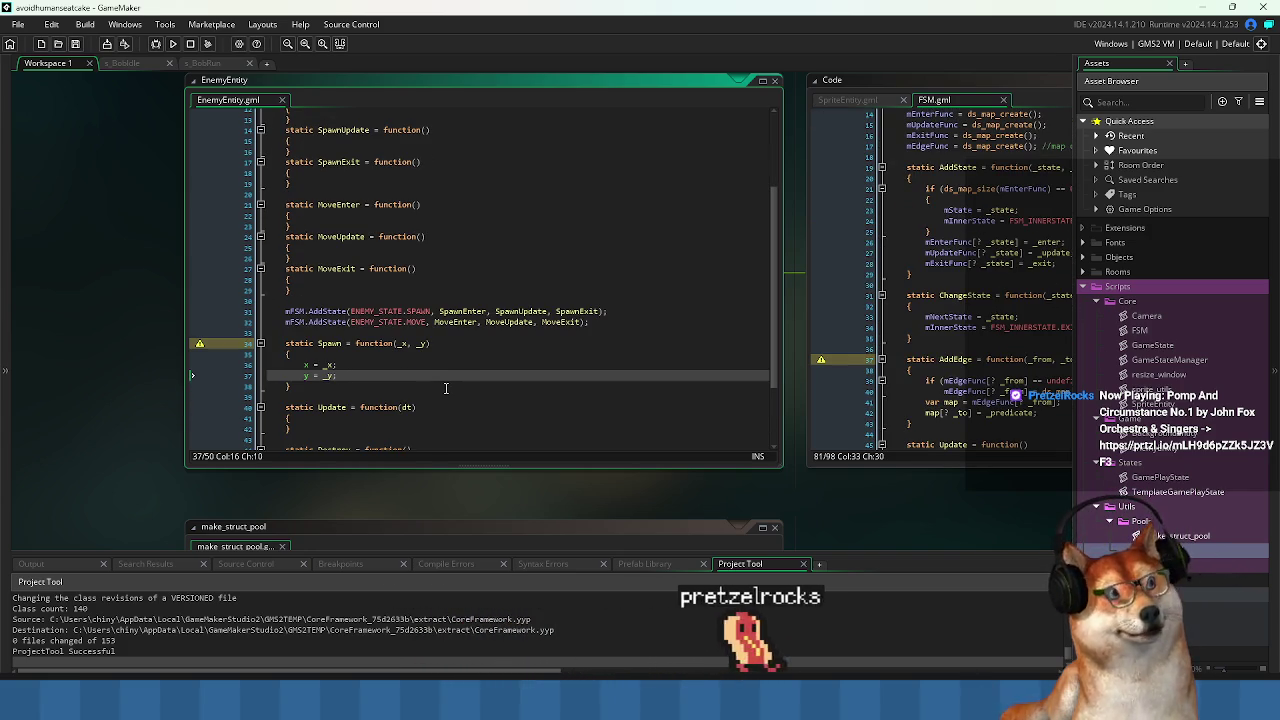
key("Return")
key("Up")
key("Up")
key("Up")
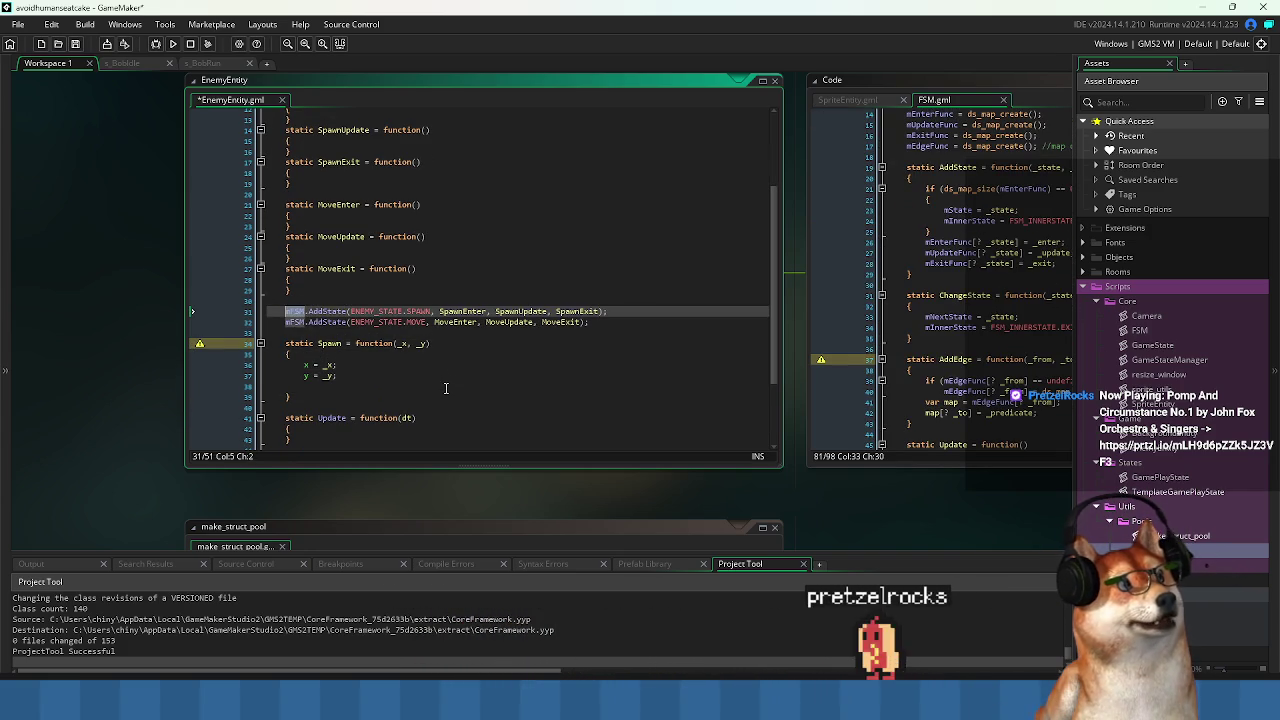
key("Down")
key("Down")
key("Down")
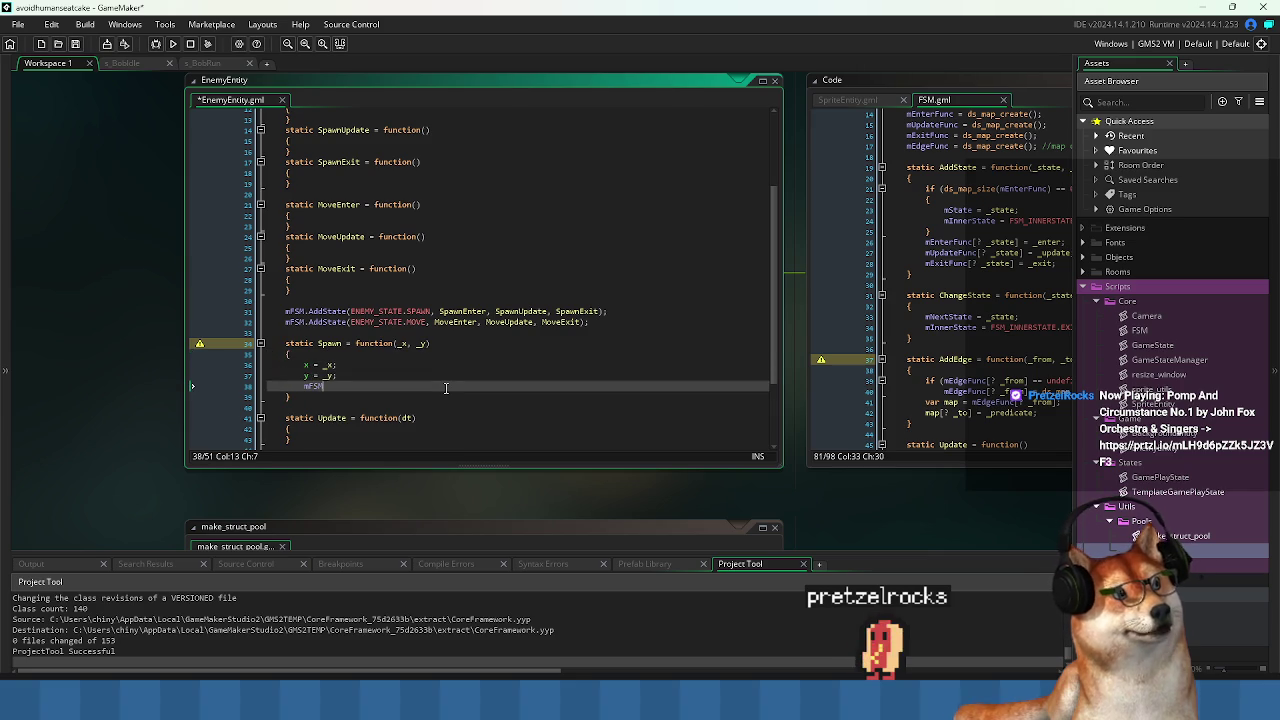
type(".mStat")
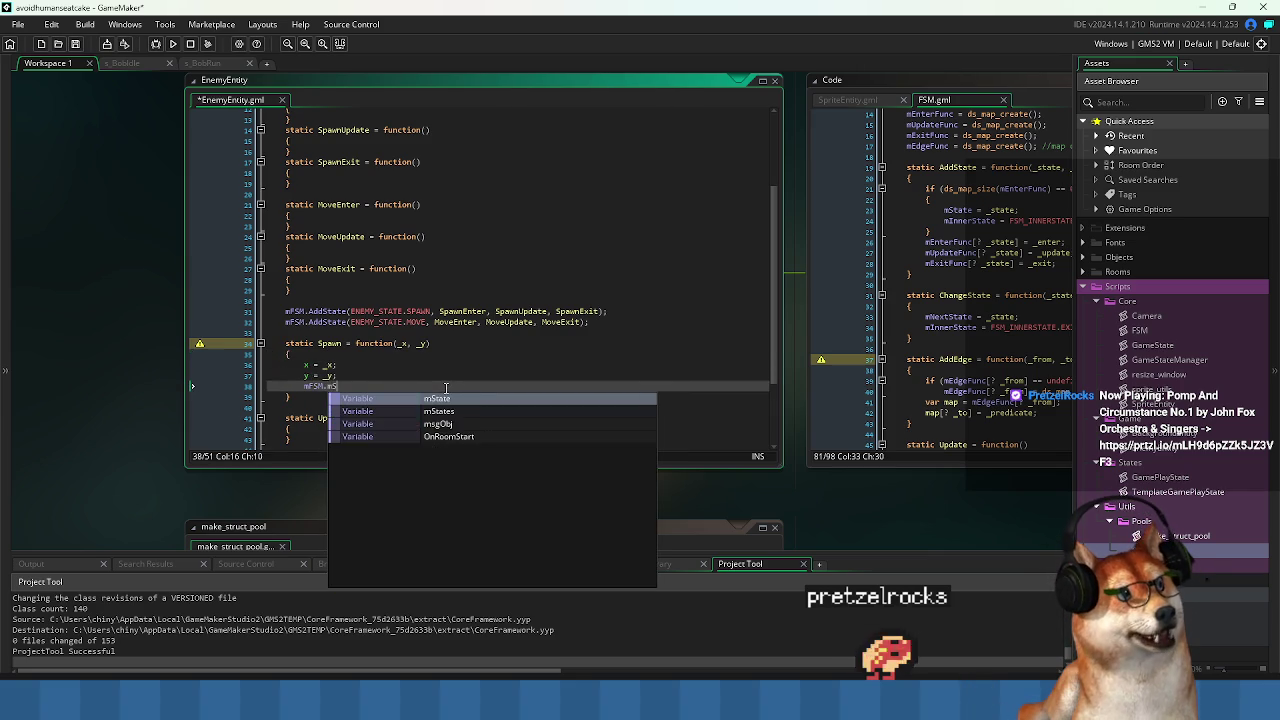
key("Return")
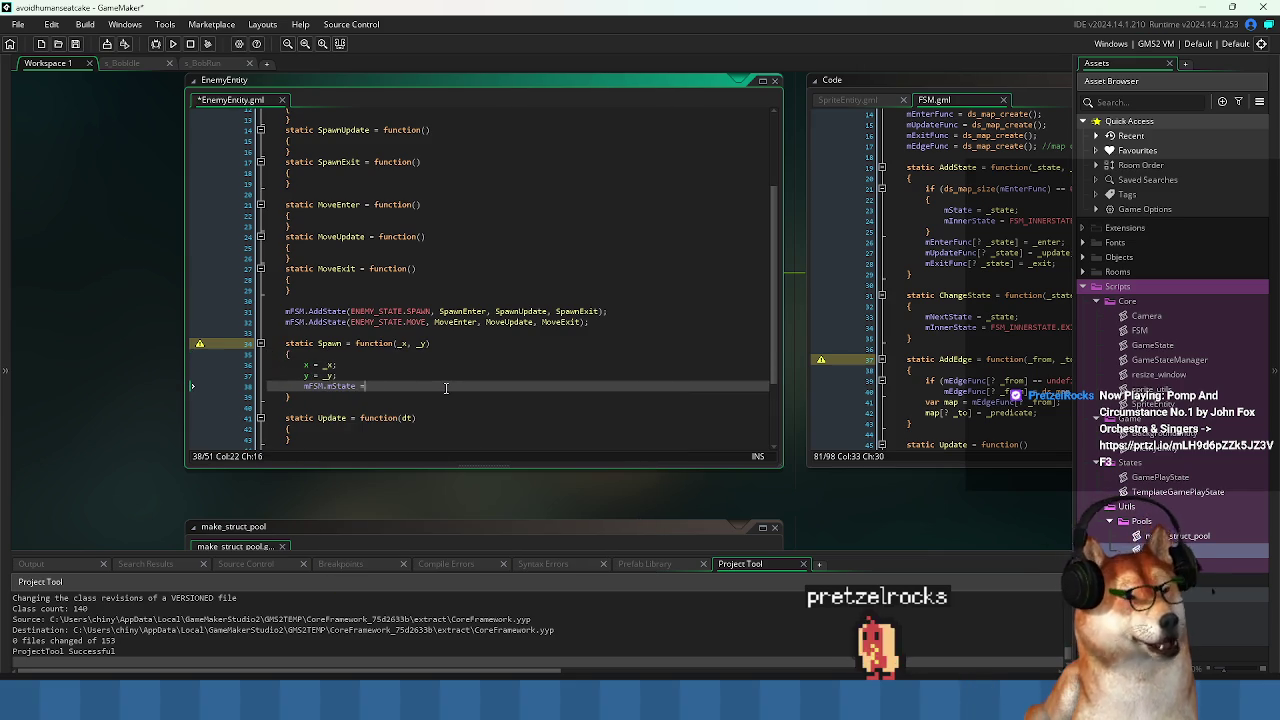
key("ctrl+s")
key("Up")
key("Up")
key("Up")
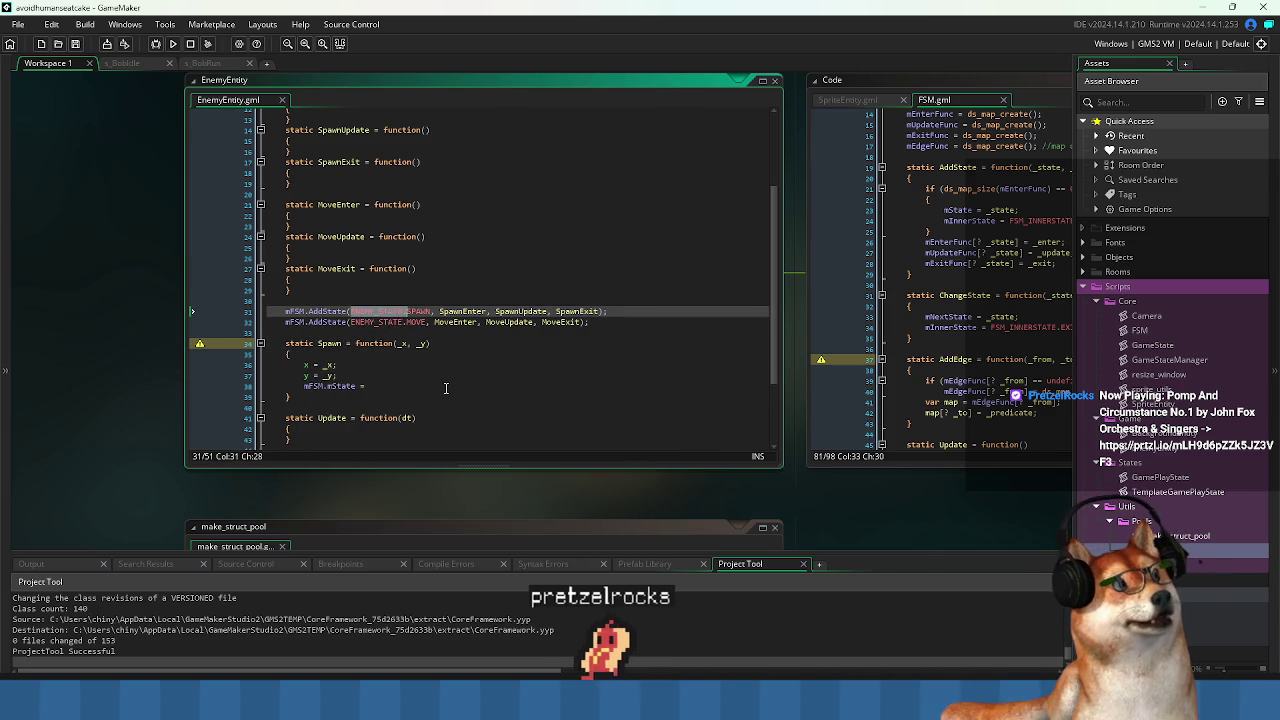
key("ctrl+c")
key("Down")
key("Down")
key("Down")
key("ctrl+v")
type("SPAWN")
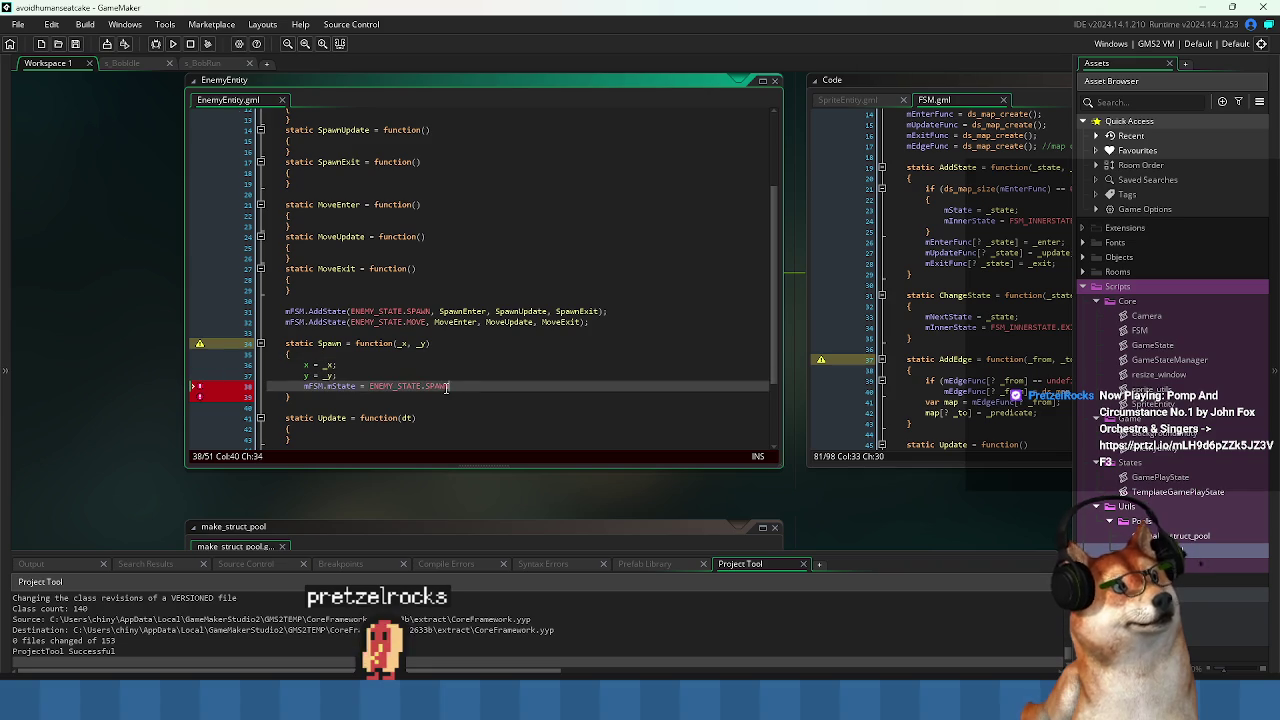
type(";")
key("Return")
Add 'mFSM.mInnerState = FSM_INNERSTATE.ENTER;', copying the value from FSM's AddState, and save.
type("mFSM")
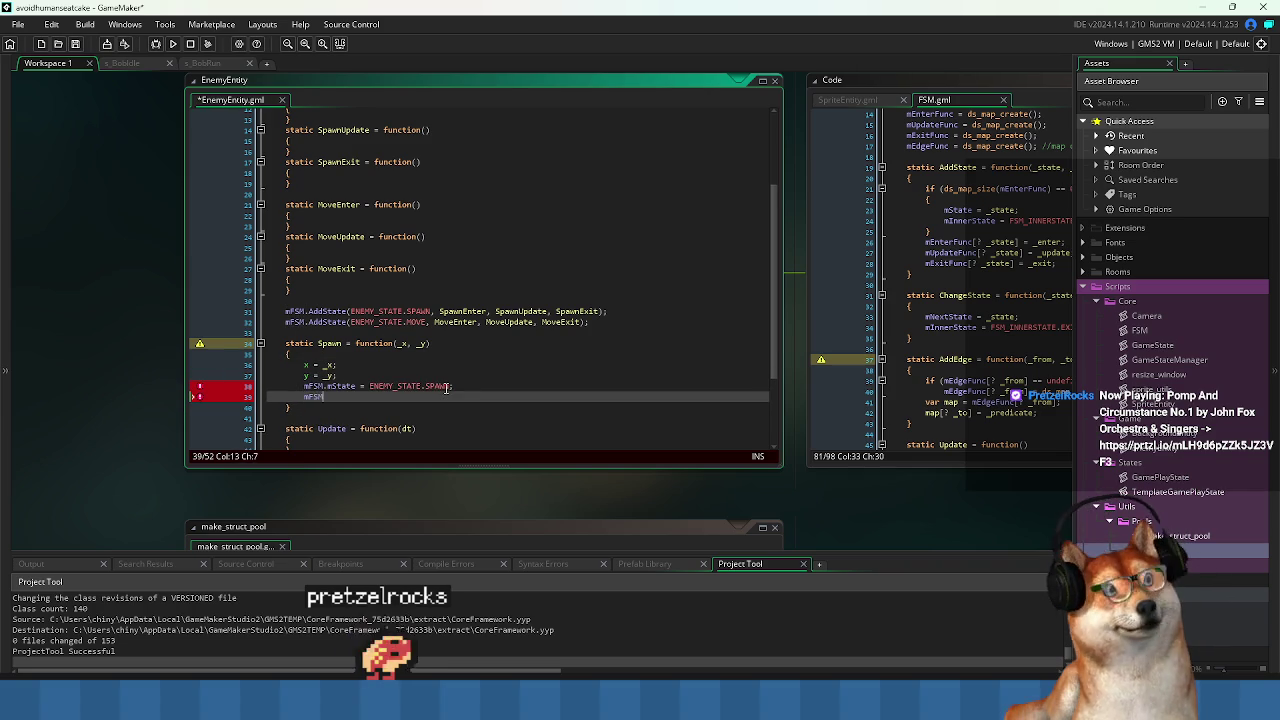
type(".mInn")
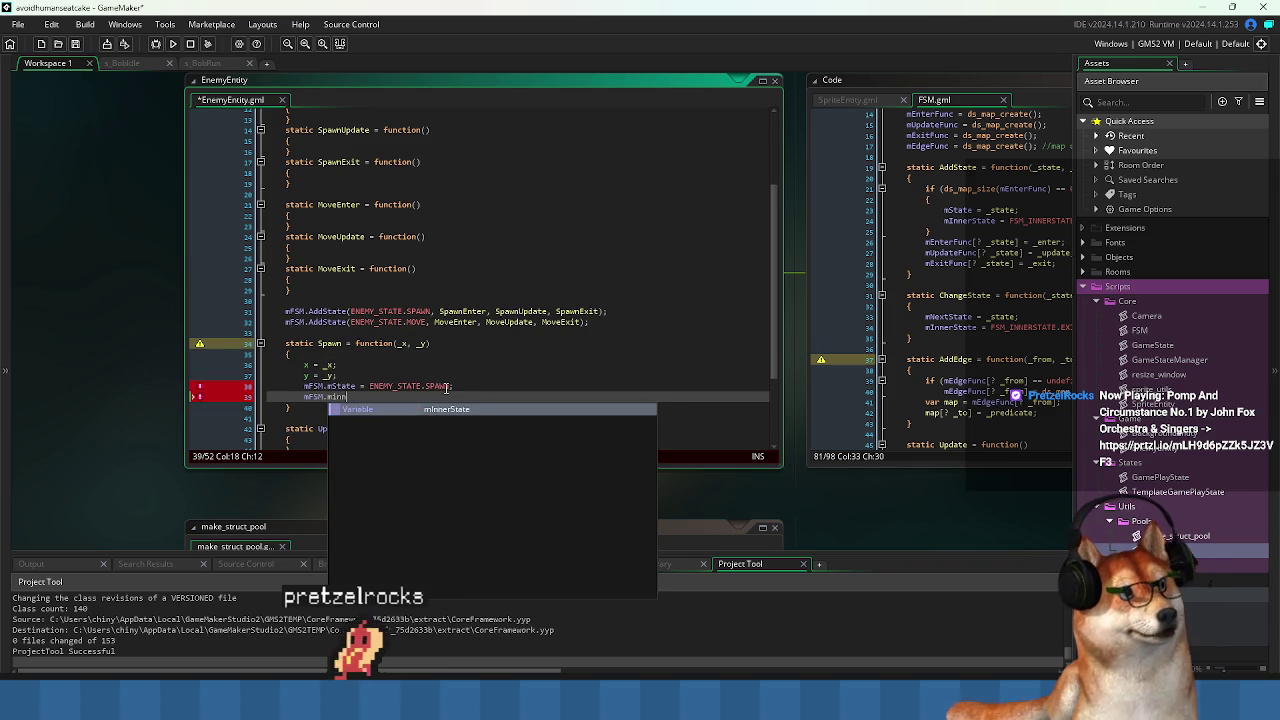
type("erState =")
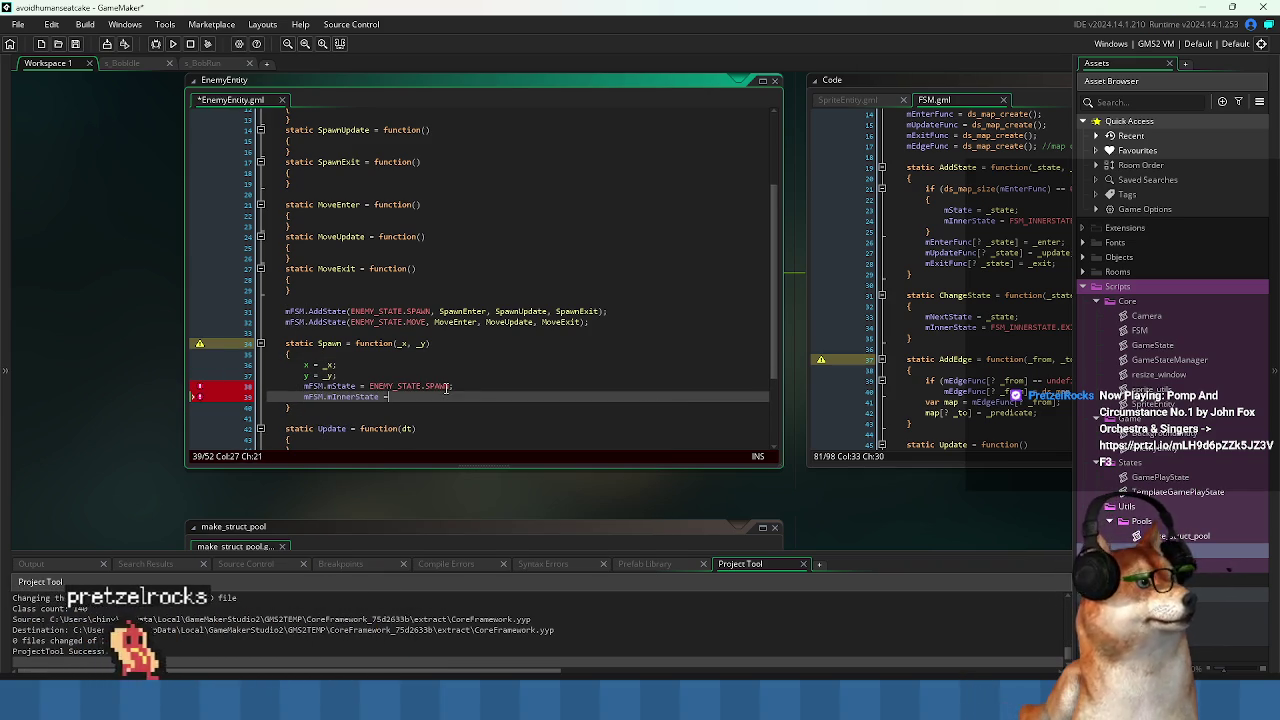
left_click(1005, 220)
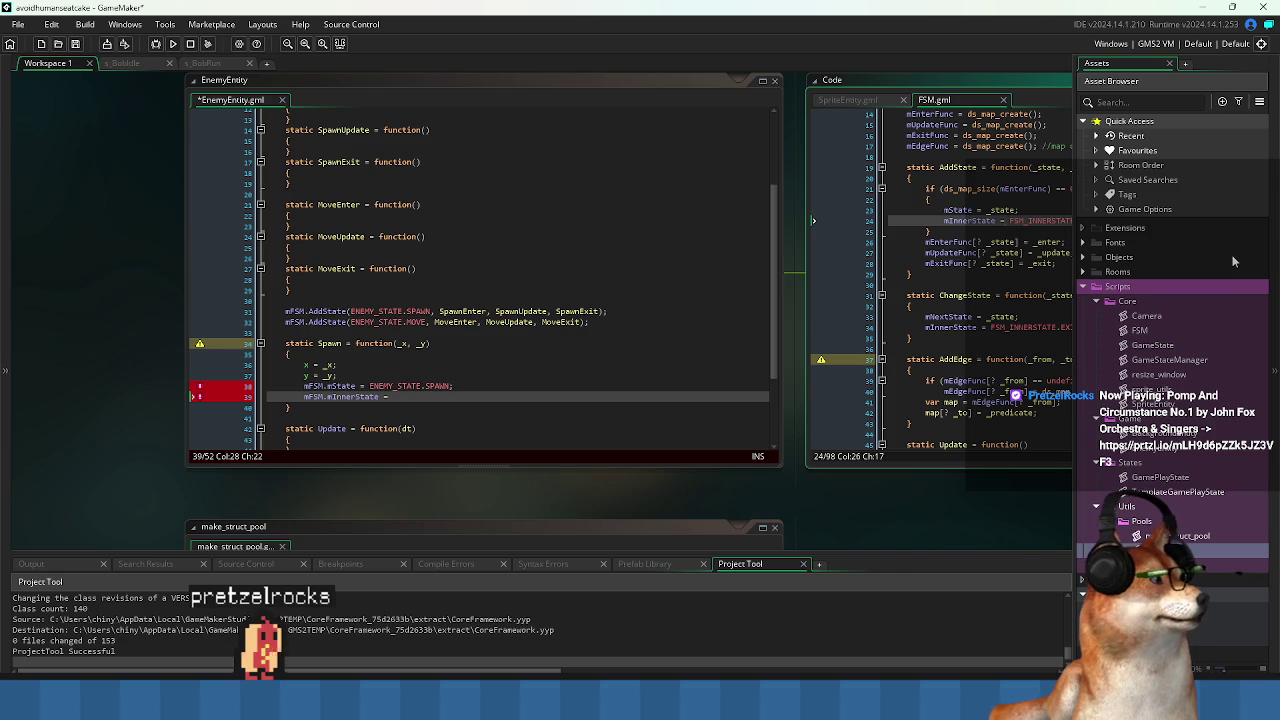
key("ctrl+shift+Right")
key("ctrl+shift+Right")
key("ctrl+shift+Right")
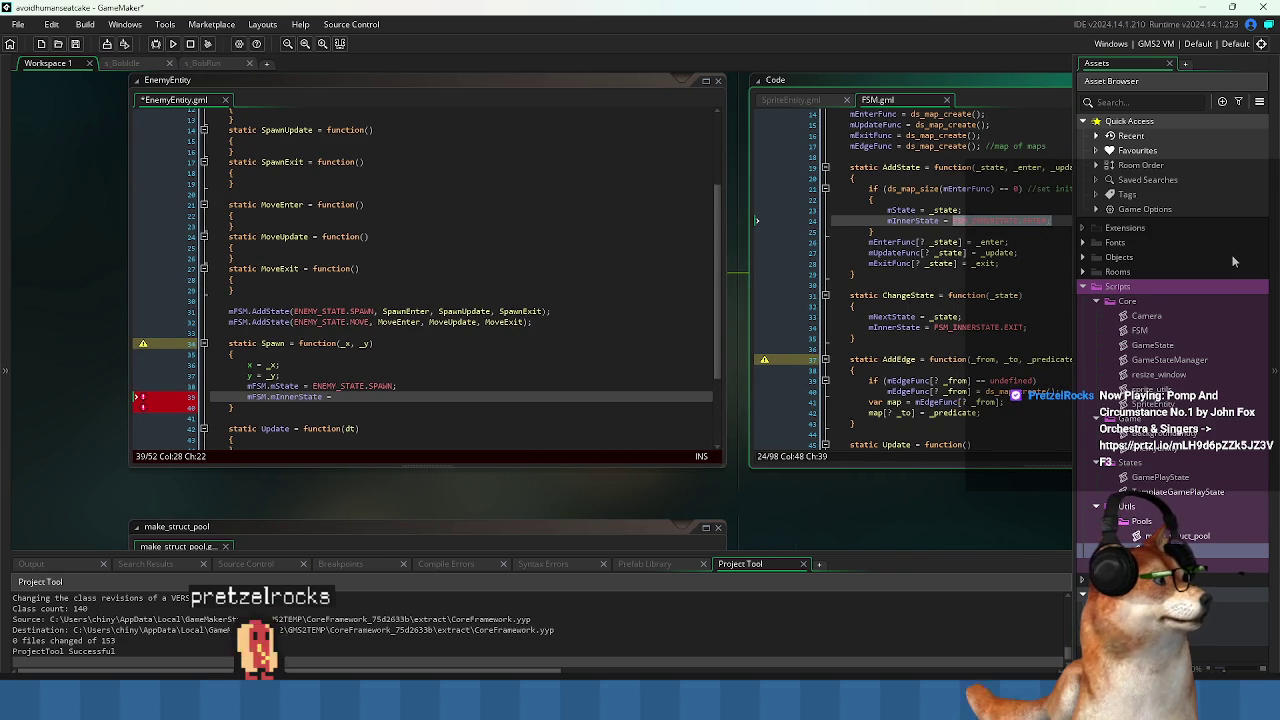
left_click(491, 397)
key("ctrl+v")
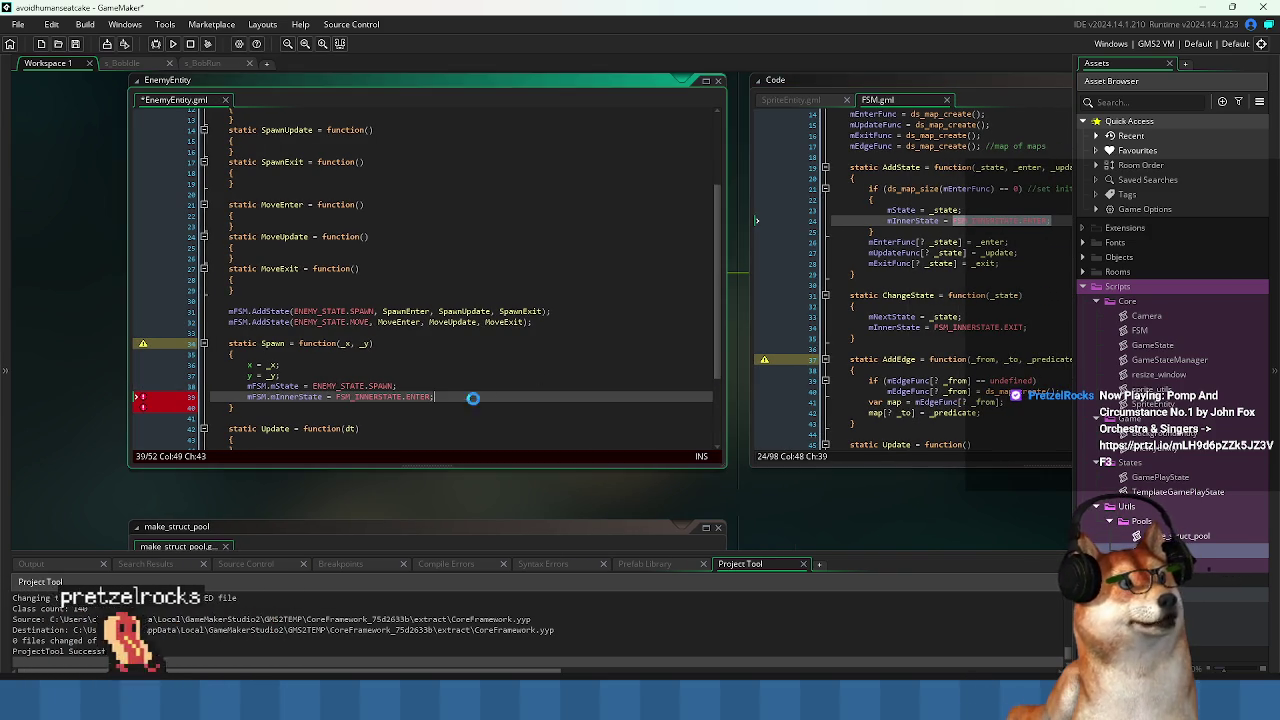
type(";")
key("ctrl+s")
Rearrange the x and y assignment lines so they follow the new state setup.
scroll(486, 419, "down", 1)
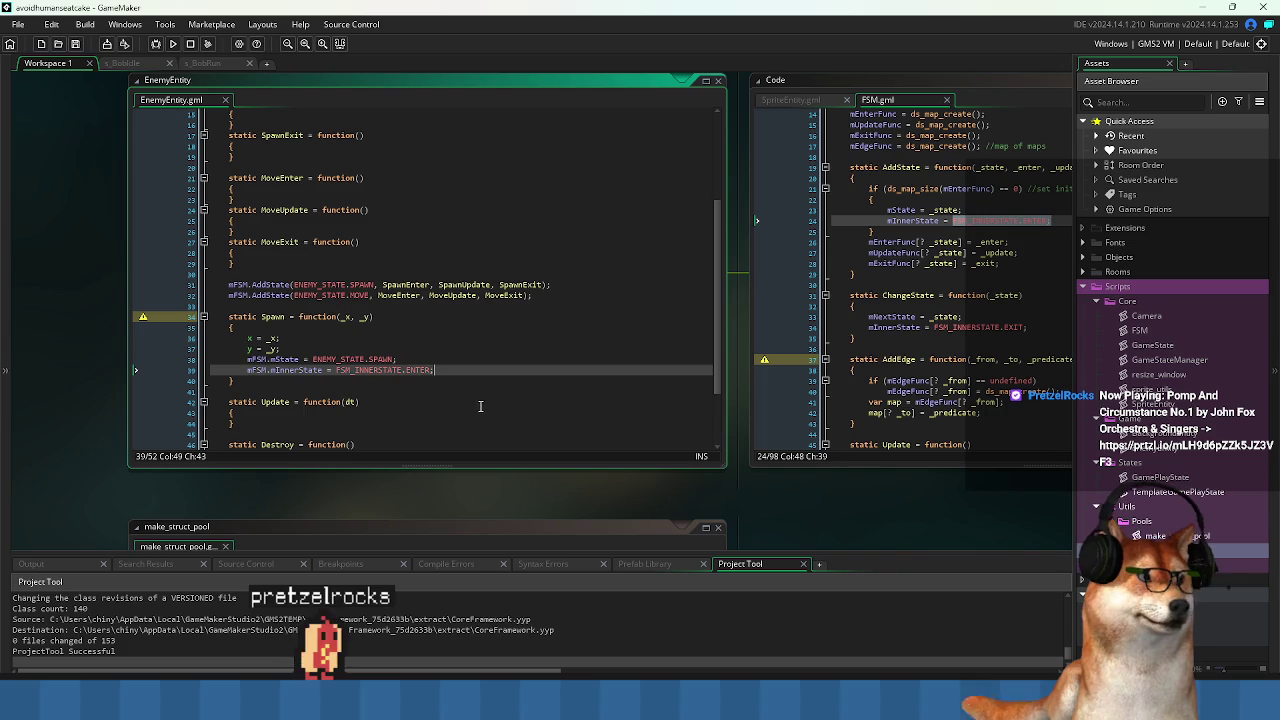
scroll(487, 390, "down", 2)
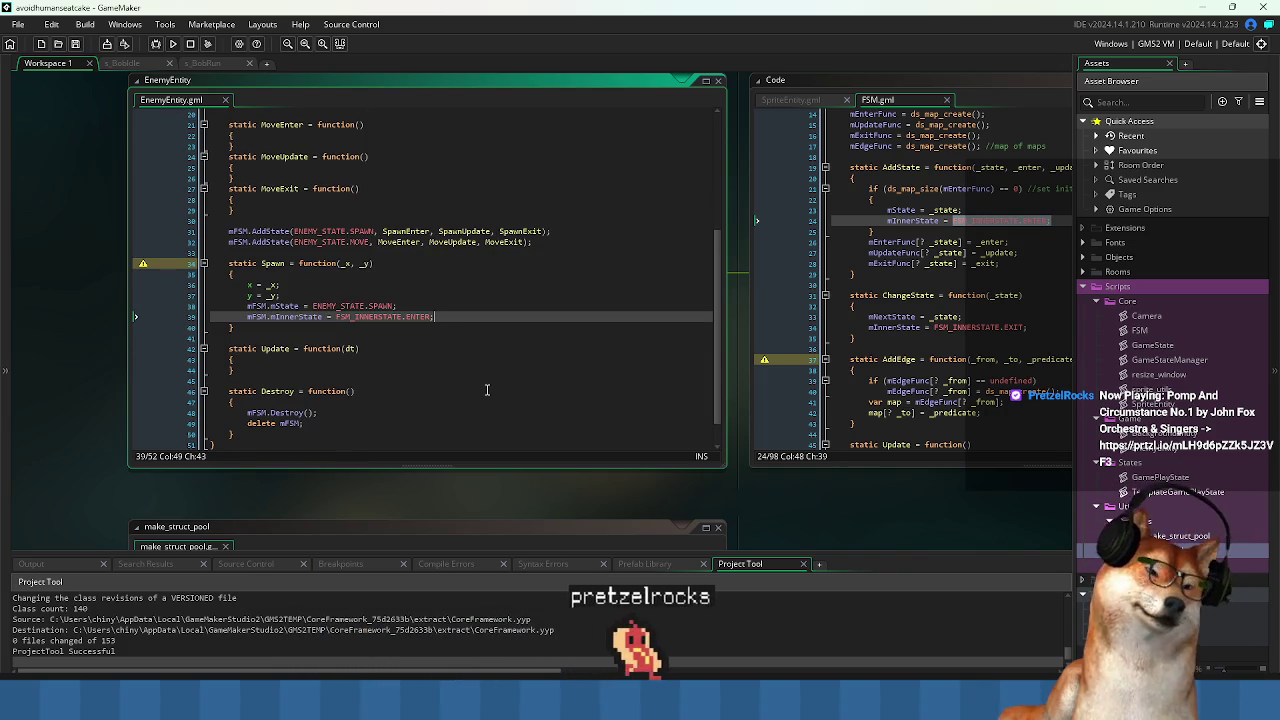
scroll(487, 390, "up", 2)
scroll(487, 390, "down", 1)
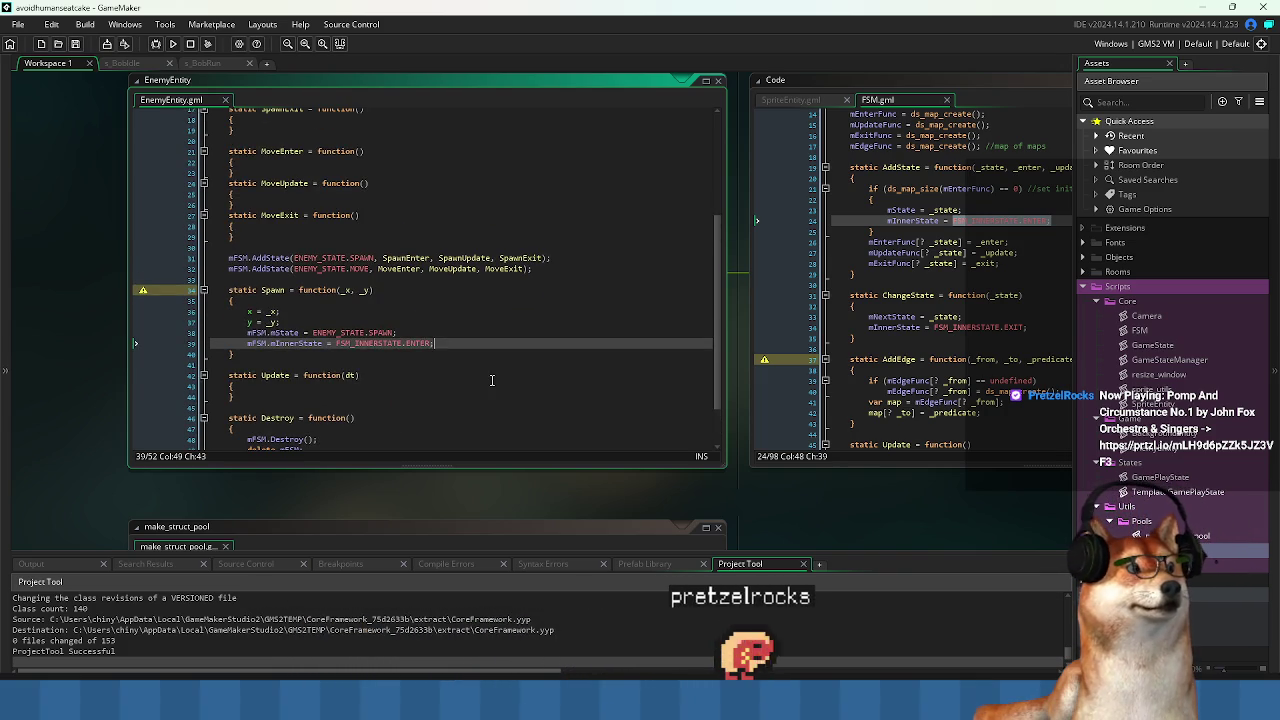
key("Up")
key("Up")
key("shift+Up")
key("shift+Up")
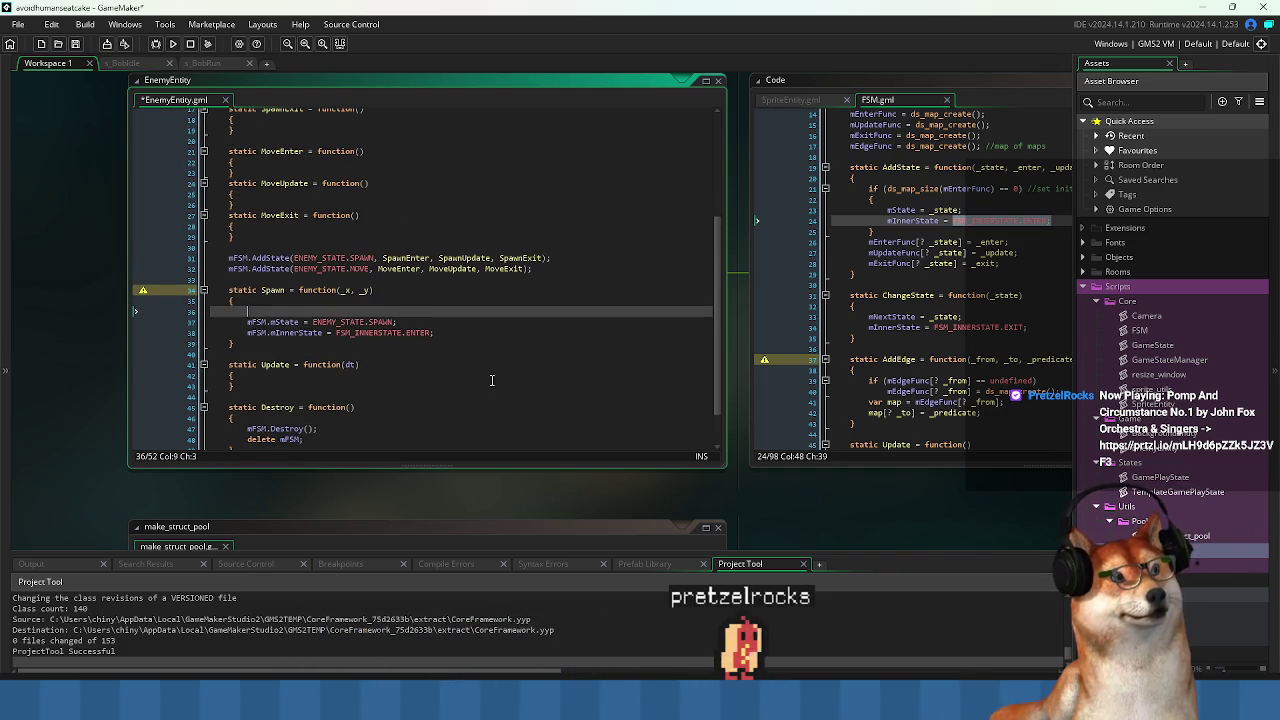
key("BackSpace")
key("ctrl+z")
key("ctrl+z")
key("ctrl+z")
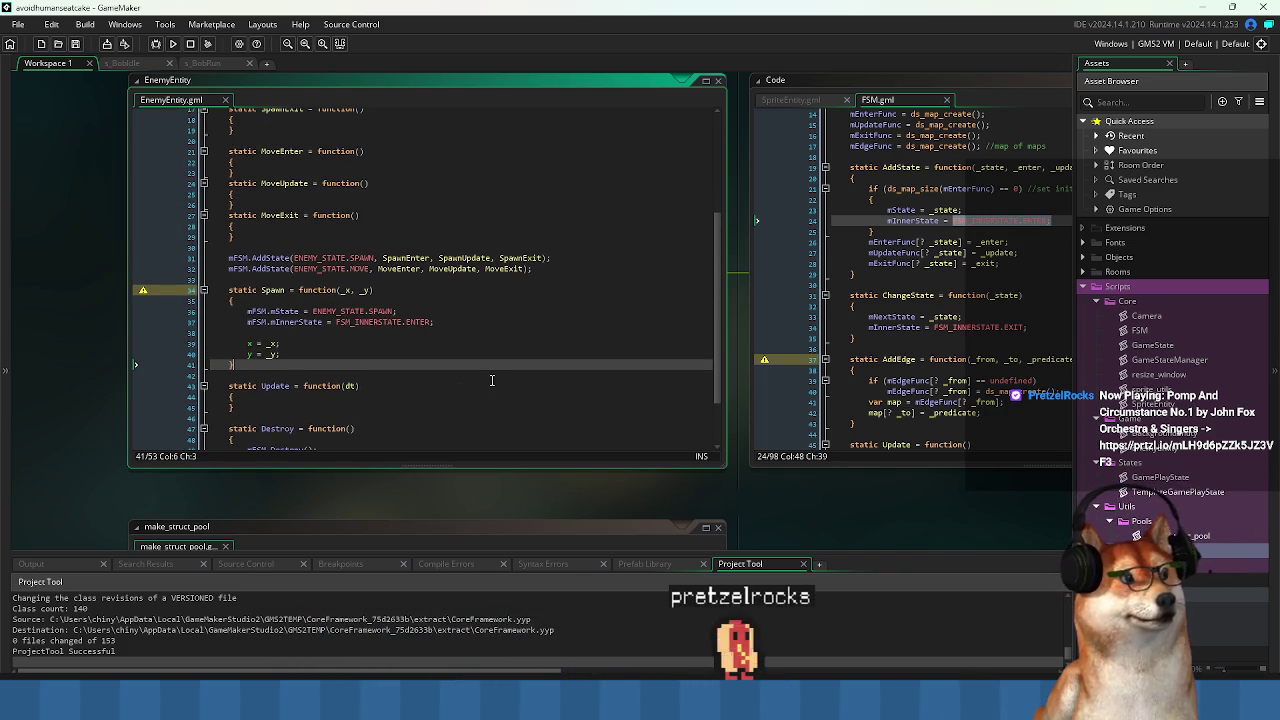
scroll(491, 379, "down", 2)
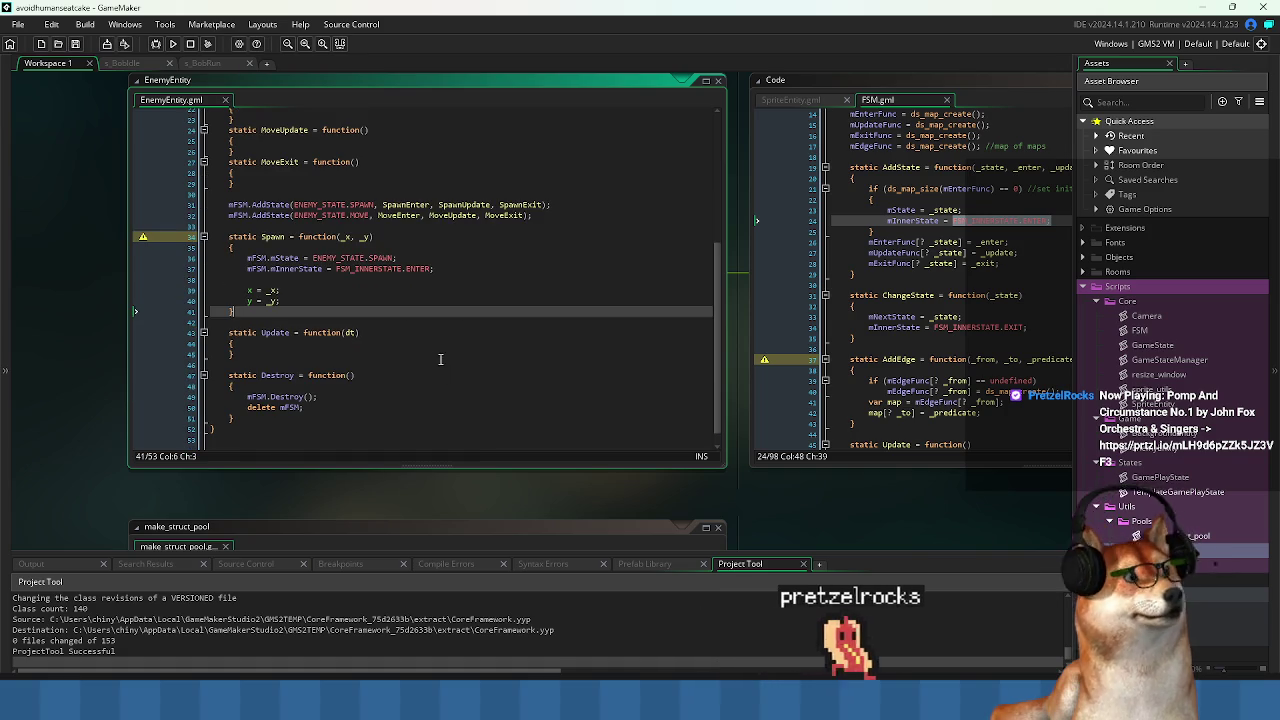
left_click(381, 353)
key("Up")
key("Up")
key("Down")
key("Down")
key("Down")
Switch to GamePlayState.gml with Ctrl+Tab and drag it into a separate workspace.
scroll(423, 344, "up", 1)
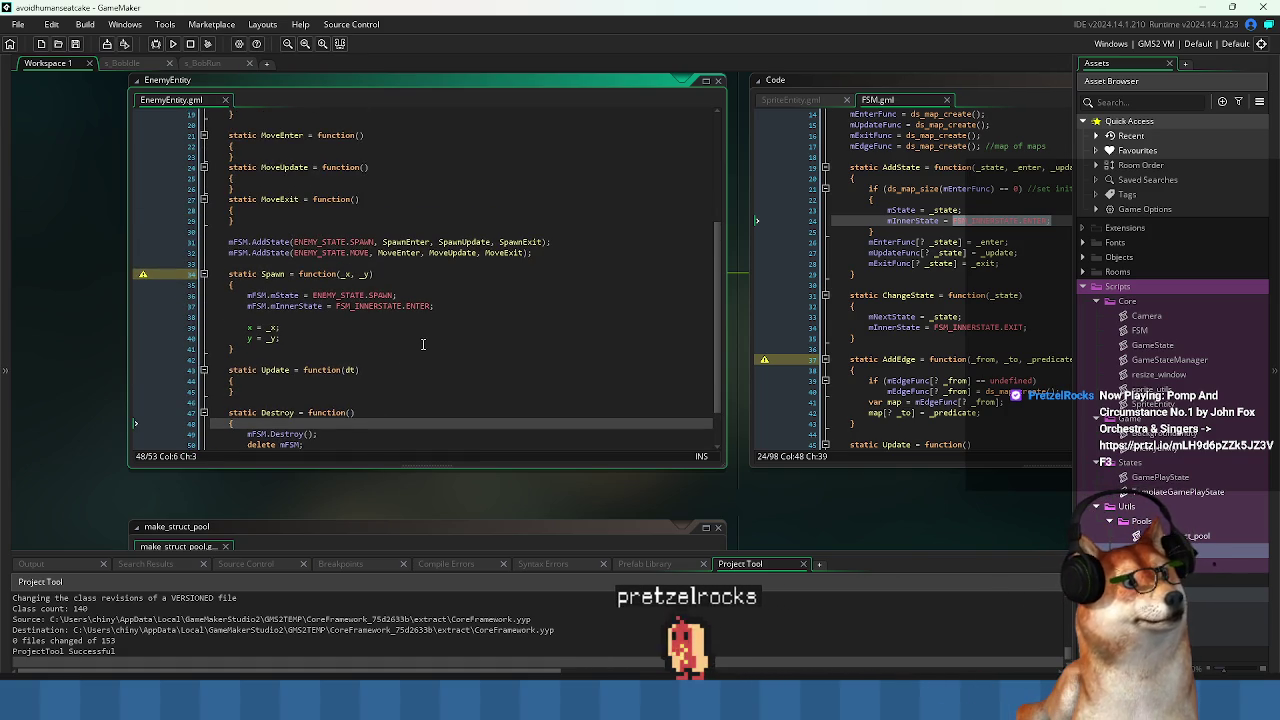
left_click(396, 356)
scroll(422, 312, "up", 6)
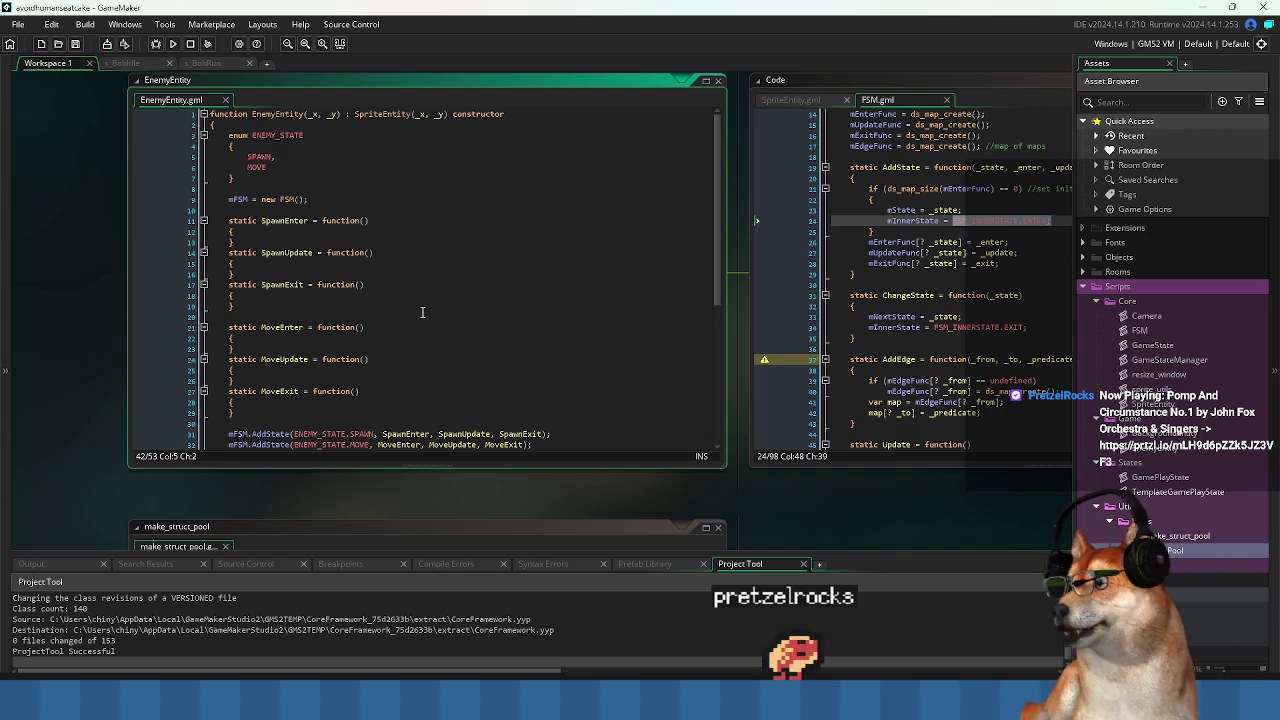
left_click(370, 165)
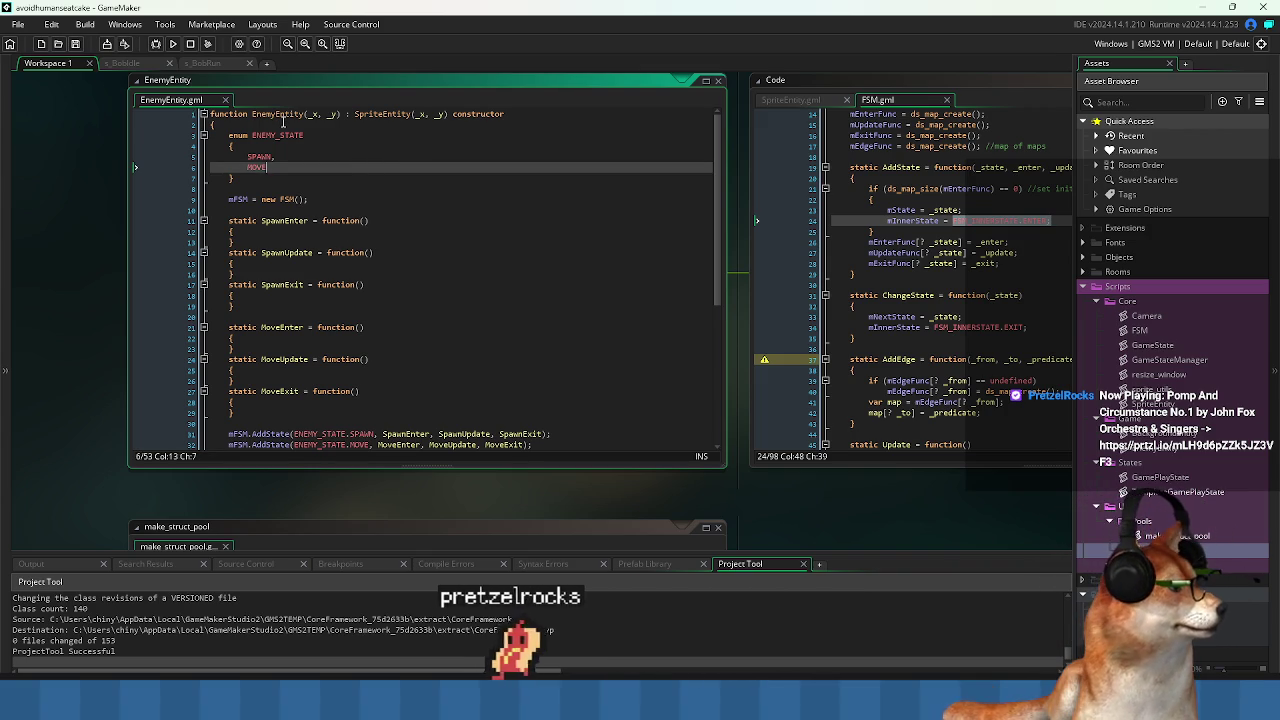
key("ctrl+Tab")
key("Up")
key("Up")
left_click_drag(160, 84, 155, 61)
key("ctrl+Tab")
key("ctrl+Tab")
key("ctrl+Tab")
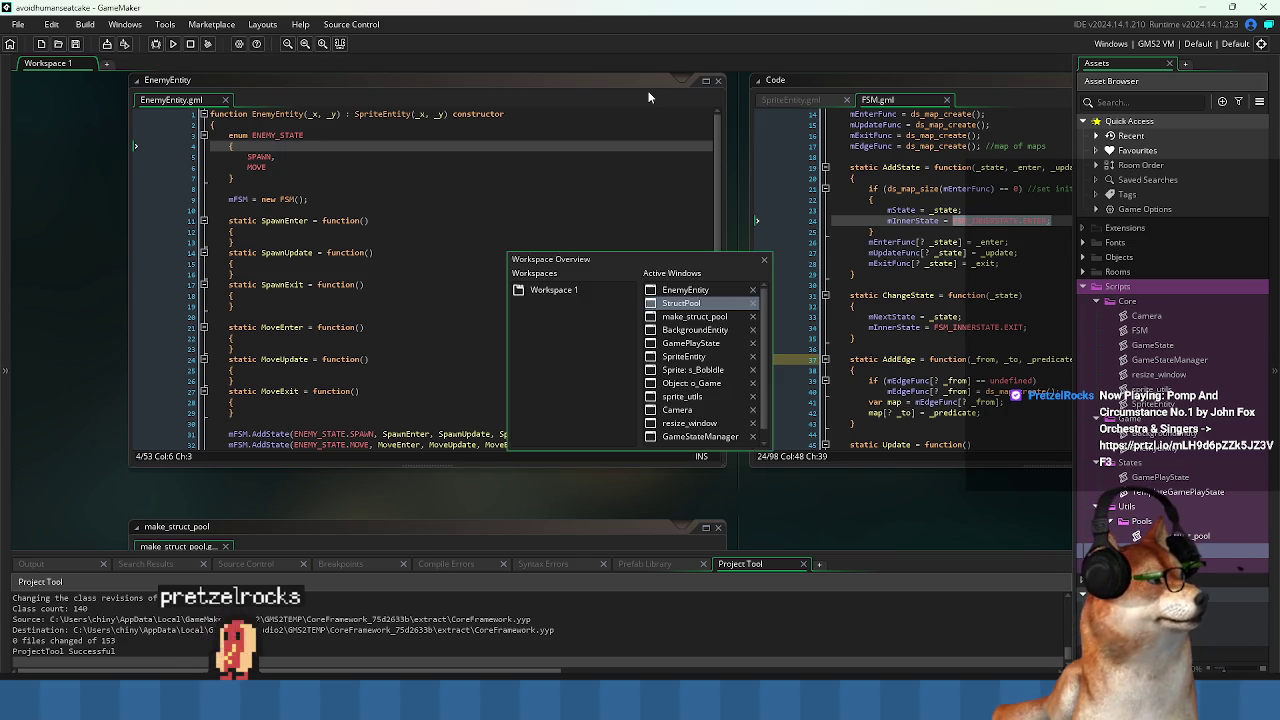
mouse_move(511, 92)
left_mouse_down()
mouse_move(152, 140)
mouse_move(265, 132)
mouse_move(229, 68)
mouse_move(211, 76)
left_mouse_up()
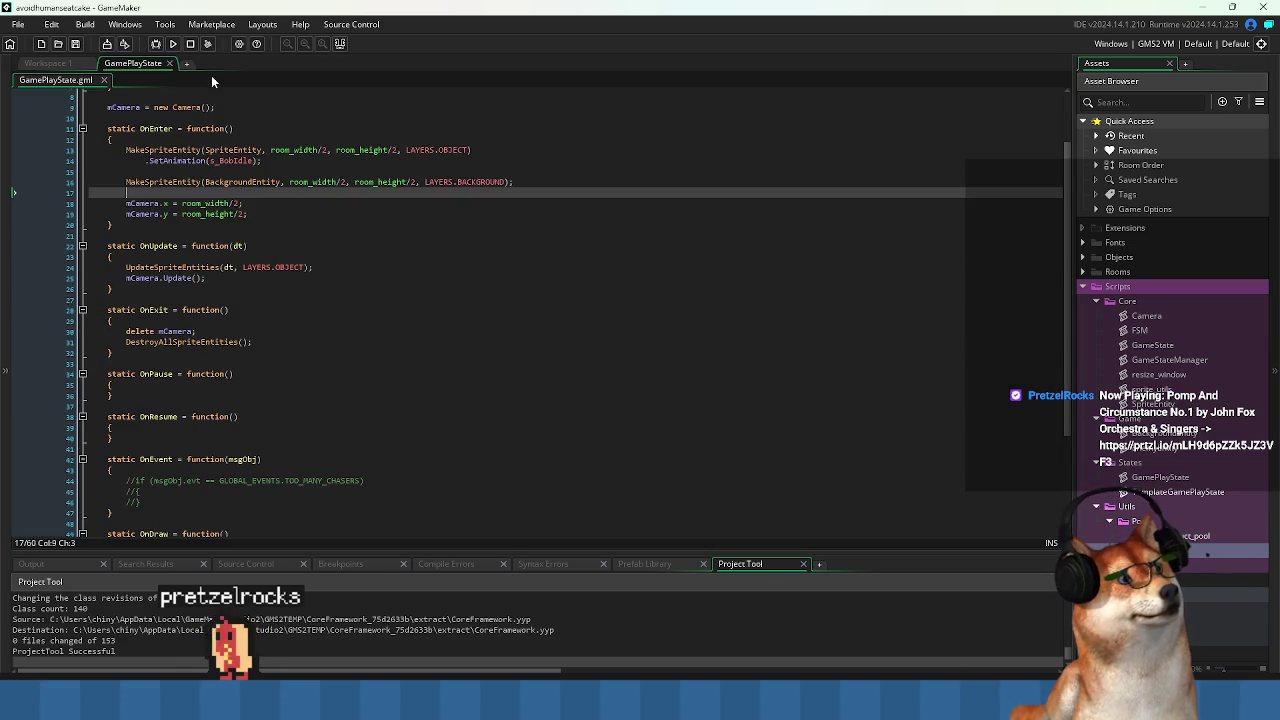
Inspect the draw_sprite_ext and CallSpriteEntitiesFunc calls in GamePlayState's OnDraw.
key("Down")
key("Down")
key("Down")
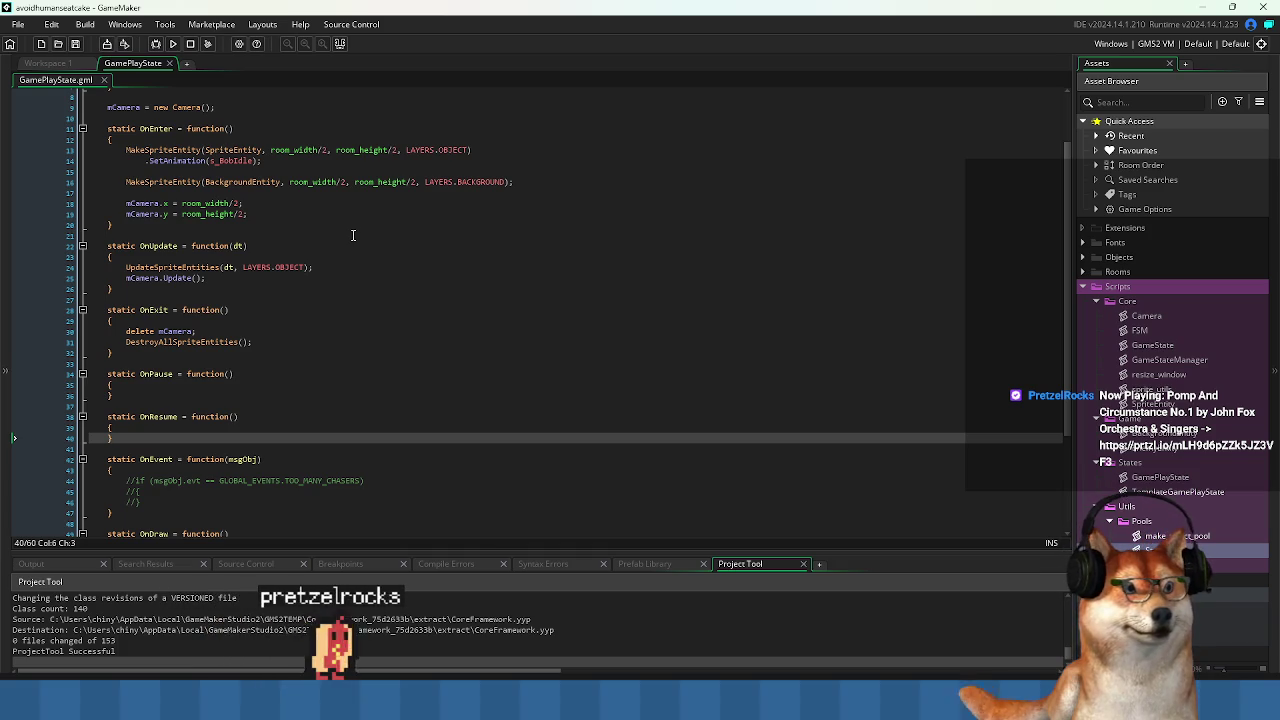
scroll(436, 441, "down", 1)
scroll(436, 441, "down", 4)
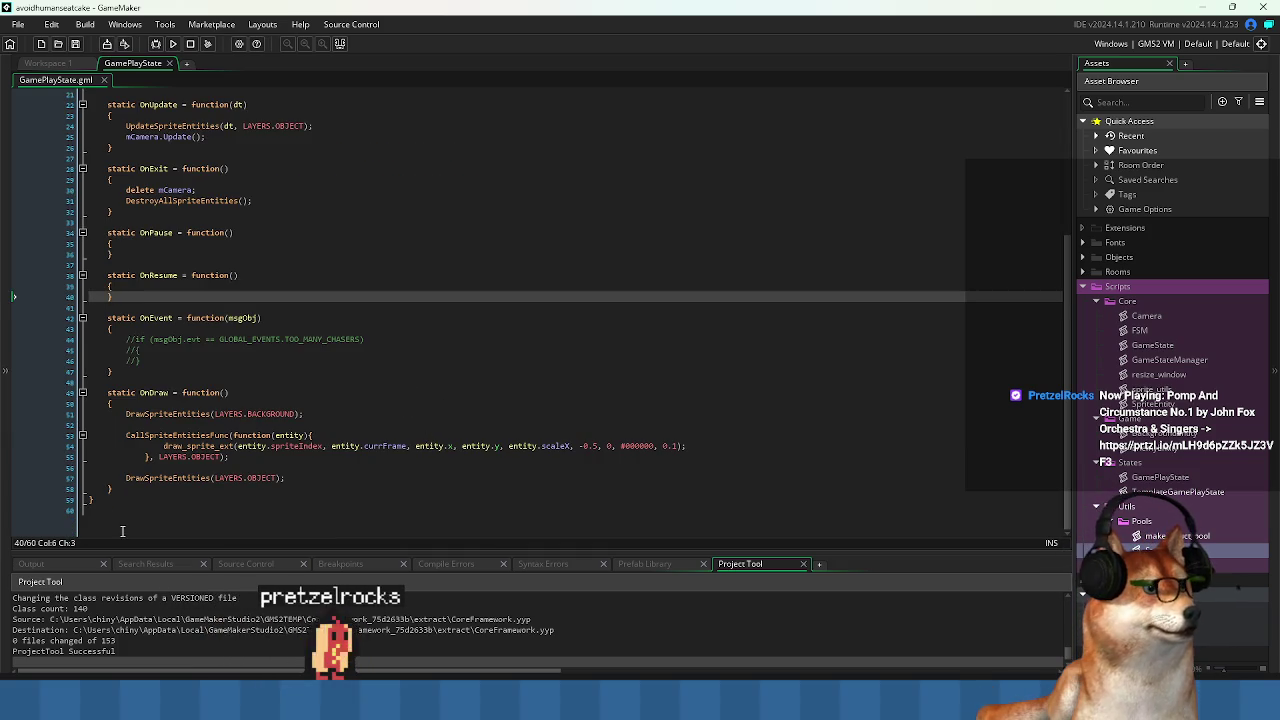
double_click(195, 446)
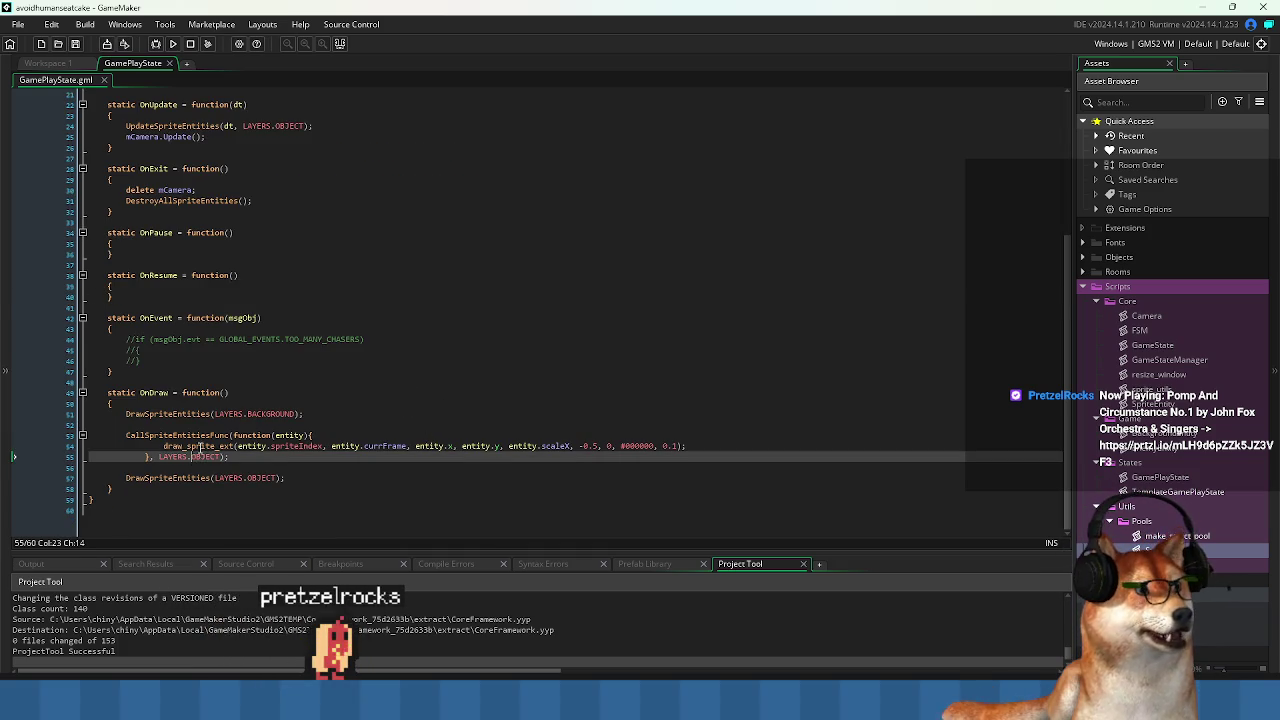
left_click(317, 465)
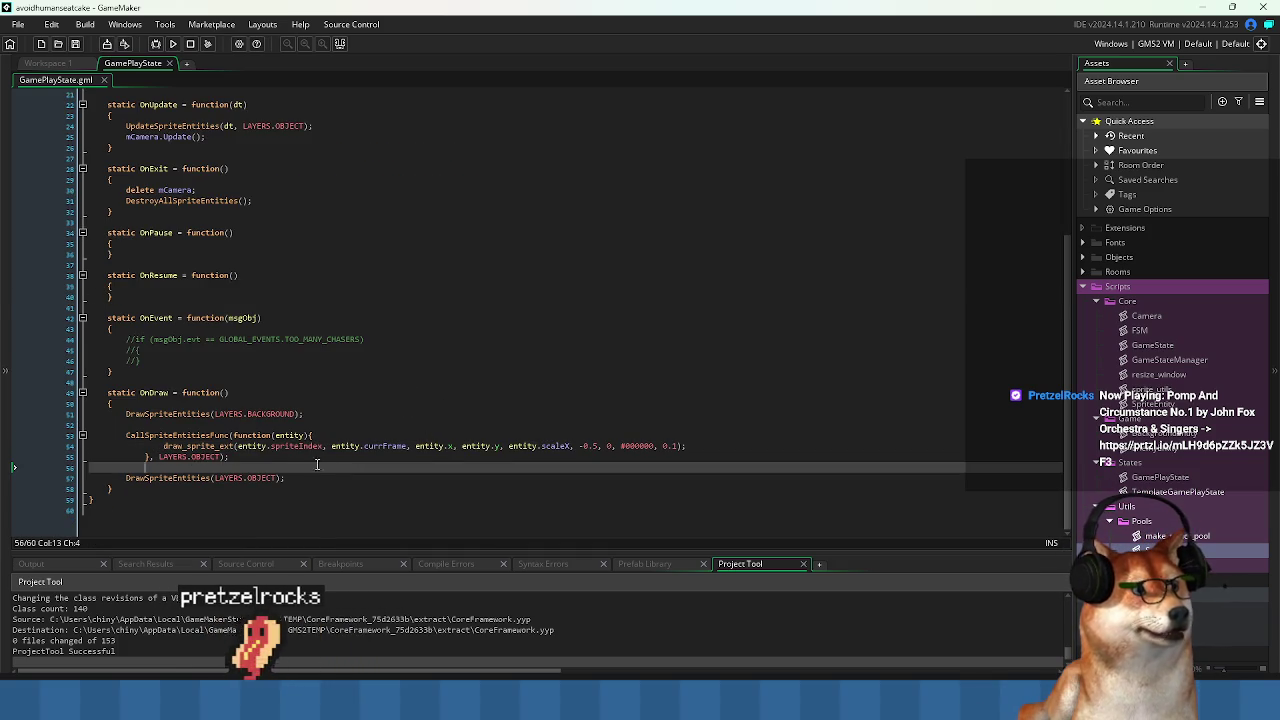
left_click(177, 436)
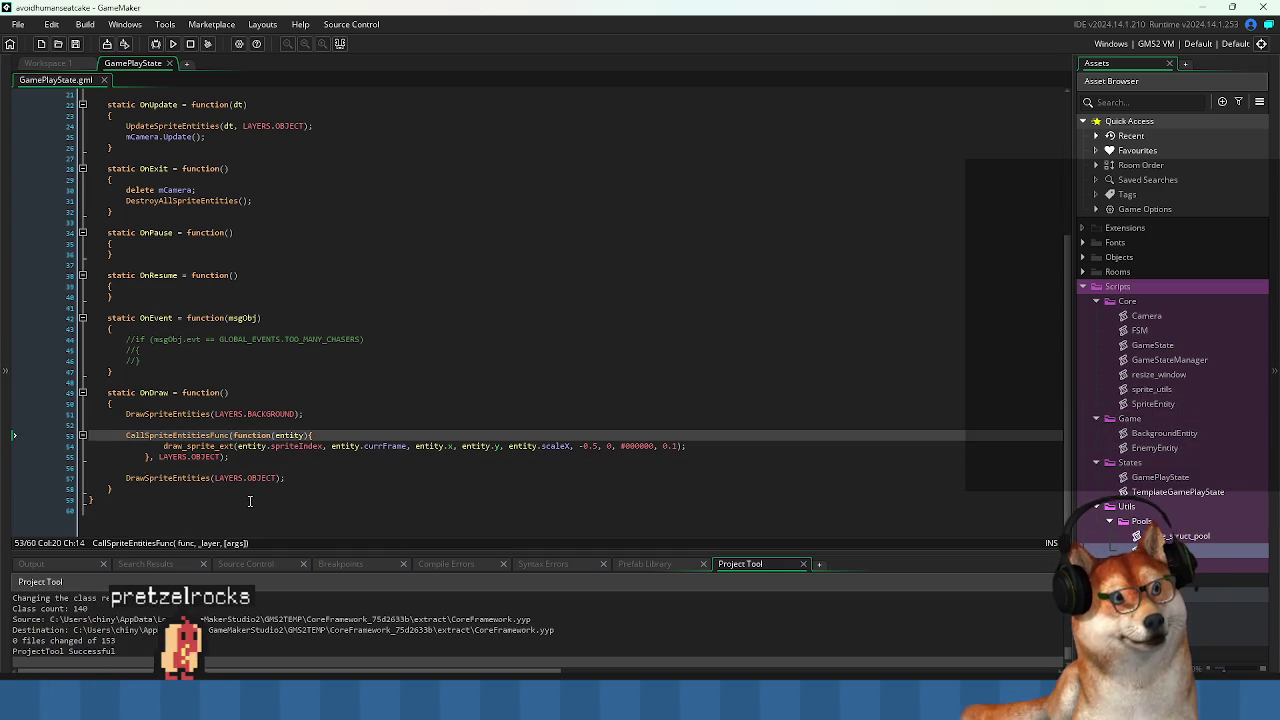
Add a '//draw shadow' comment above the shadow call, save, and open CallSpriteEntitiesFunc's definition.
left_click(214, 428)
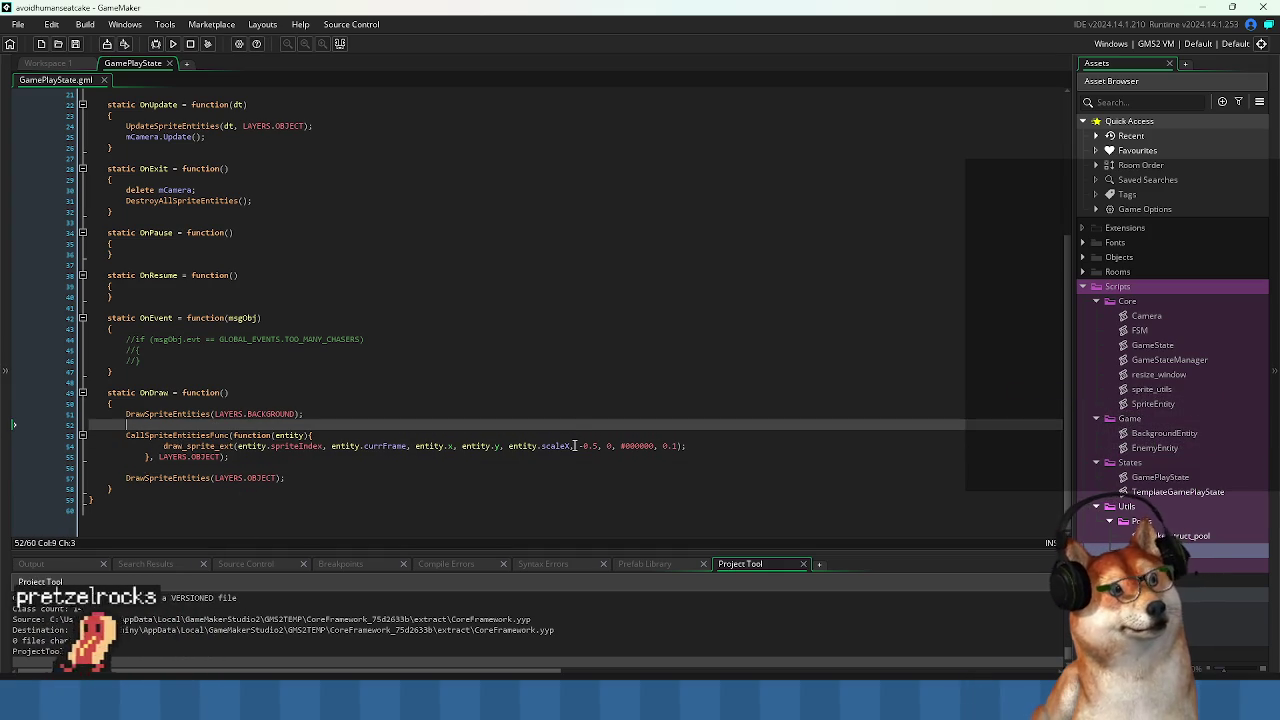
key("Return")
type("//draw shadow")
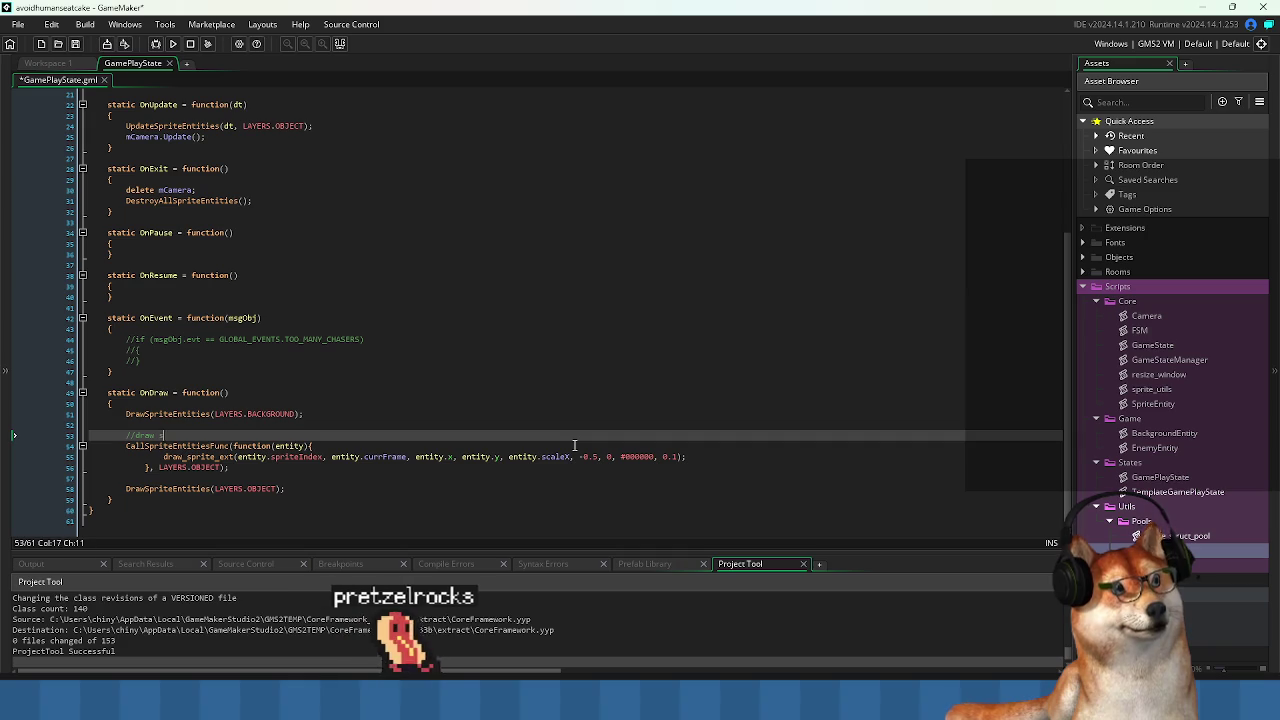
key("ctrl+s")
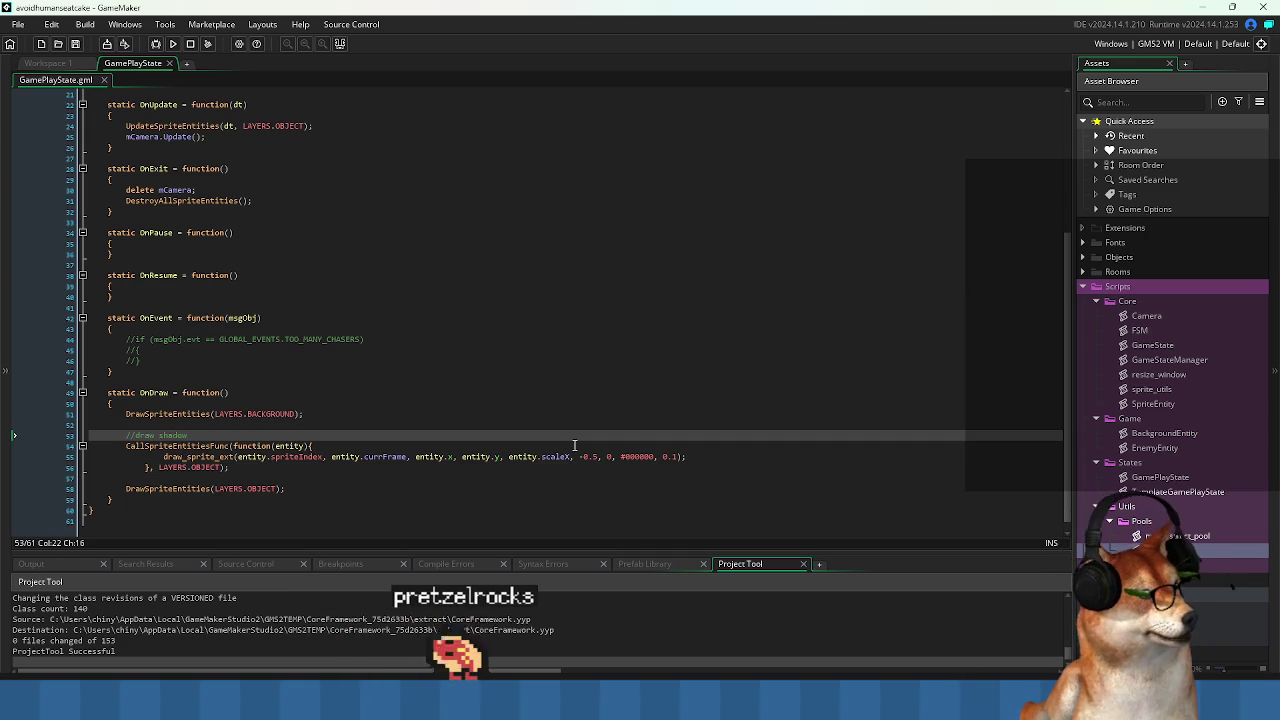
middle_click(210, 446)
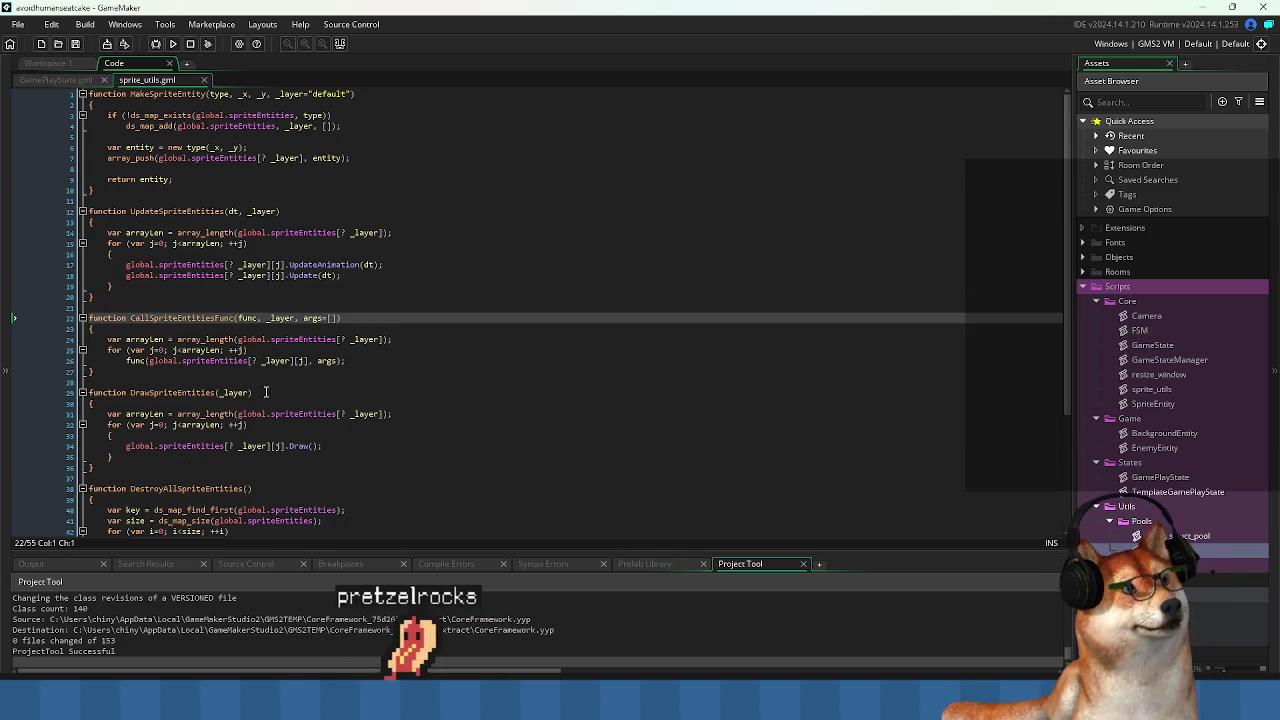
Scroll through the sprite_utils helper functions, then go back to GamePlayState.gml.
scroll(240, 393, "down", 4)
scroll(266, 392, "up", 2)
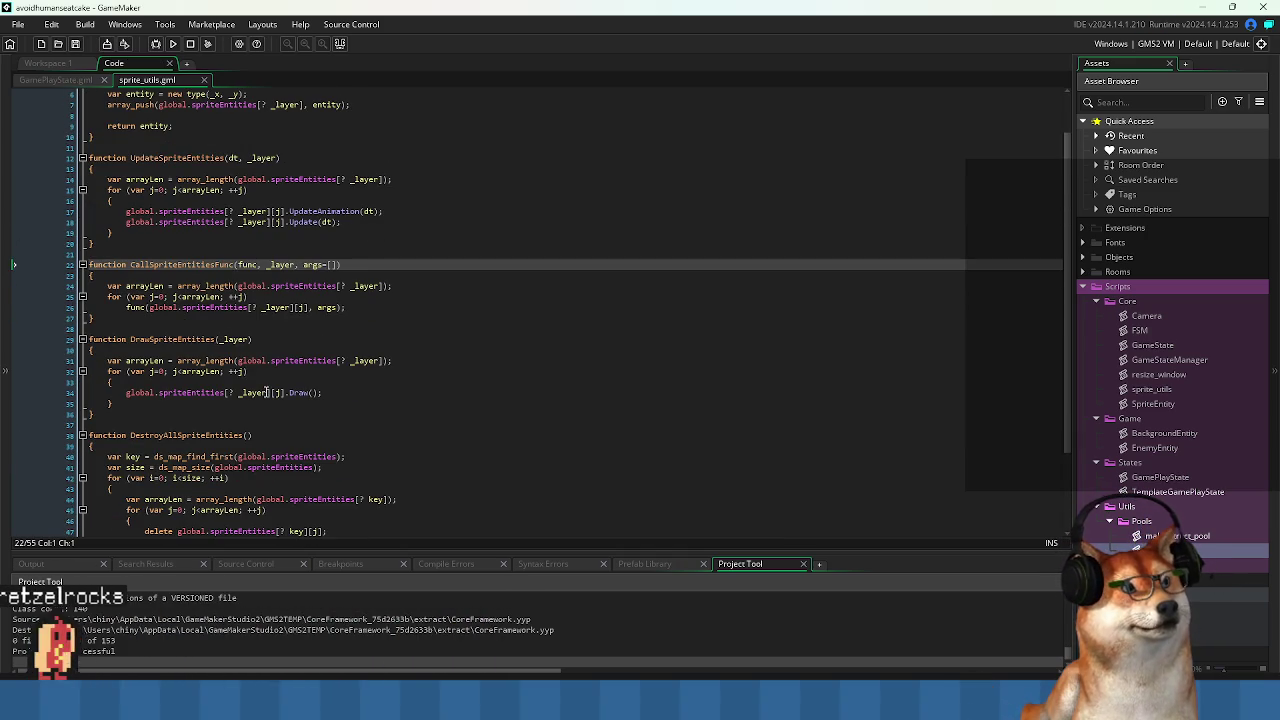
scroll(280, 387, "down", 3)
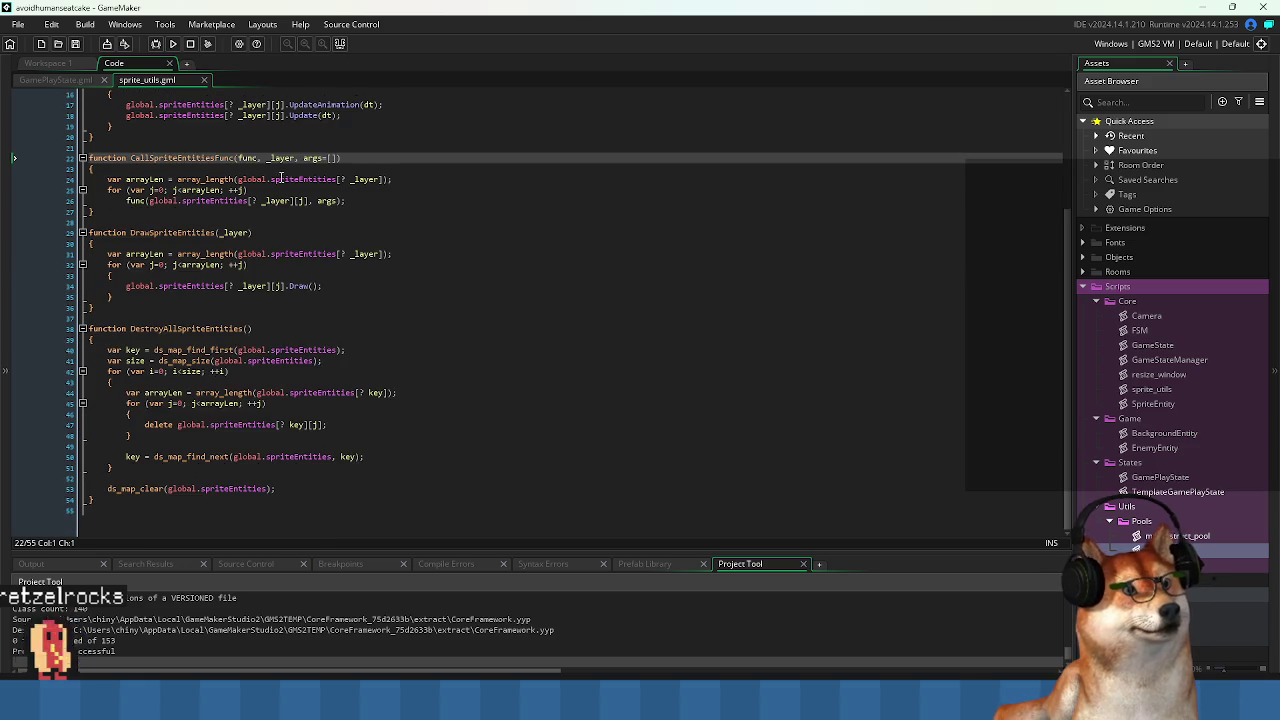
scroll(281, 178, "up", 1)
left_click(55, 80)
Review GamePlayState's OnEvent, OnDraw, OnExit and OnPause functions.
left_click(371, 328)
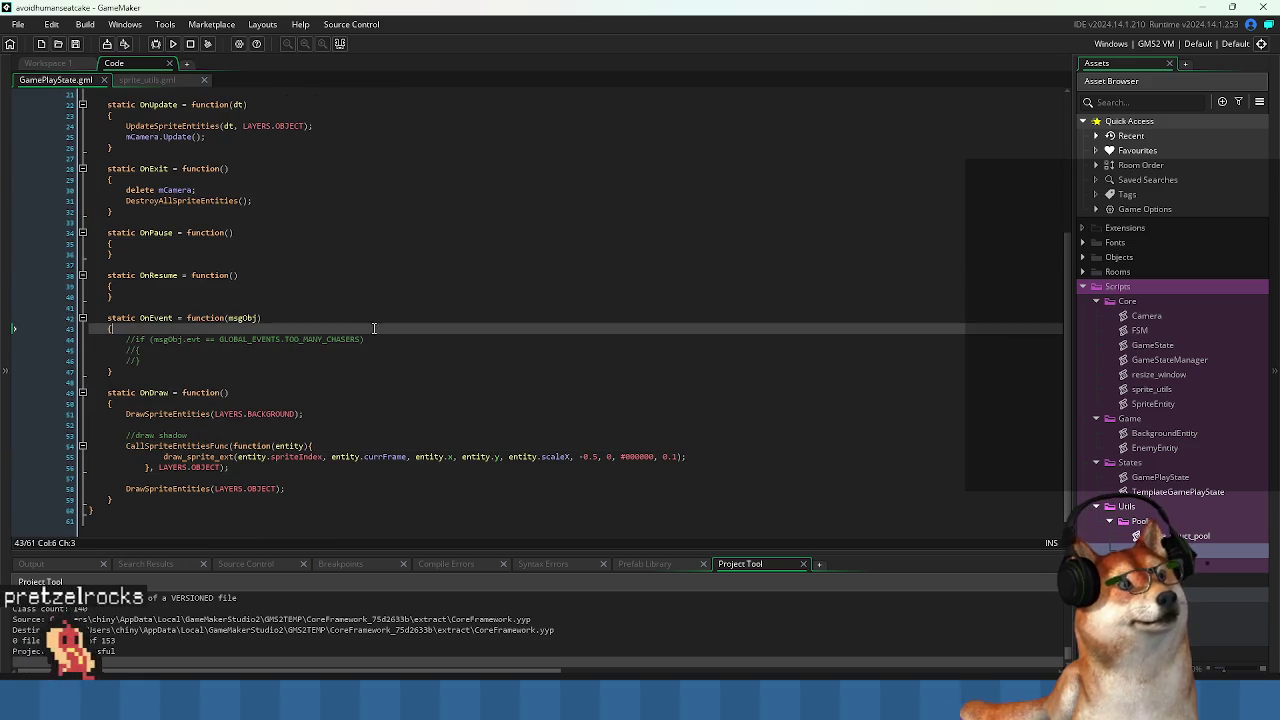
left_click(420, 403)
left_click(380, 200)
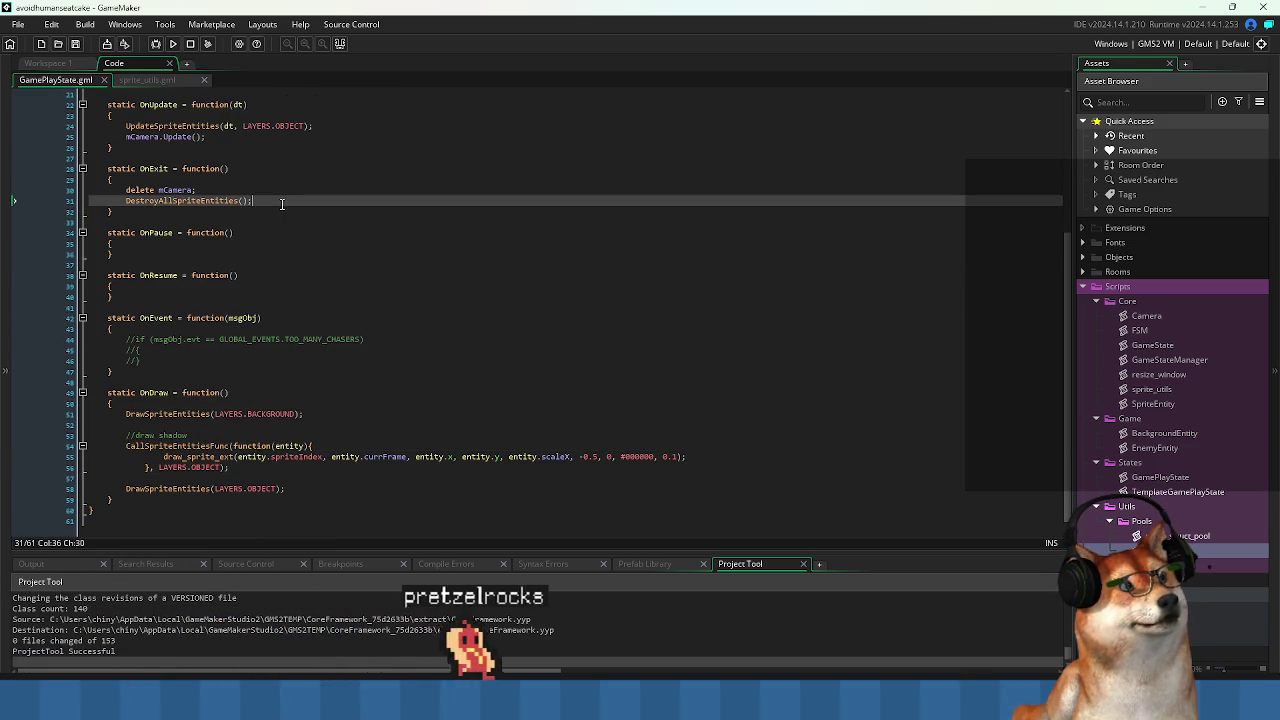
scroll(372, 365, "up", 7)
scroll(370, 365, "down", 3)
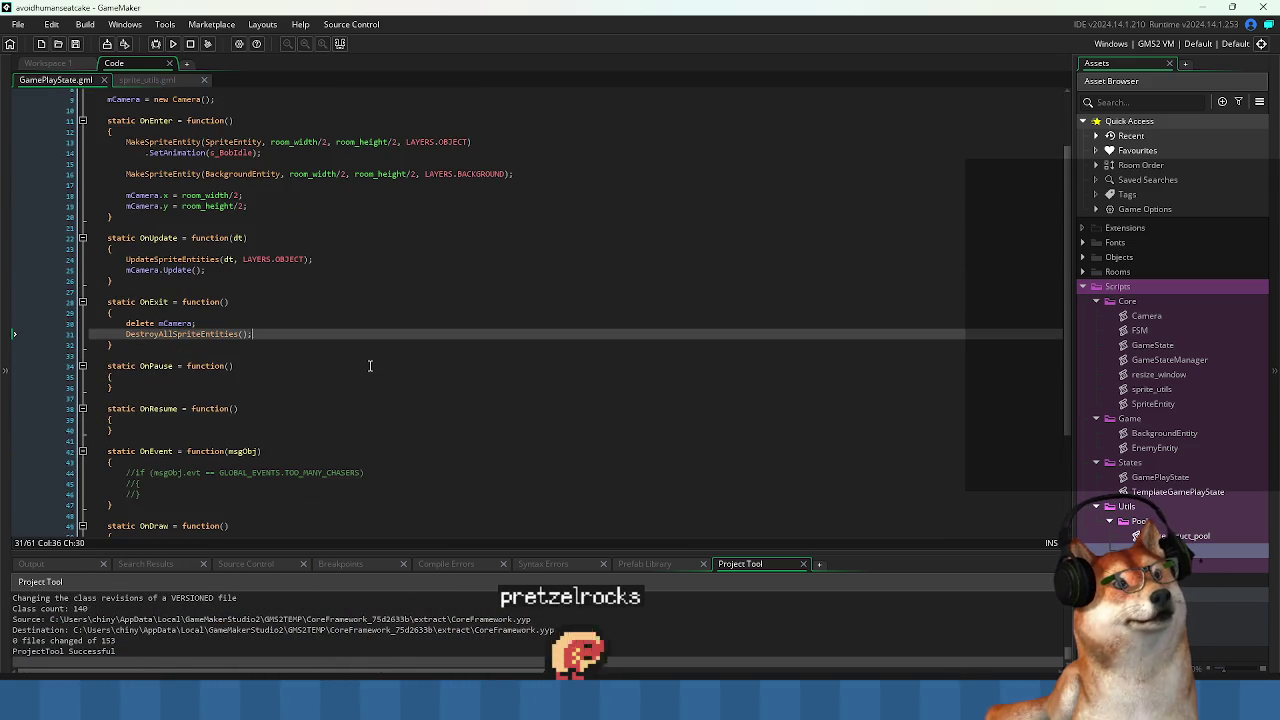
scroll(370, 365, "up", 3)
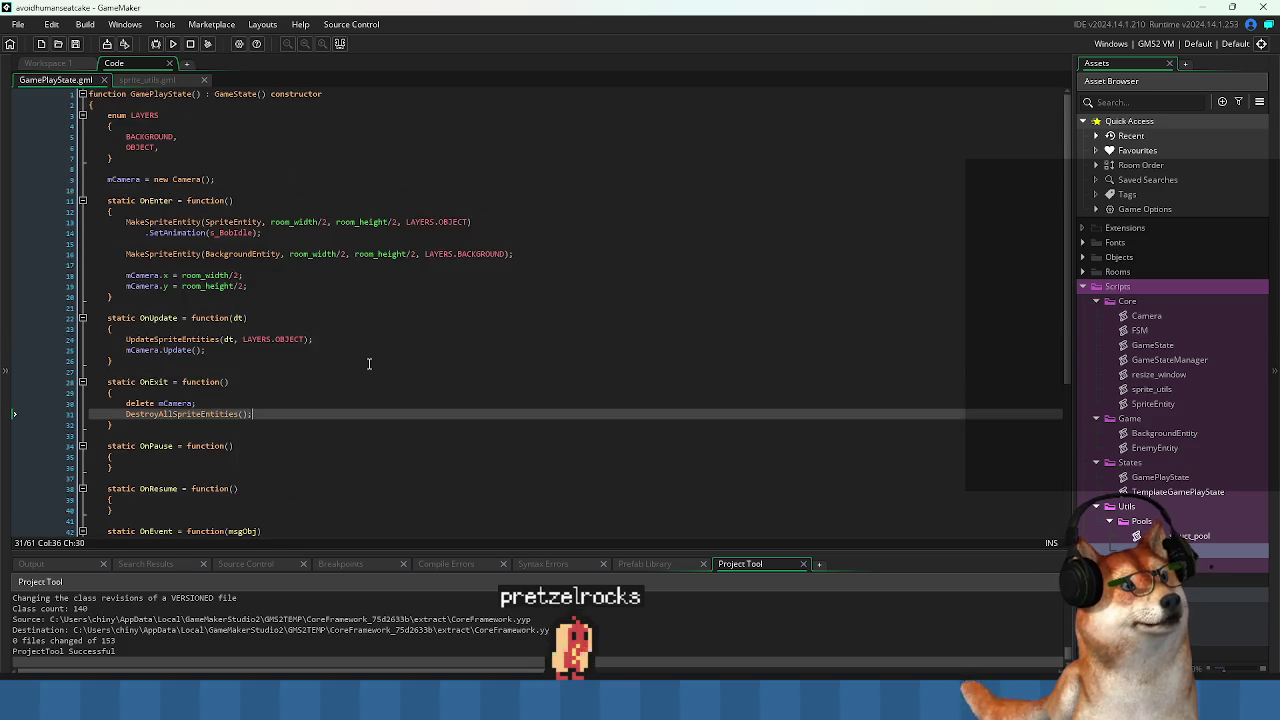
scroll(369, 363, "down", 6)
scroll(366, 380, "down", 2)
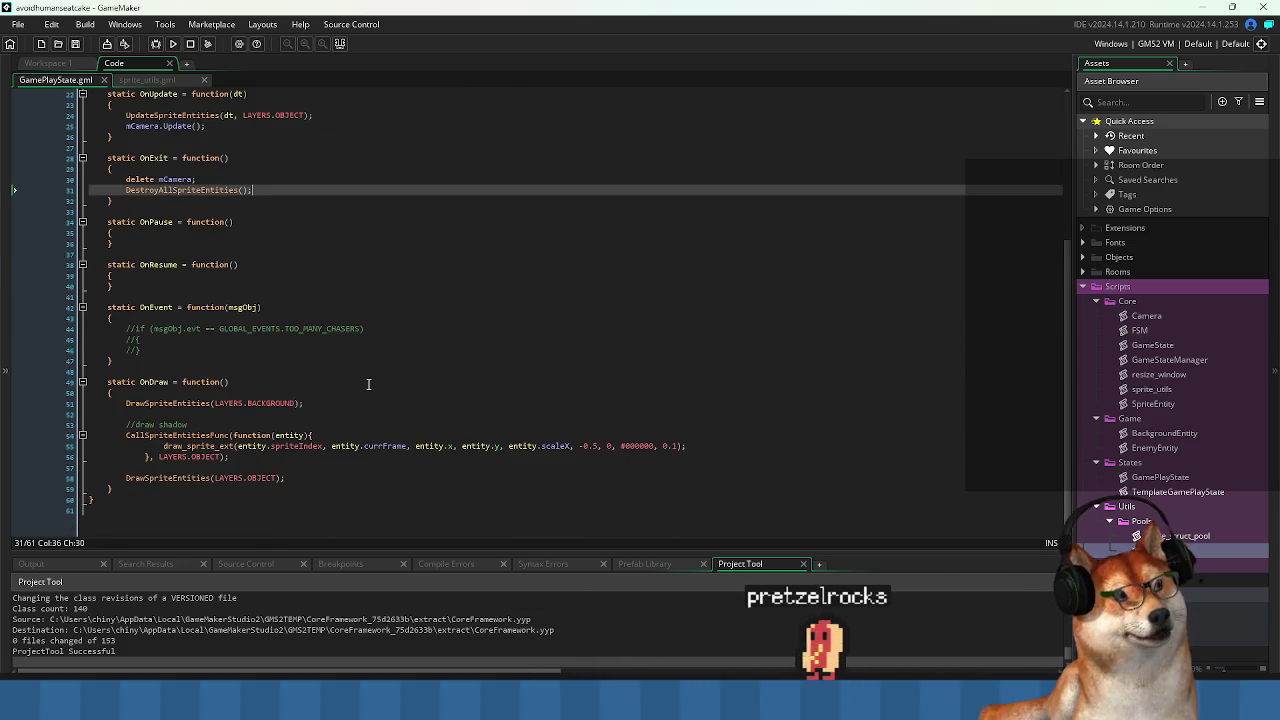
scroll(368, 384, "up", 3)
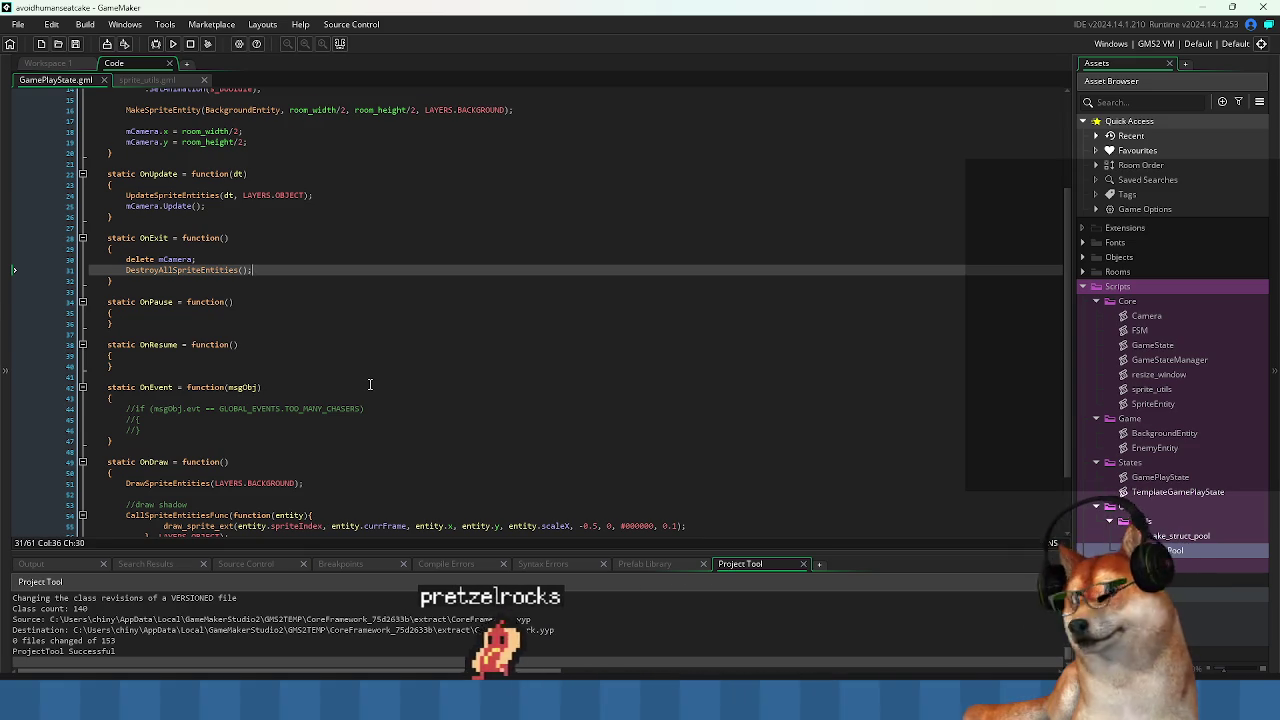
scroll(365, 370, "up", 1)
left_click(357, 350)
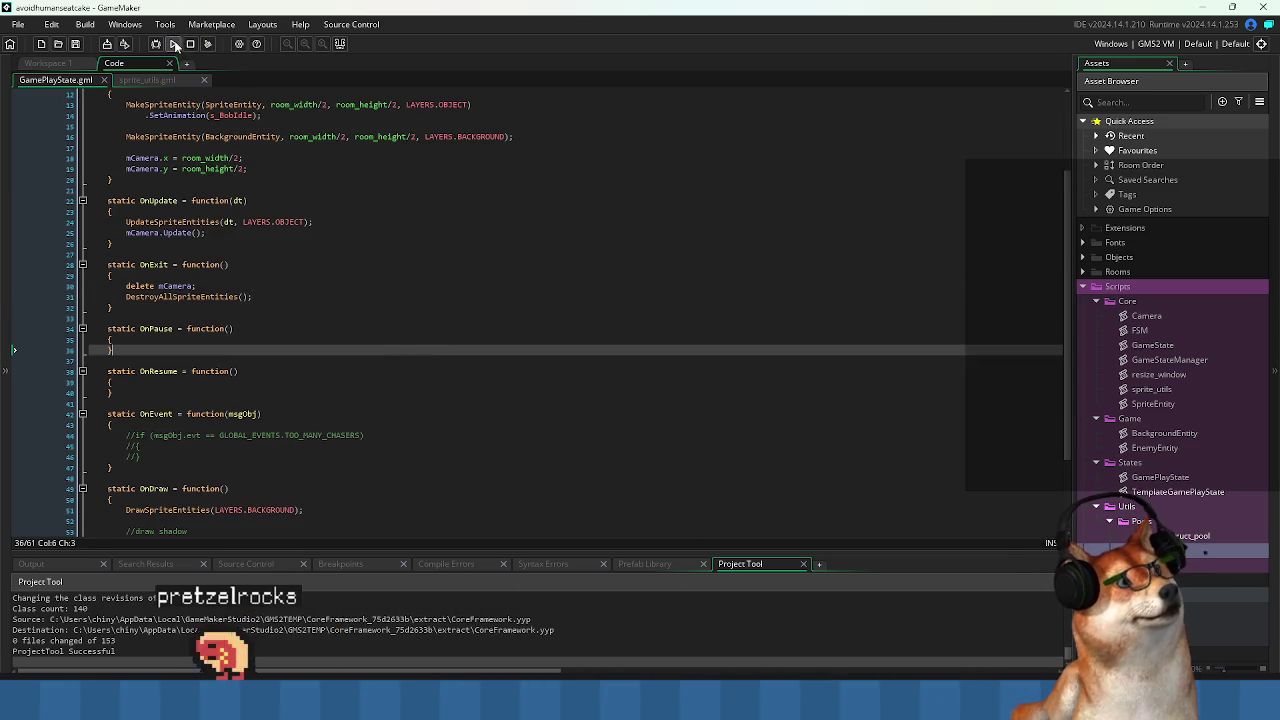
Set the build target platform to HTML5 and run the project.
left_click(1142, 44)
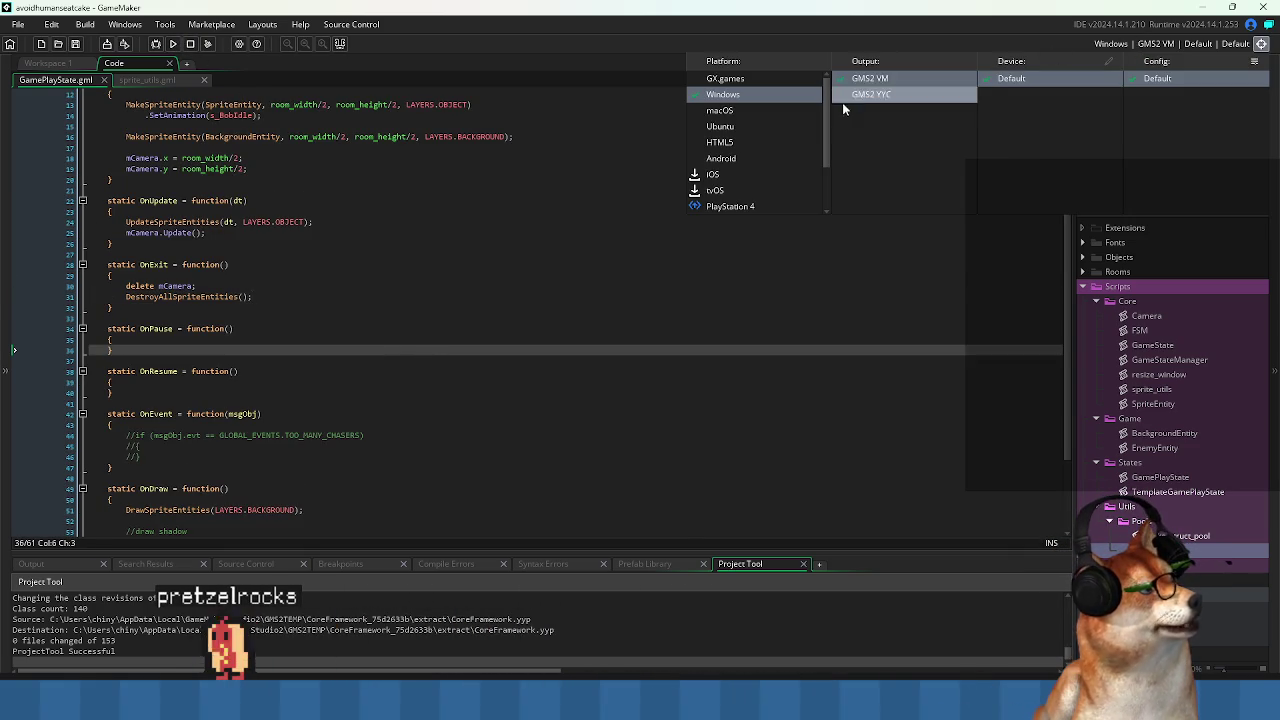
left_click(730, 142)
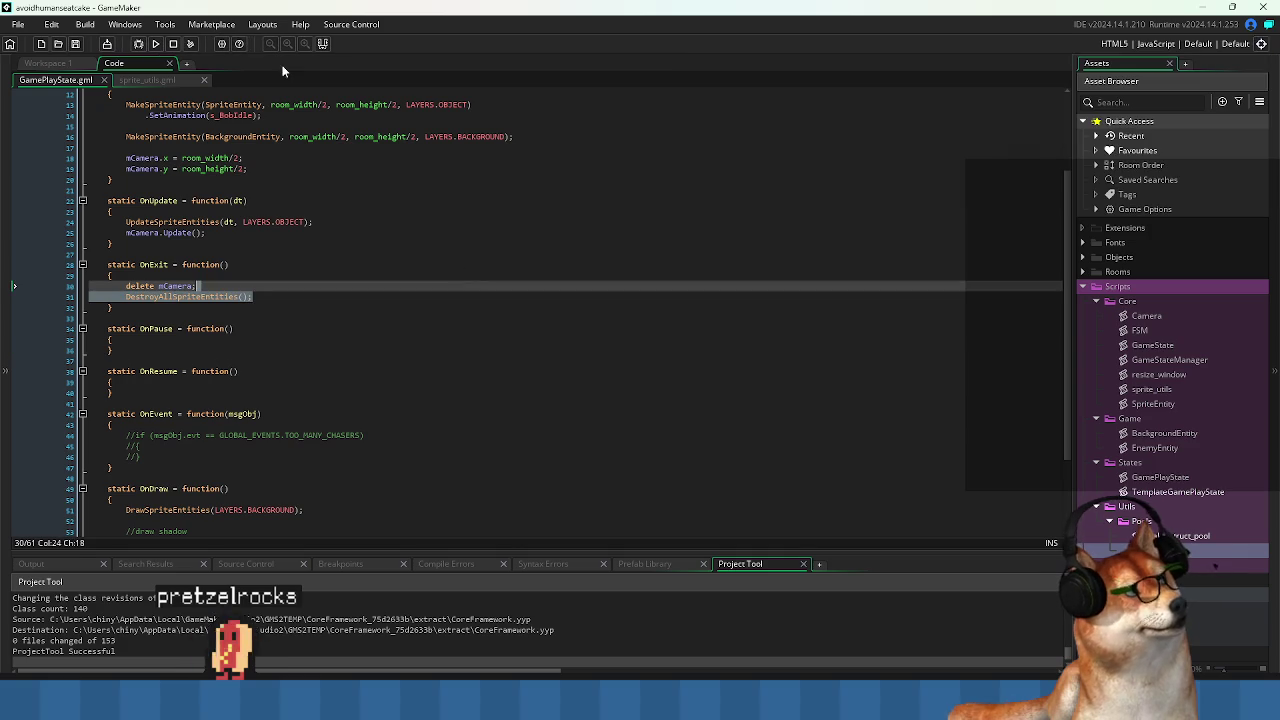
left_click(156, 45)
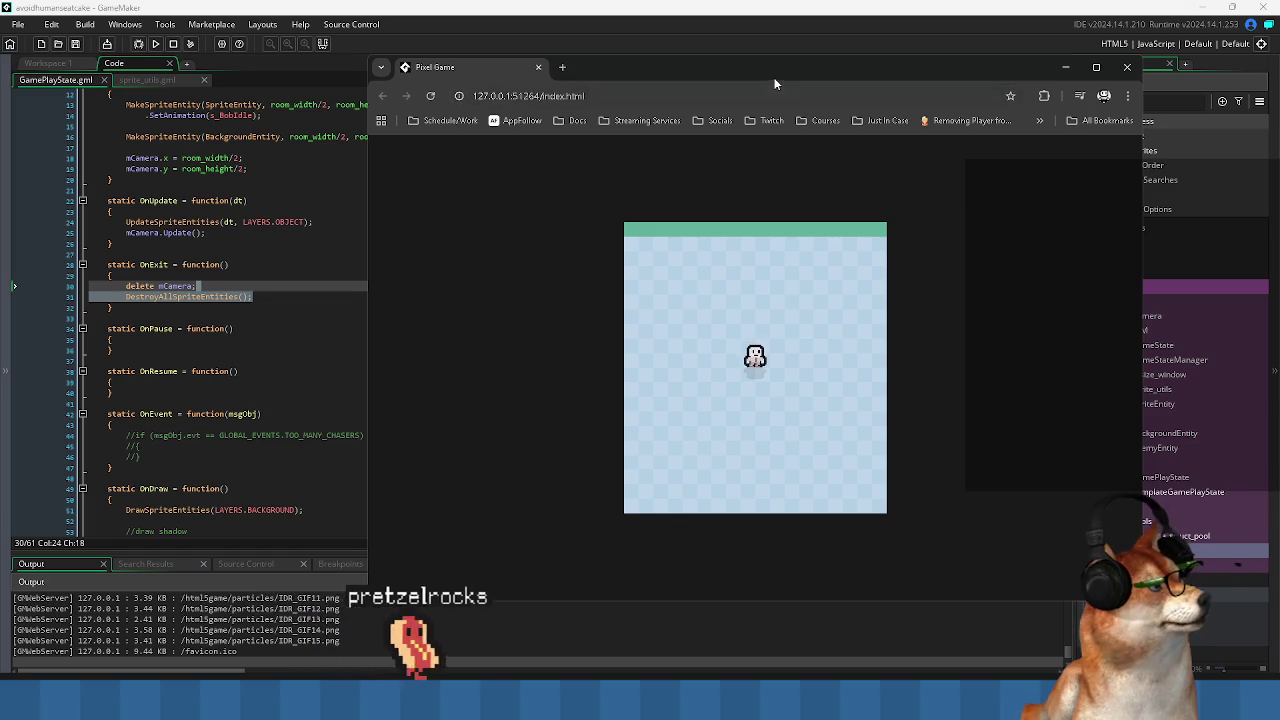
Toggle the Pixel Game Chrome window's size, leaving it maximized on the running game.
double_click(765, 64)
double_click(737, 29)
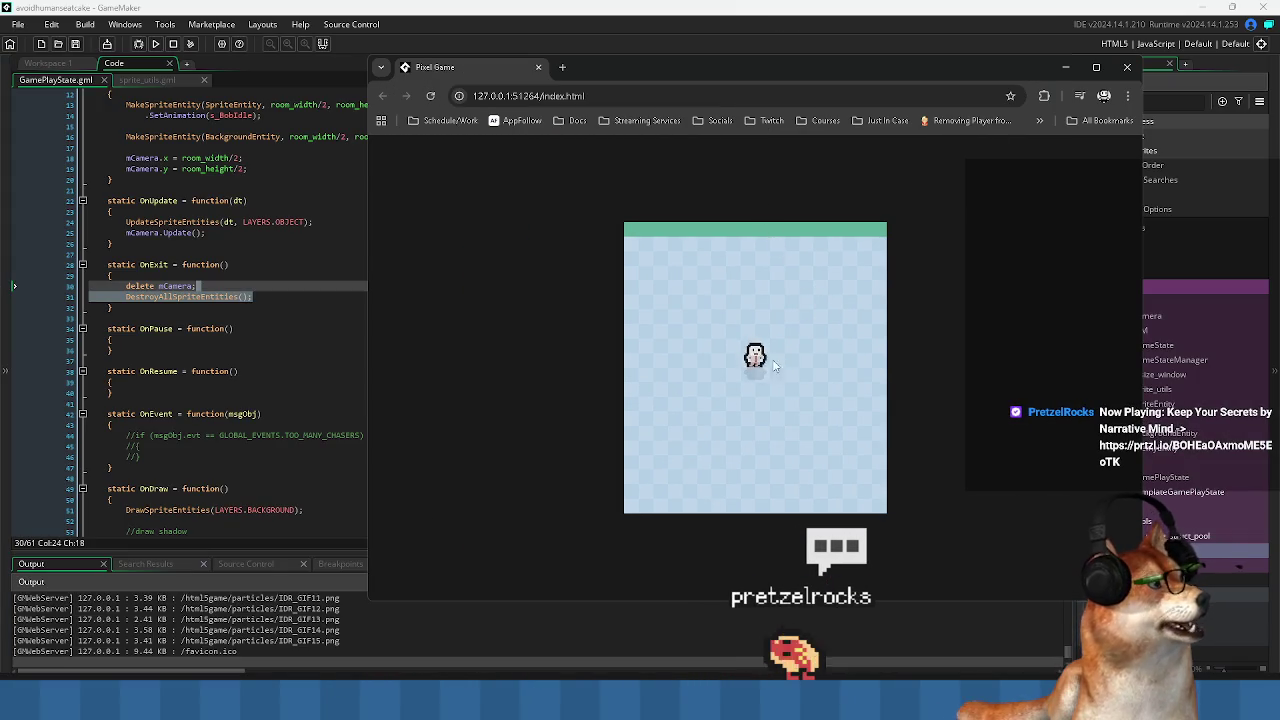
double_click(619, 66)
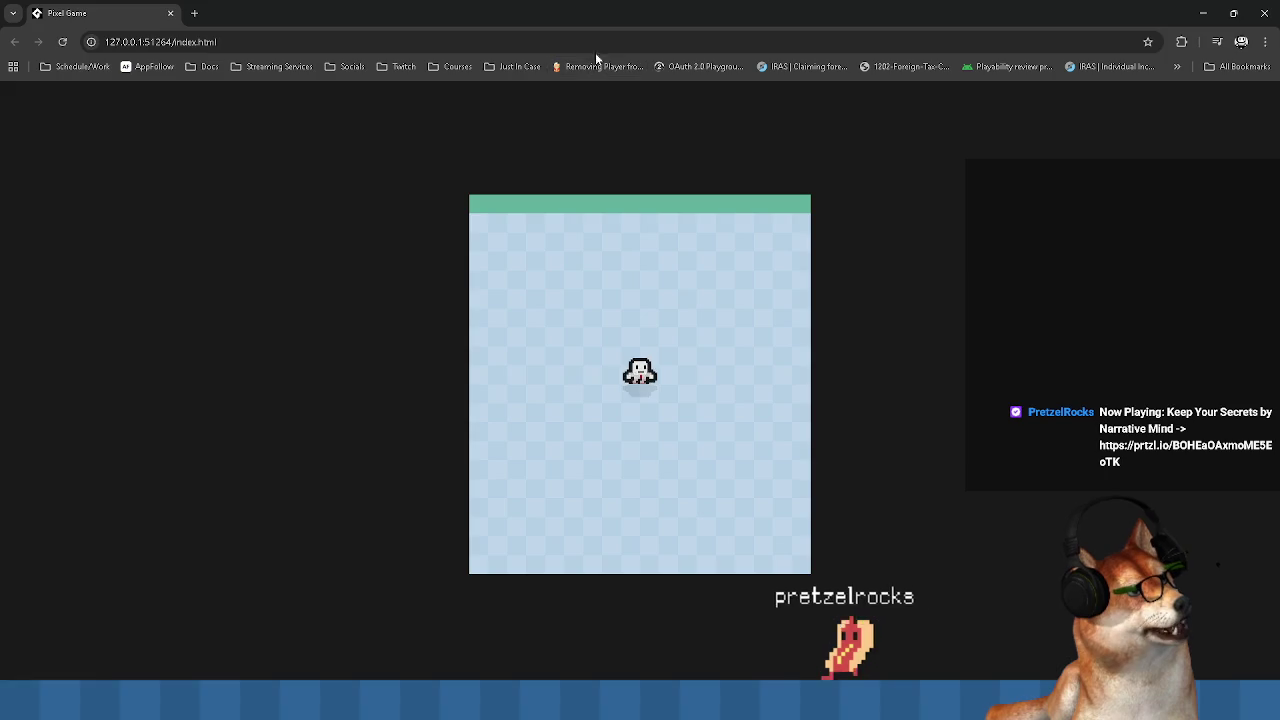
double_click(586, 12)
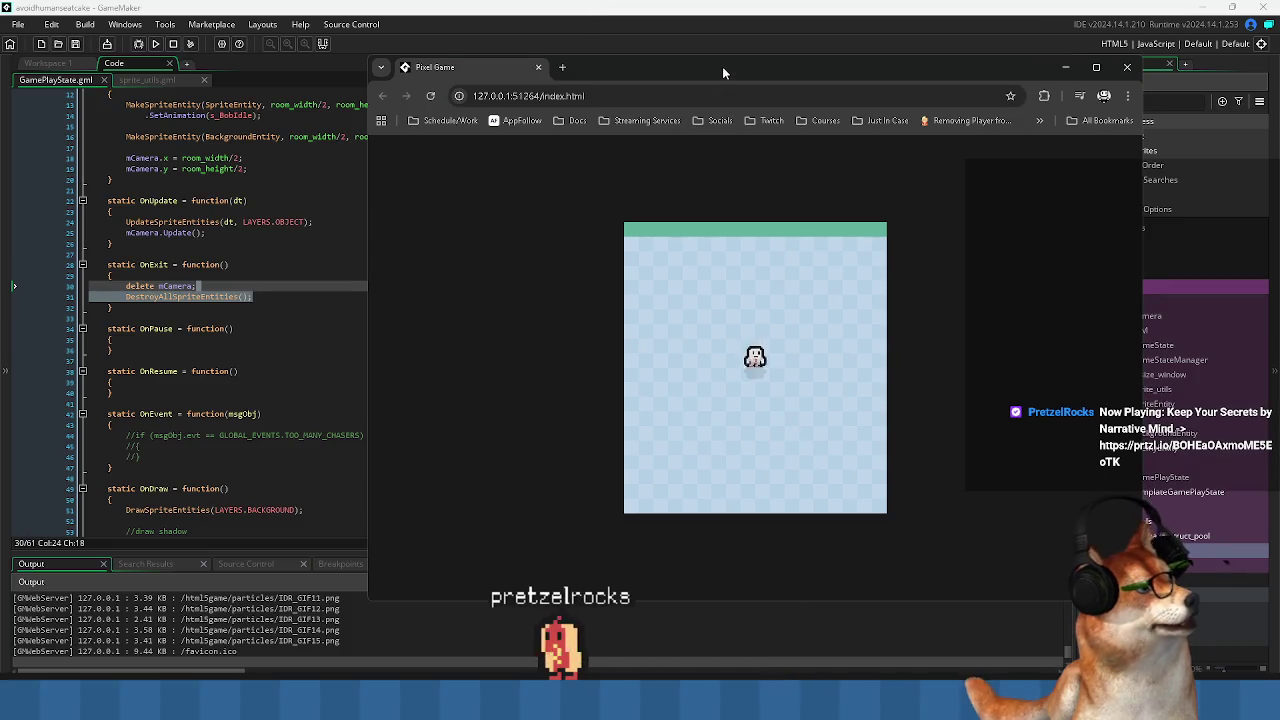
double_click(722, 66)
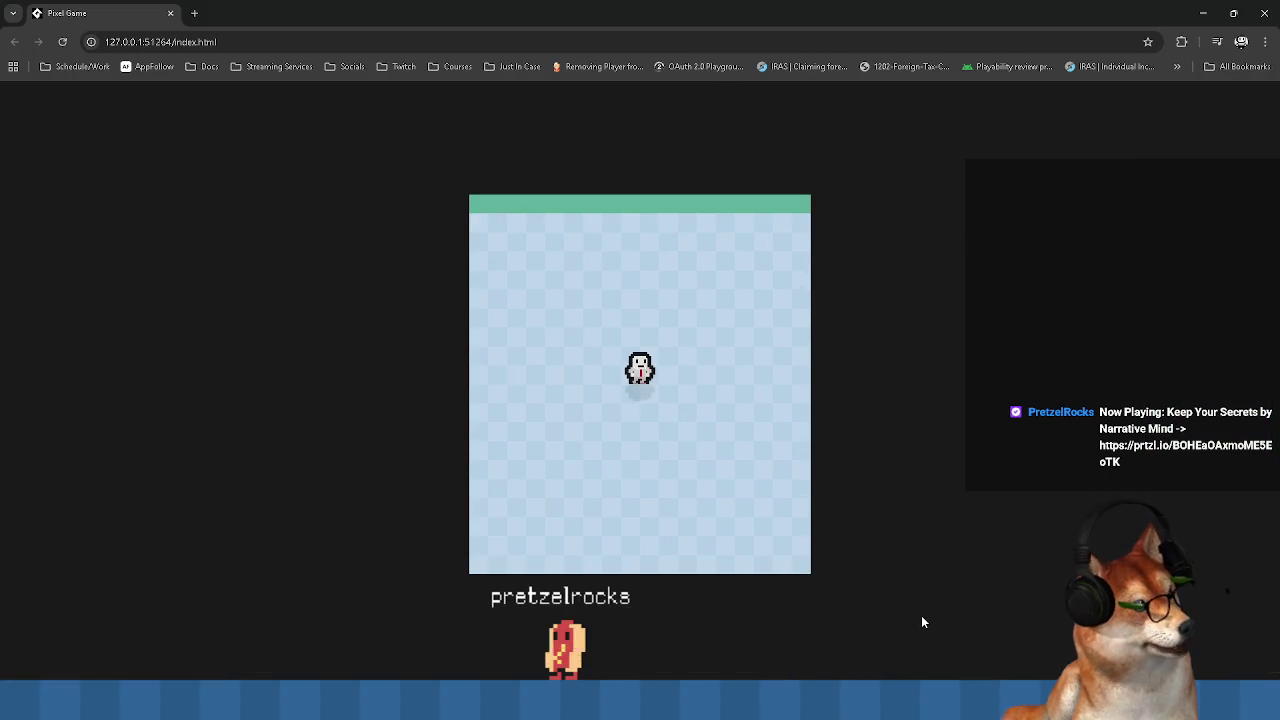
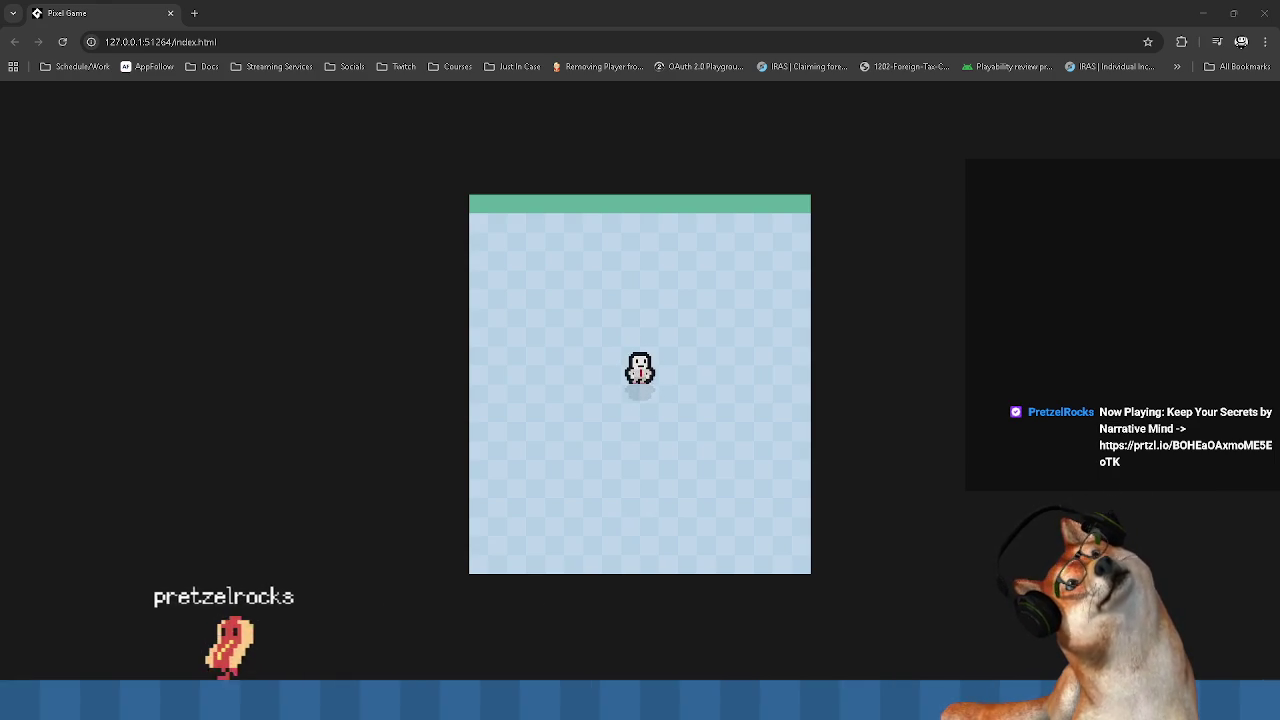
Close the Pixel Game browser tab and open the 24×24, 5-frame s_BobIdle sprite editor.
left_click(170, 14)
key("Down")
key("Down")
key("Down")
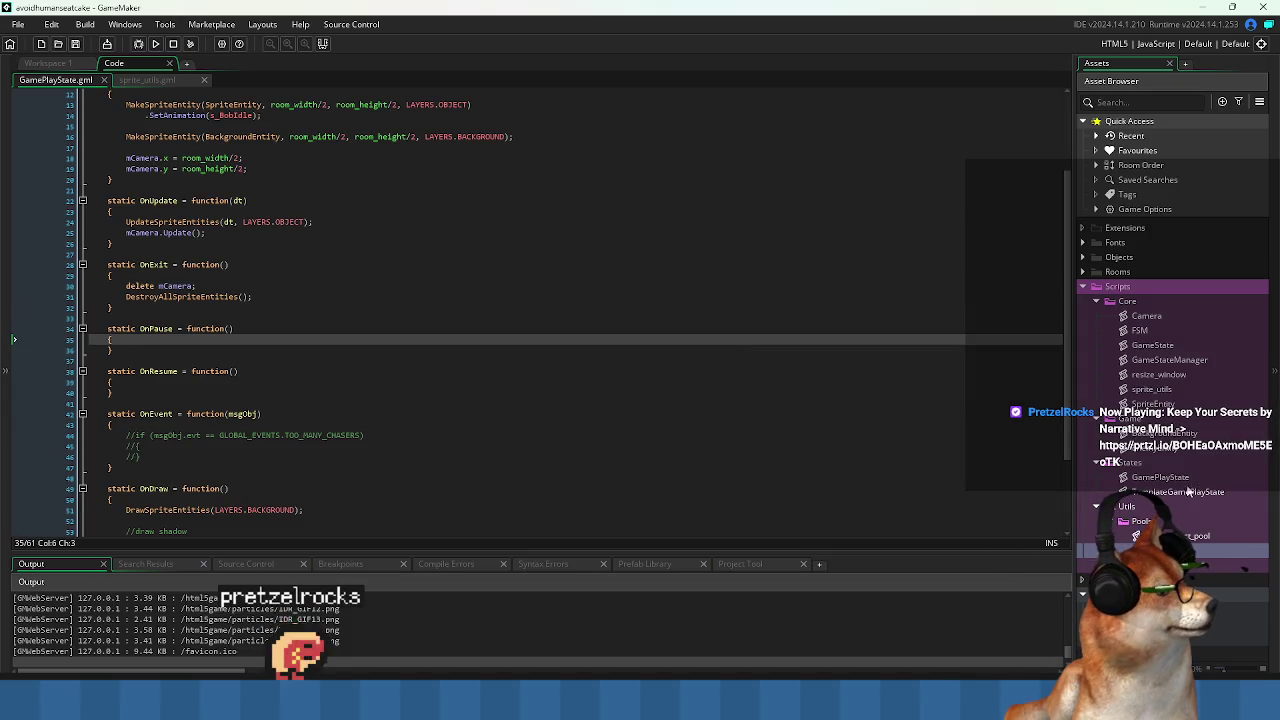
middle_click(236, 115)
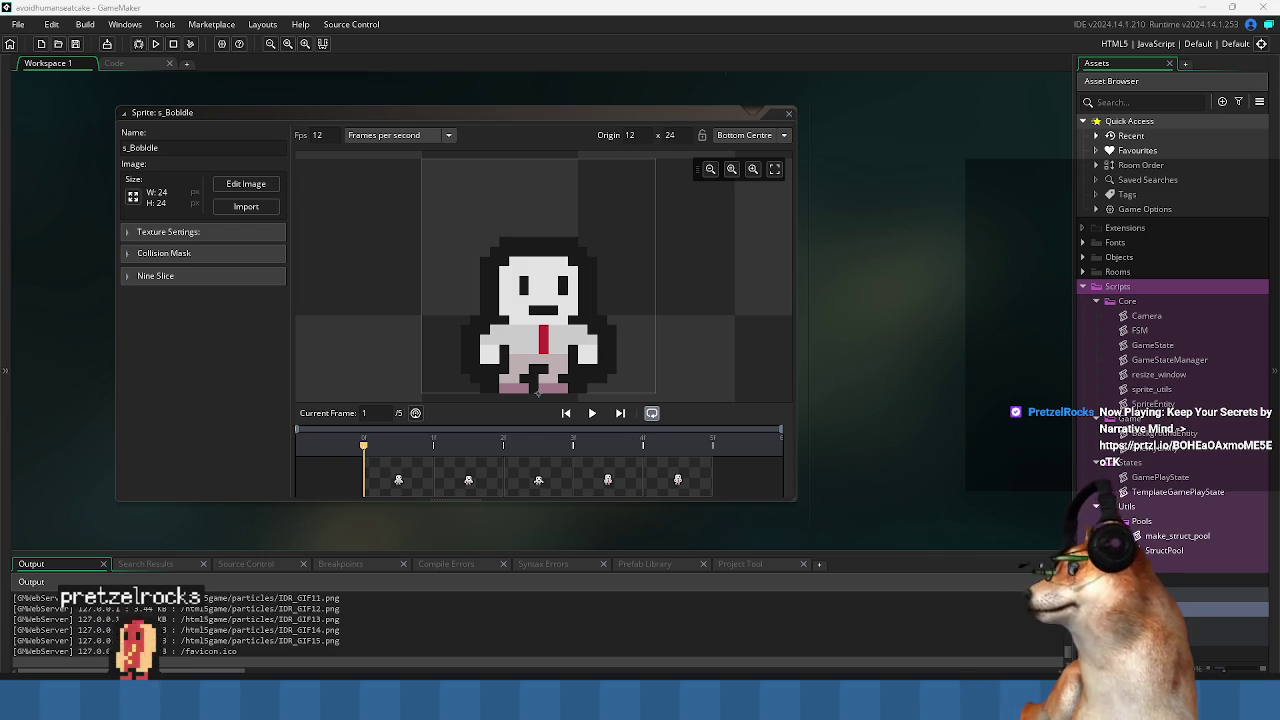
Read through the place_meeting manual page, selecting the obj argument in its syntax.
key("alt+Tab")
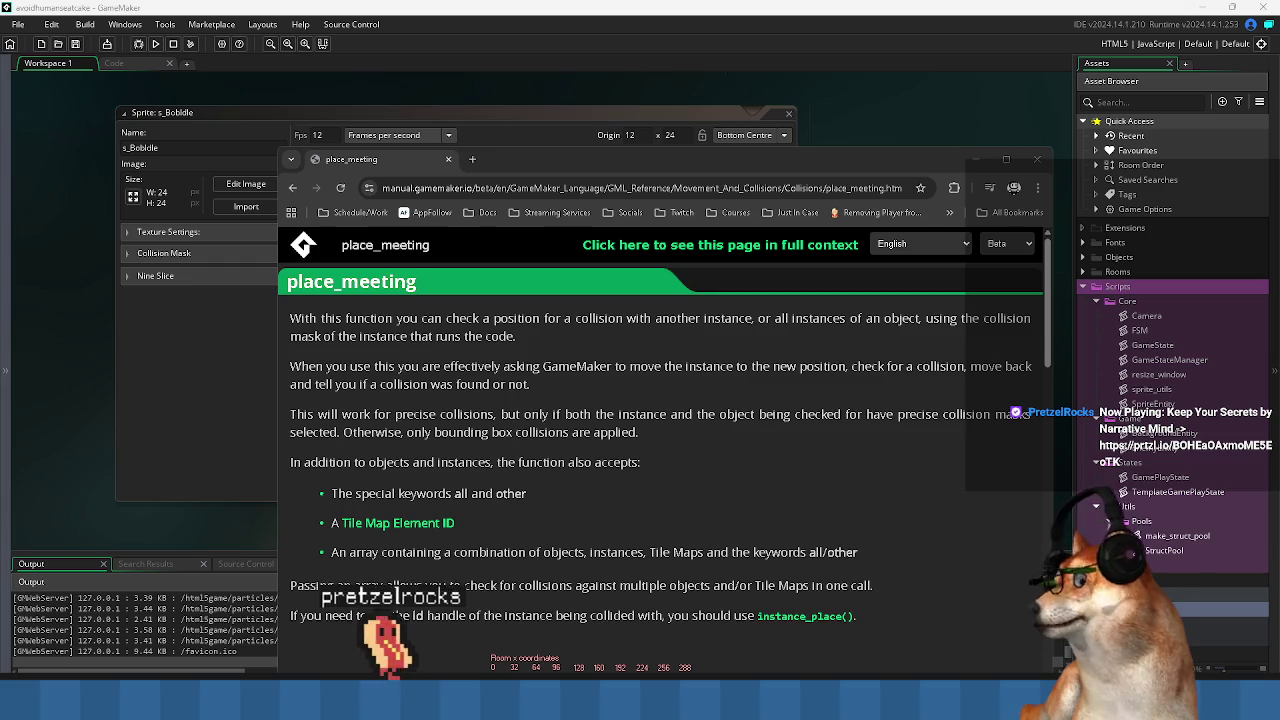
mouse_move(600, 160)
left_mouse_down()
mouse_move(575, 10)
mouse_move(566, 50)
left_mouse_up()
scroll(618, 433, "down", 2)
scroll(566, 383, "down", 2)
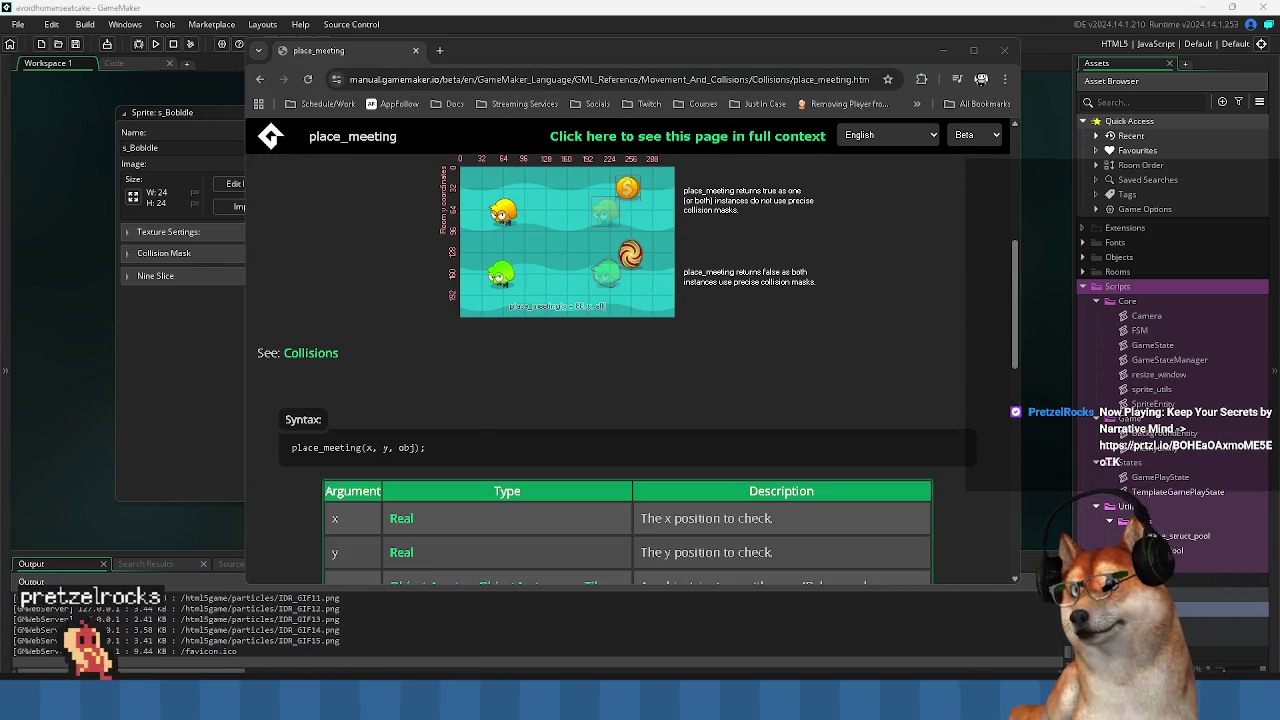
scroll(647, 365, "down", 1)
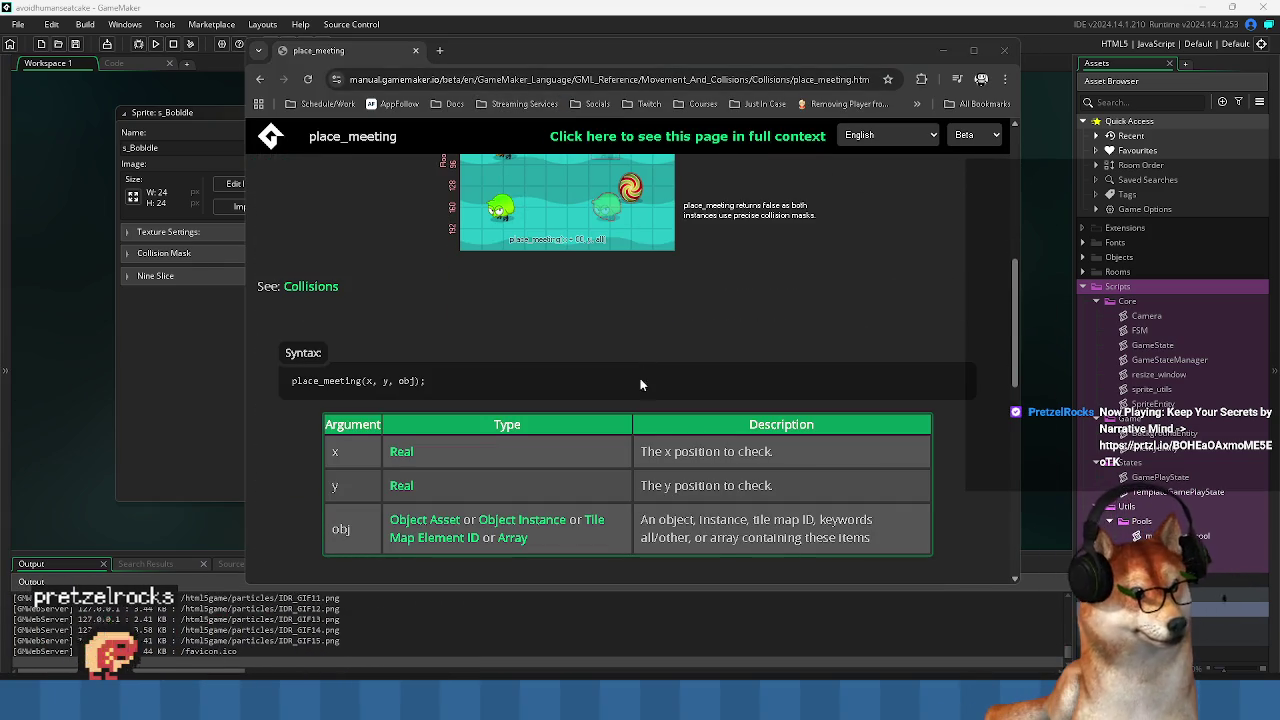
scroll(640, 378, "down", 1)
double_click(408, 315)
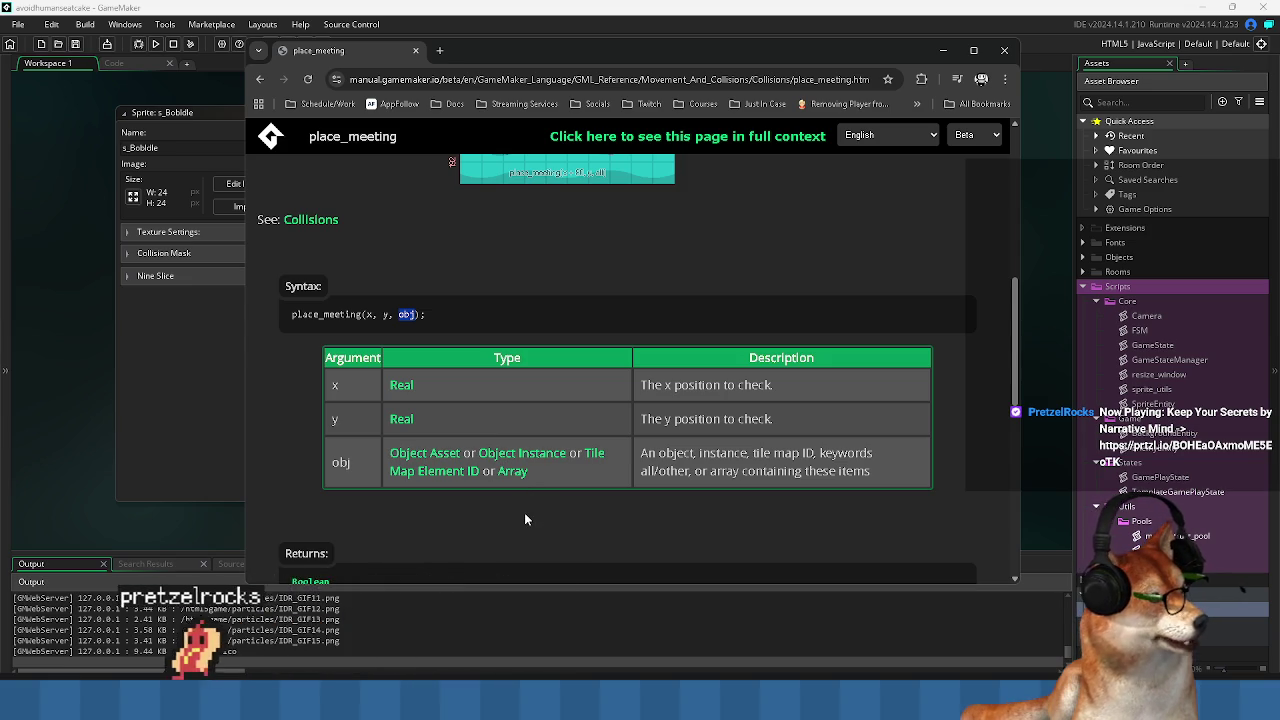
Scroll to the bottom and go back to the Collisions overview page.
scroll(524, 512, "down", 5)
scroll(524, 518, "down", 4)
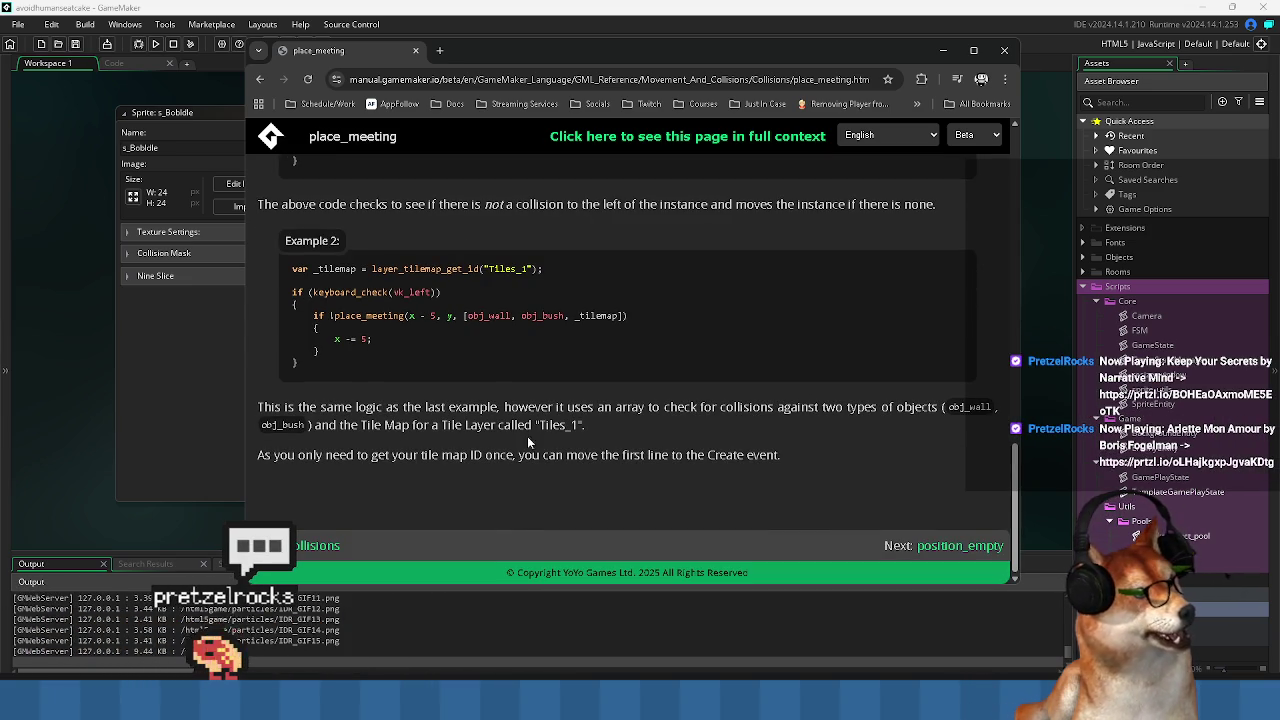
left_click(320, 545)
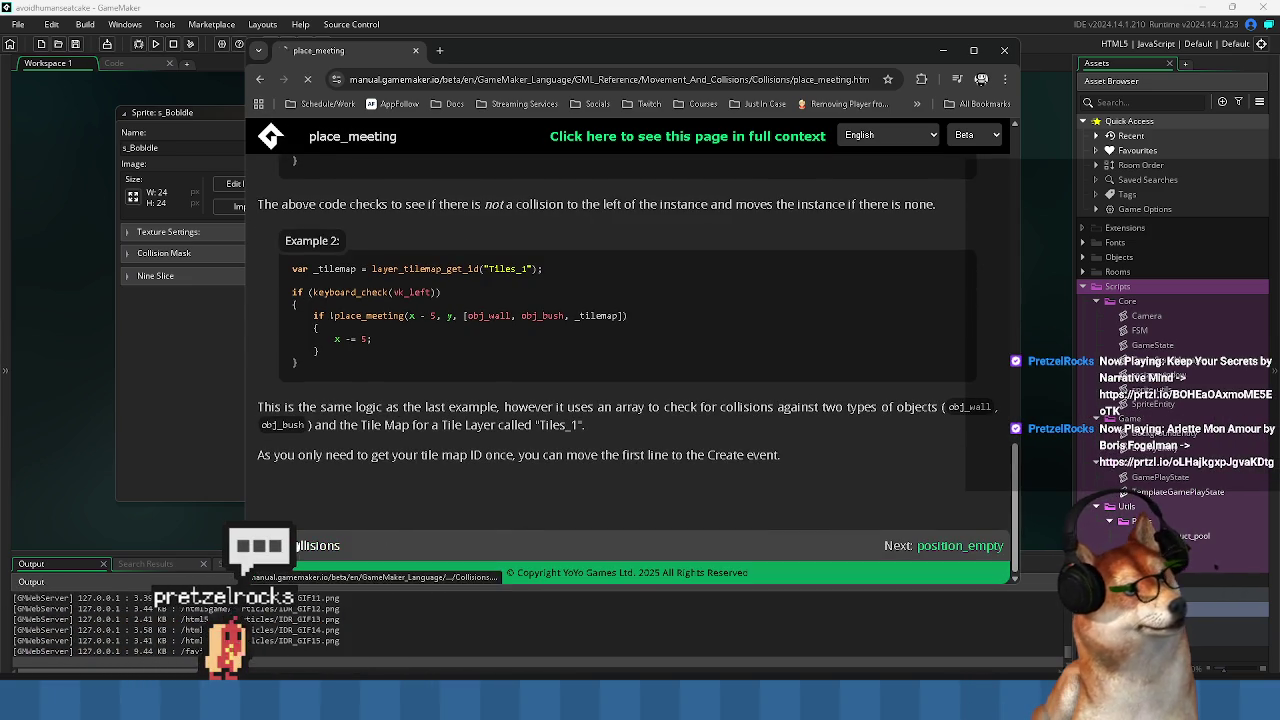
scroll(449, 455, "down", 3)
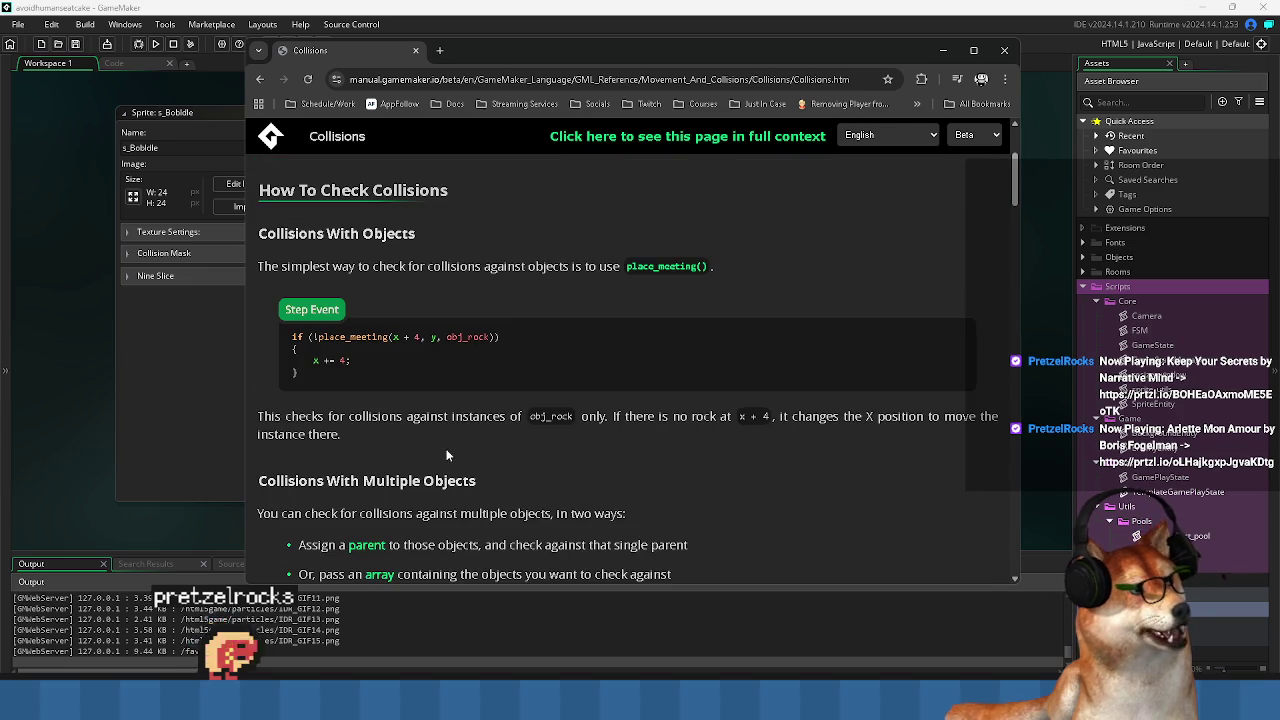
Skim the simple and advanced collision function lists, then open the collision_rectangle reference.
scroll(449, 455, "down", 14)
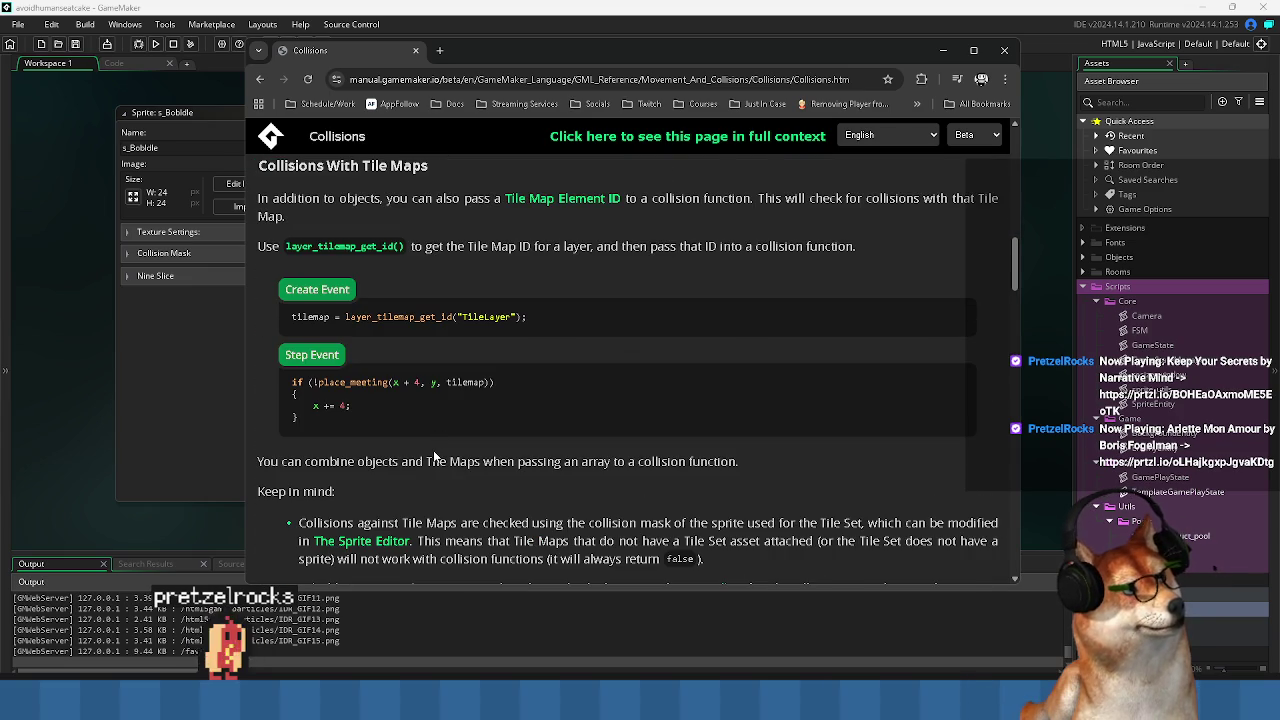
scroll(433, 450, "down", 5)
scroll(433, 442, "down", 5)
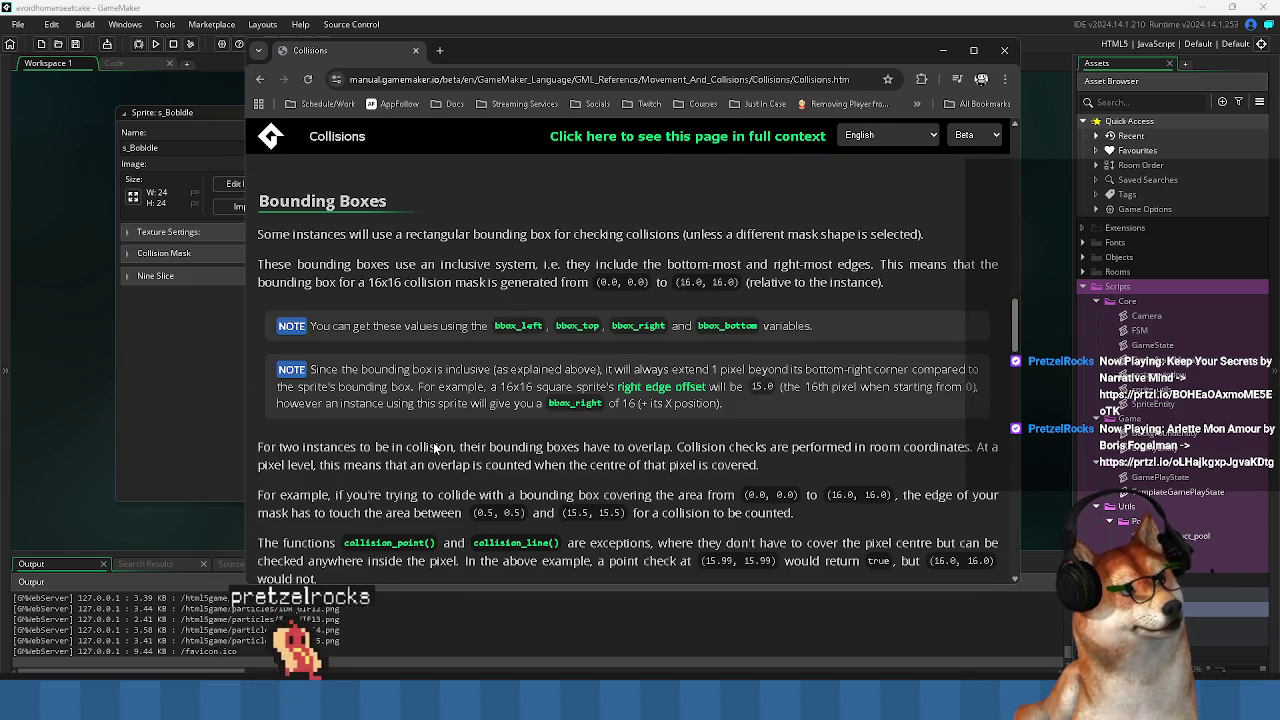
scroll(441, 382, "down", 7)
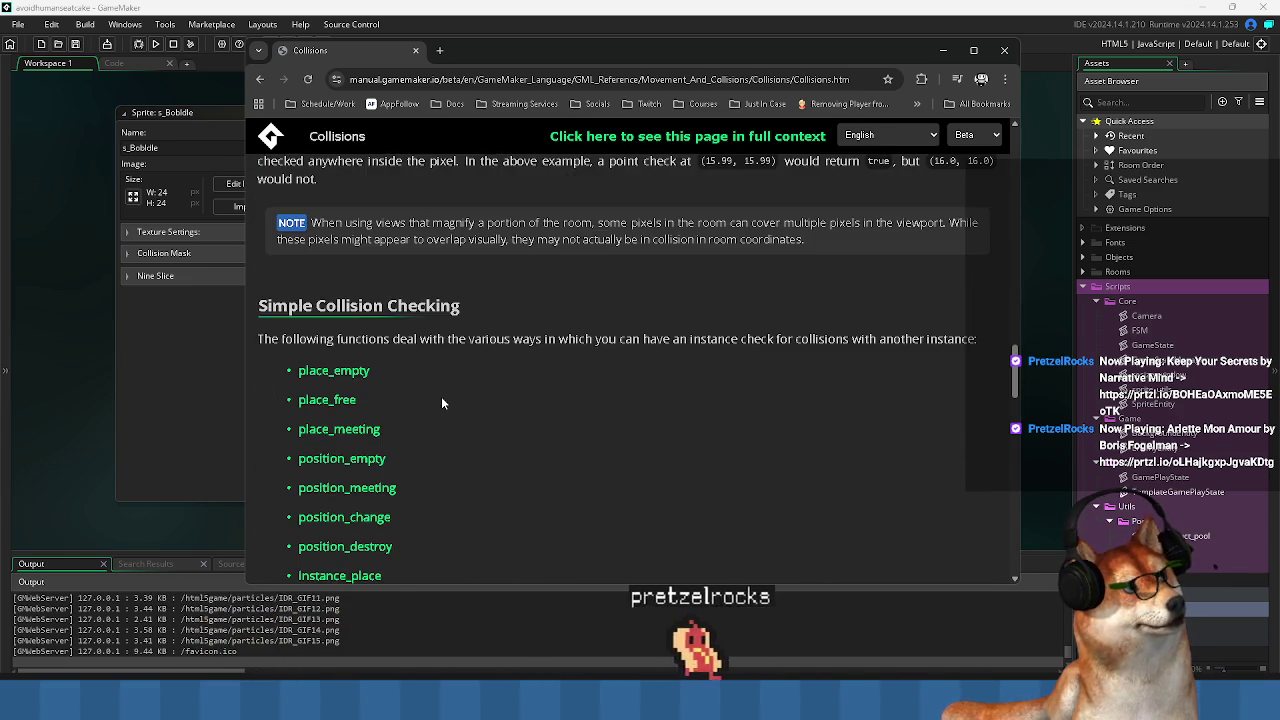
scroll(443, 406, "down", 6)
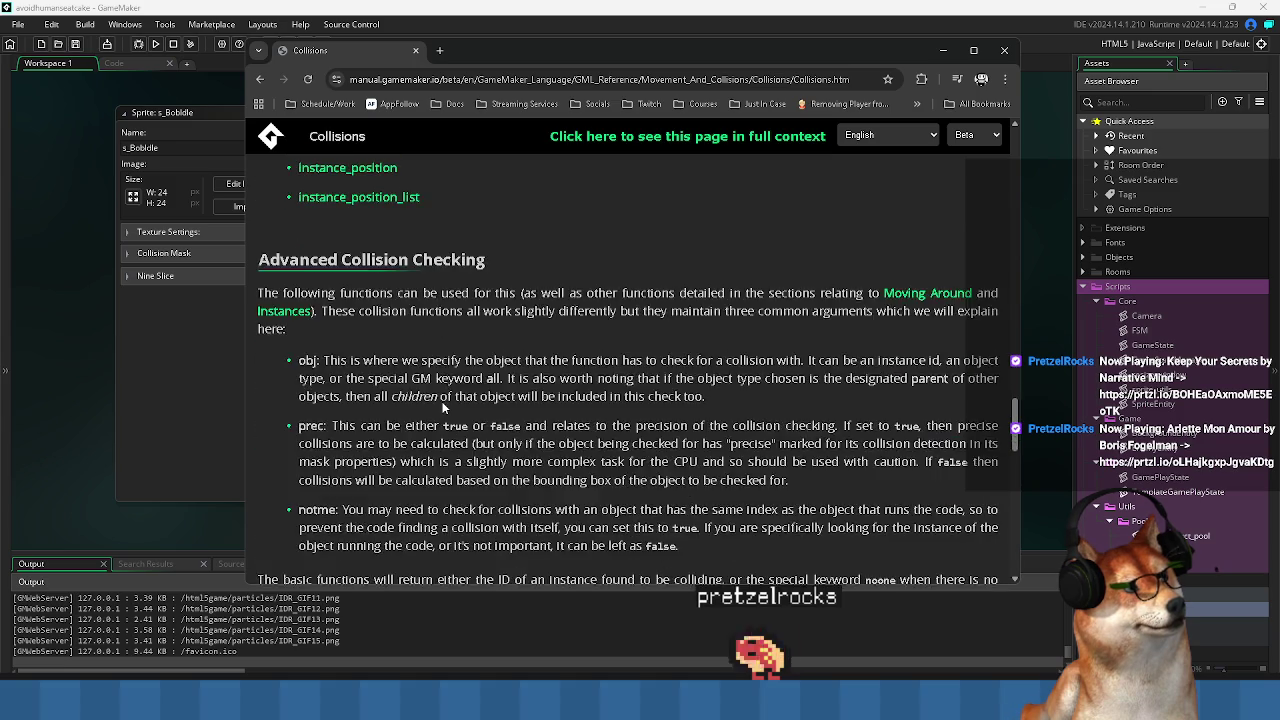
scroll(443, 406, "up", 5)
left_click_drag(281, 287, 414, 522)
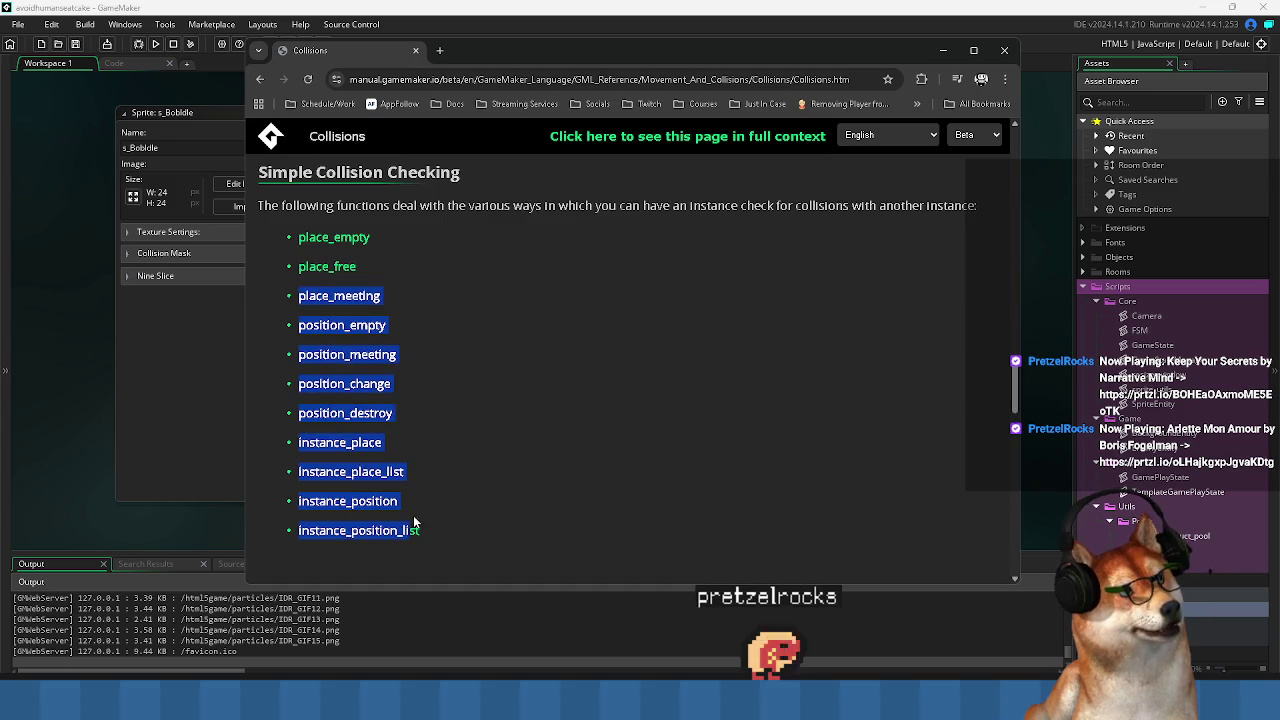
left_click(512, 528)
scroll(504, 503, "down", 12)
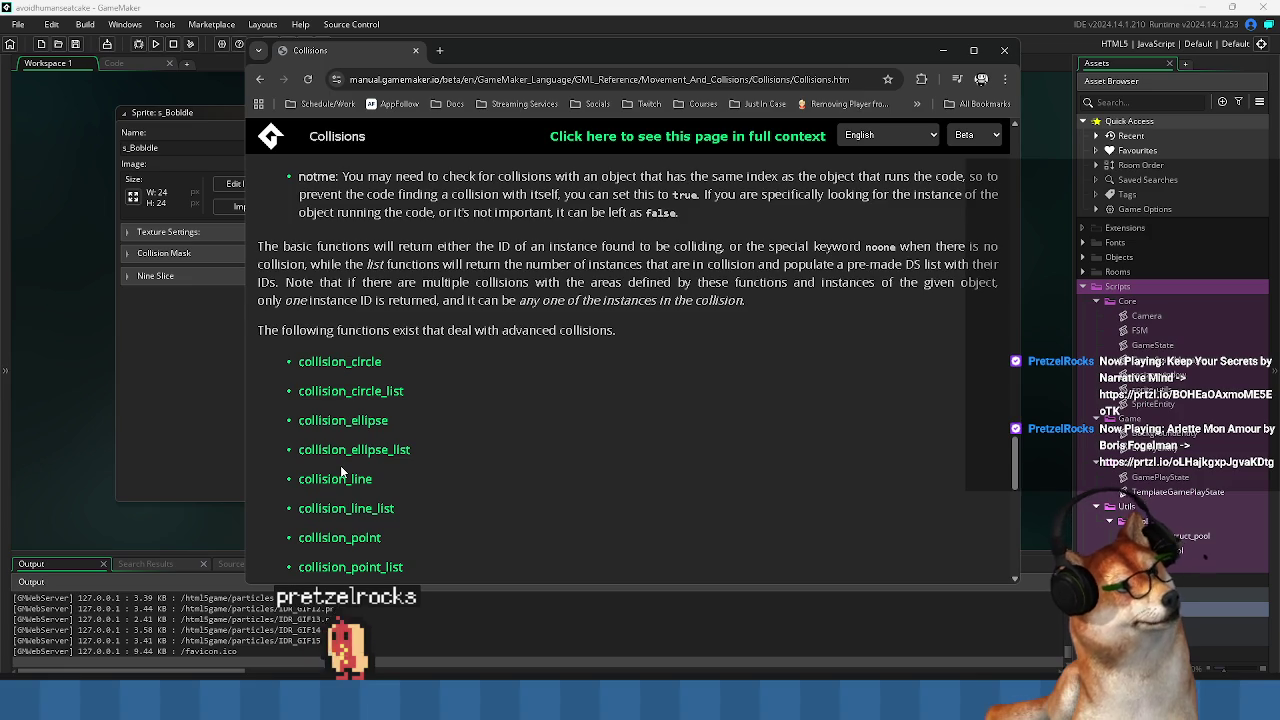
scroll(340, 470, "down", 1)
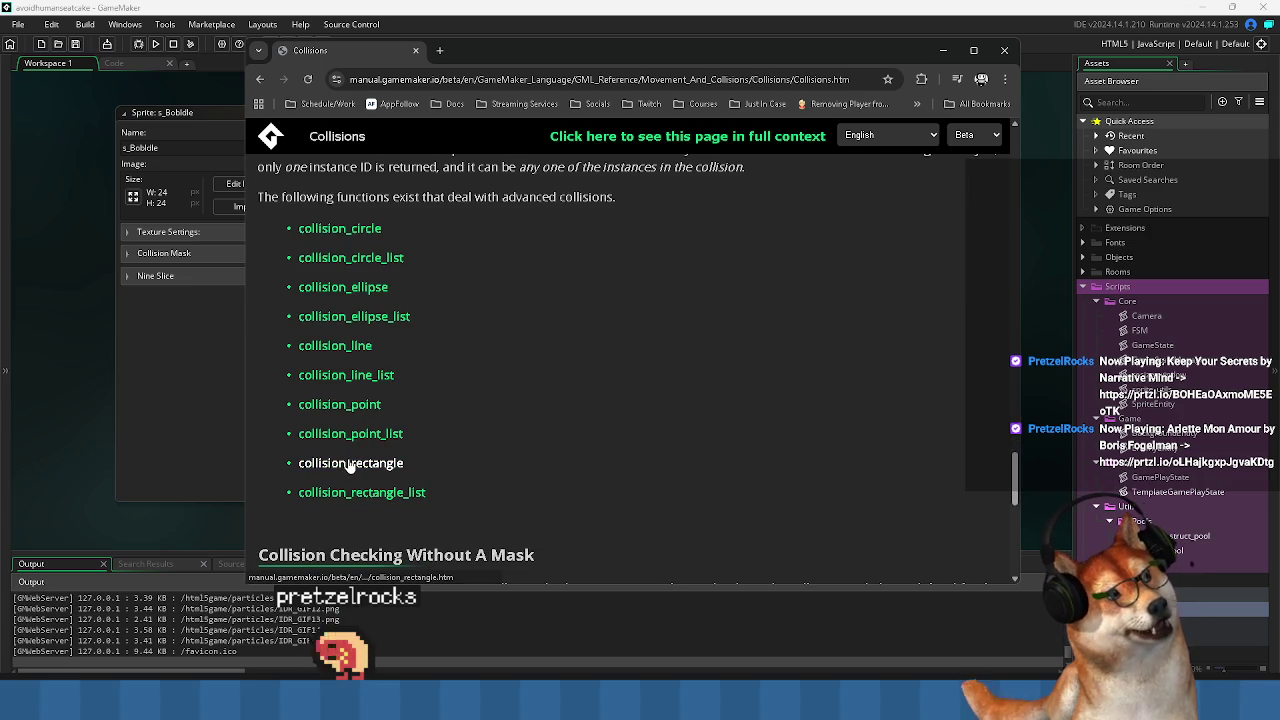
left_click(350, 463)
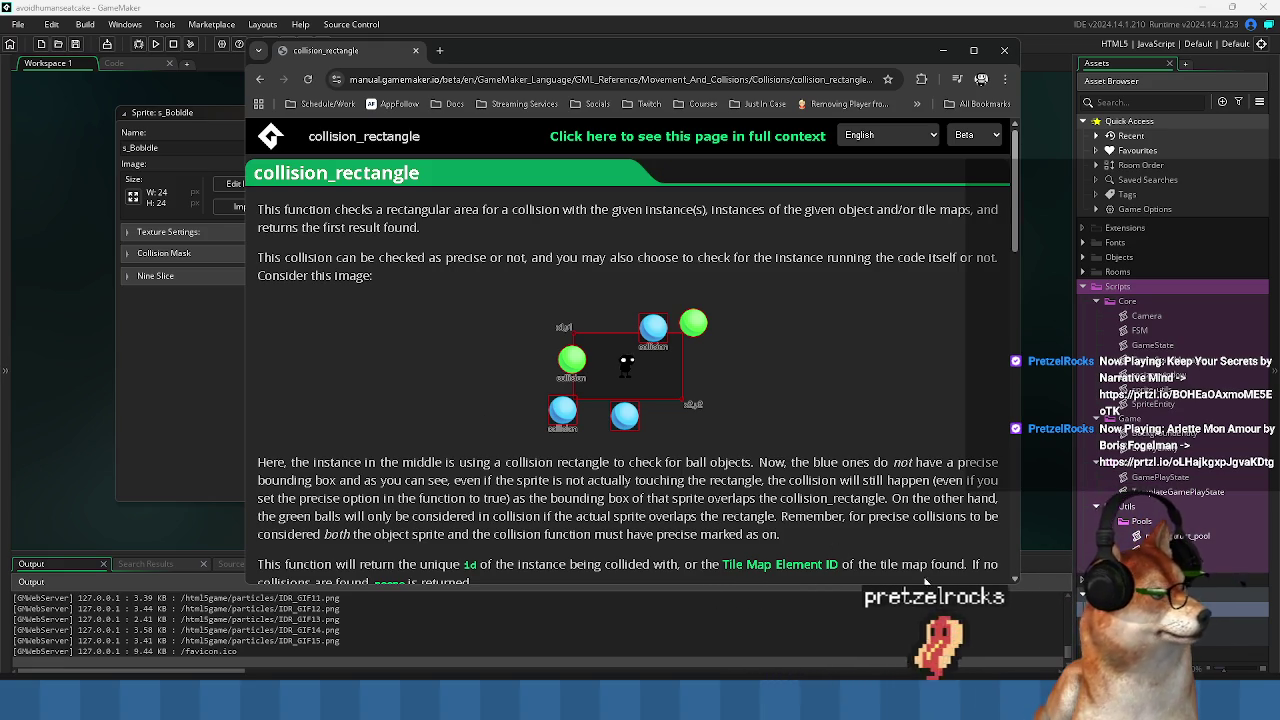
Review collision_rectangle's syntax, return value and example, then close the manual window.
scroll(486, 440, "down", 3)
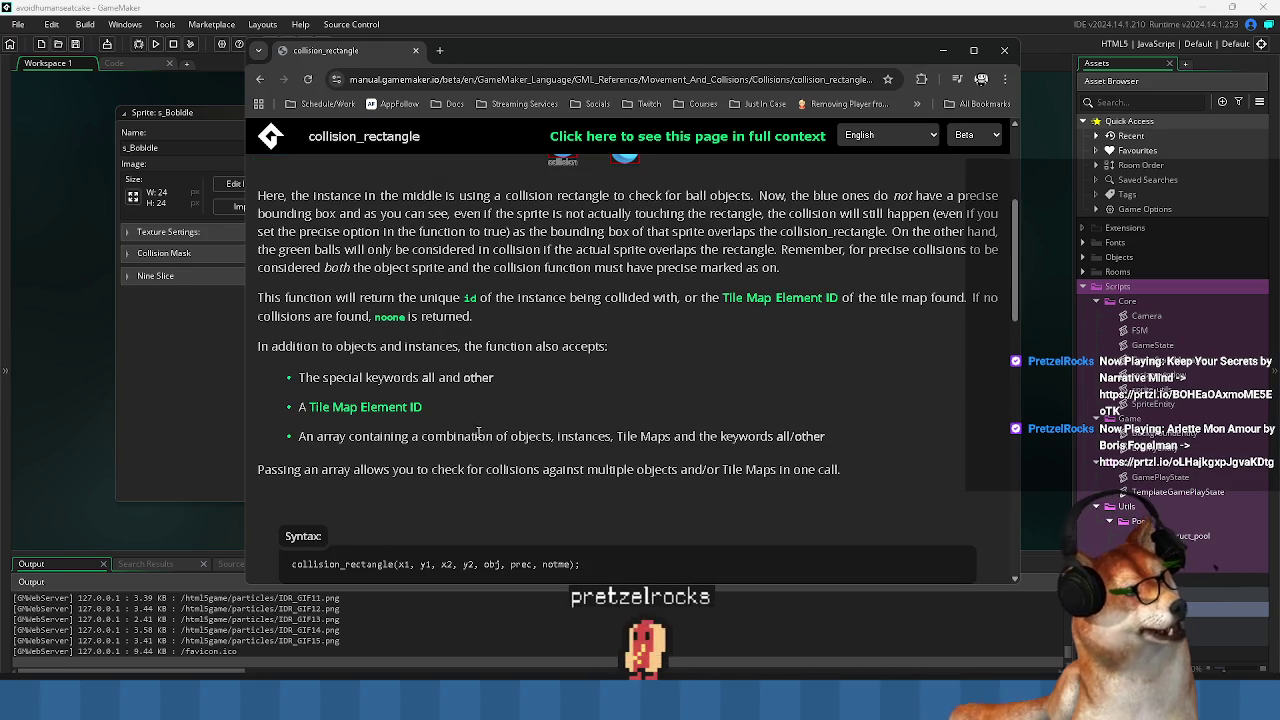
scroll(477, 432, "down", 3)
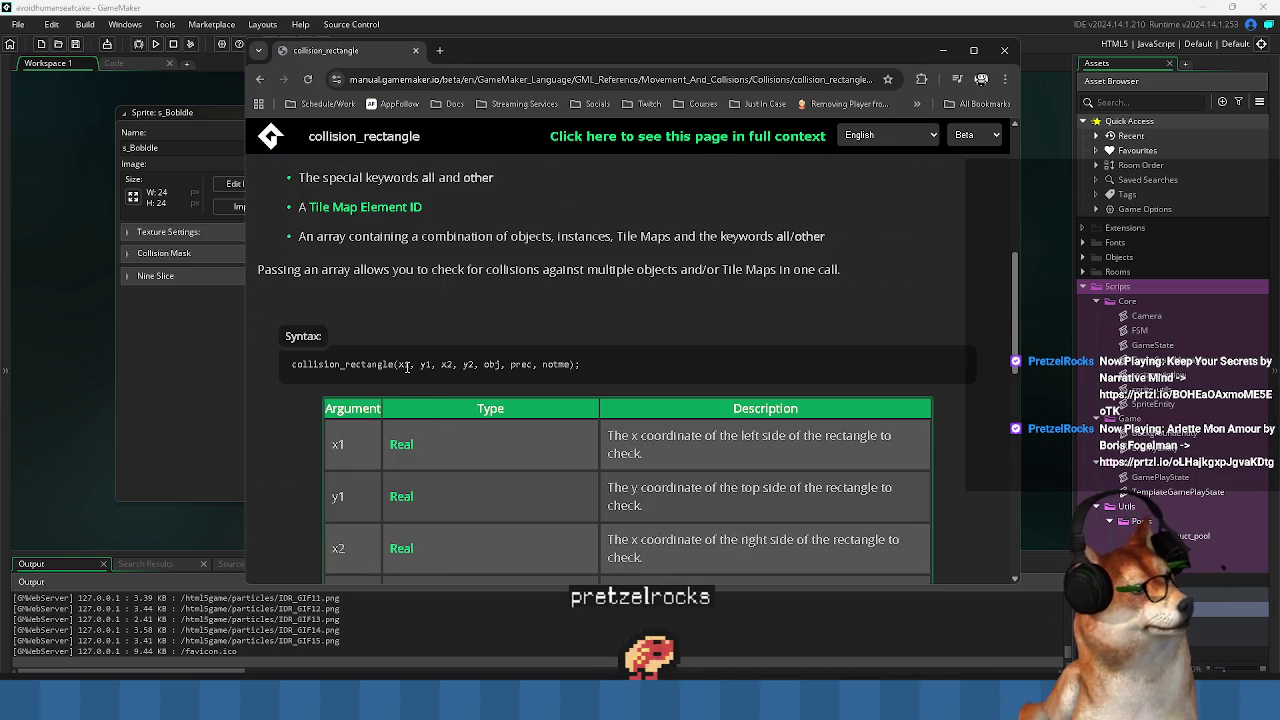
scroll(406, 364, "down", 6)
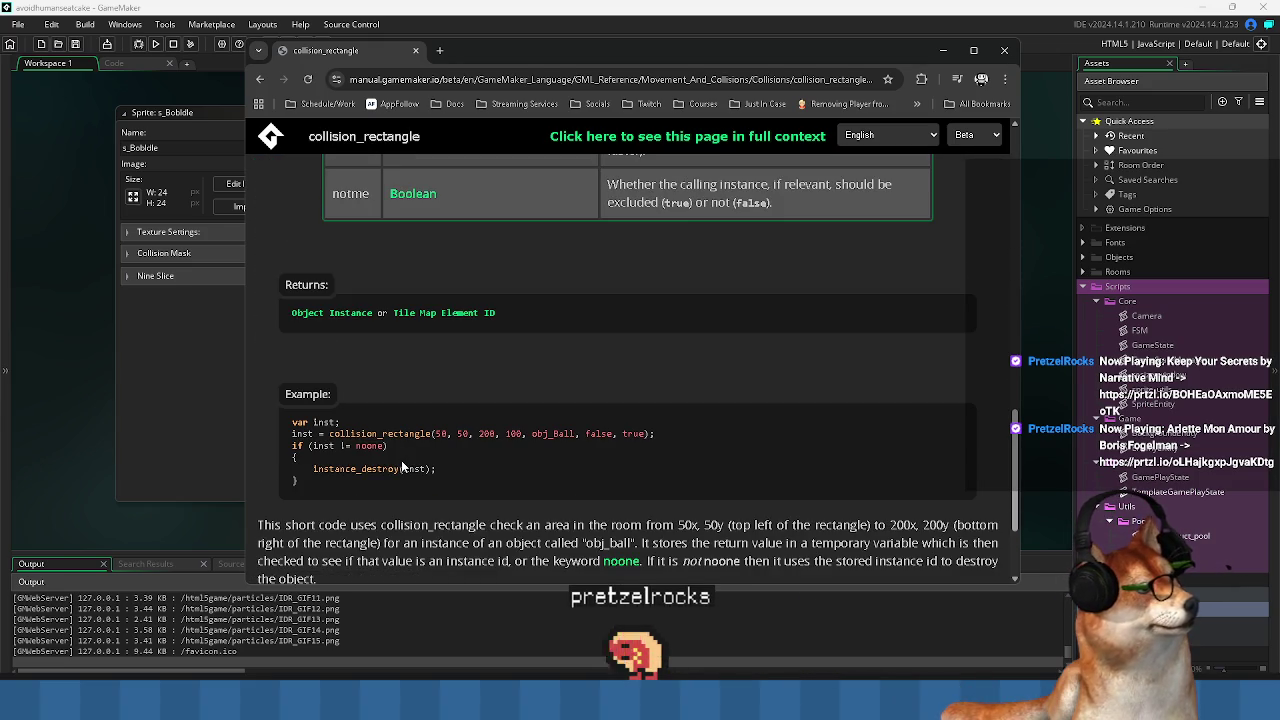
left_click(943, 50)
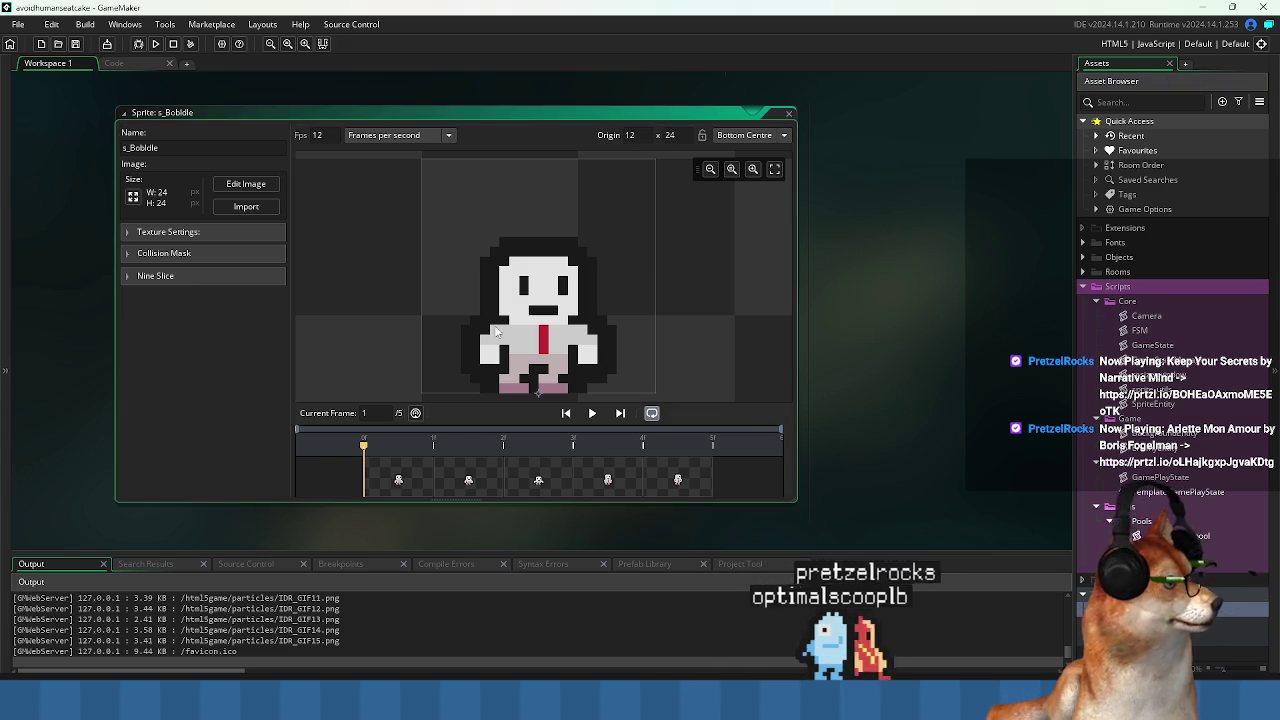
Show s_BobIdle's Collision Mask settings, set the build target to Windows, and run with F5.
left_click(160, 253)
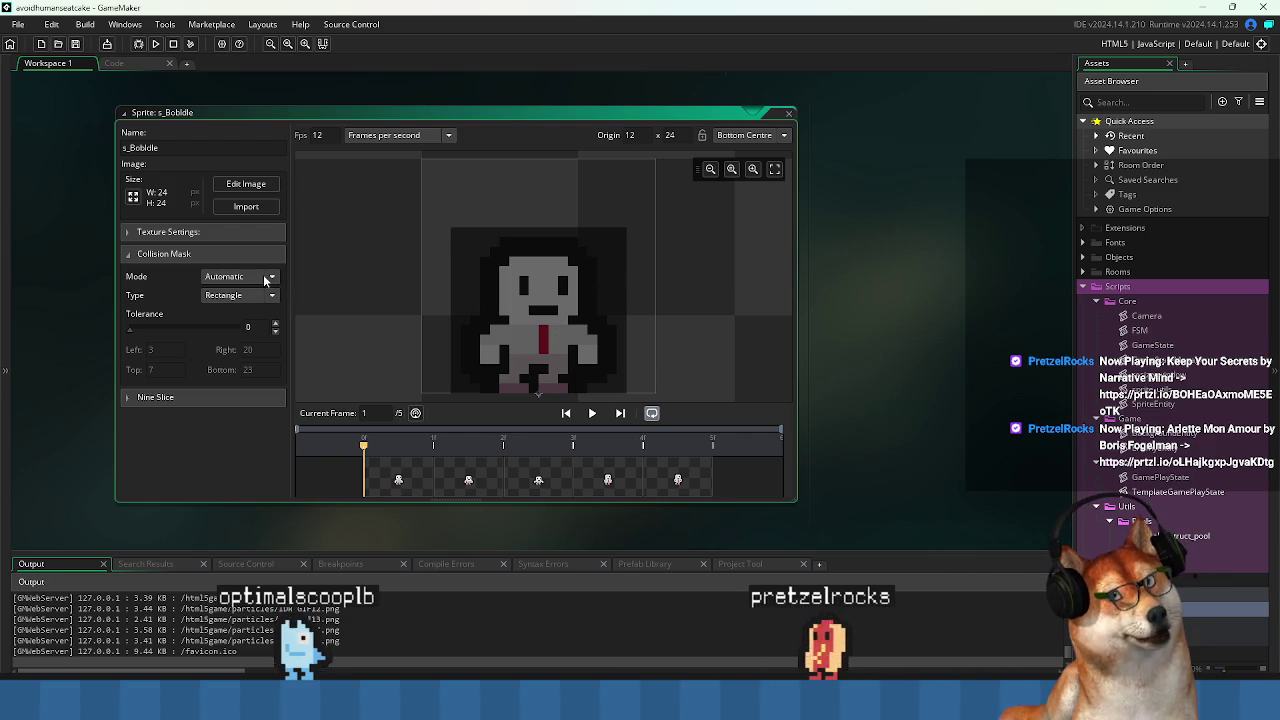
left_click(1118, 43)
left_click(722, 94)
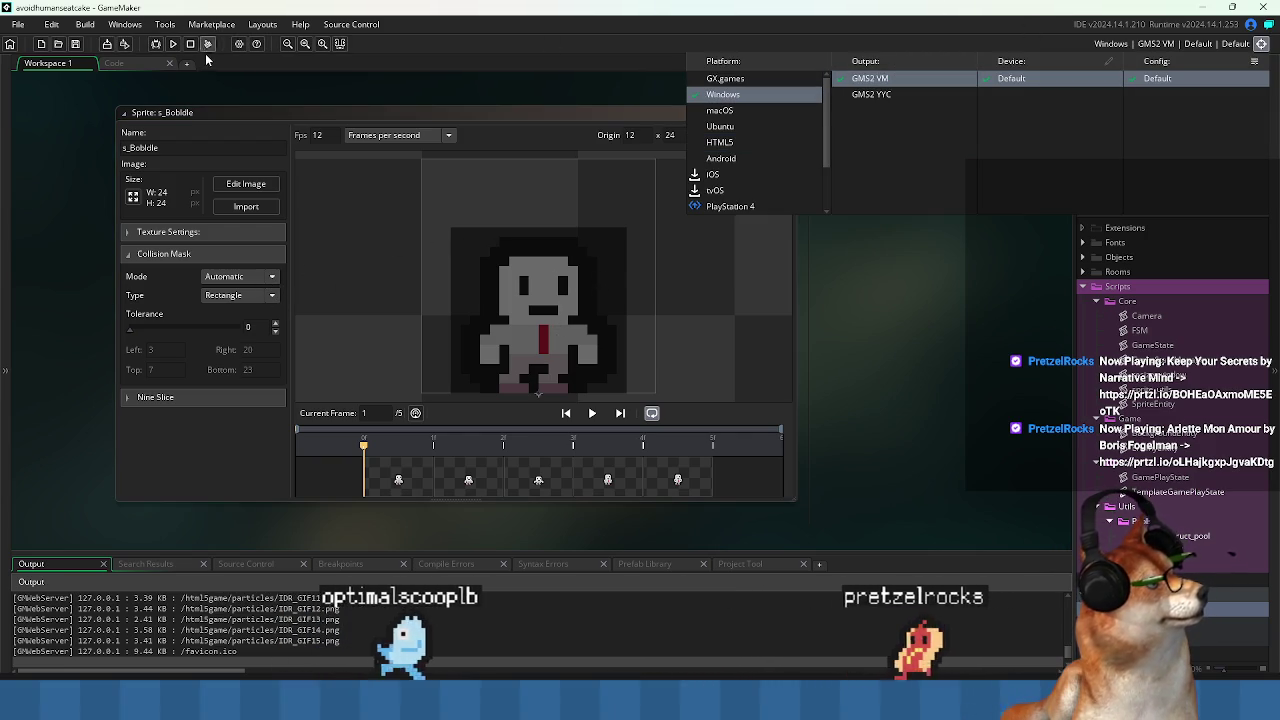
key("F5")
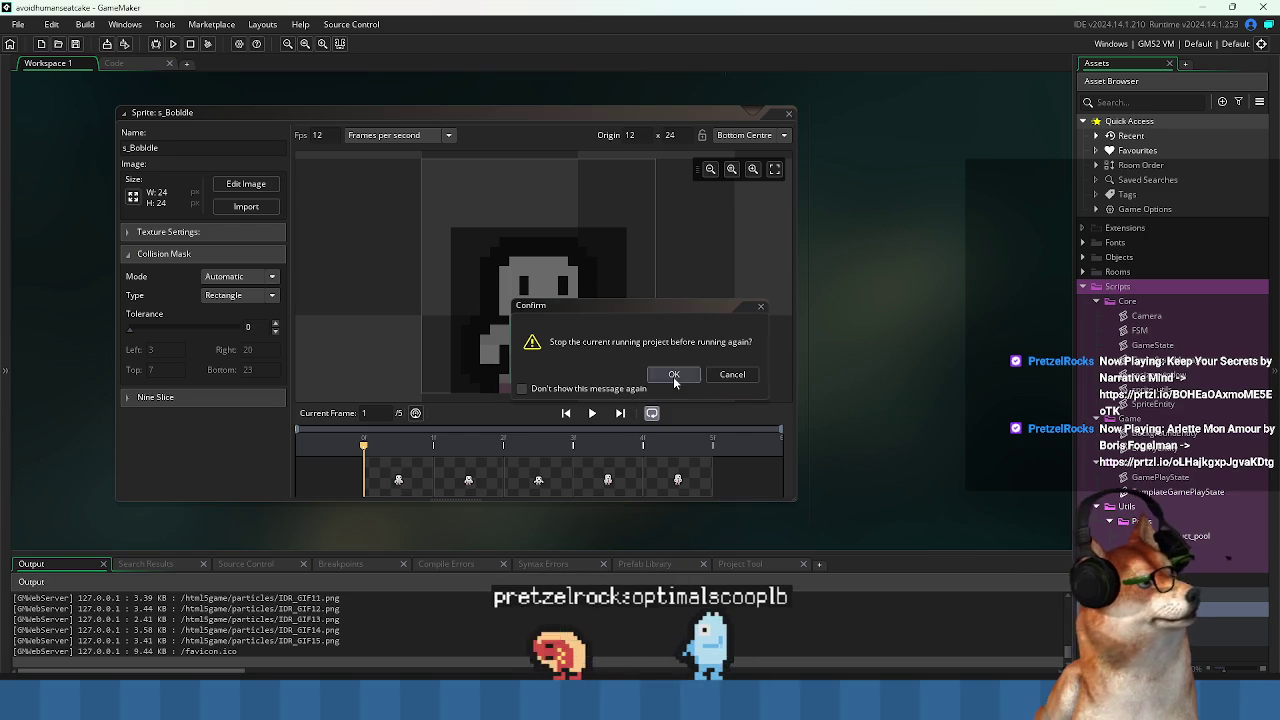
Confirm restarting so Pixel Game runs as a Windows build, and move its window right.
left_click(675, 377)
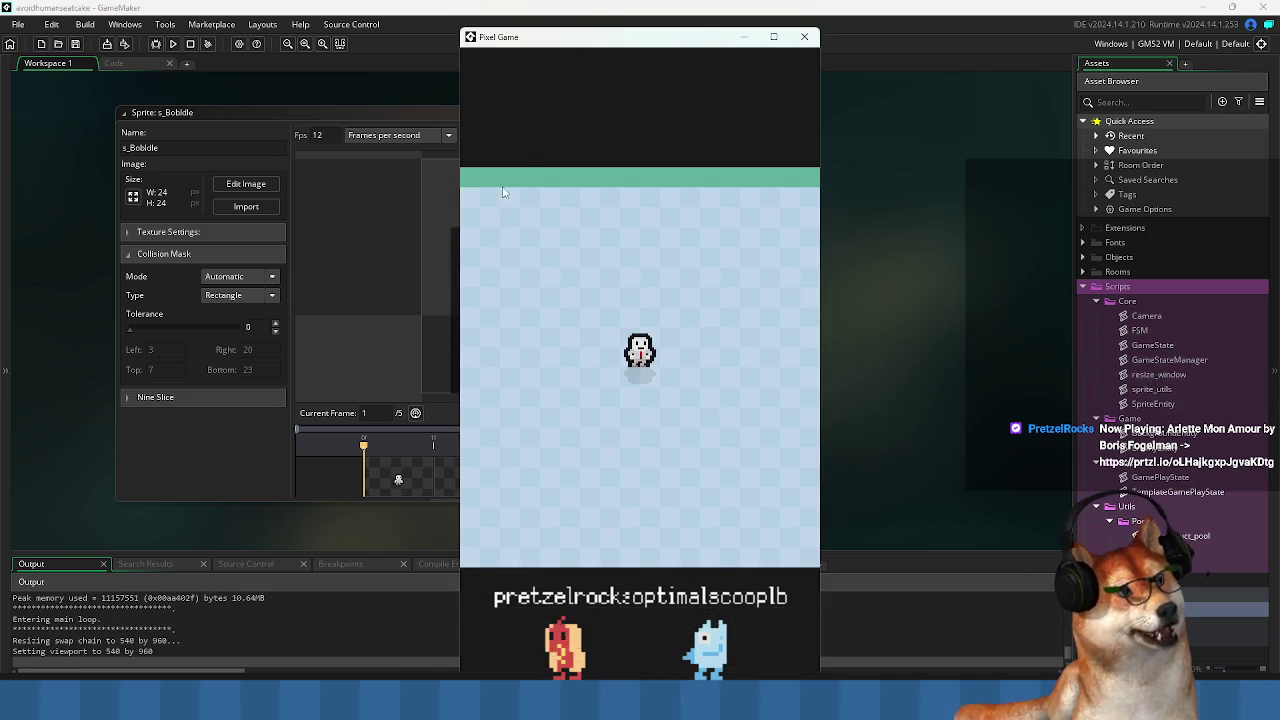
left_click_drag(598, 47, 750, 47)
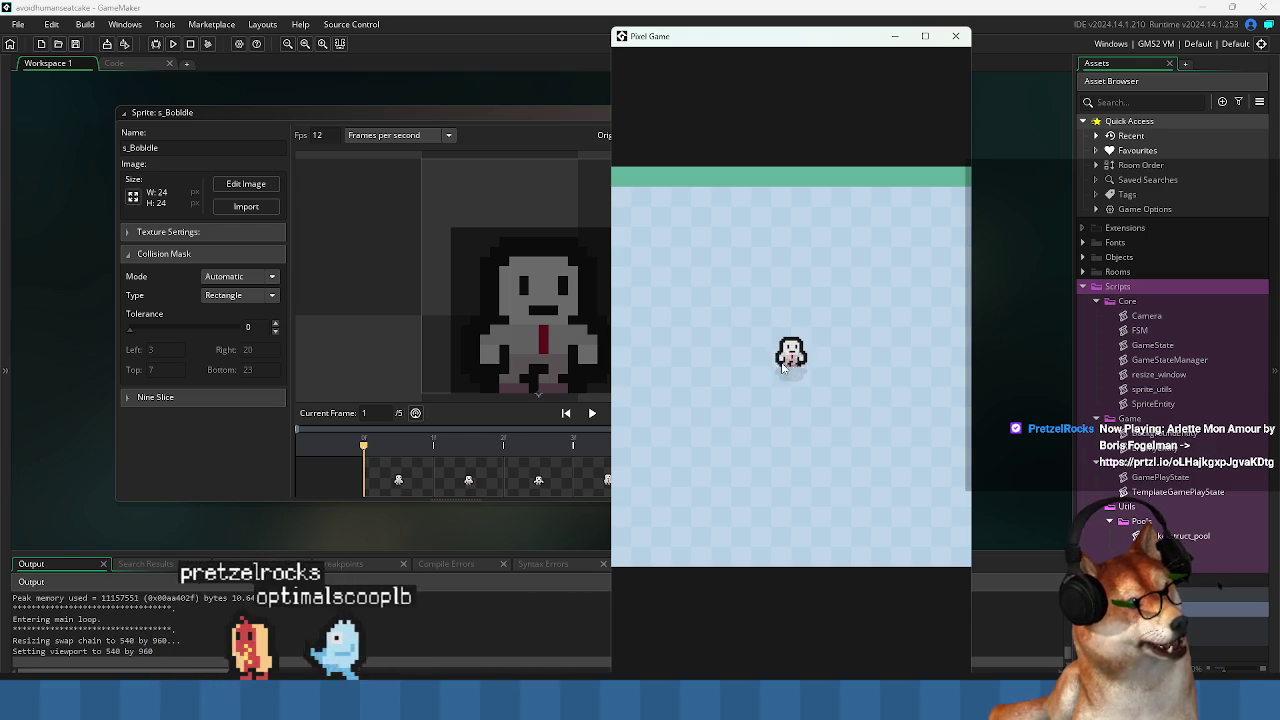
Make s_BobIdle's collision mask a Manual rectangle: left 8, right 15, top 20, bottom 23.
left_click(391, 112)
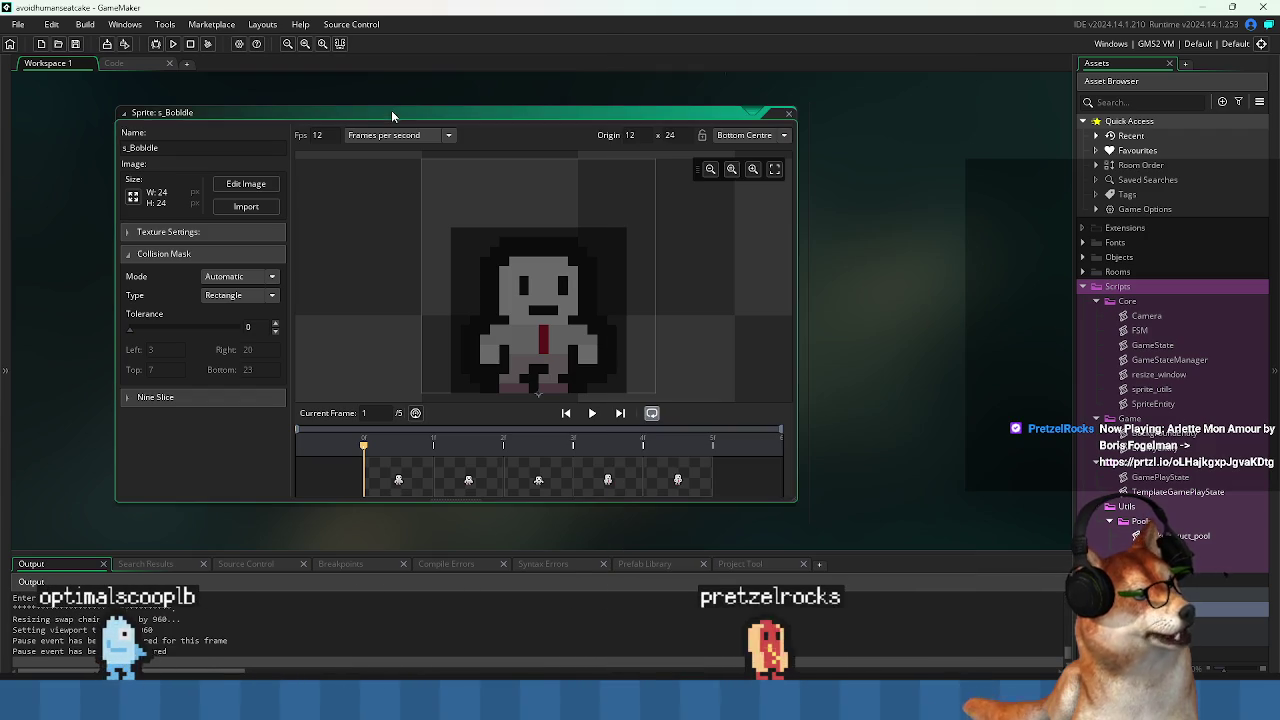
left_click(128, 254)
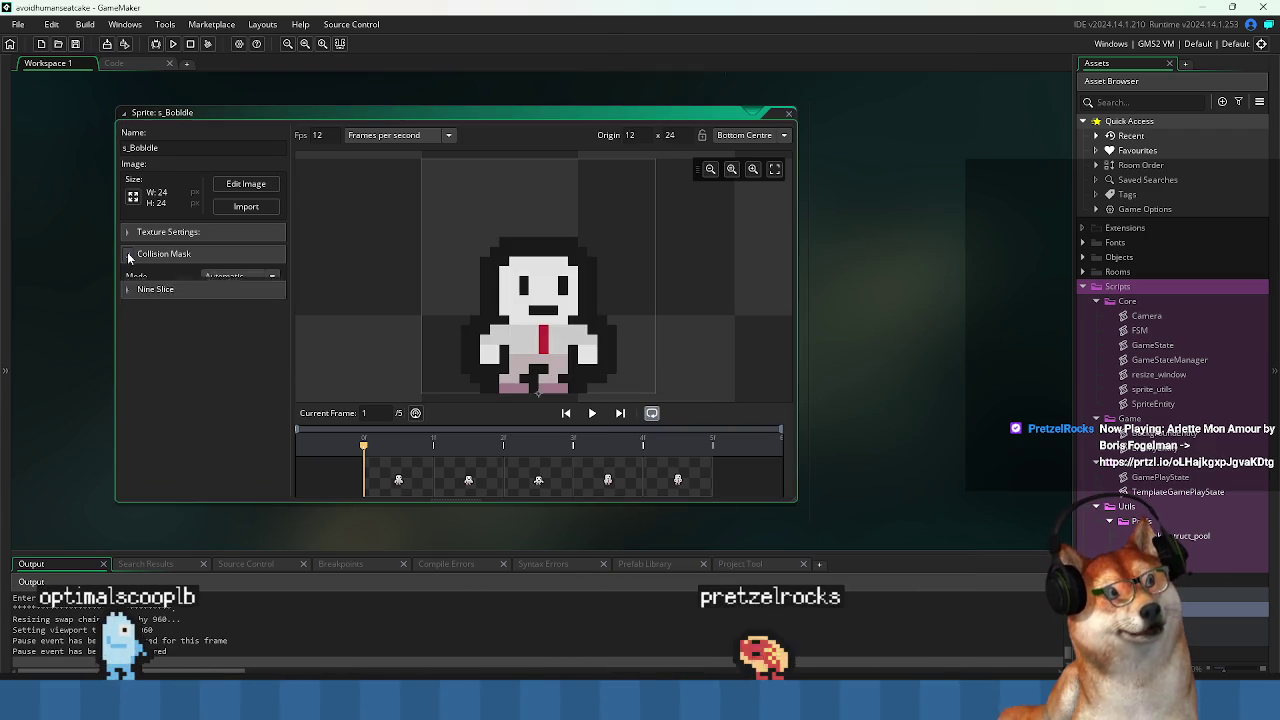
left_click(128, 254)
left_click(239, 314)
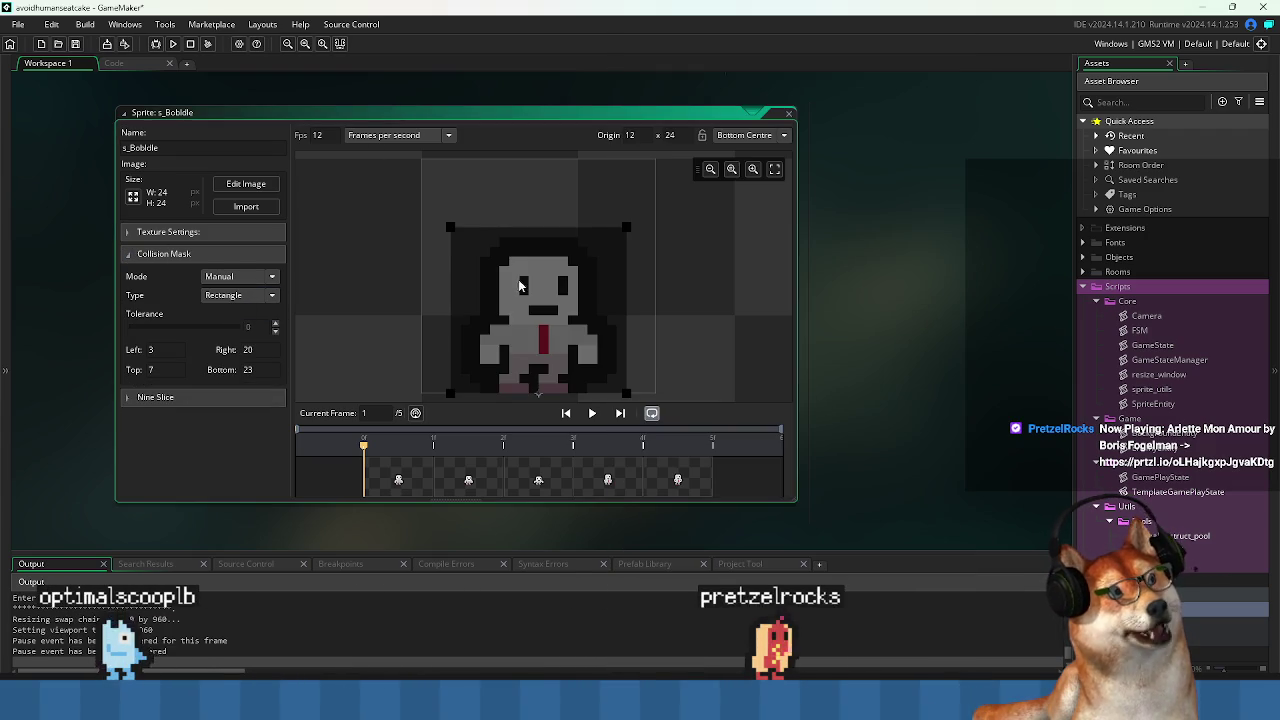
left_click_drag(455, 232, 502, 355)
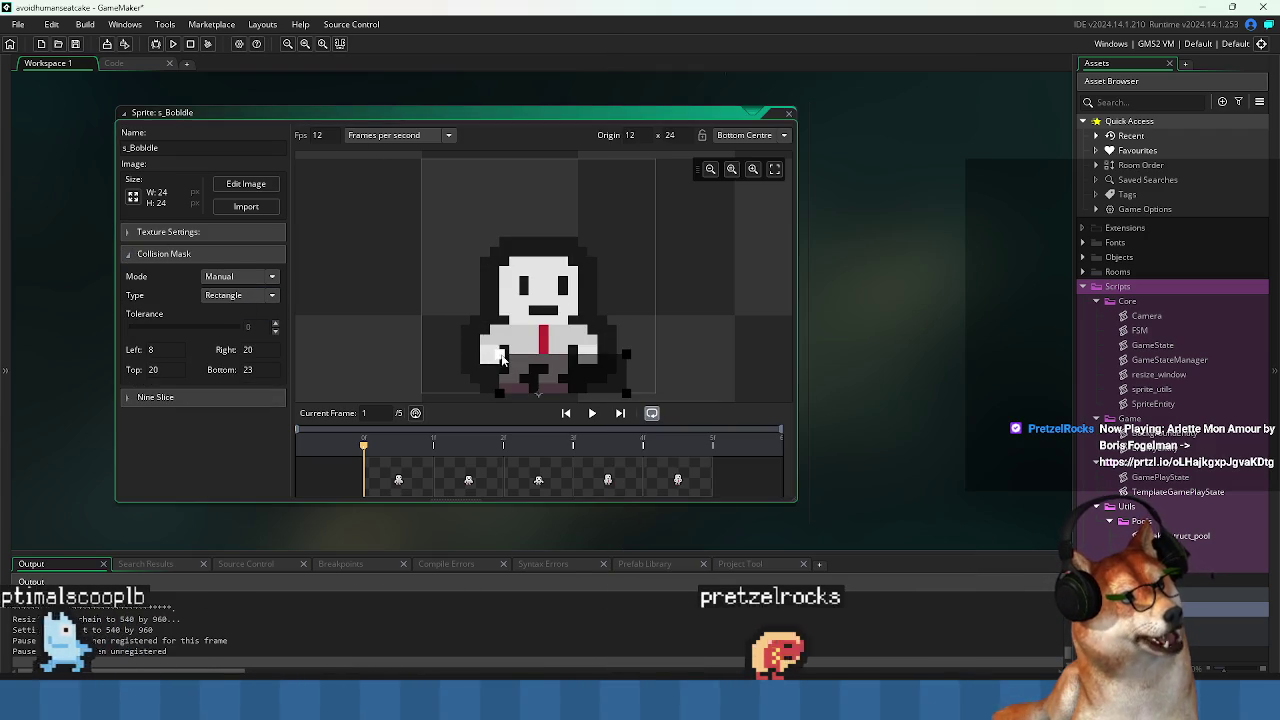
left_click_drag(598, 343, 575, 360)
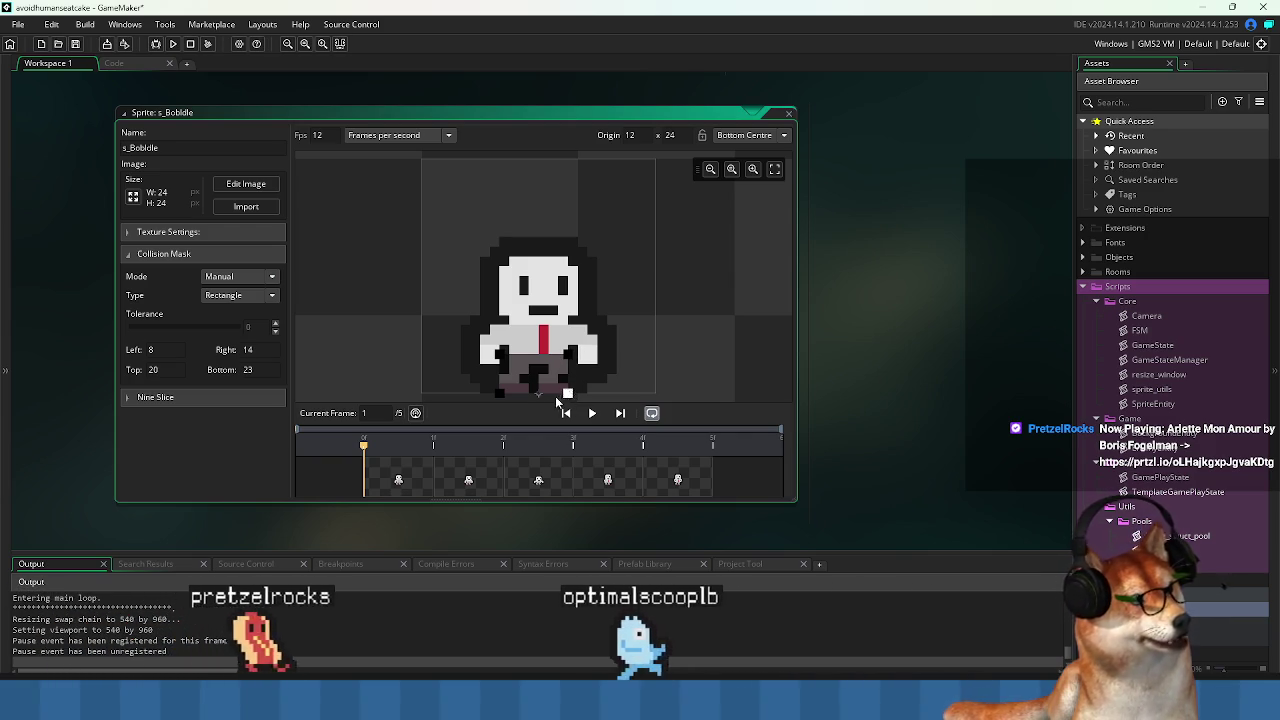
left_click_drag(569, 394, 577, 394)
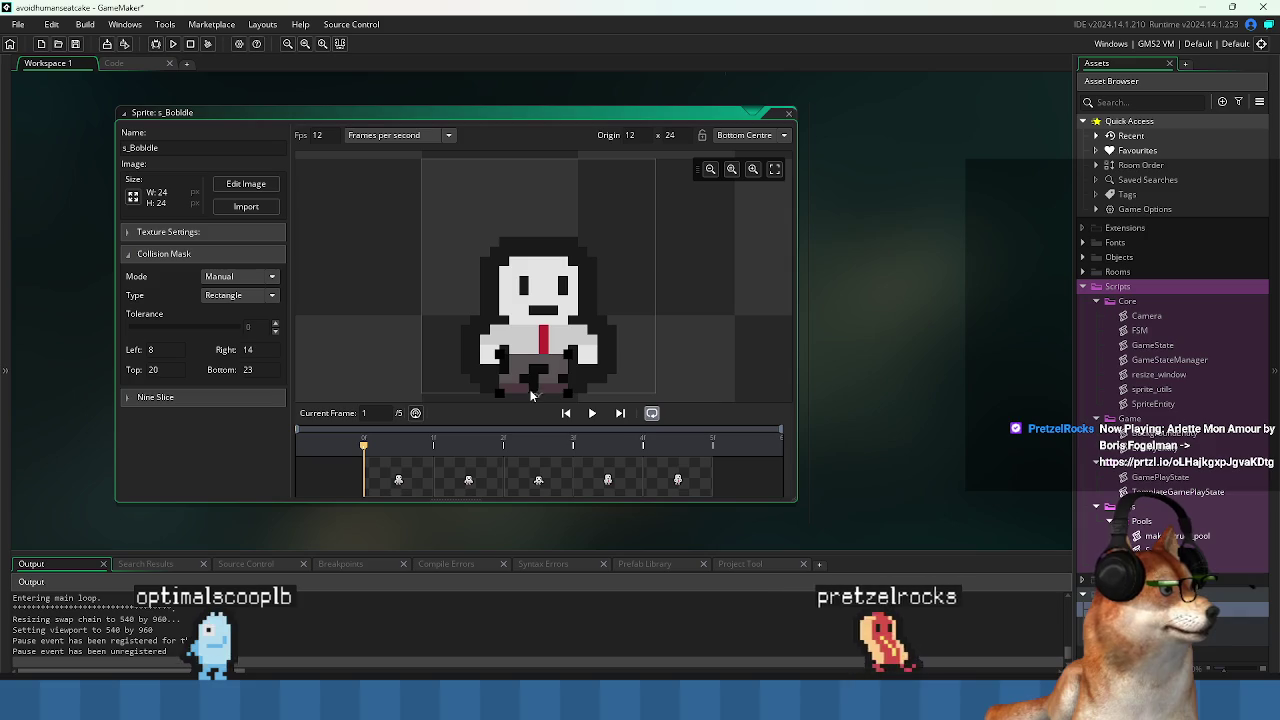
left_click_drag(574, 390, 581, 390)
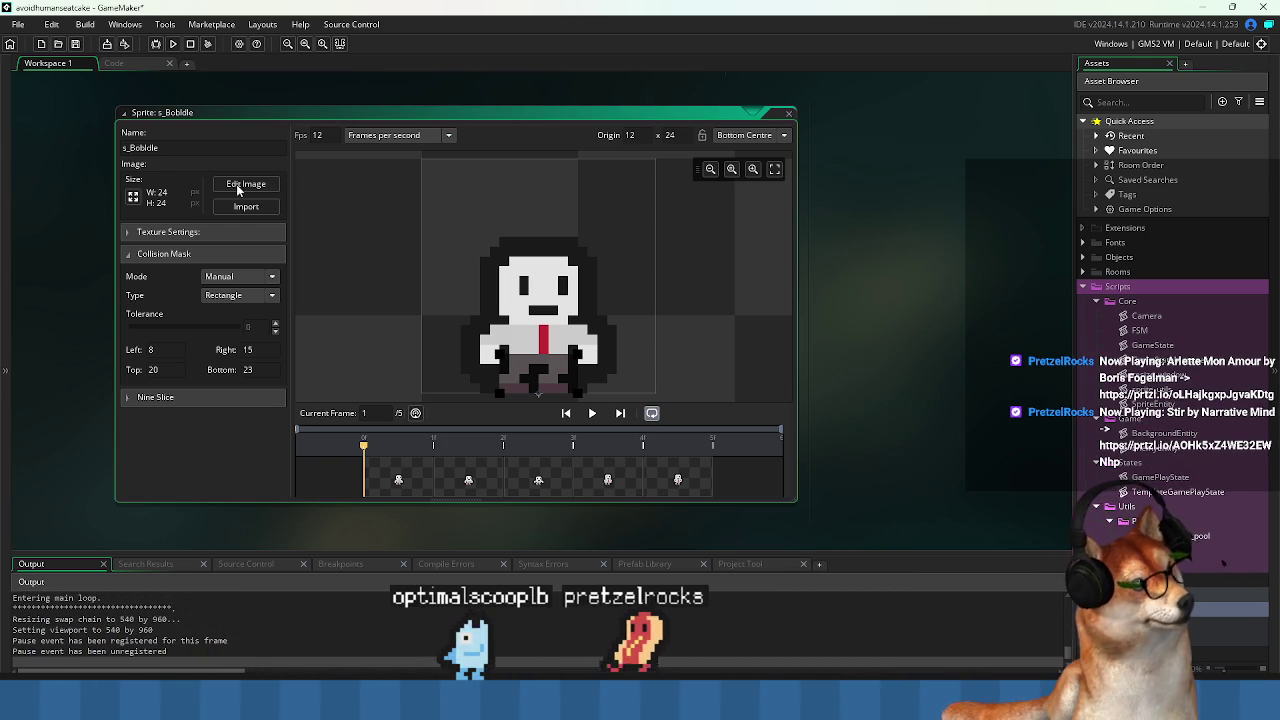
left_click(192, 147)
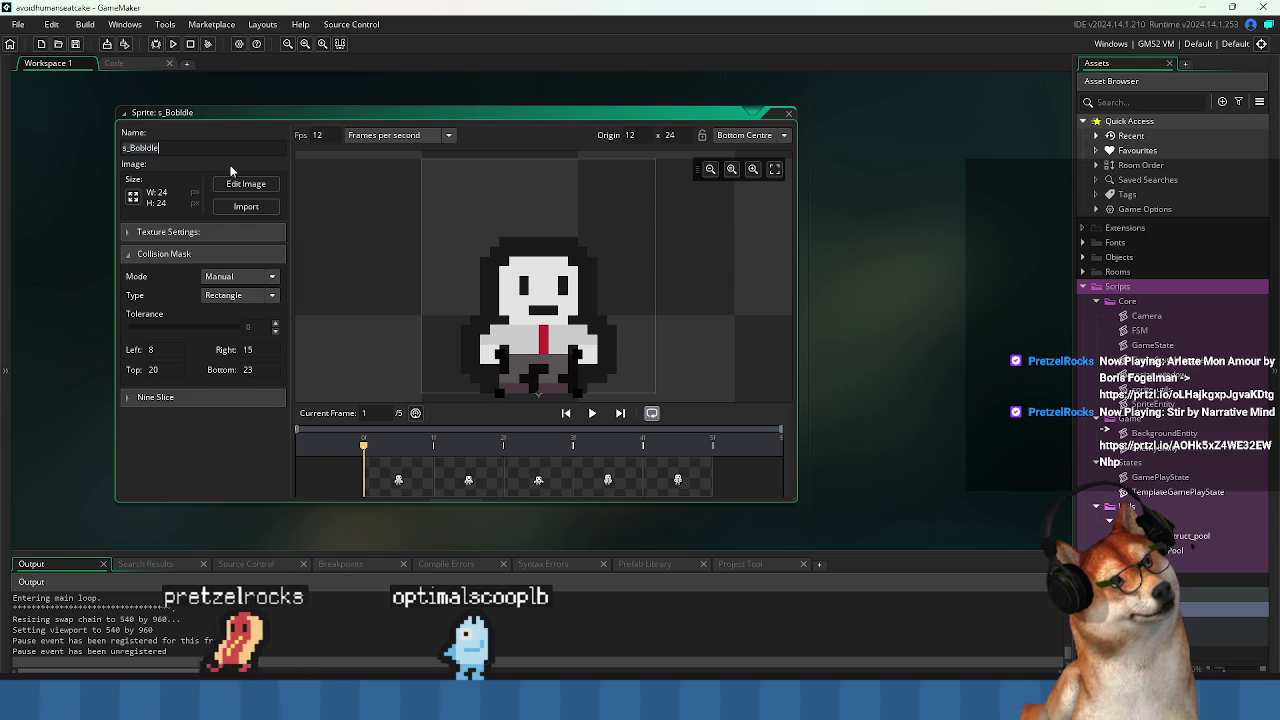
Play the s_BobIdle animation, check the running game, then bring up the EnemyEntity and FSM code windows.
left_click_drag(881, 263, 934, 240)
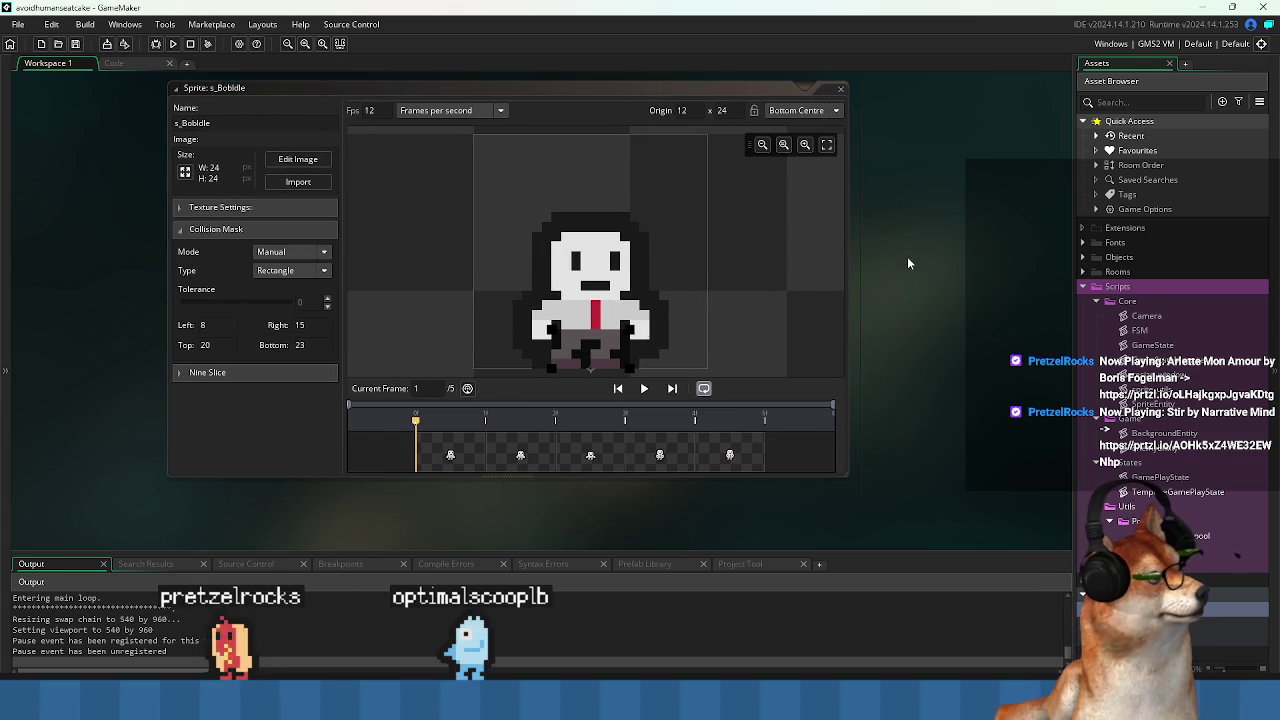
left_click(645, 389)
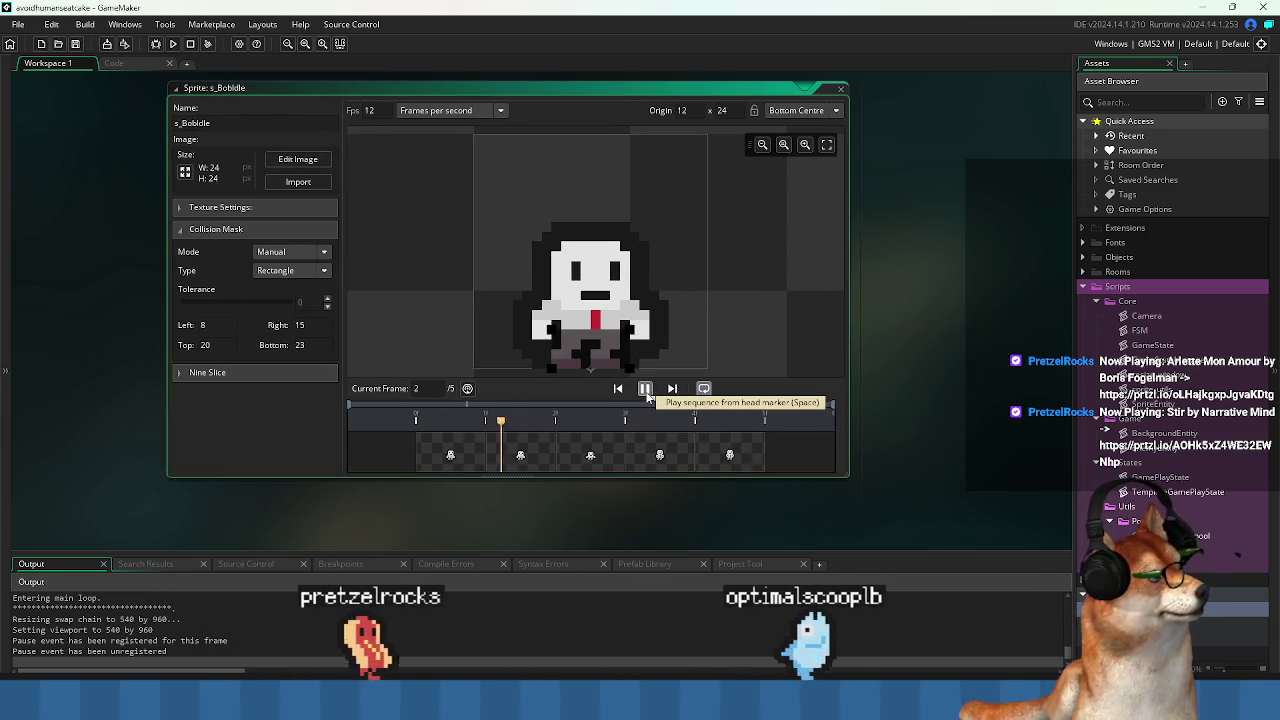
key("alt+Tab")
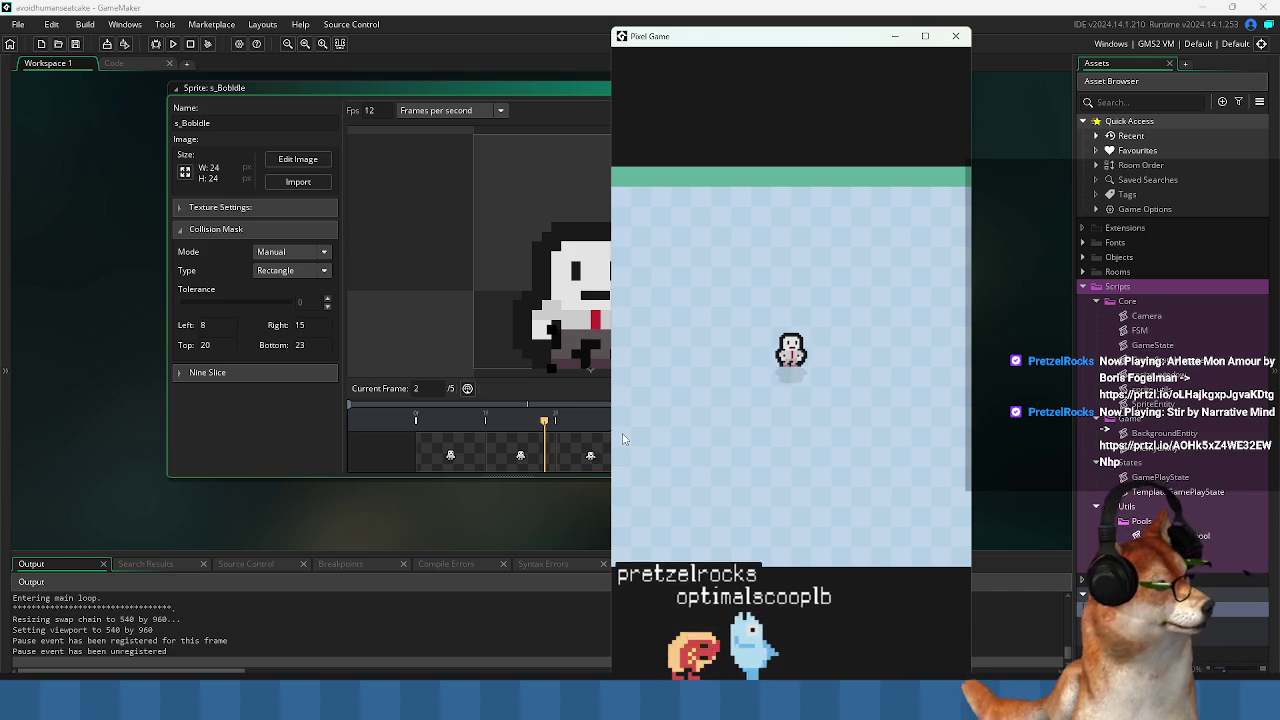
left_click(507, 455)
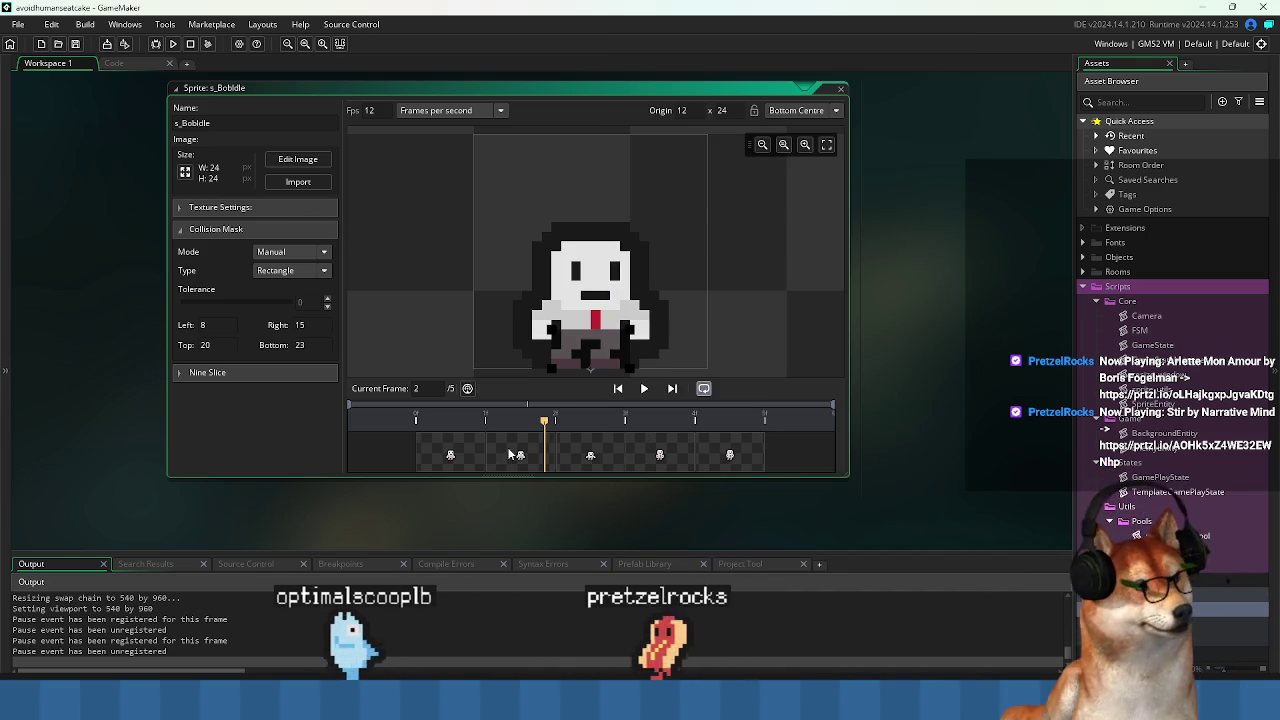
key("ctrl+Tab")
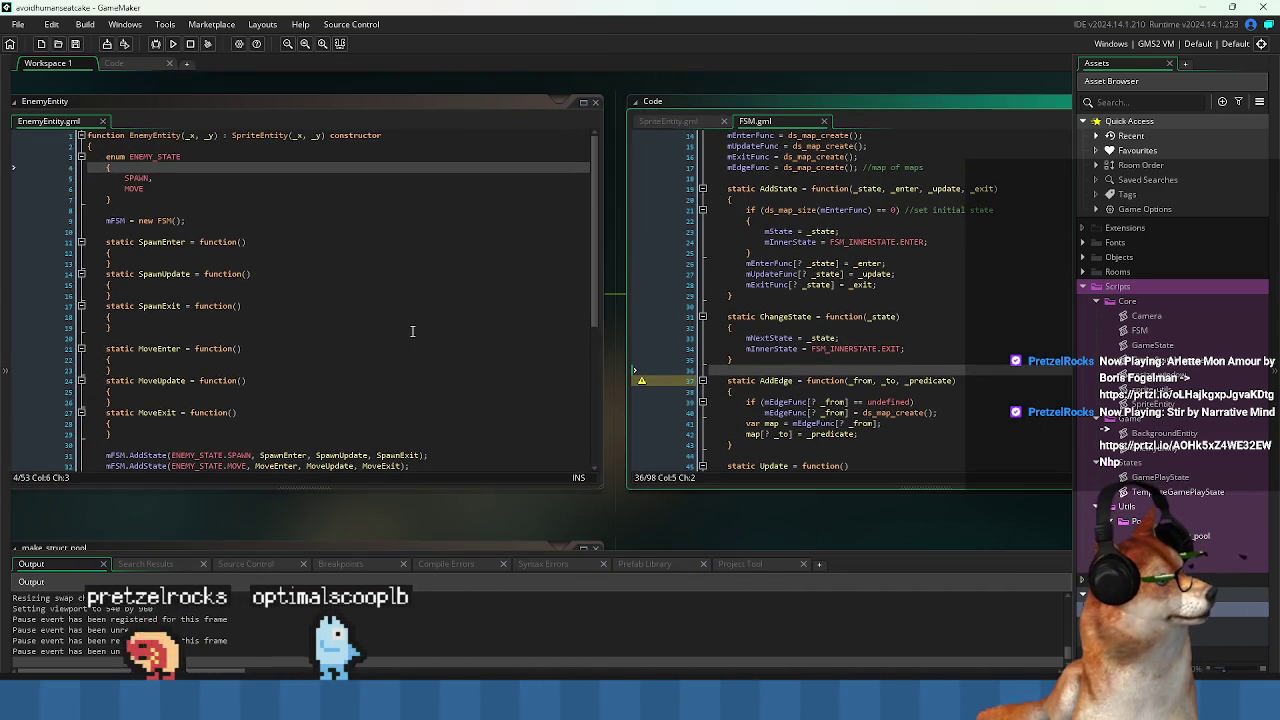
Add the mFSM.Update(dt) call inside EnemyEntity's static Update function and save the script.
left_click(418, 186)
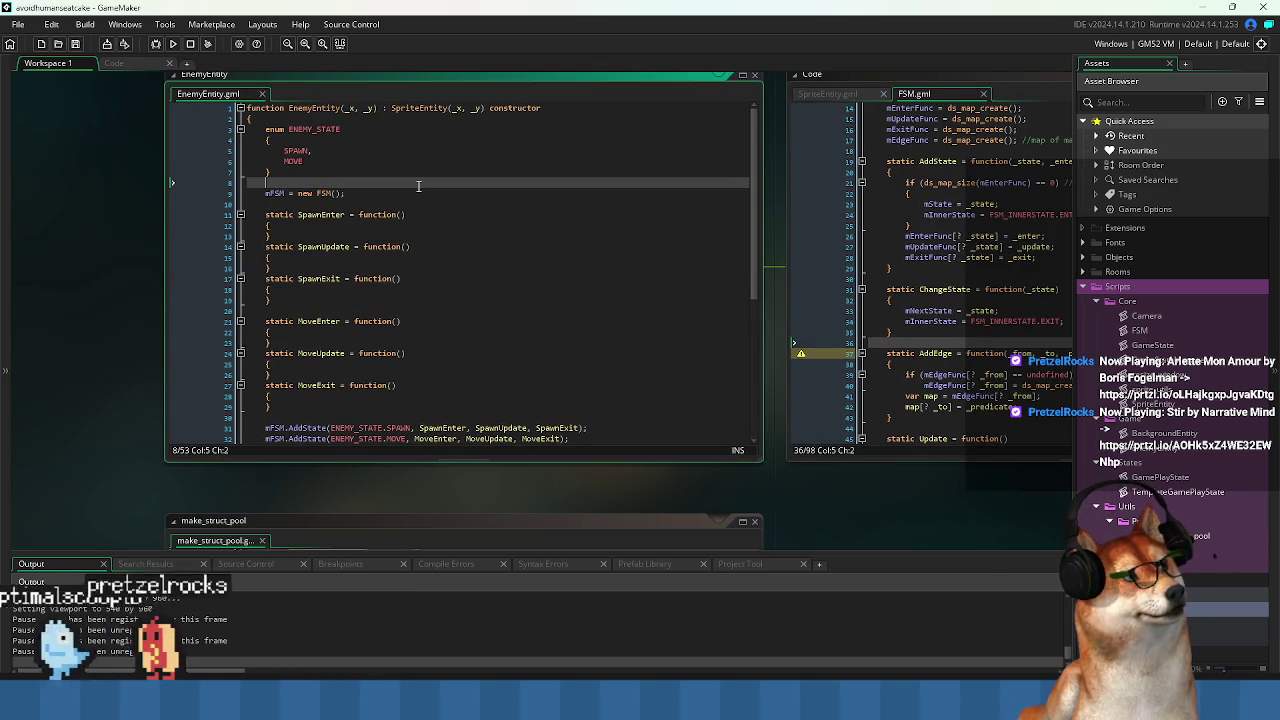
scroll(440, 260, "down", 3)
scroll(313, 218, "up", 3)
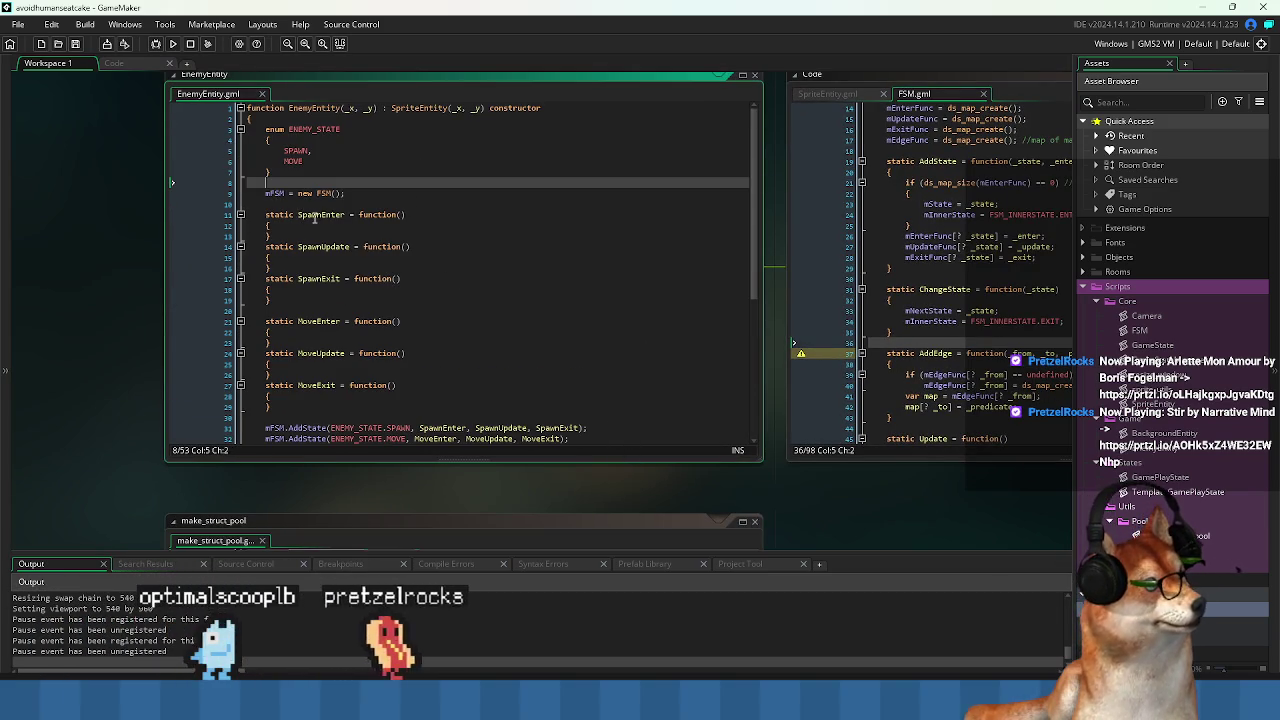
double_click(275, 193)
scroll(379, 362, "down", 7)
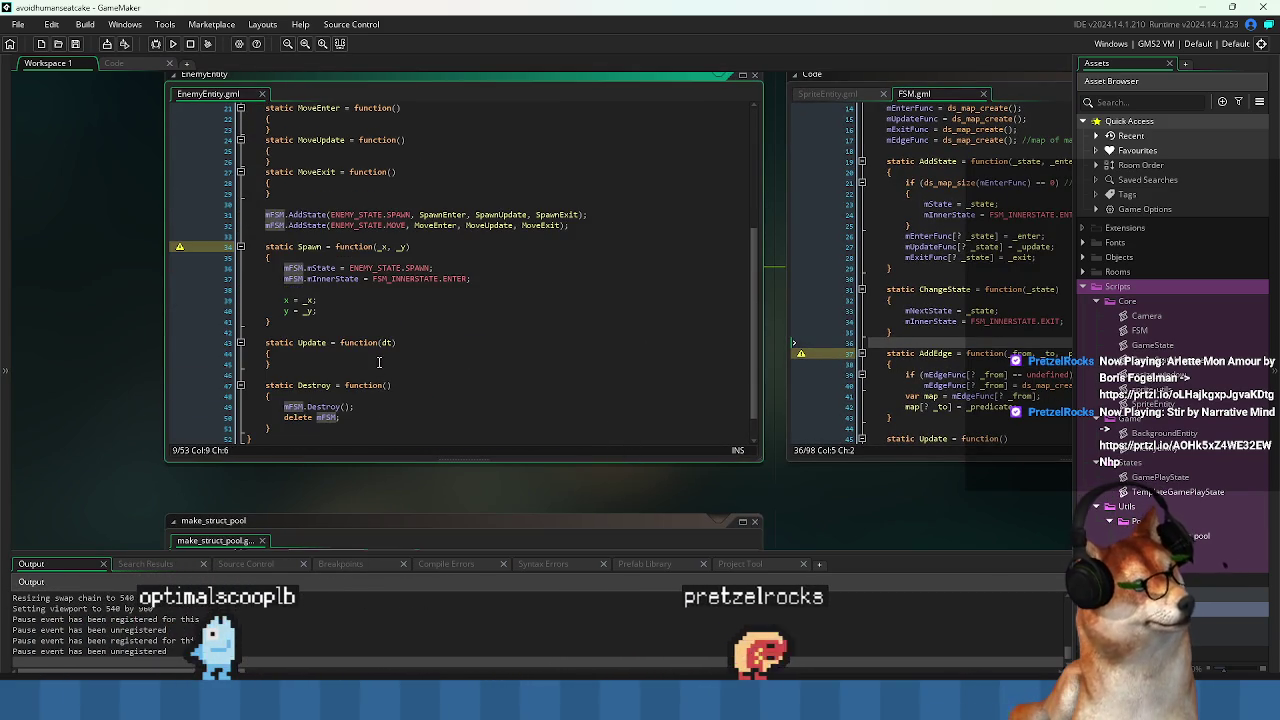
left_click(379, 362)
type("mFSM")
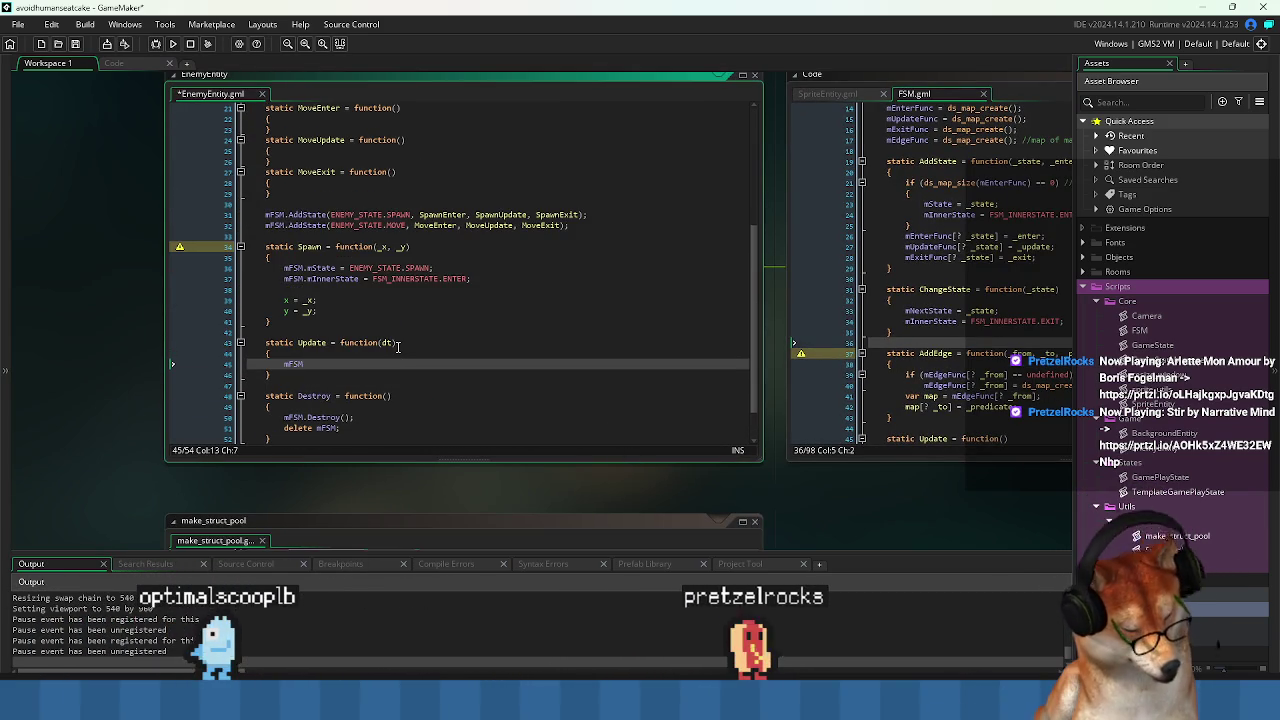
type(".Update();")
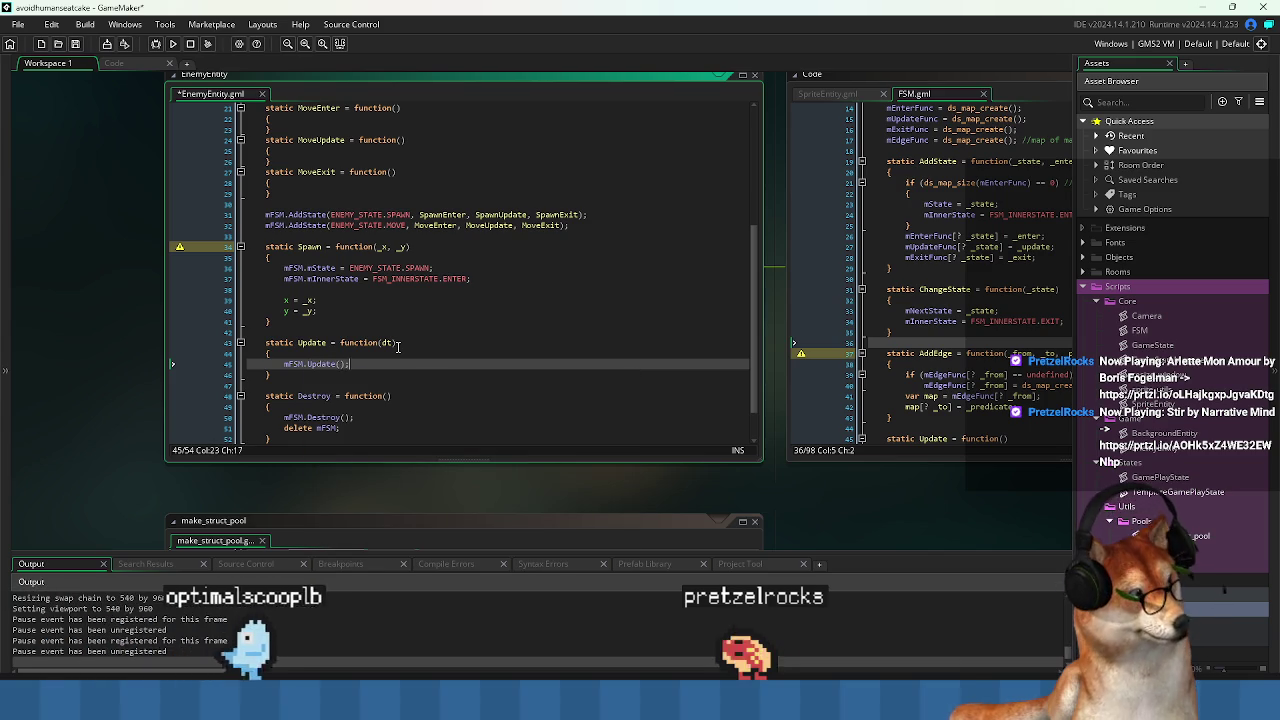
key("ctrl+s")
key("Left")
key("Left")
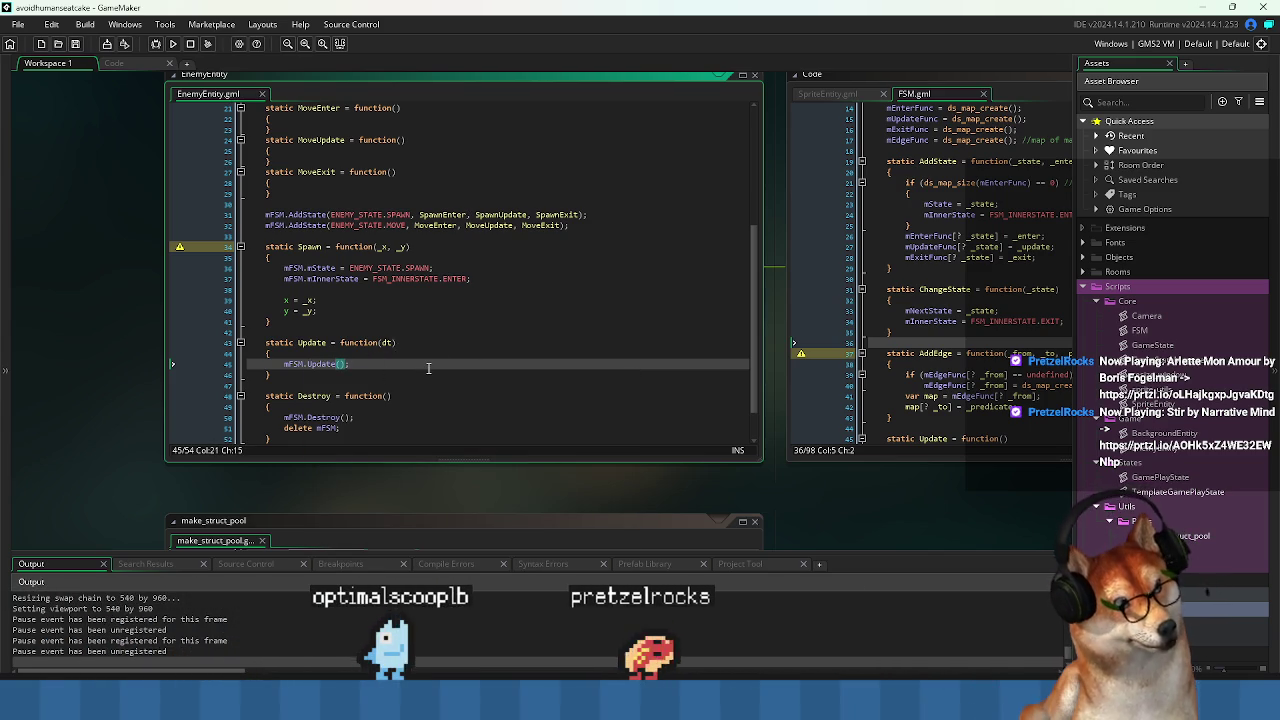
type("dt")
left_click(933, 330)
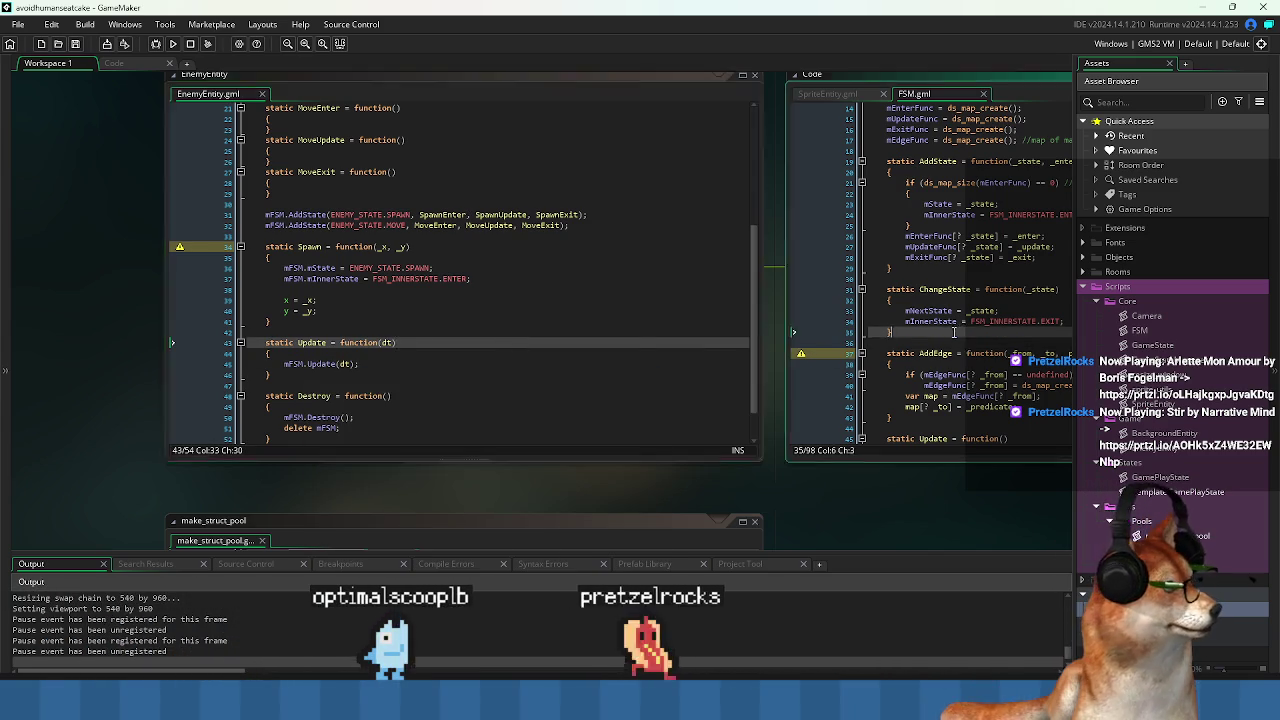
left_click_drag(933, 330, 408, 323)
Change FSM's static Update declaration to function(dt).
scroll(408, 323, "down", 5)
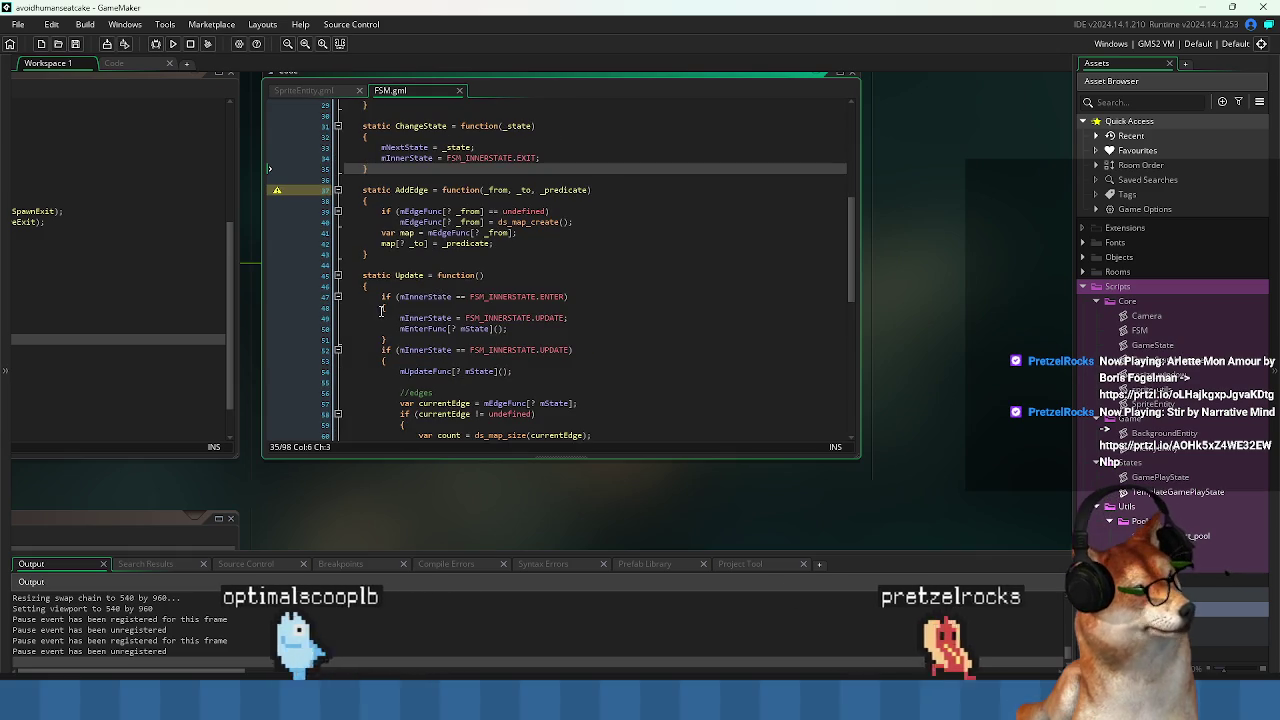
left_click(480, 275)
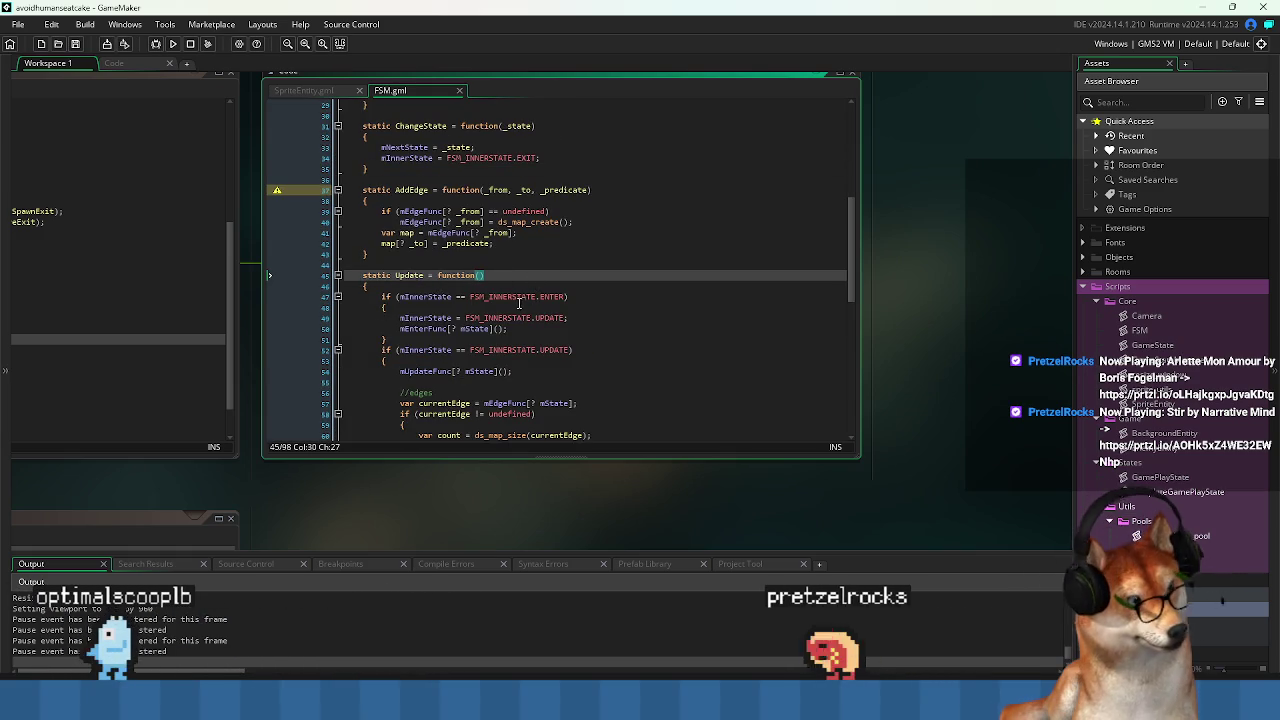
scroll(519, 302, "down", 3)
scroll(508, 320, "up", 3)
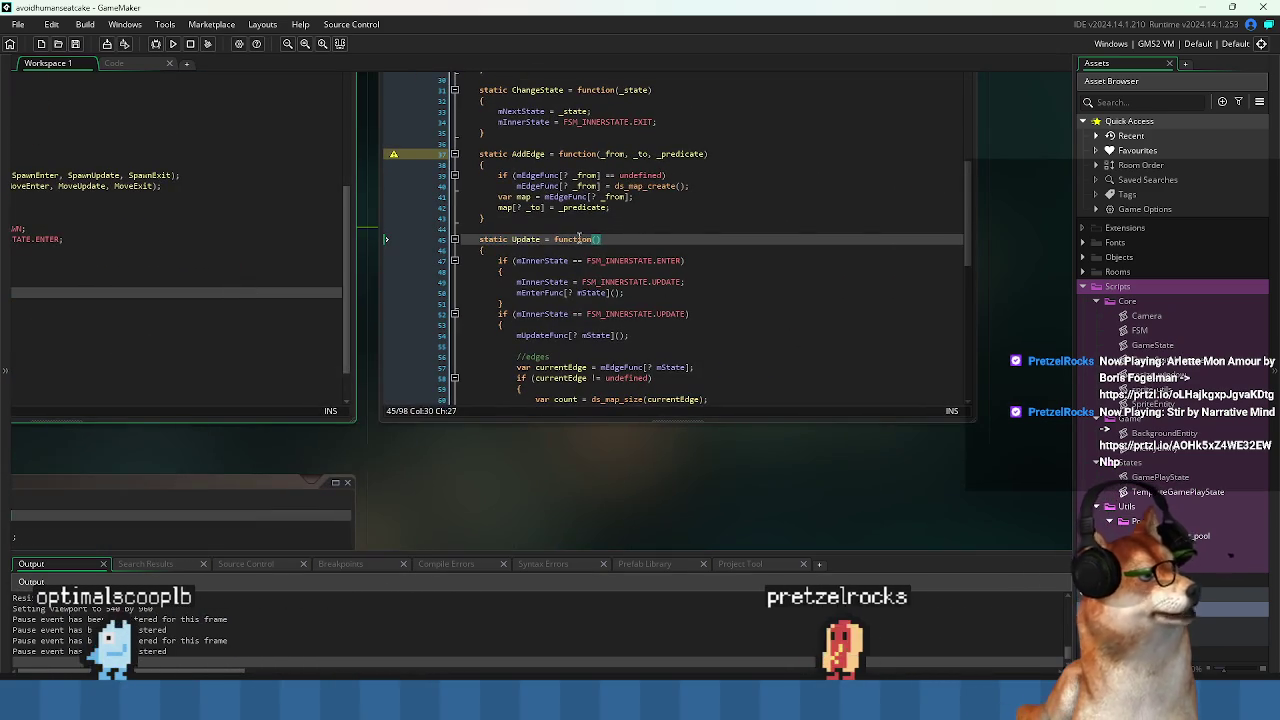
type("dt")
Pass dt into the state call so it reads mUpdateFunc[? mState](dt).
left_click(566, 292)
scroll(566, 298, "down", 4)
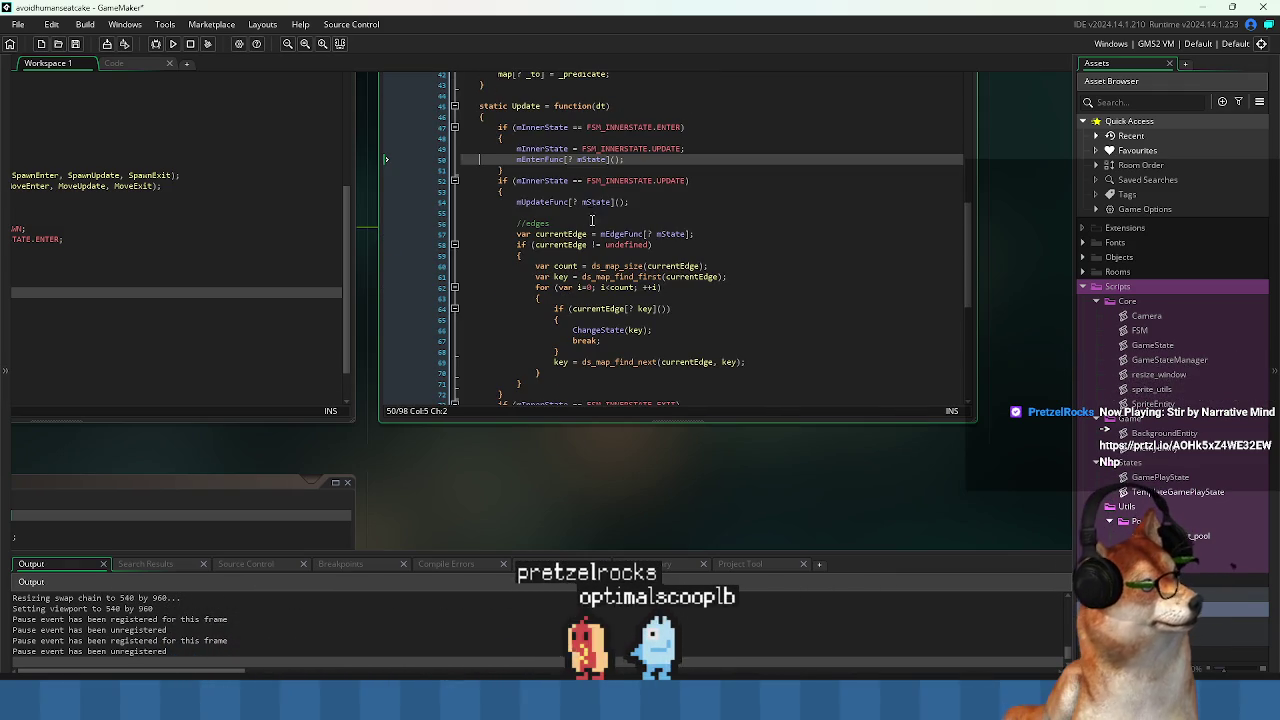
left_click(690, 308)
left_click(600, 340)
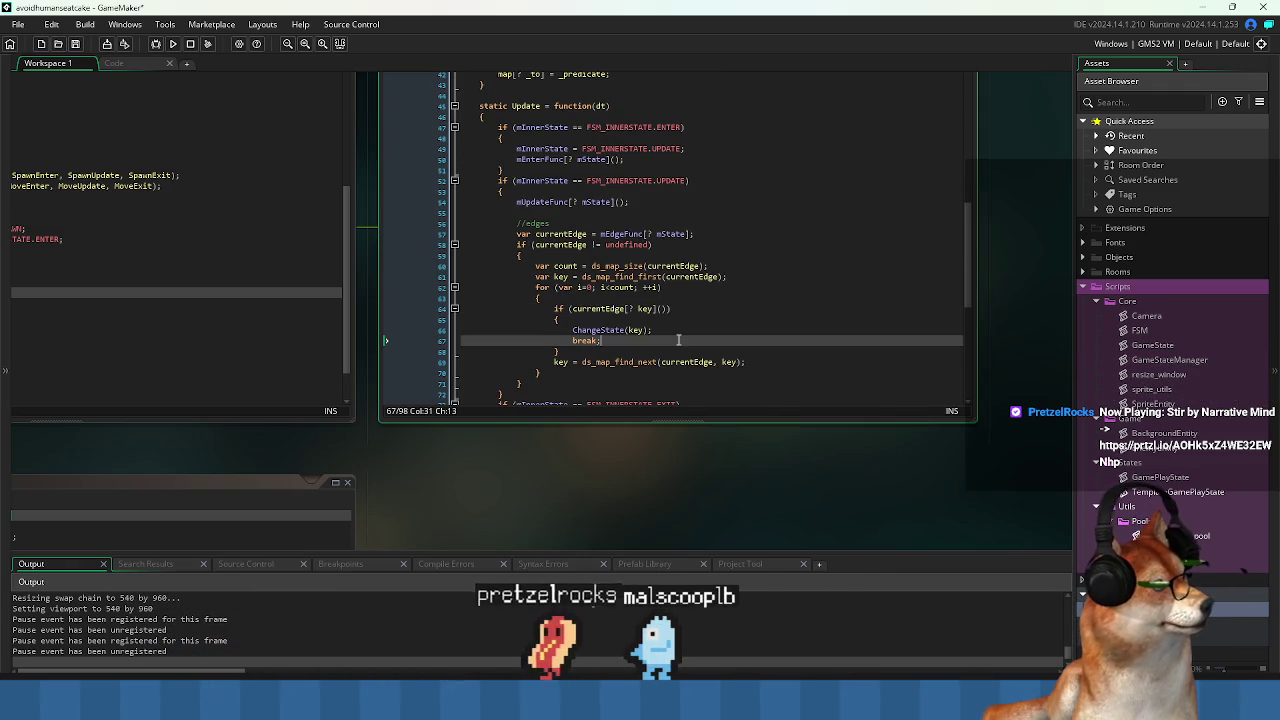
left_click(566, 212)
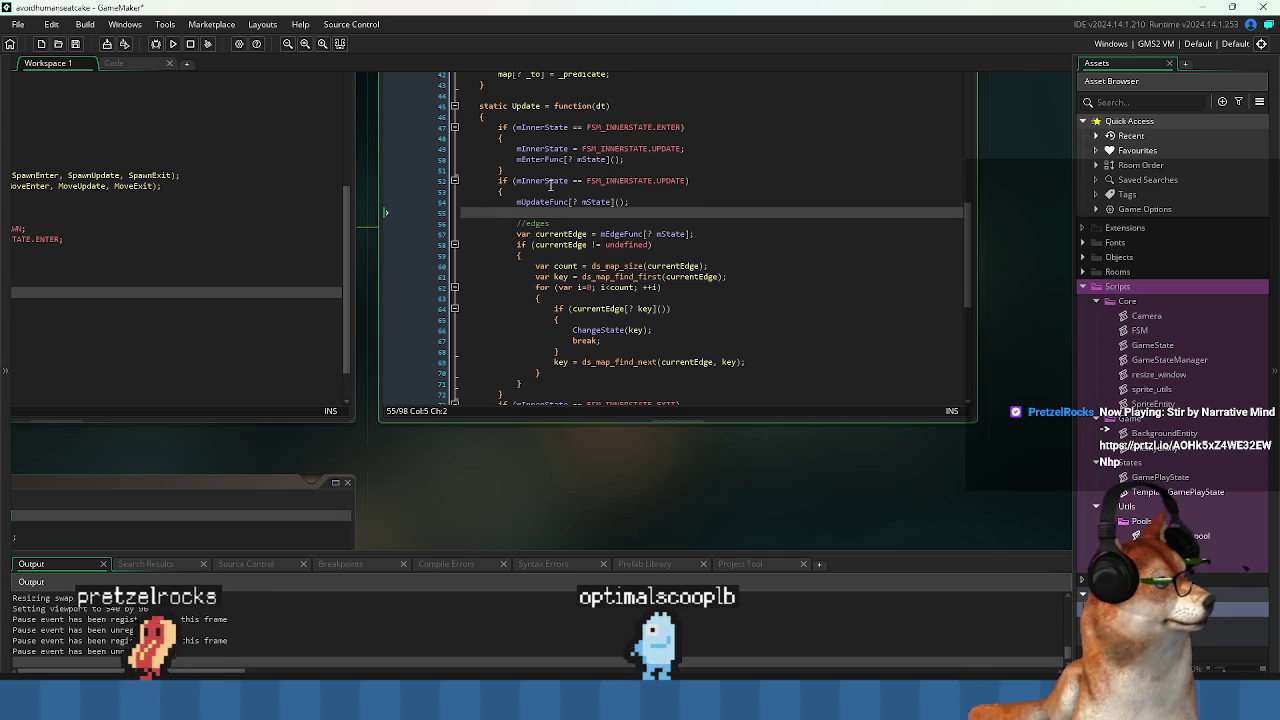
left_click(544, 190)
left_click(541, 206)
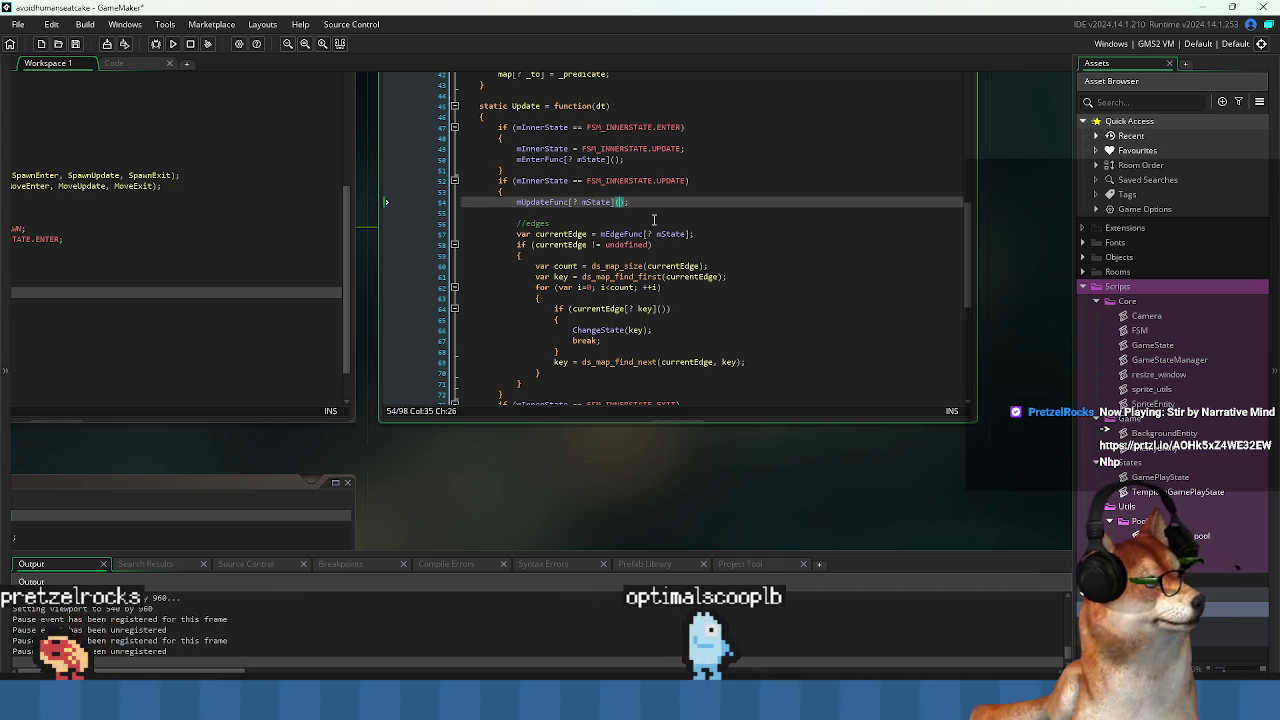
type("dt")
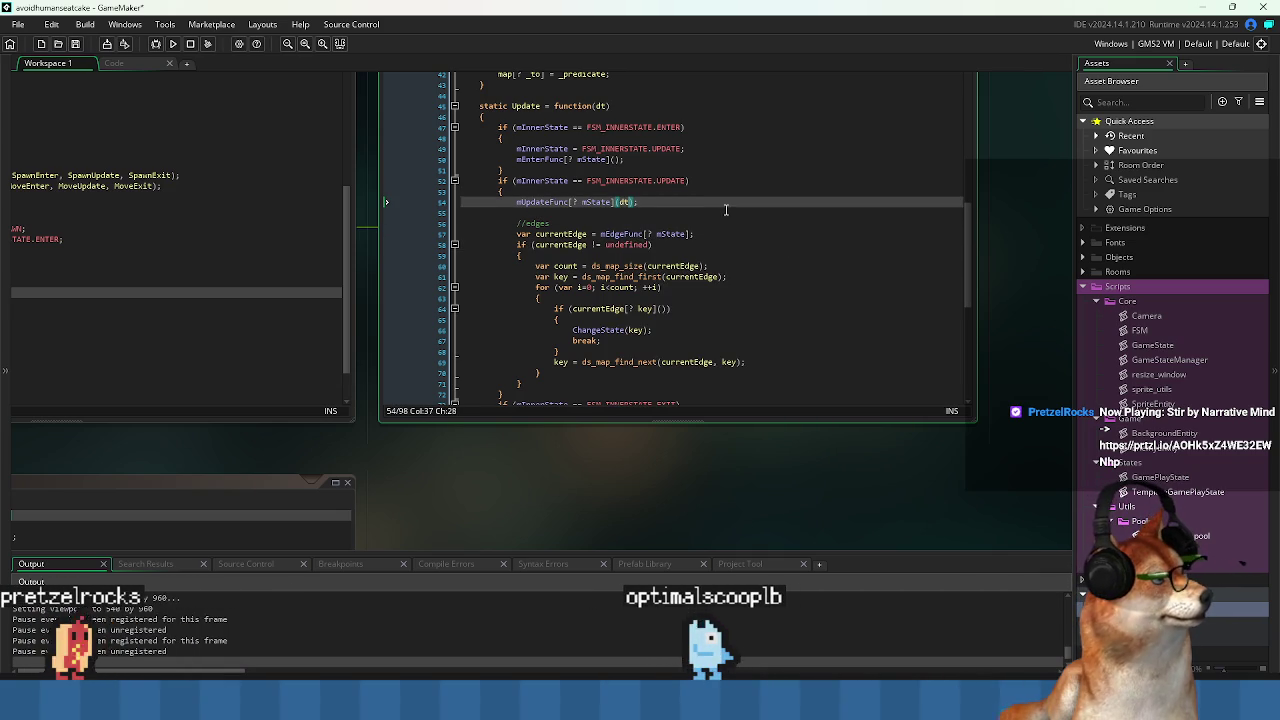
left_click(657, 221)
scroll(640, 240, "down", 3)
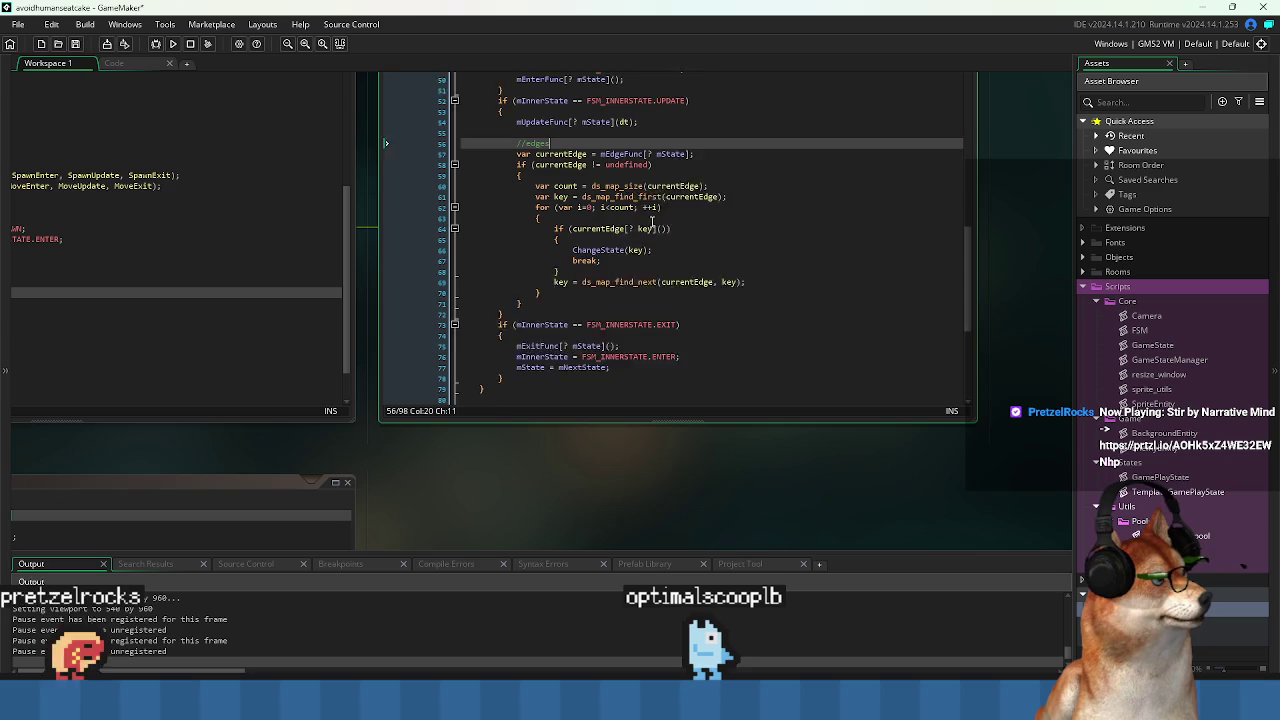
scroll(624, 267, "up", 3)
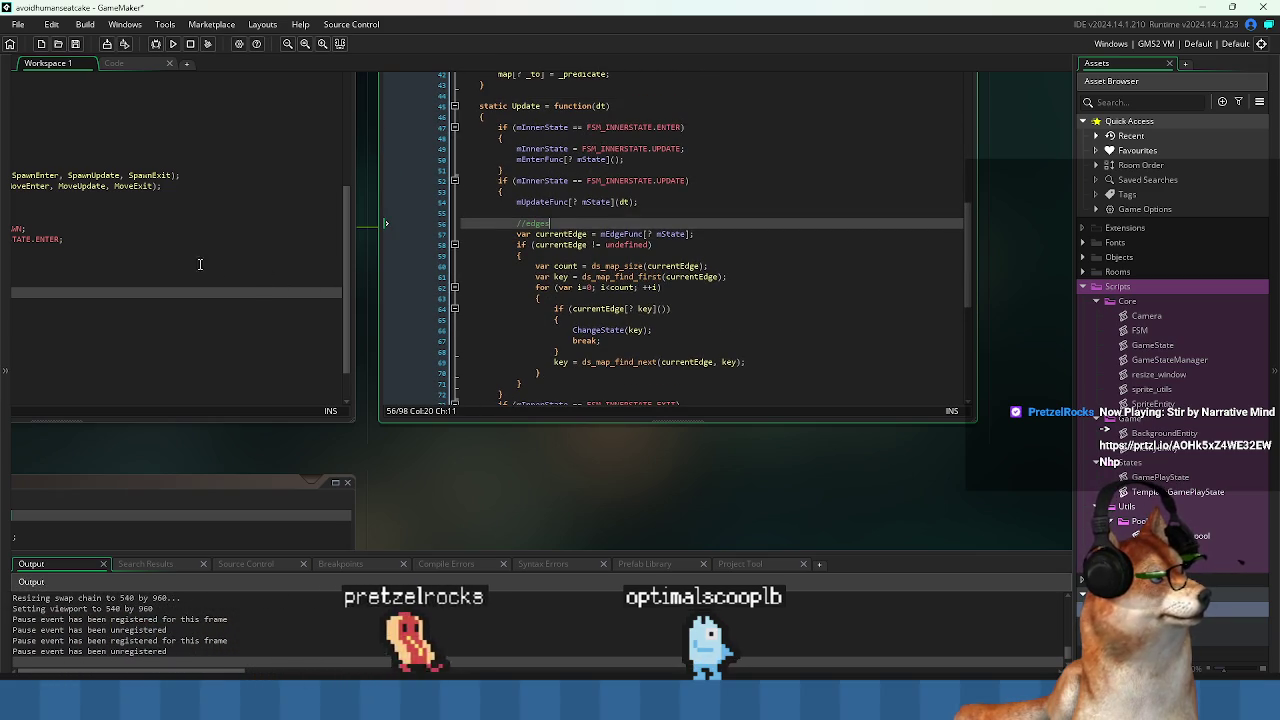
left_click_drag(173, 263, 622, 291)
Review the EnemyEntity code around the mFSM.Update(dt) call.
left_click(470, 236)
left_click(420, 299)
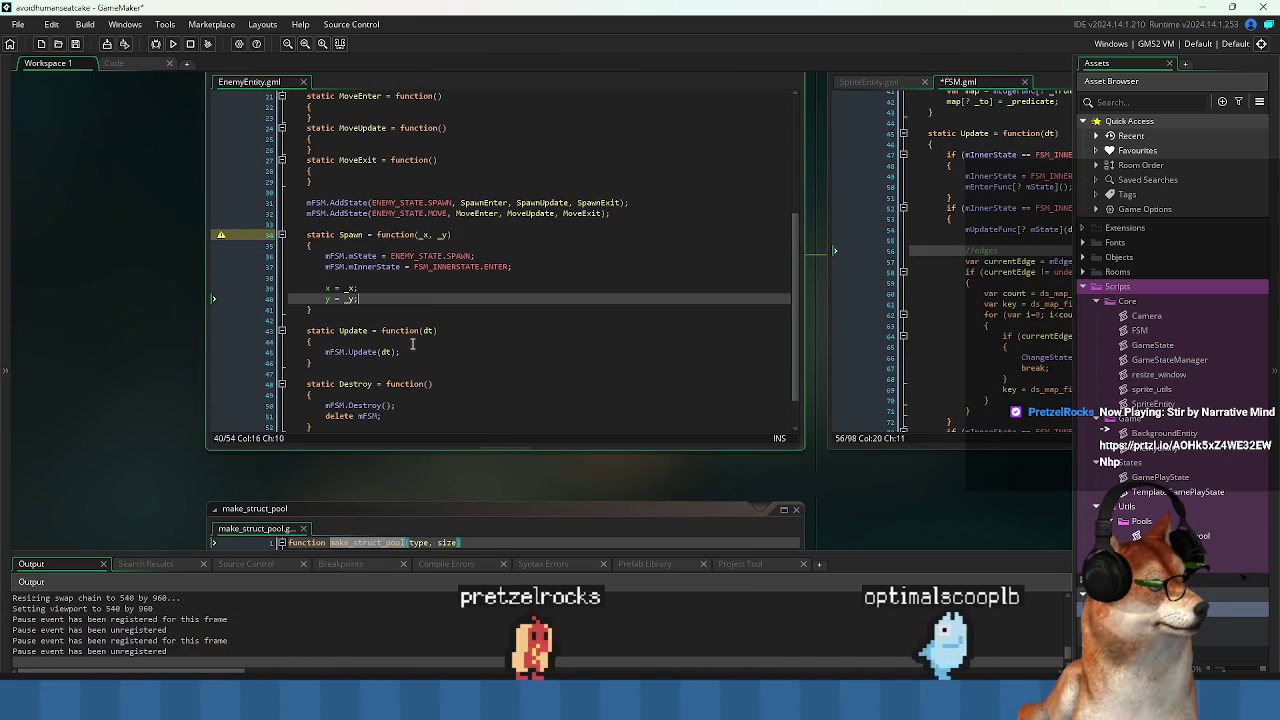
left_click(380, 342)
left_click(380, 352)
scroll(434, 224, "up", 3)
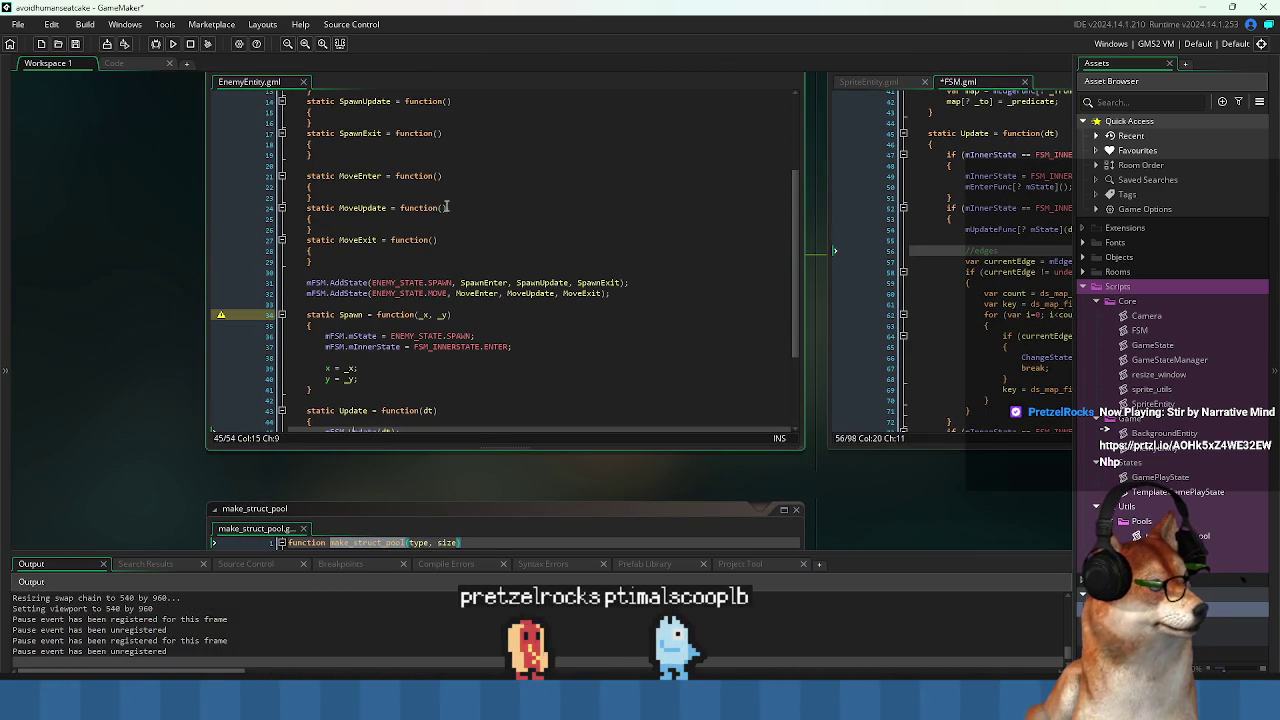
Add a dt parameter to MoveUpdate and SpawnUpdate, then save with Ctrl+S.
left_click(444, 208)
type("d")
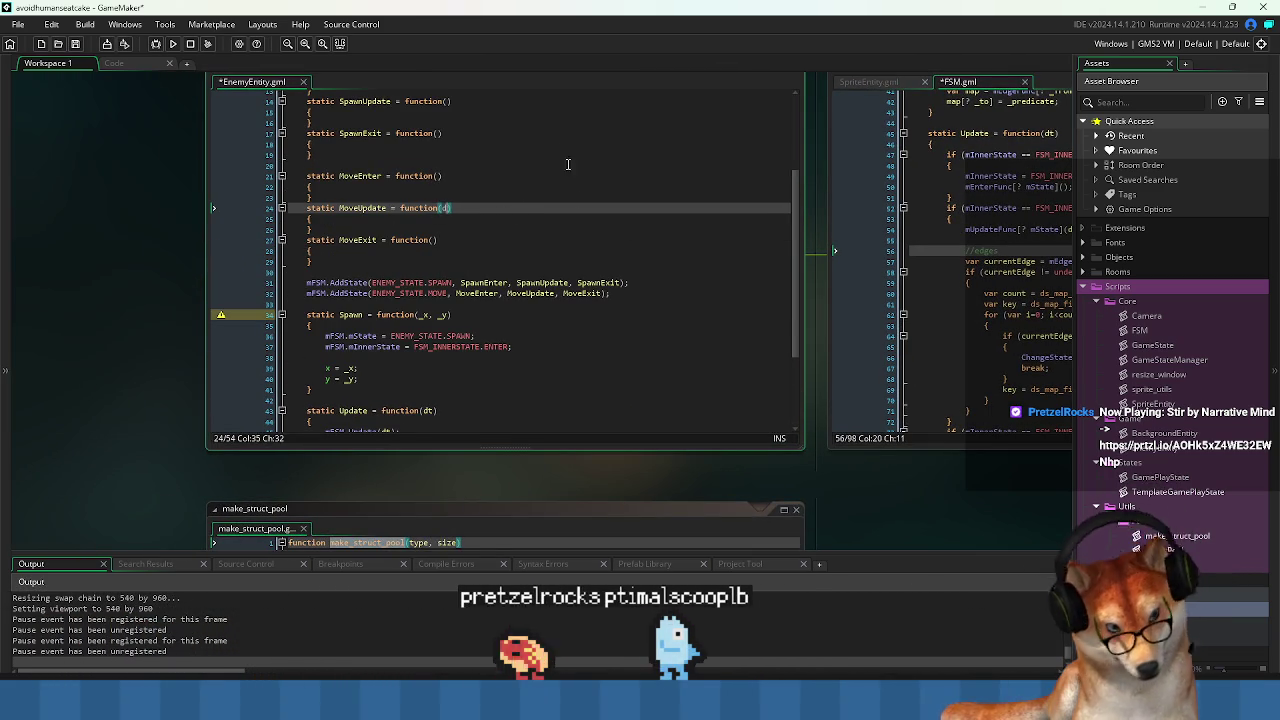
type("t")
scroll(444, 139, "up", 2)
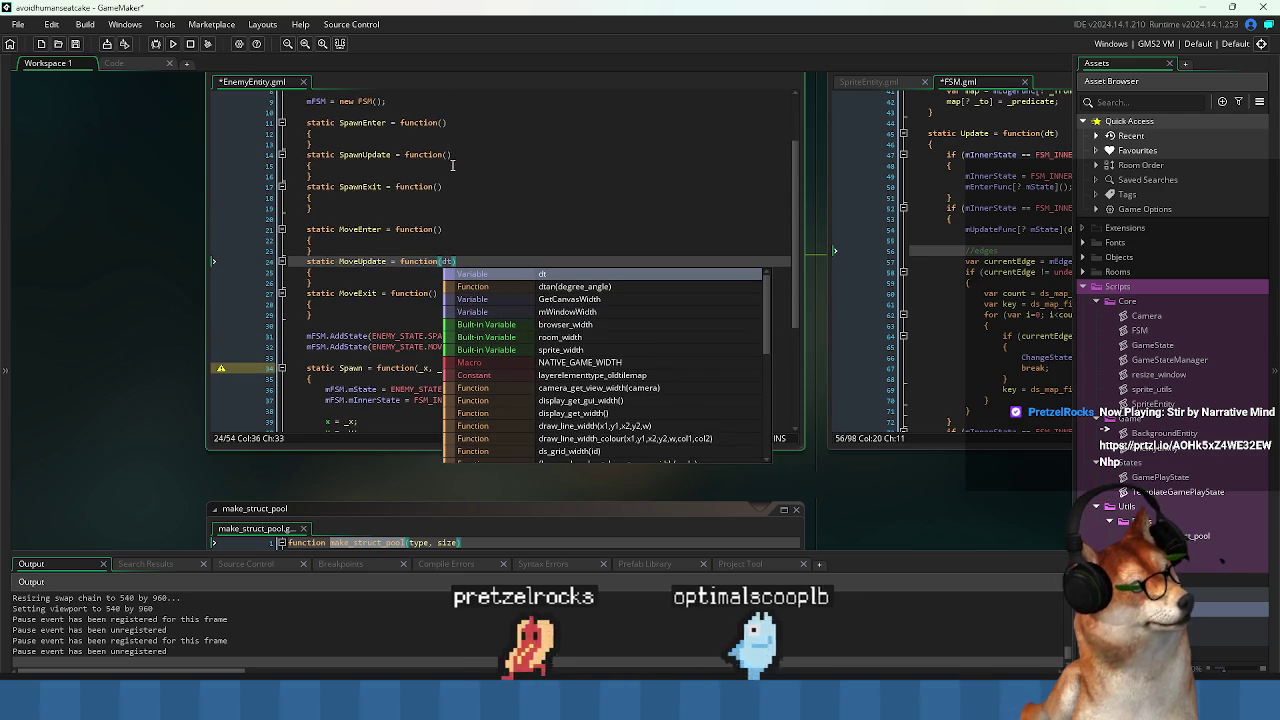
left_click(448, 154)
type("dt")
key("ctrl+s")
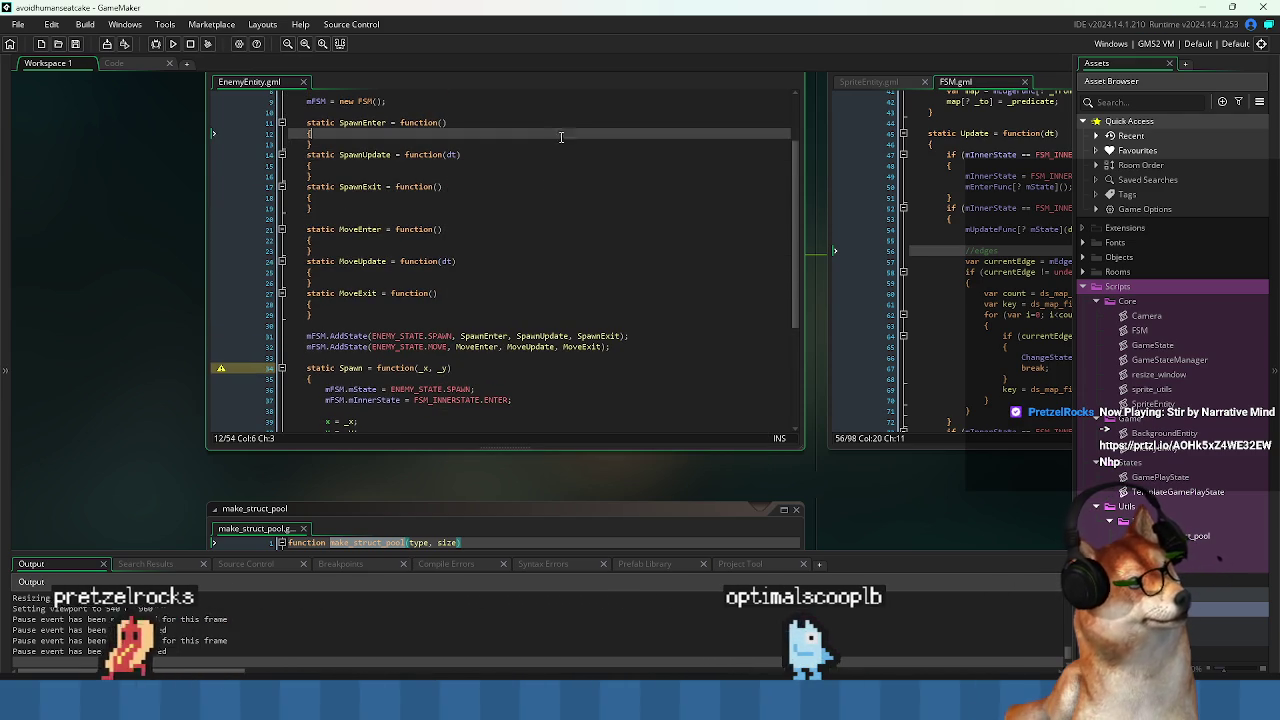
Check MoveEnter's parameter list in EnemyEntity.gml.
left_click(494, 271)
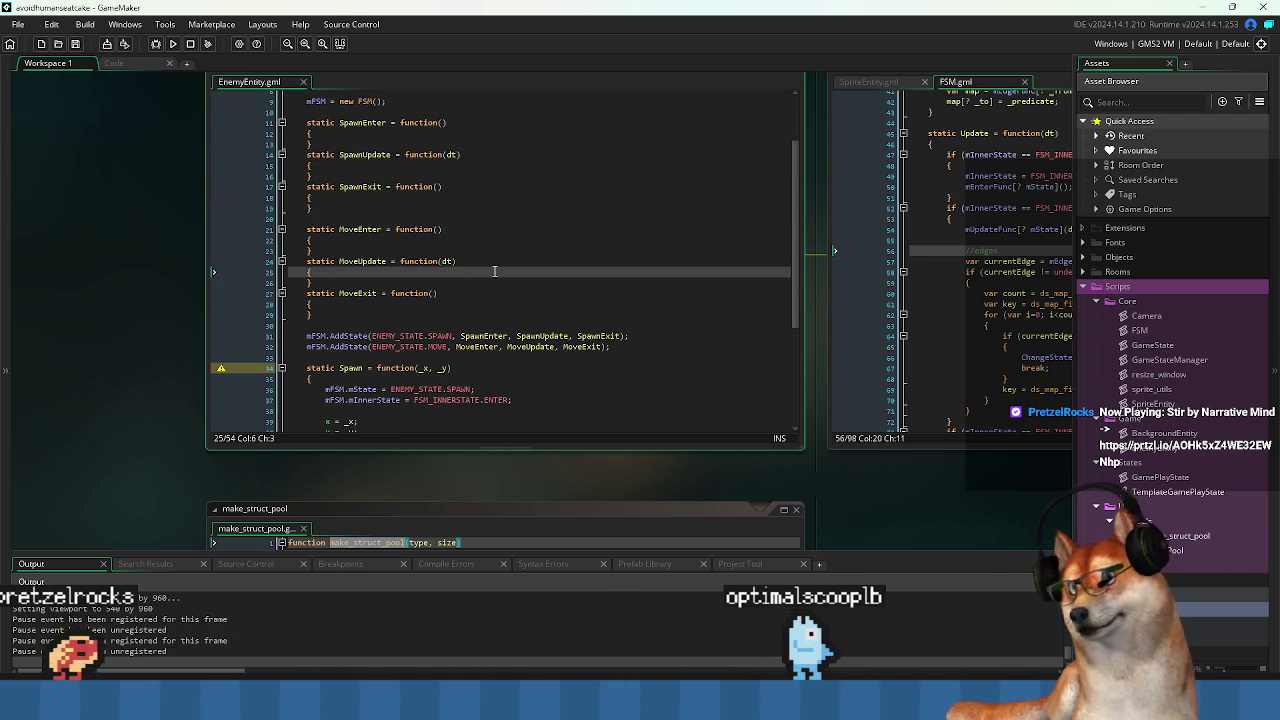
left_click(600, 231)
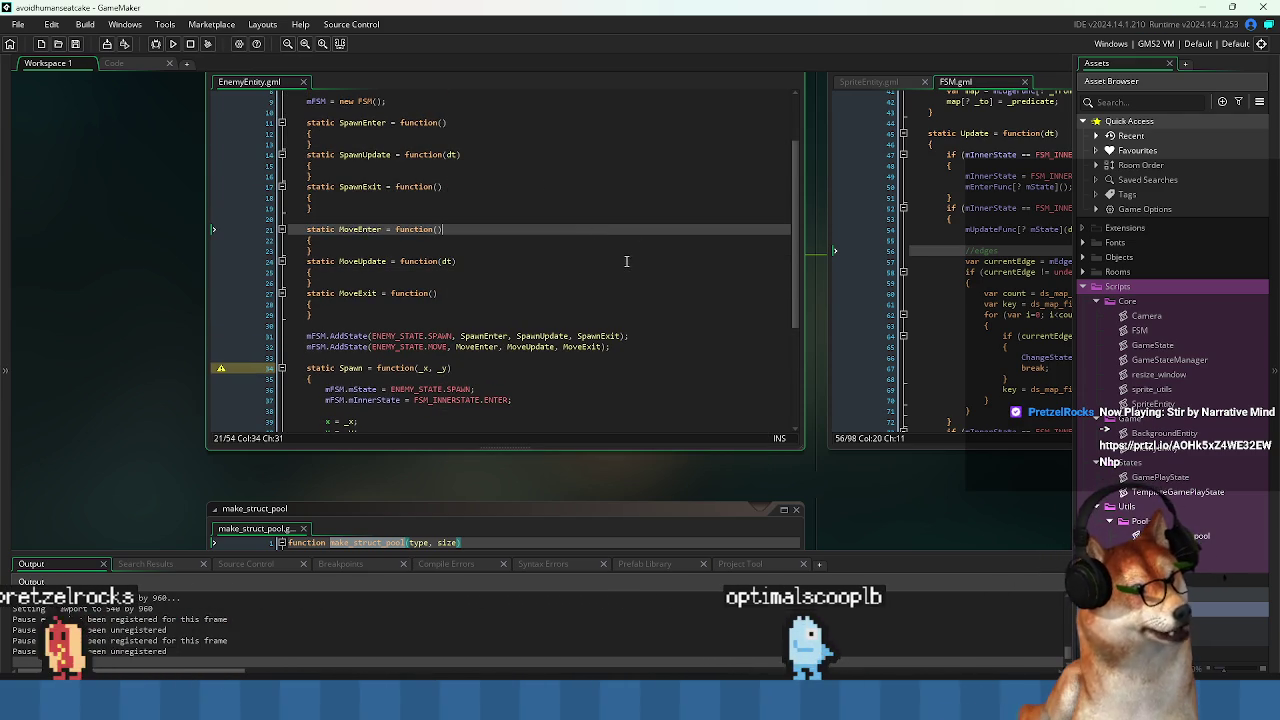
scroll(626, 261, "down", 5)
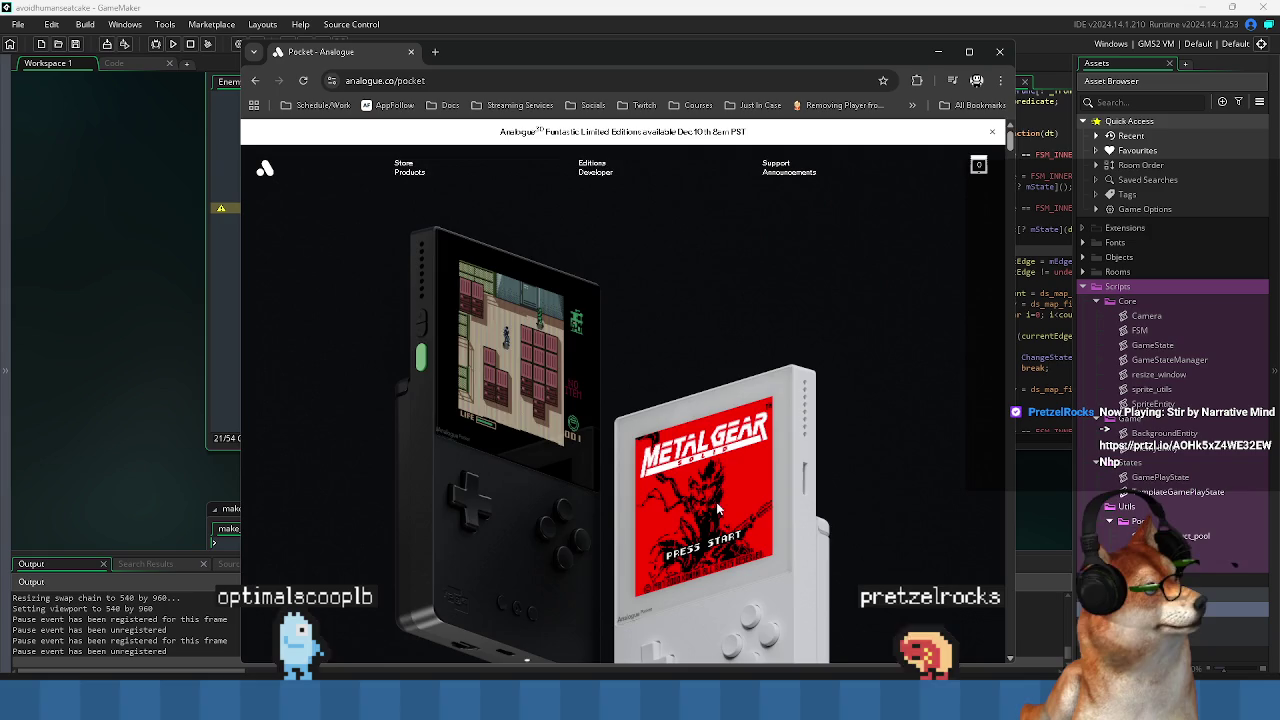
Scroll the Analogue Pocket page past the display and cartridge sections to 'Play Pocket on the big screen'.
scroll(718, 510, "down", 15)
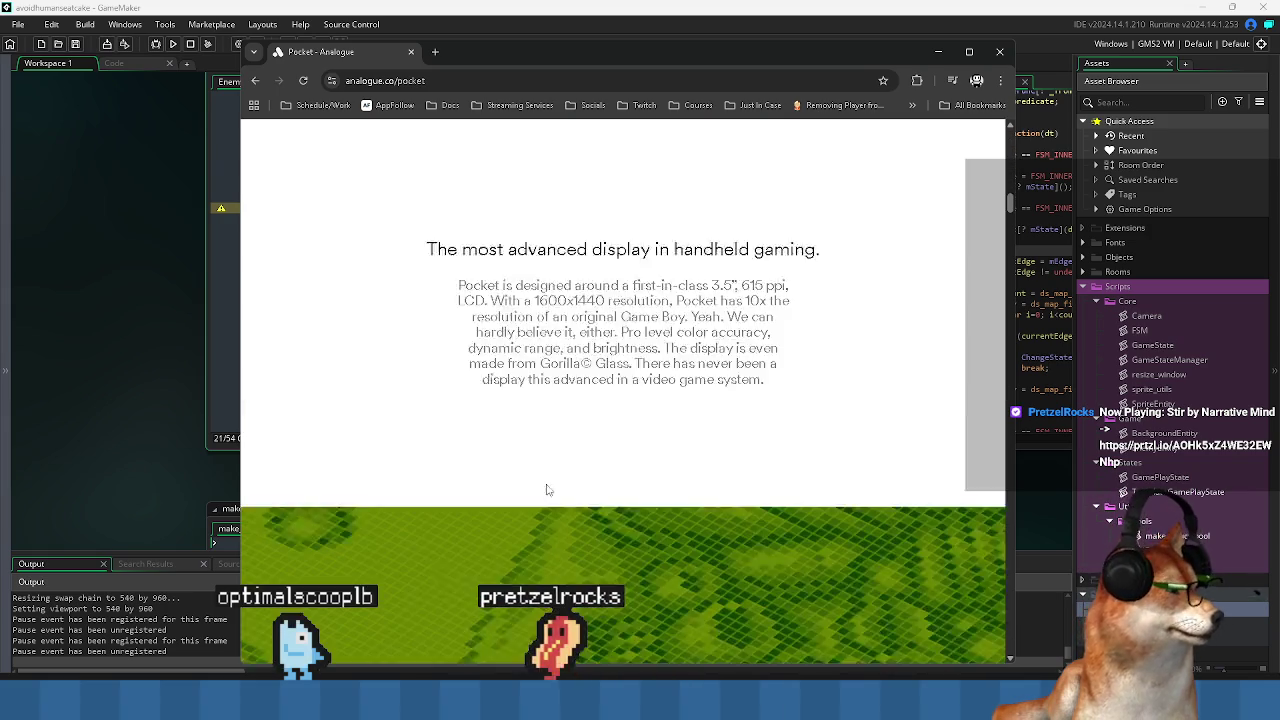
scroll(547, 489, "down", 10)
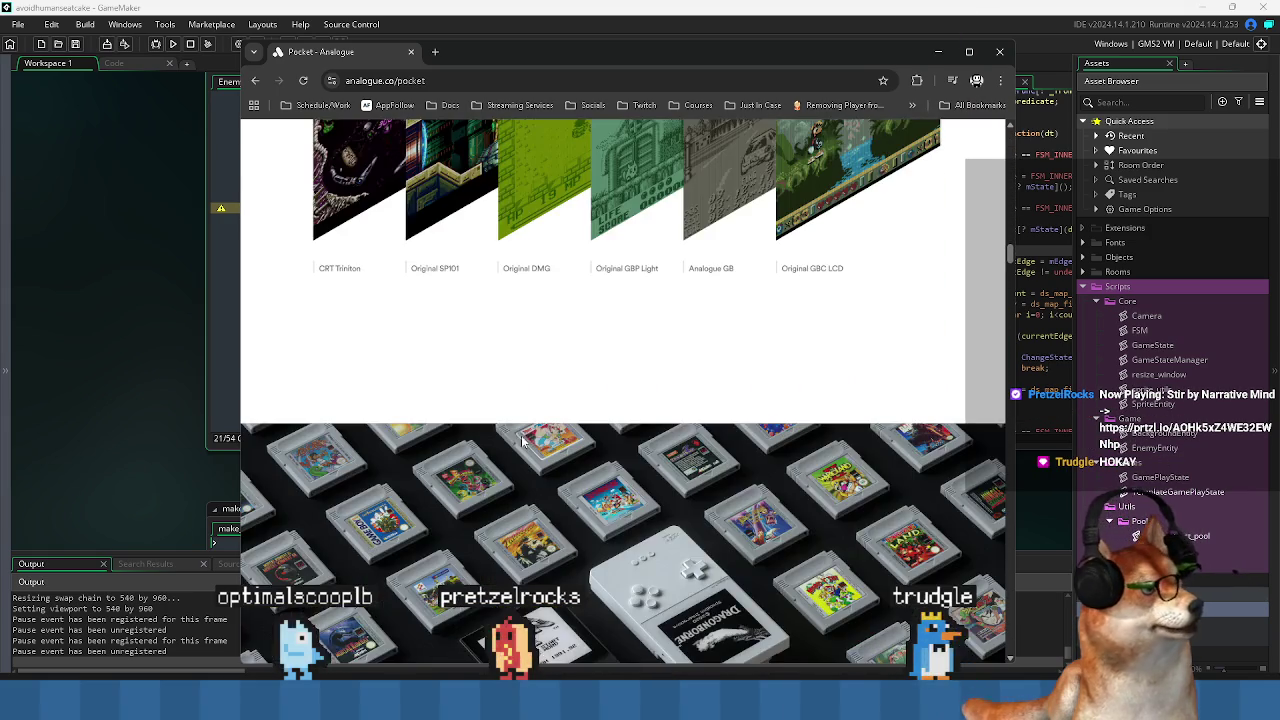
scroll(530, 435, "down", 5)
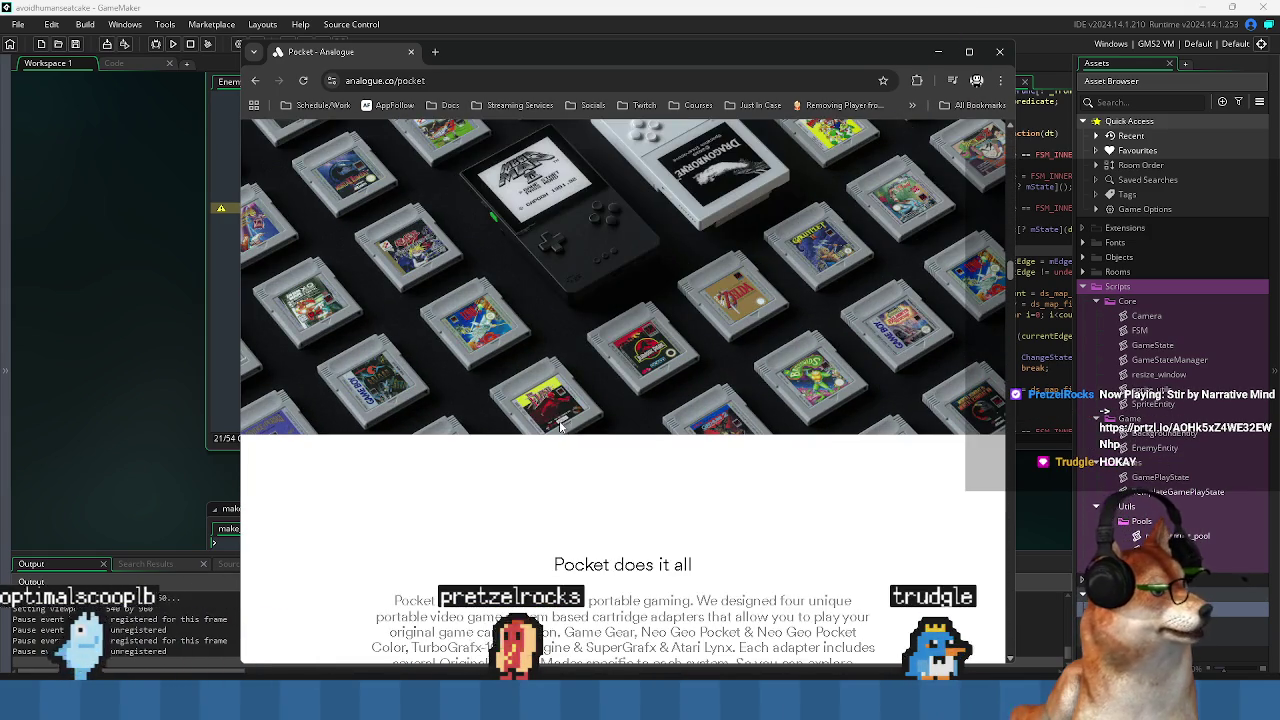
scroll(560, 425, "up", 3)
scroll(453, 407, "down", 2)
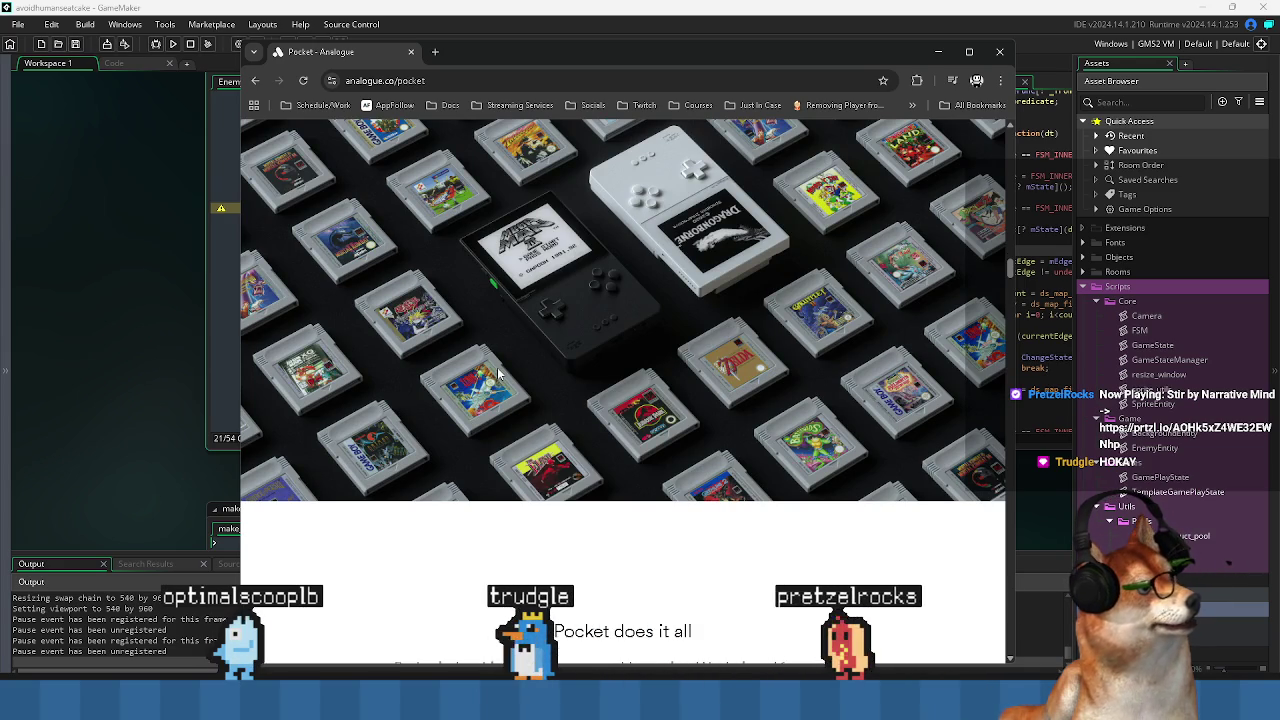
scroll(498, 373, "down", 4)
scroll(512, 443, "down", 8)
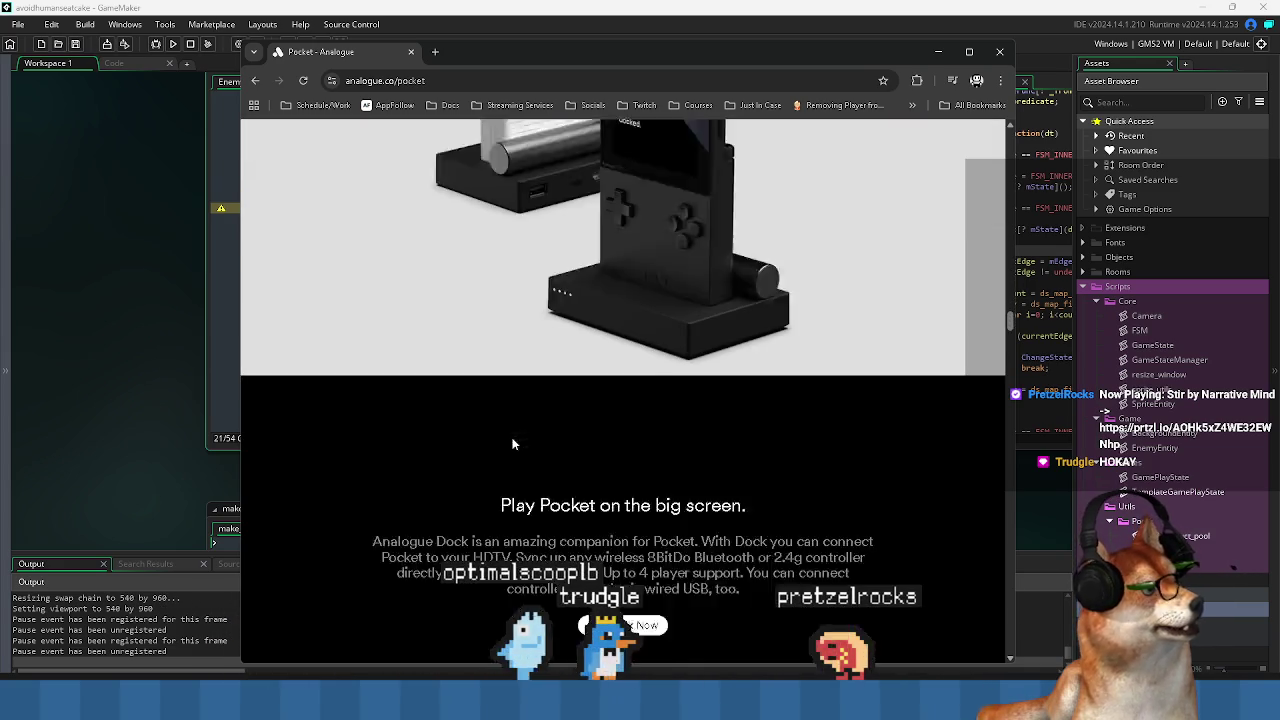
scroll(512, 443, "down", 5)
Scroll through the rest of the Pocket page and back to the top.
scroll(512, 443, "up", 3)
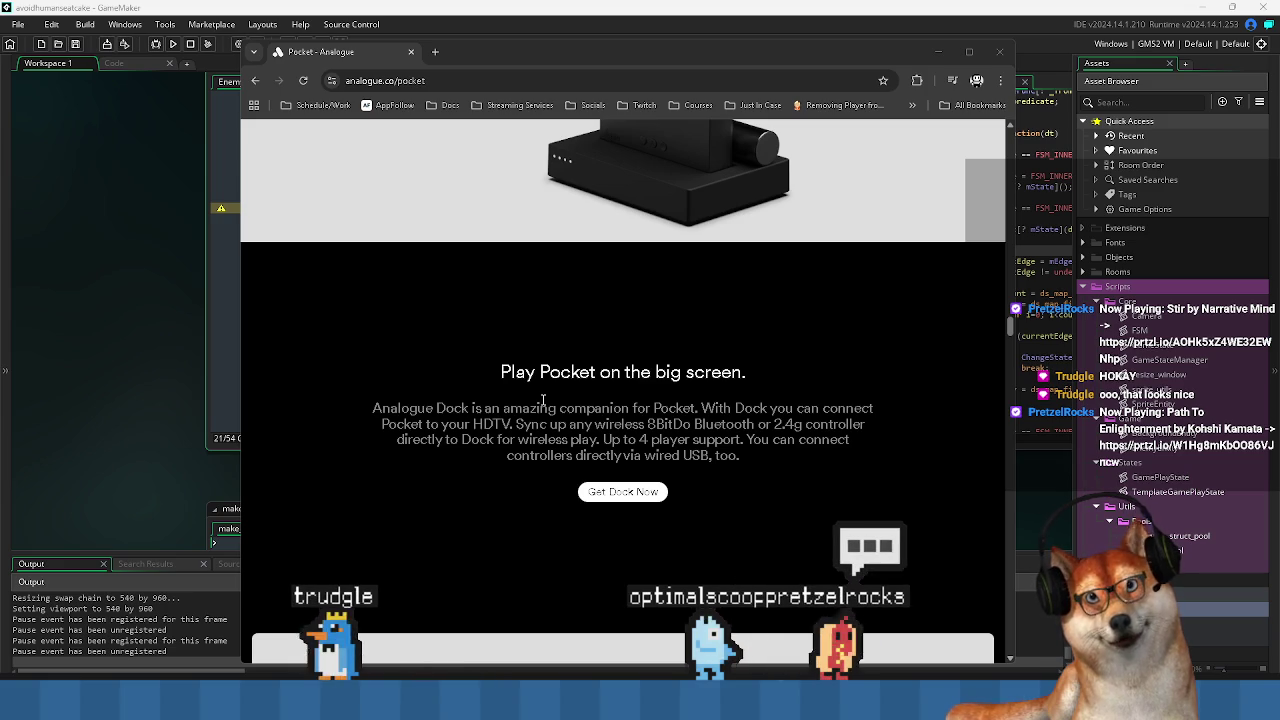
scroll(543, 400, "down", 10)
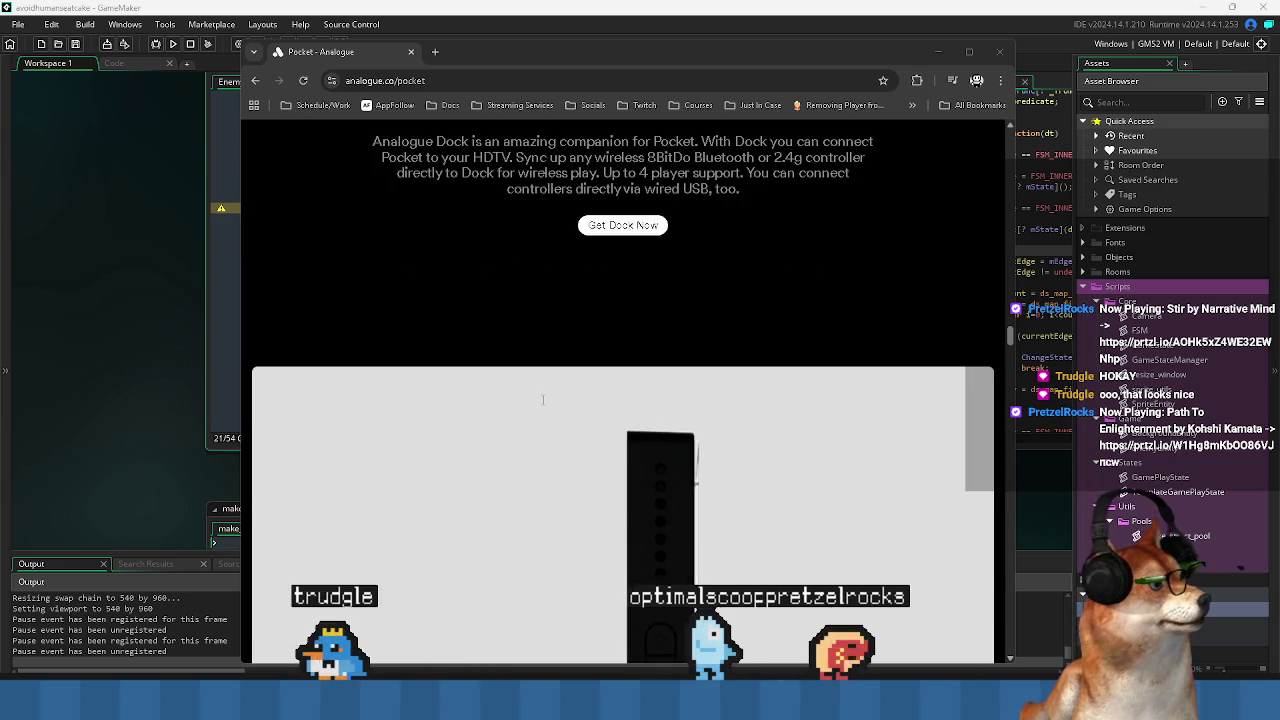
scroll(500, 428, "down", 10)
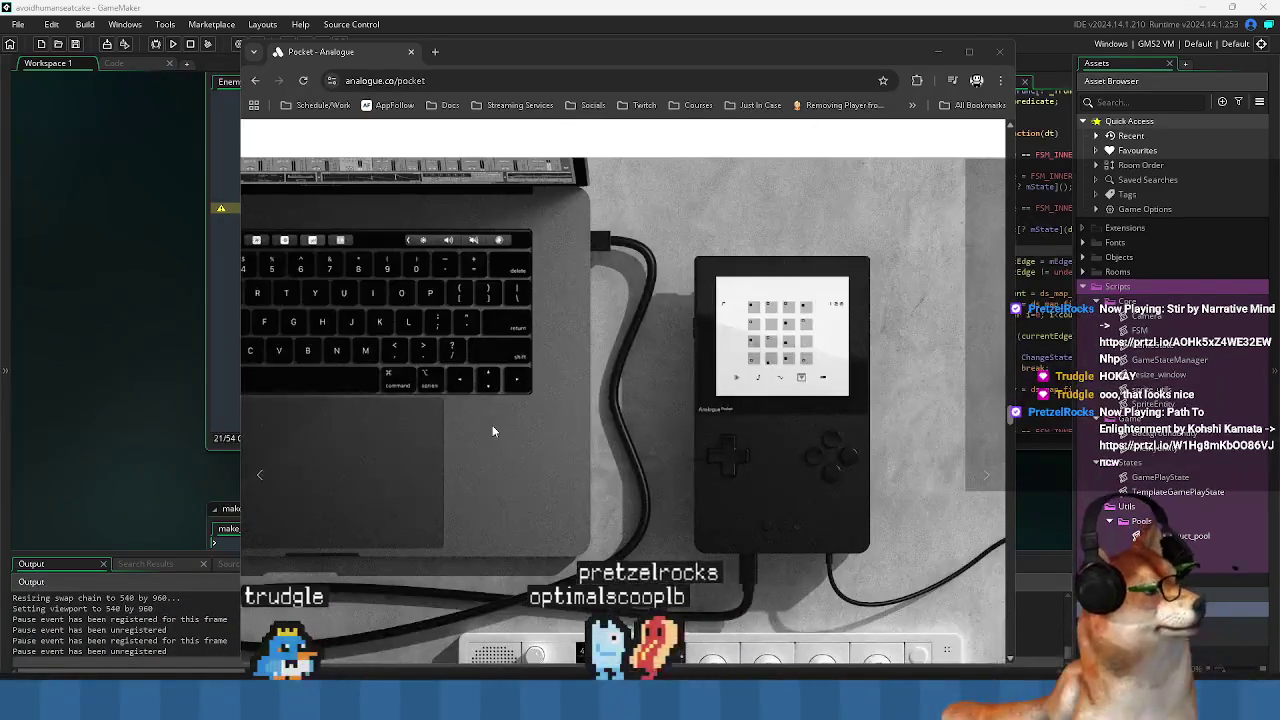
scroll(492, 431, "down", 5)
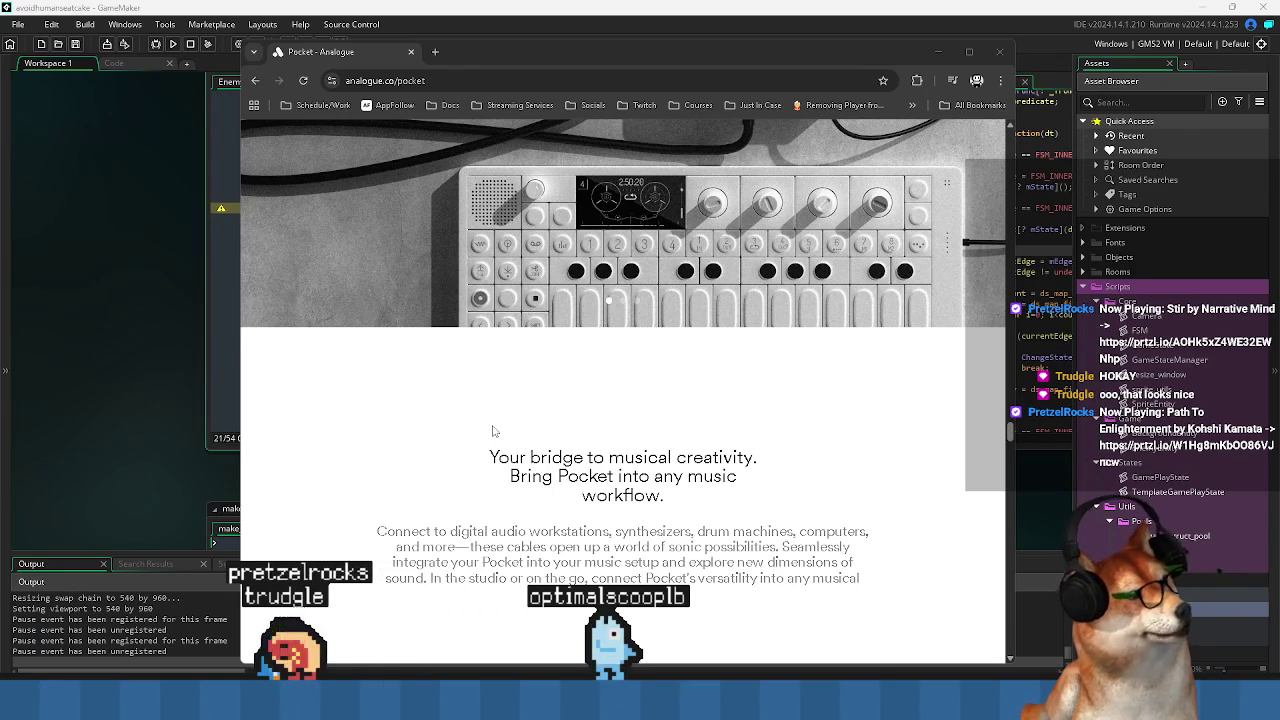
scroll(492, 431, "down", 3)
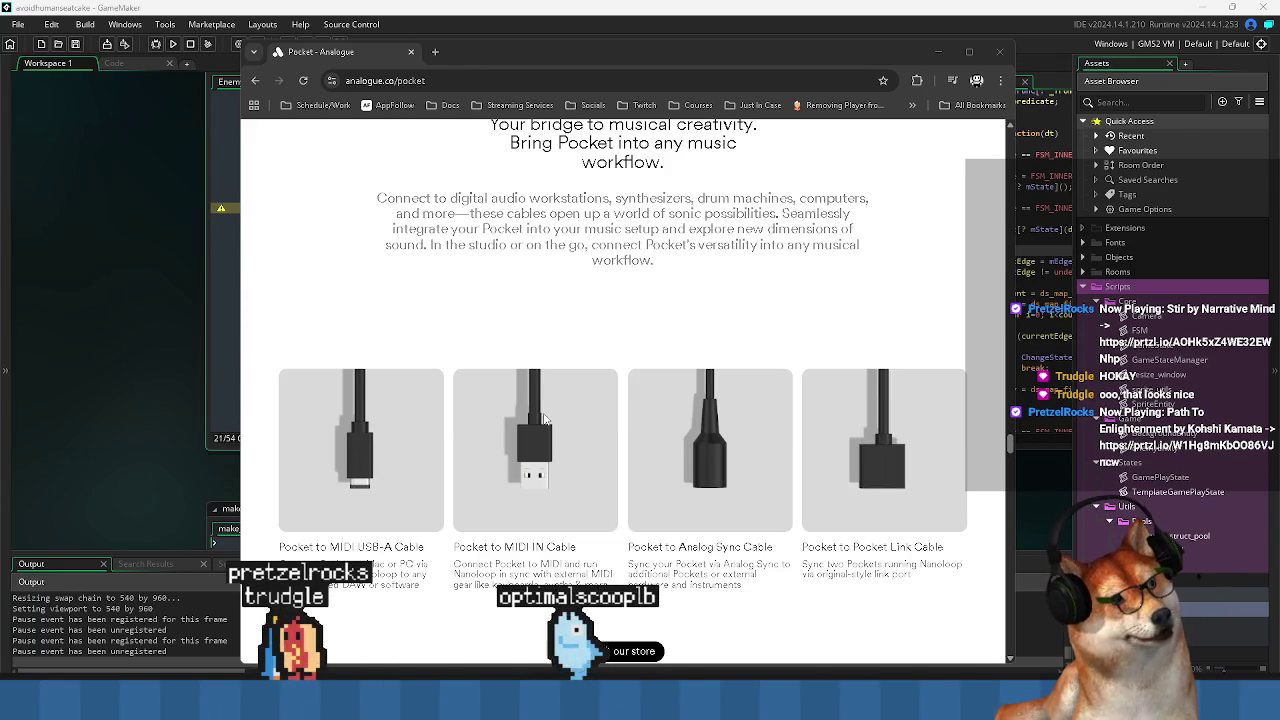
scroll(580, 366, "down", 2)
scroll(647, 413, "up", 3)
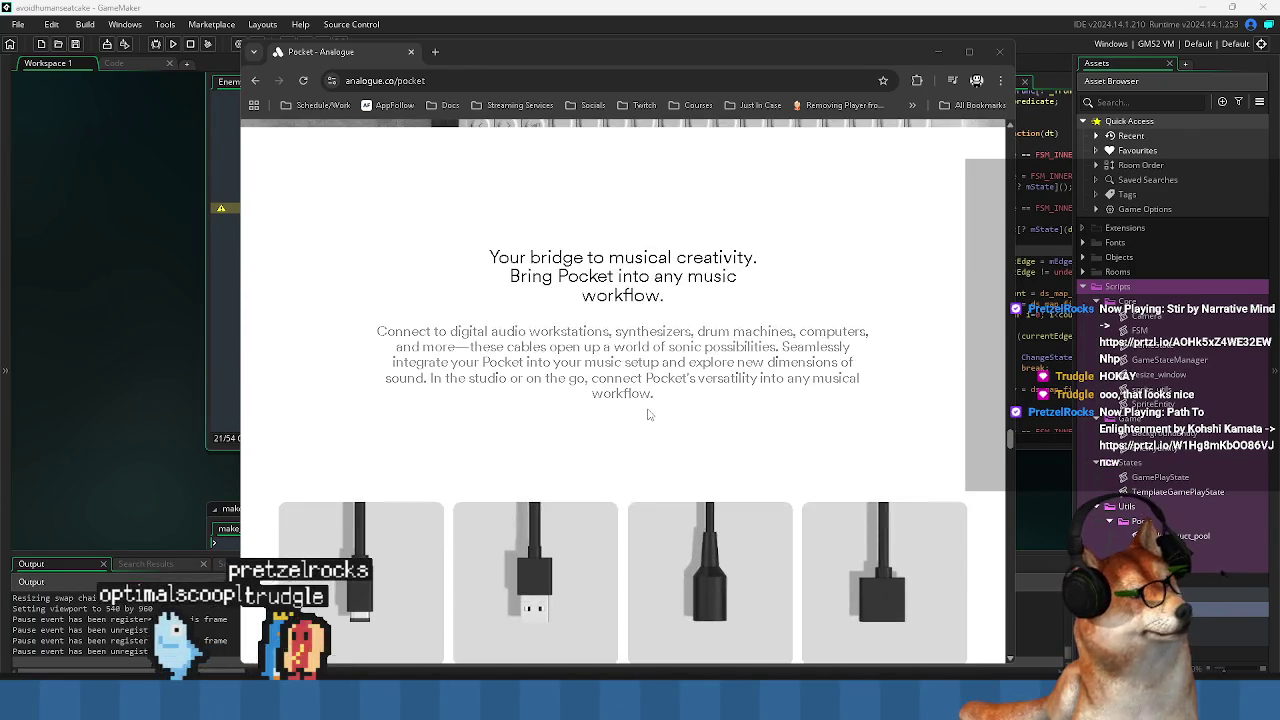
scroll(647, 413, "up", 3)
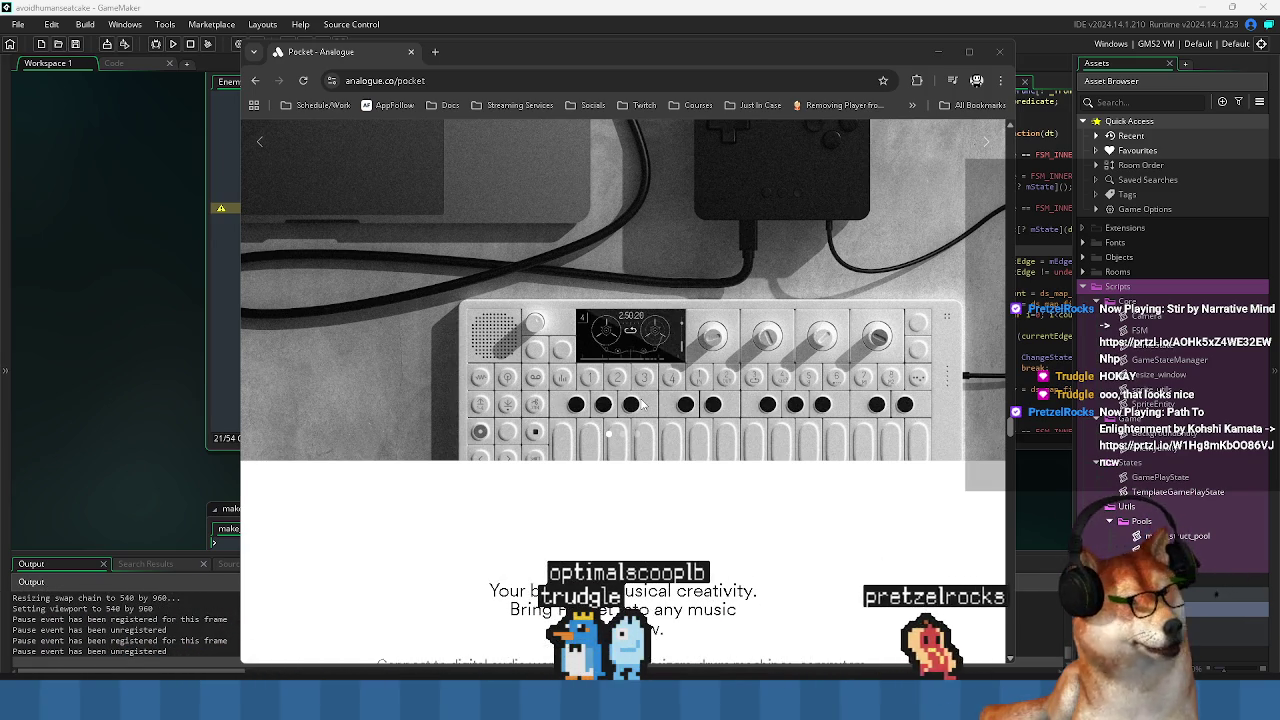
scroll(711, 388, "up", 15)
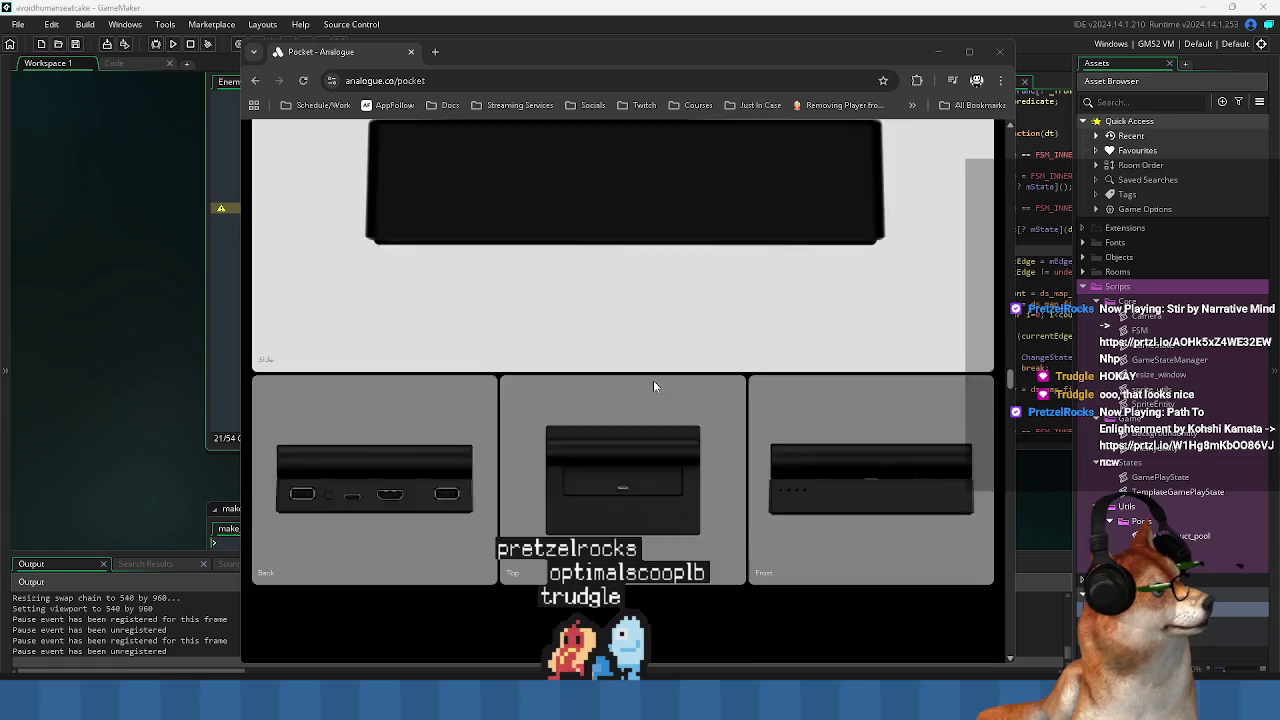
scroll(651, 362, "up", 10)
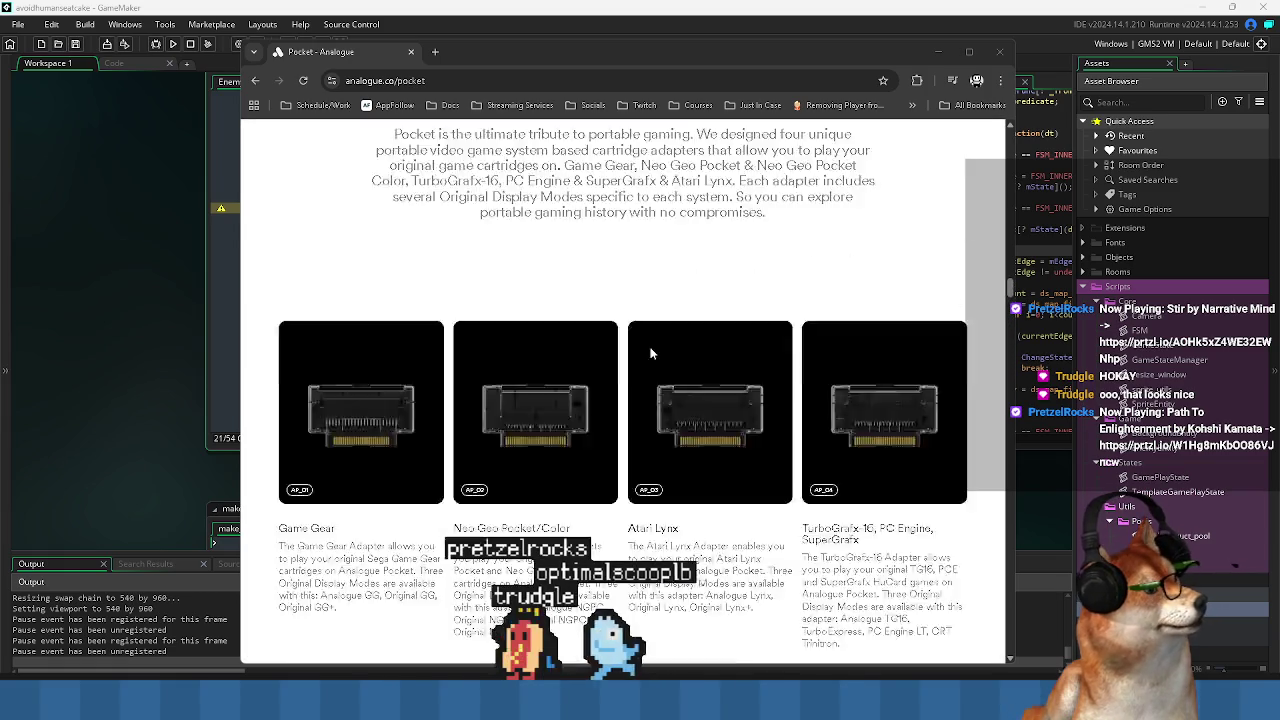
scroll(638, 370, "up", 8)
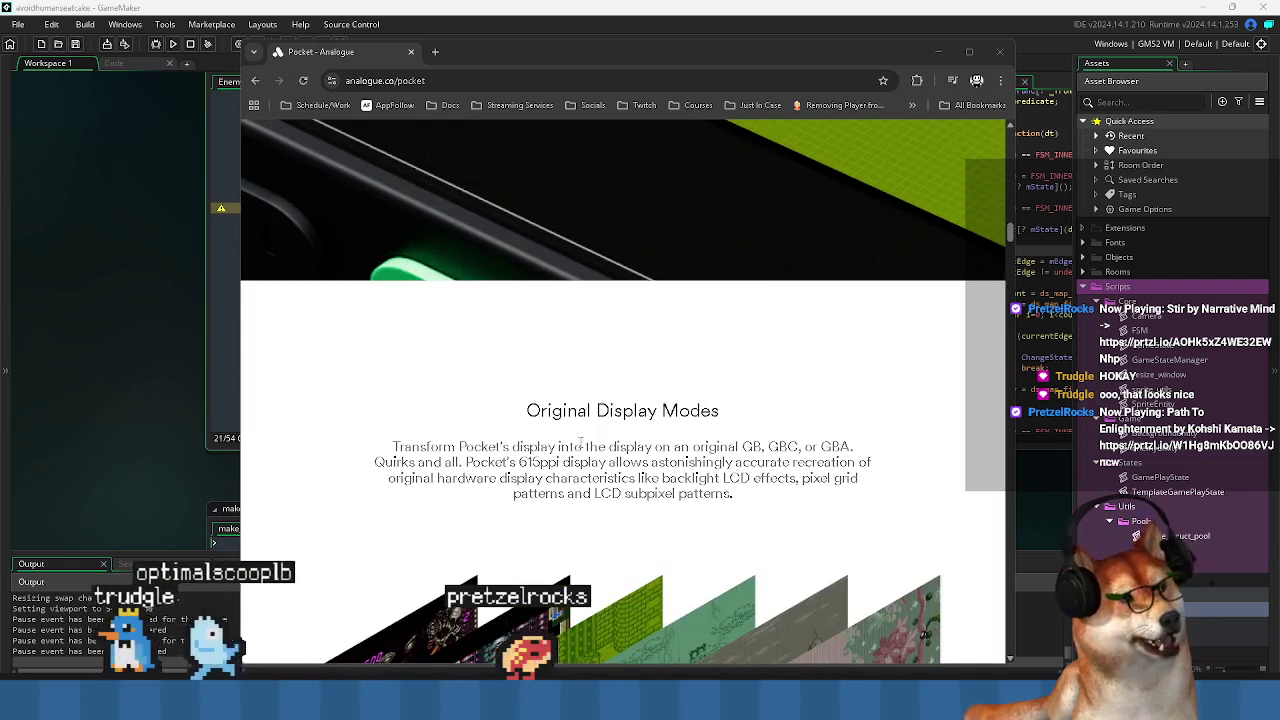
scroll(615, 422, "down", 4)
scroll(580, 488, "up", 10)
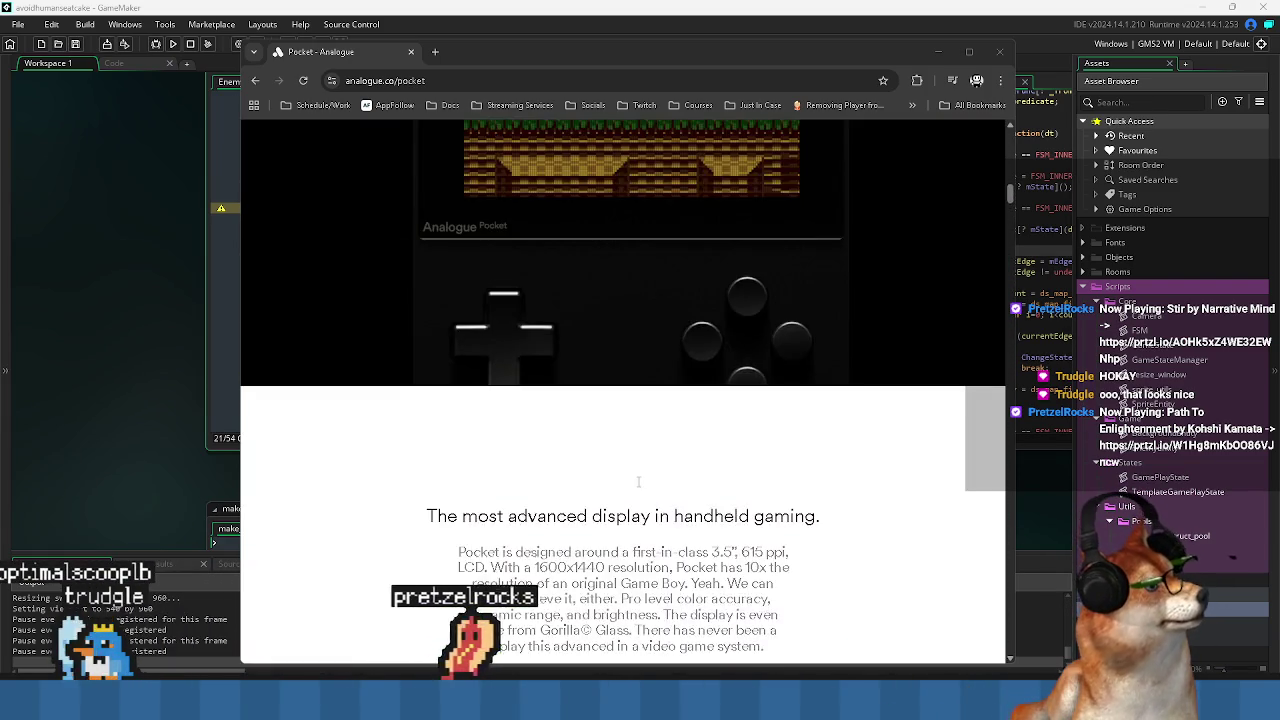
scroll(598, 463, "up", 3)
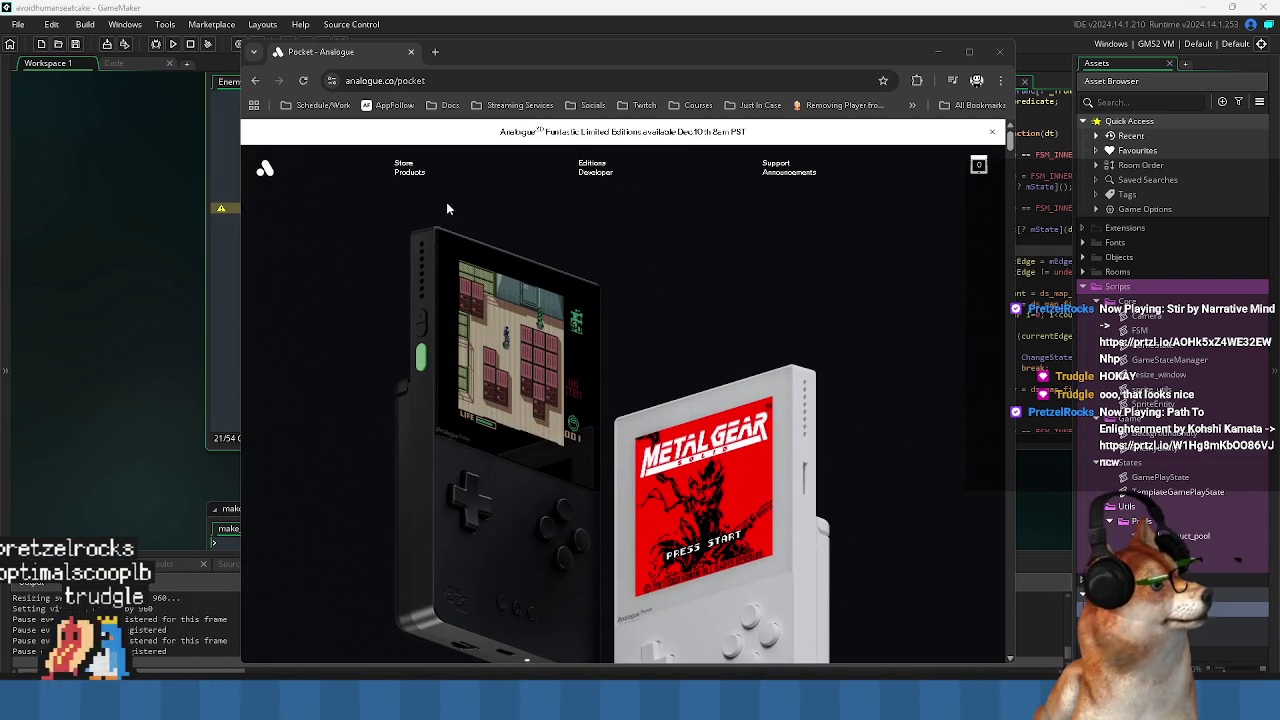
Go to the Analogue store from the top navigation and browse its products.
left_click(404, 170)
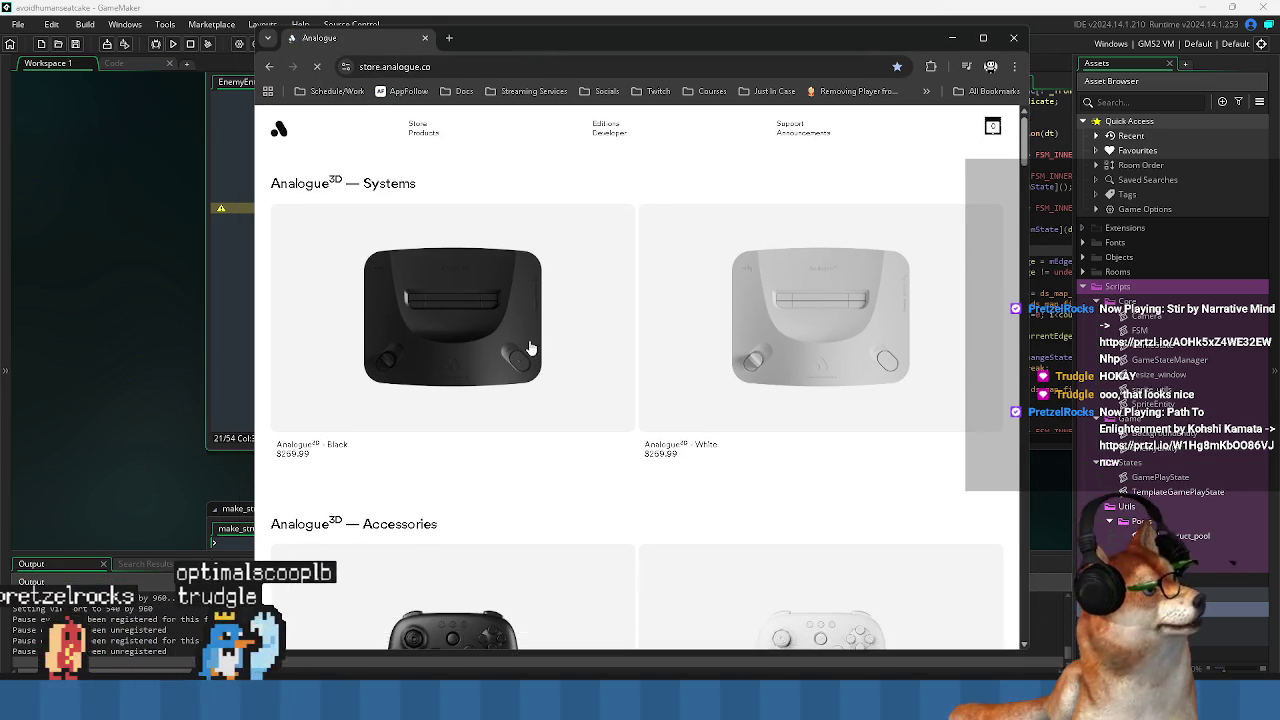
scroll(600, 343, "down", 3)
scroll(510, 344, "down", 15)
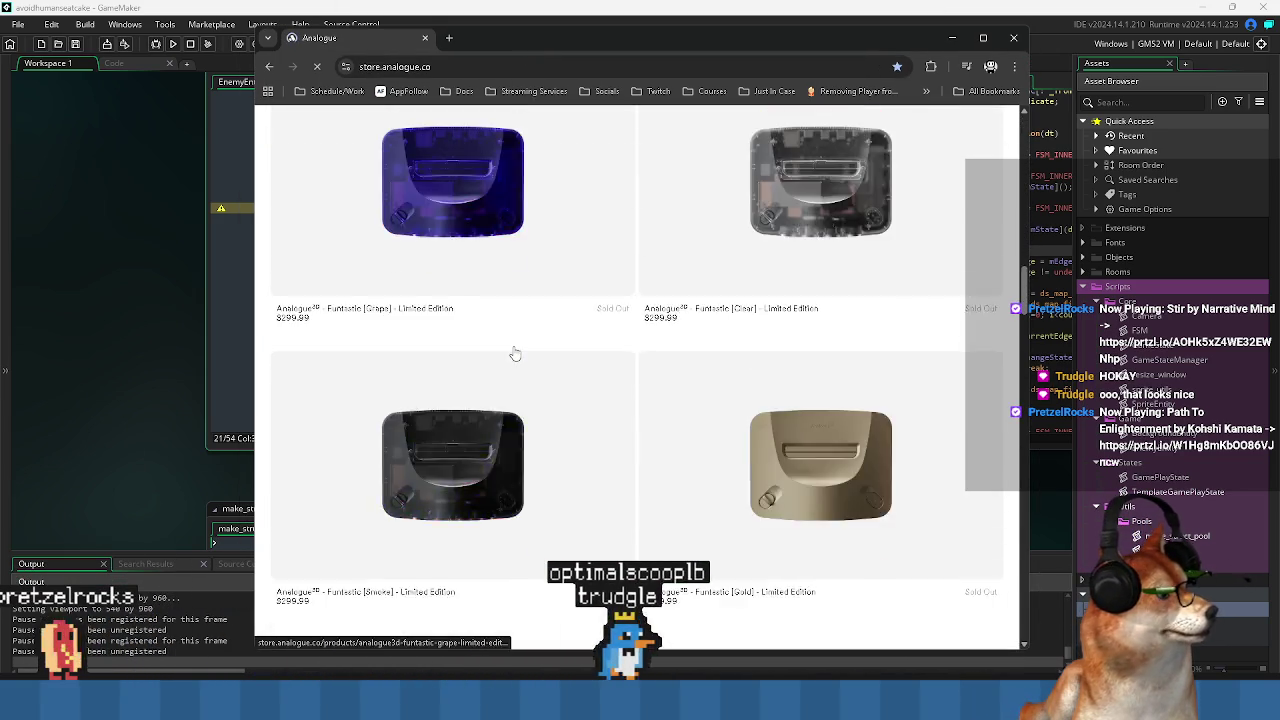
scroll(516, 353, "down", 10)
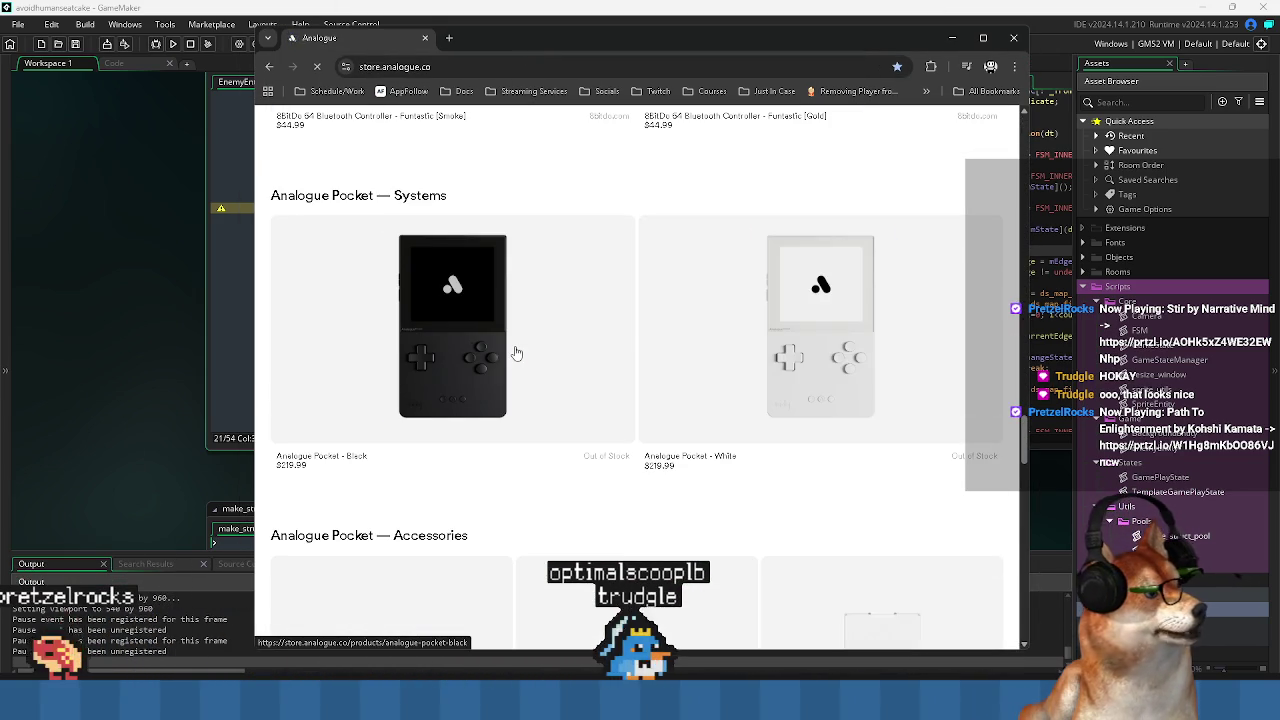
scroll(389, 505, "down", 1)
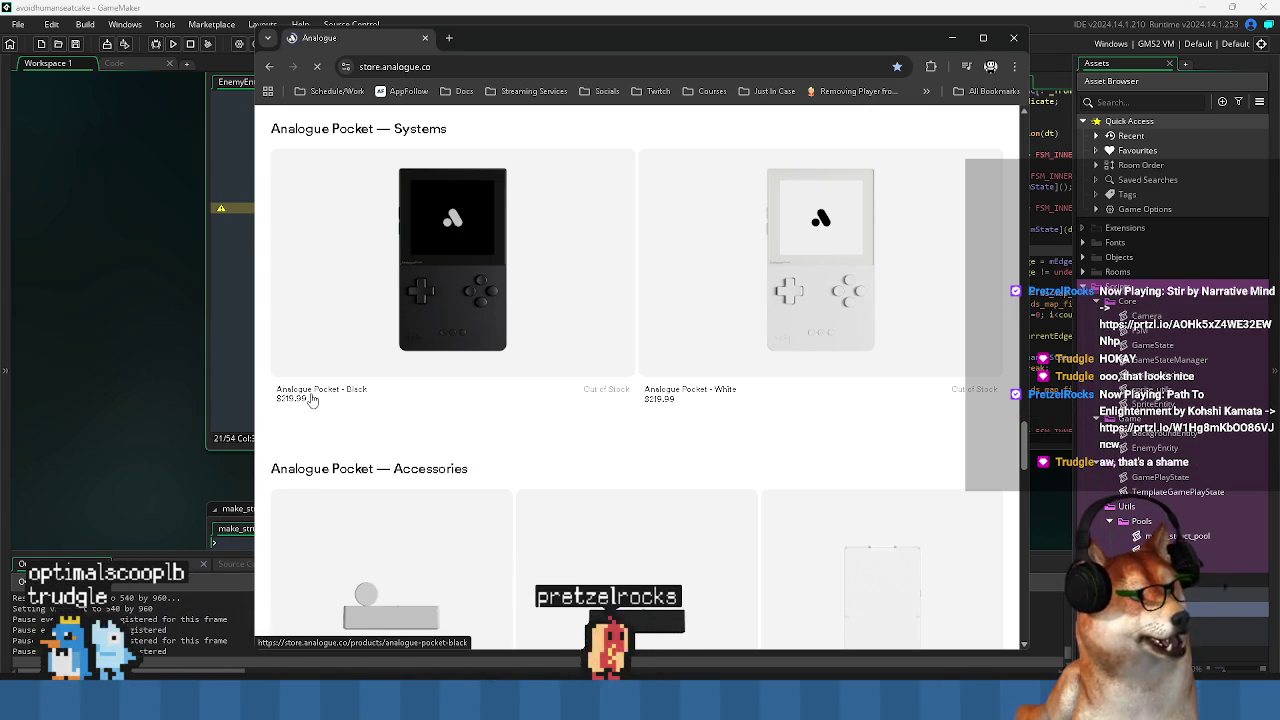
scroll(410, 422, "down", 1)
scroll(423, 423, "up", 2)
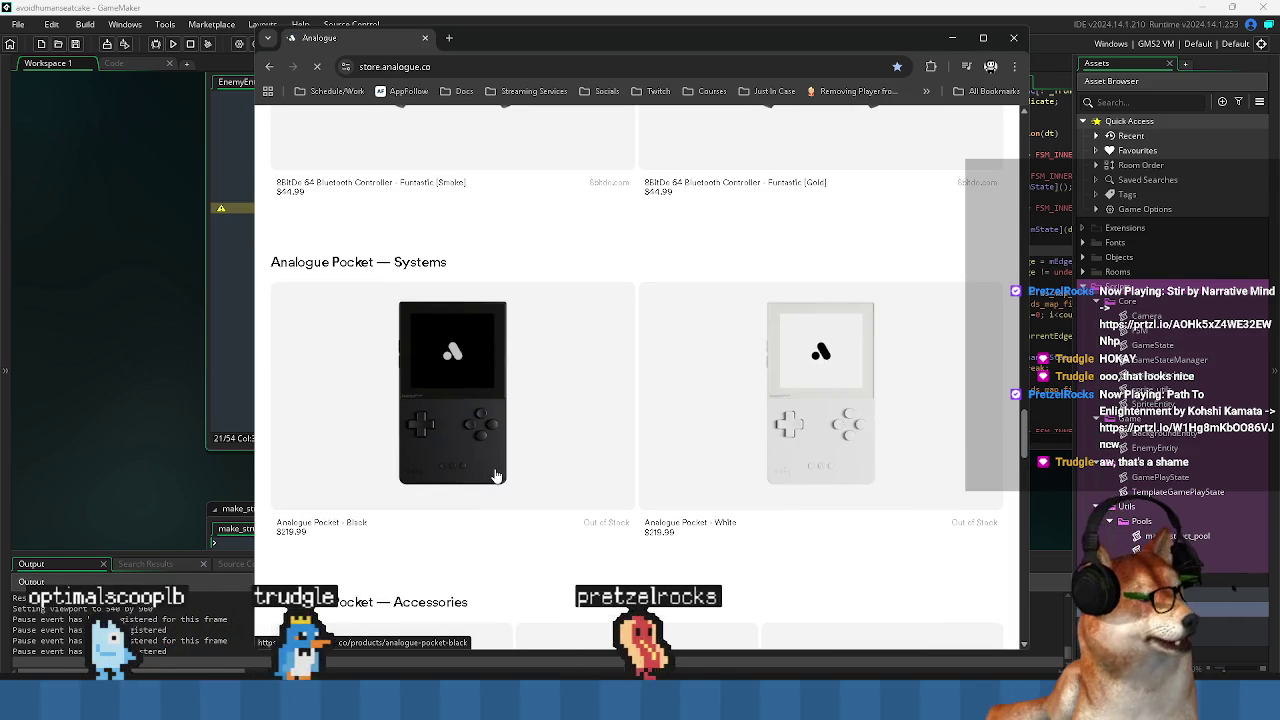
Scroll to 'Analogue Pocket — Systems', both out of stock at $219.99.
left_click_drag(533, 42, 531, 30)
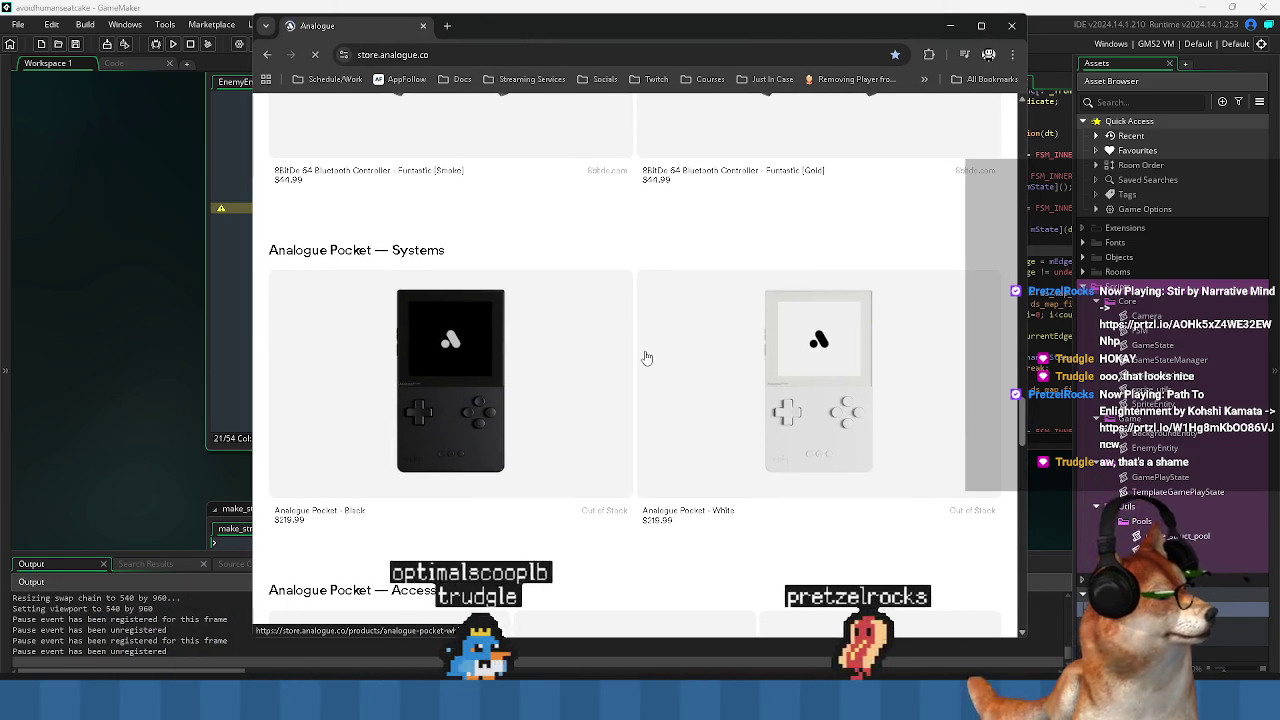
scroll(647, 357, "down", 1)
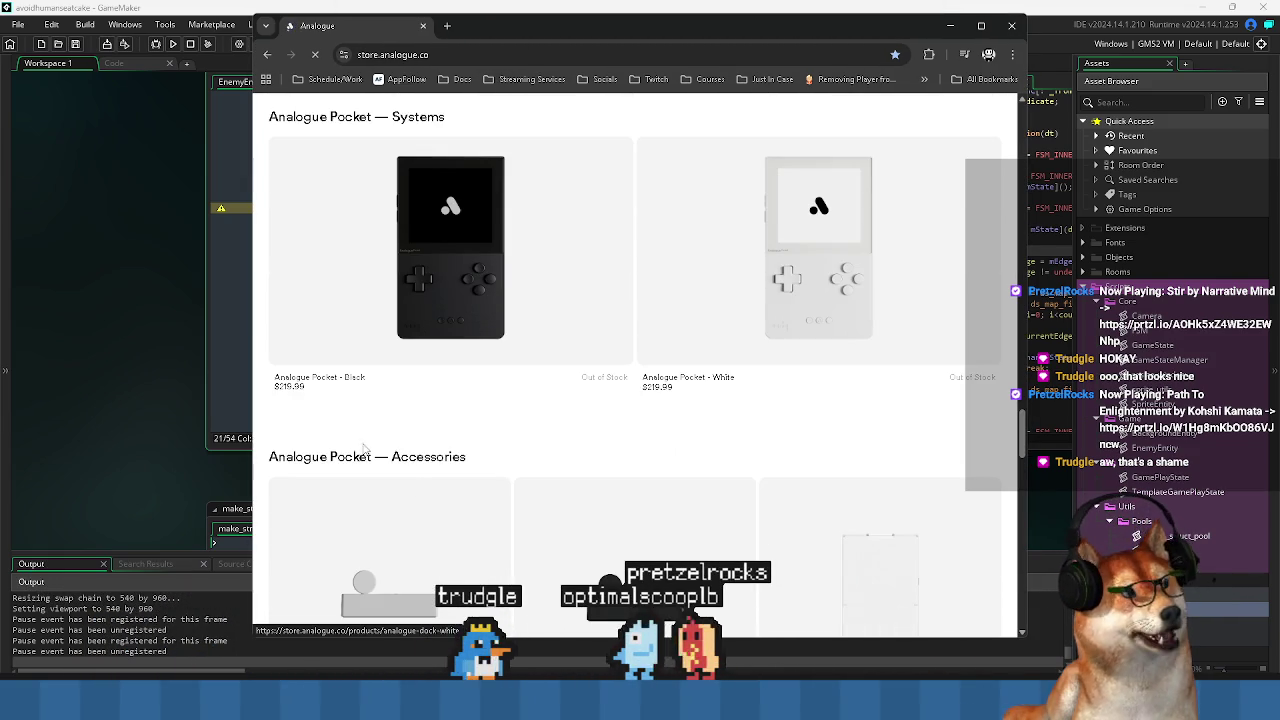
scroll(320, 399, "down", 2)
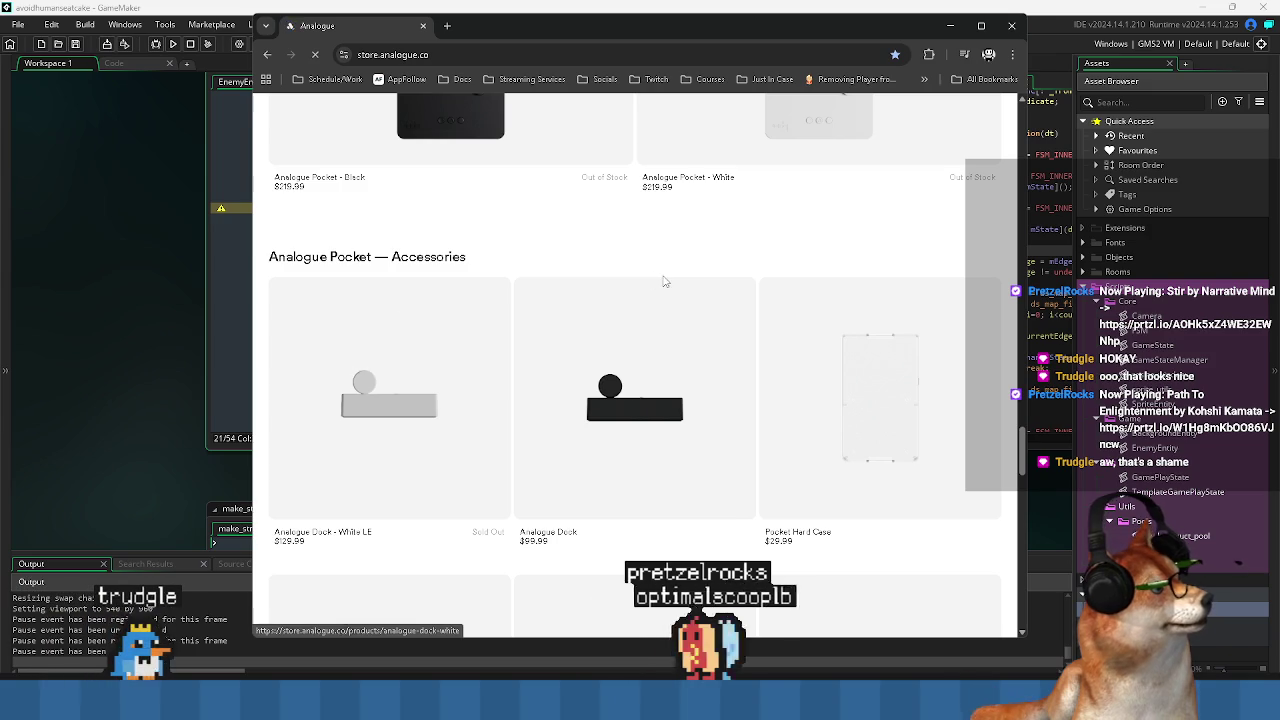
scroll(663, 284, "down", 4)
scroll(663, 284, "down", 7)
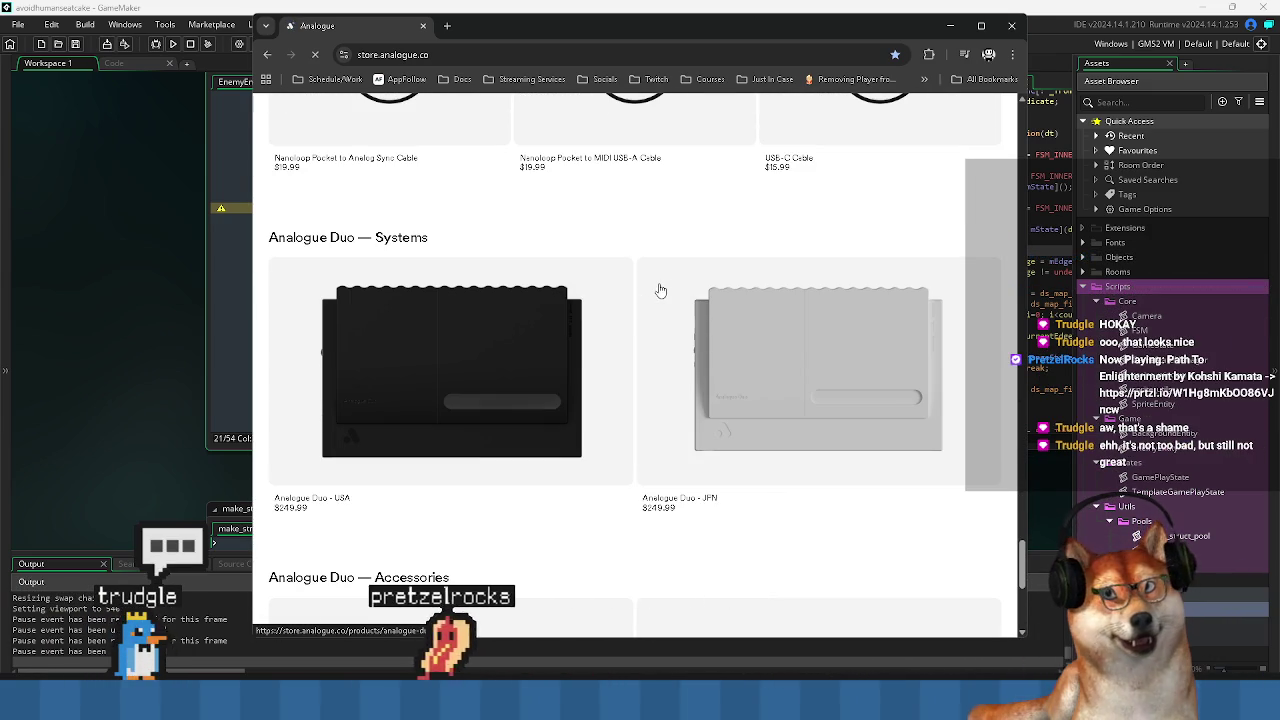
scroll(660, 290, "up", 3)
scroll(660, 290, "down", 5)
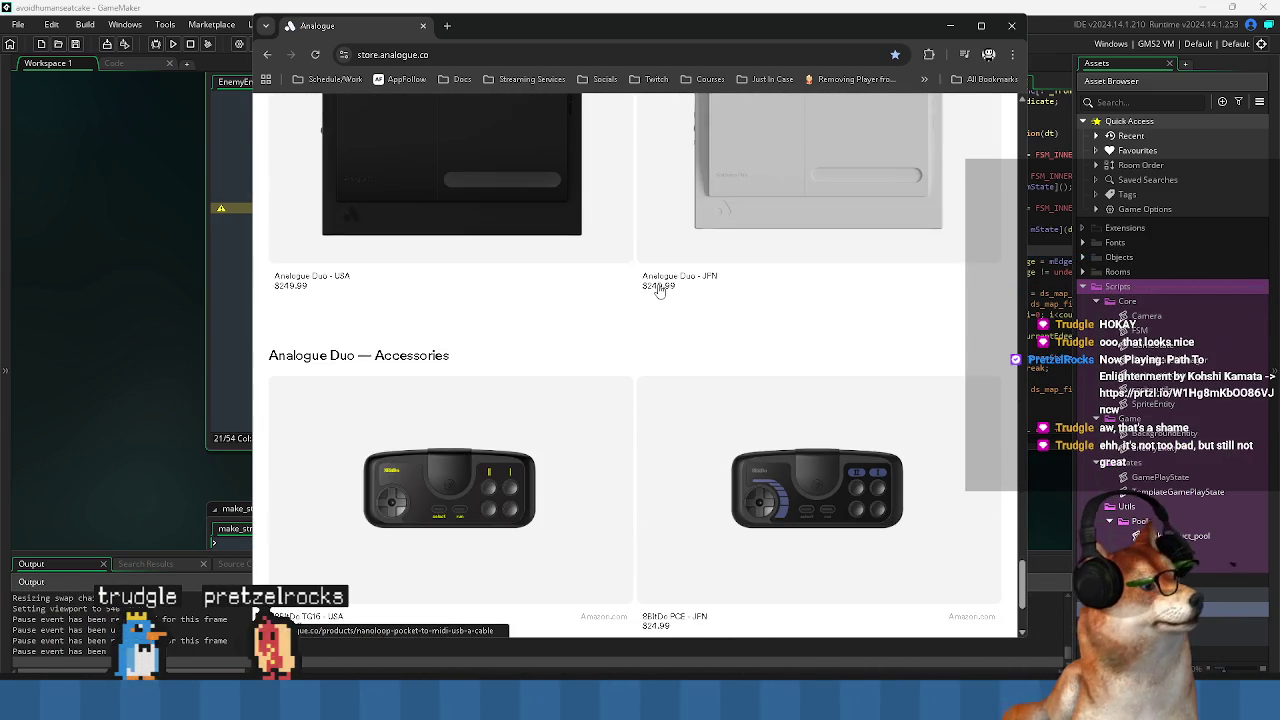
scroll(660, 290, "down", 2)
scroll(636, 242, "down", 1)
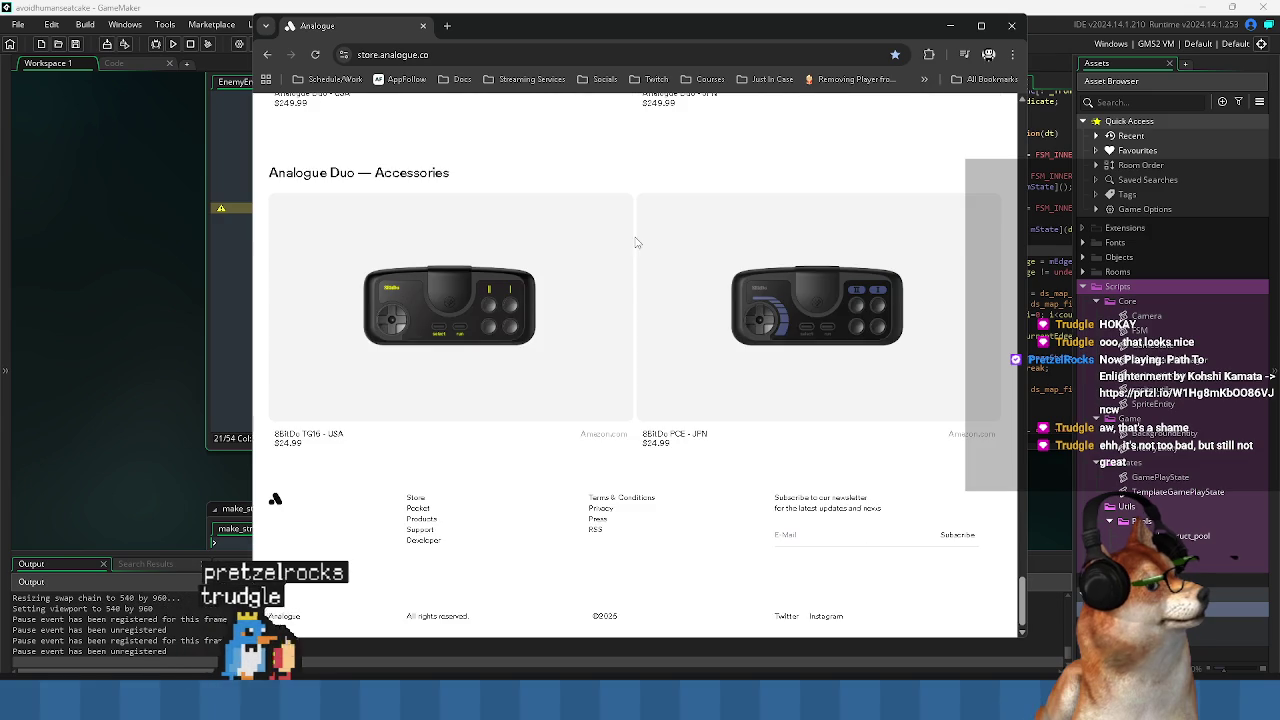
scroll(631, 278, "up", 15)
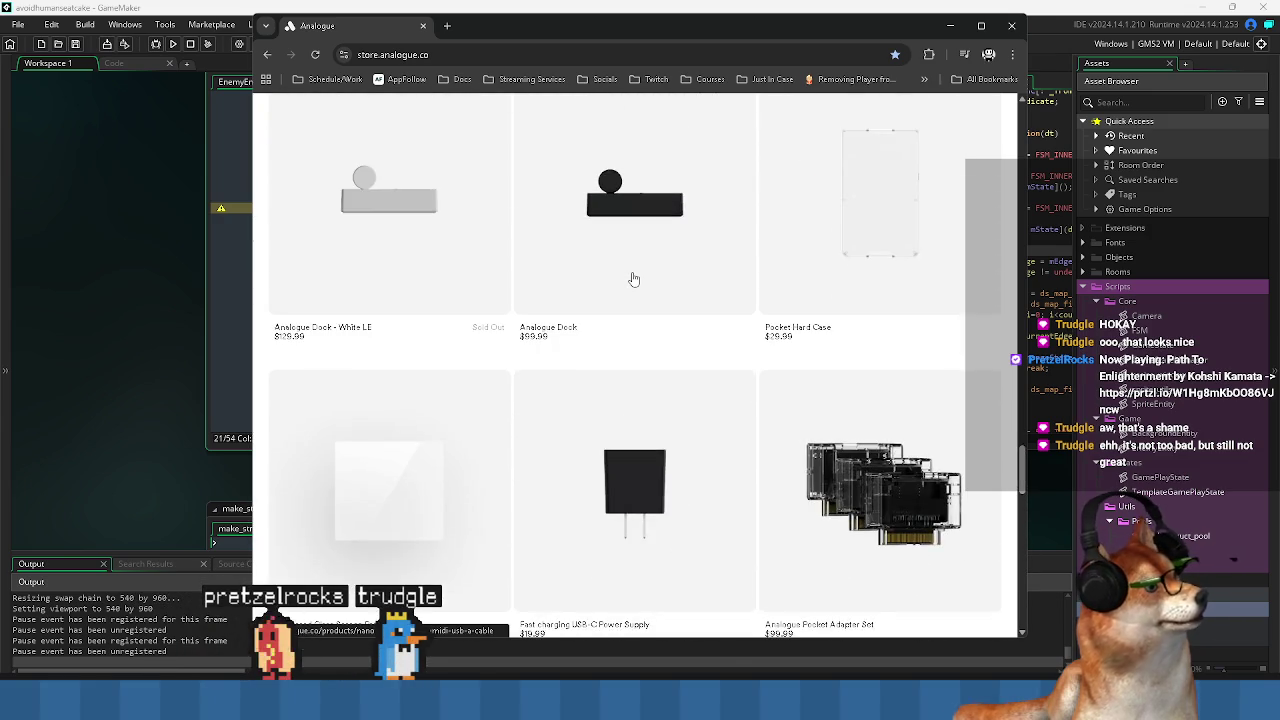
scroll(585, 340, "up", 3)
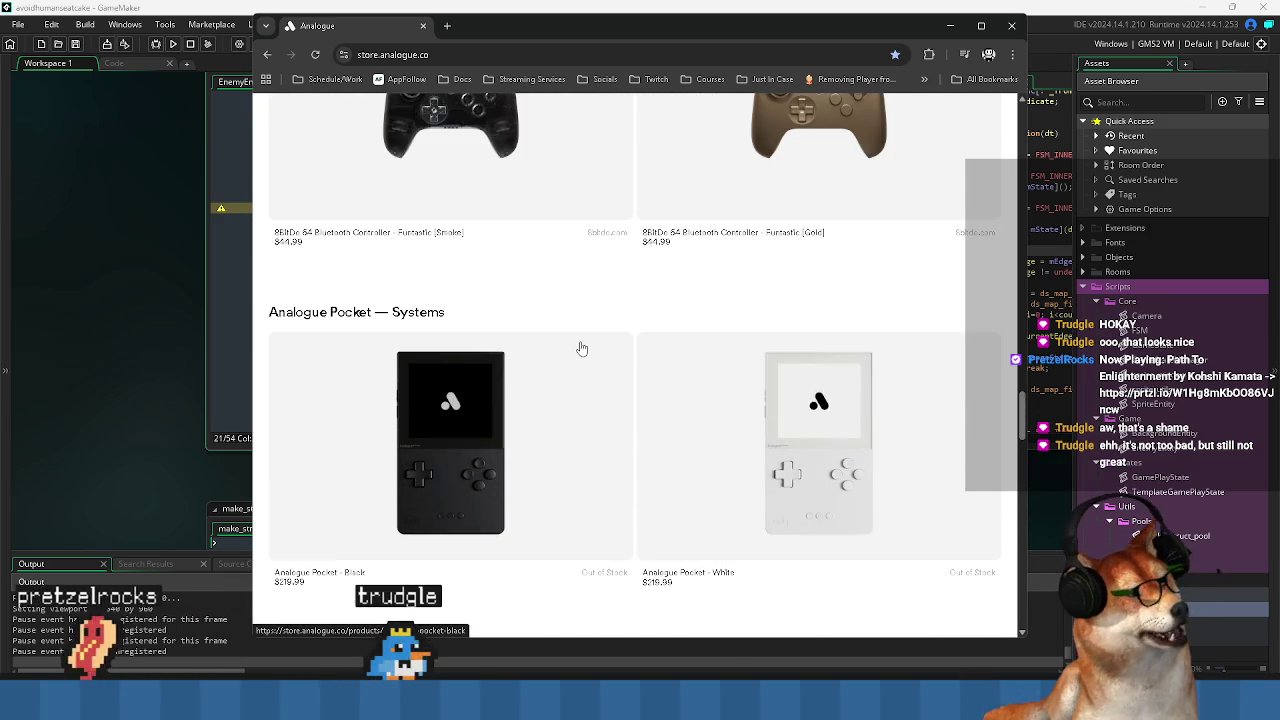
Open the Analogue Pocket – Black product page and read its description.
left_click(446, 471)
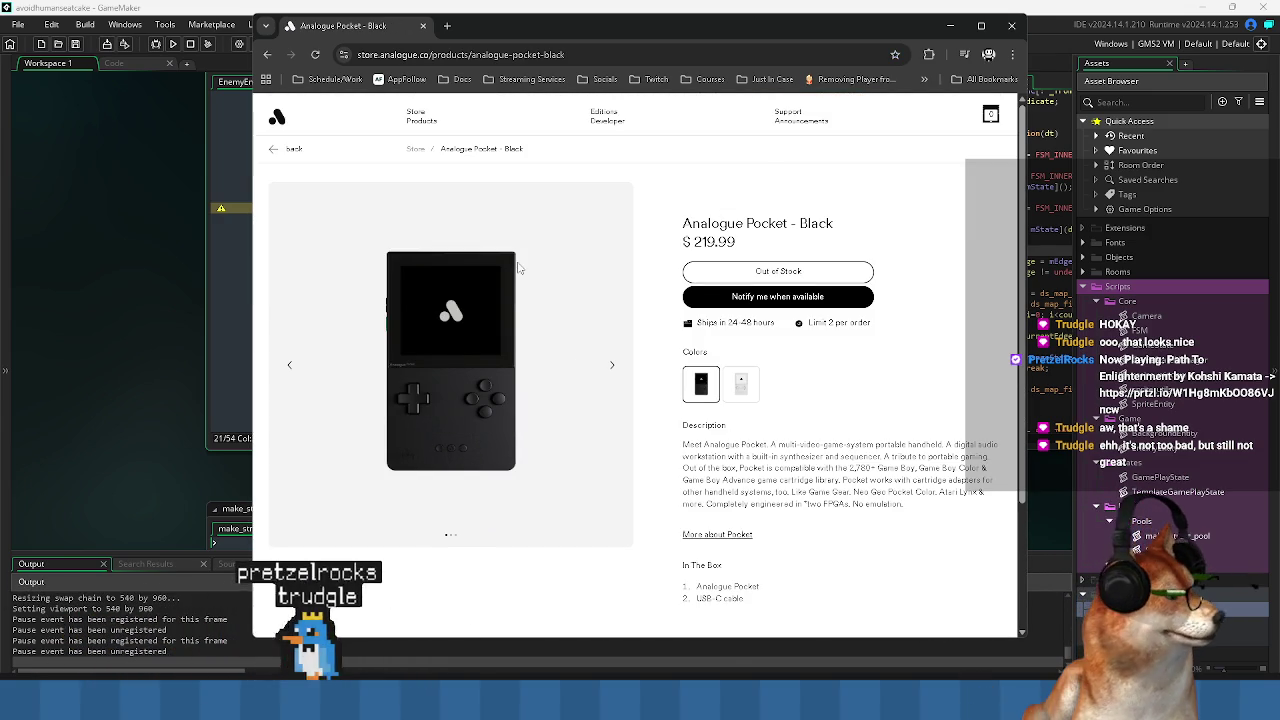
scroll(512, 270, "down", 1)
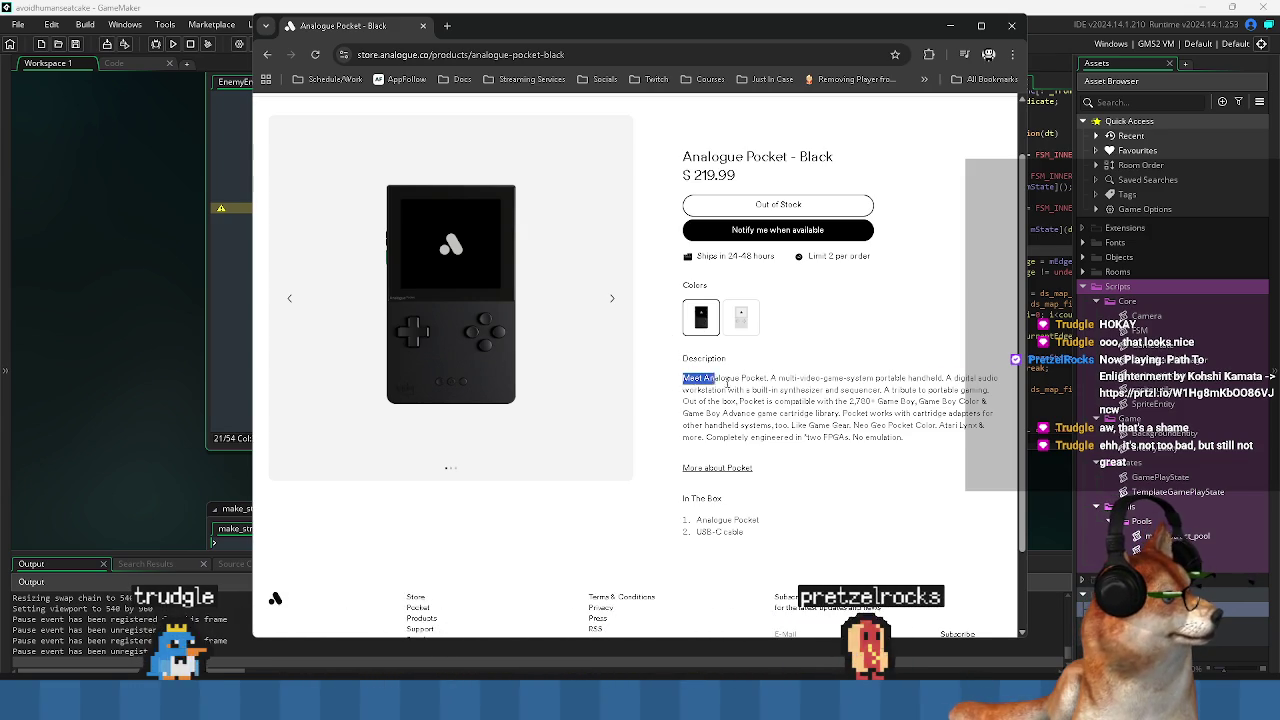
left_click_drag(725, 383, 933, 446)
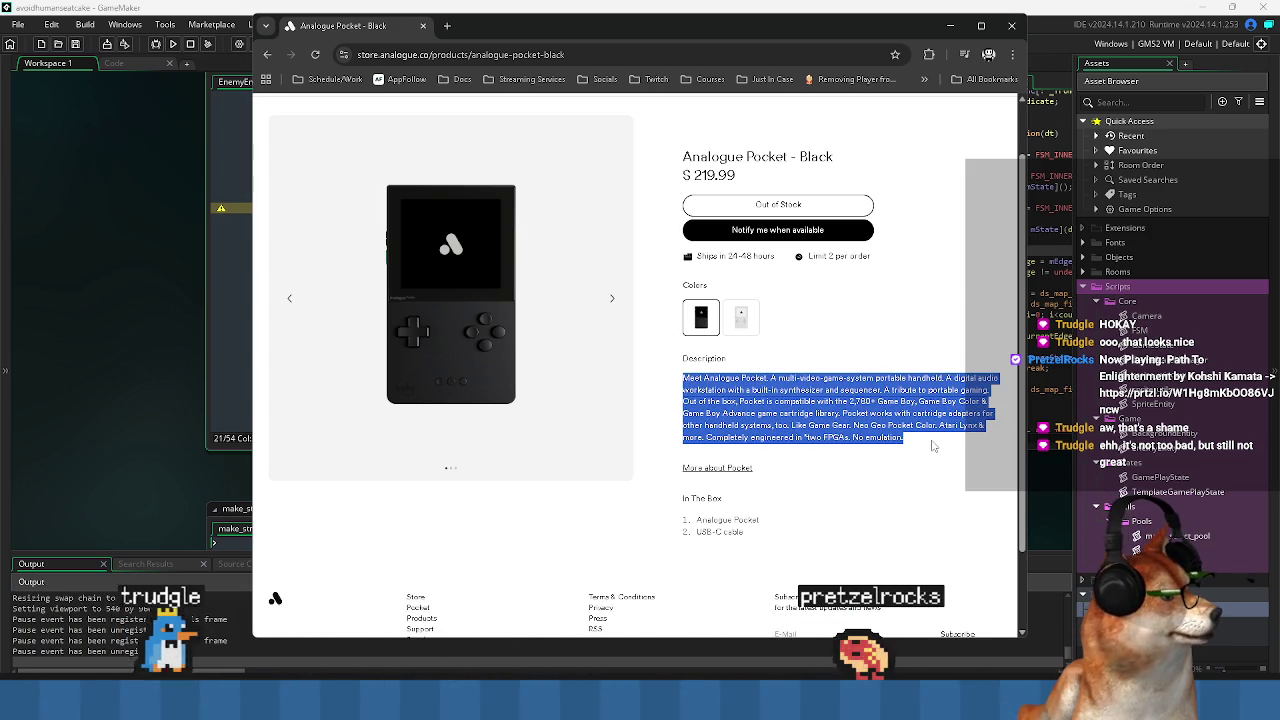
left_click(933, 446)
Open the Adapter Set page in a new store tab, then return to Pocket – Black.
middle_click(270, 57)
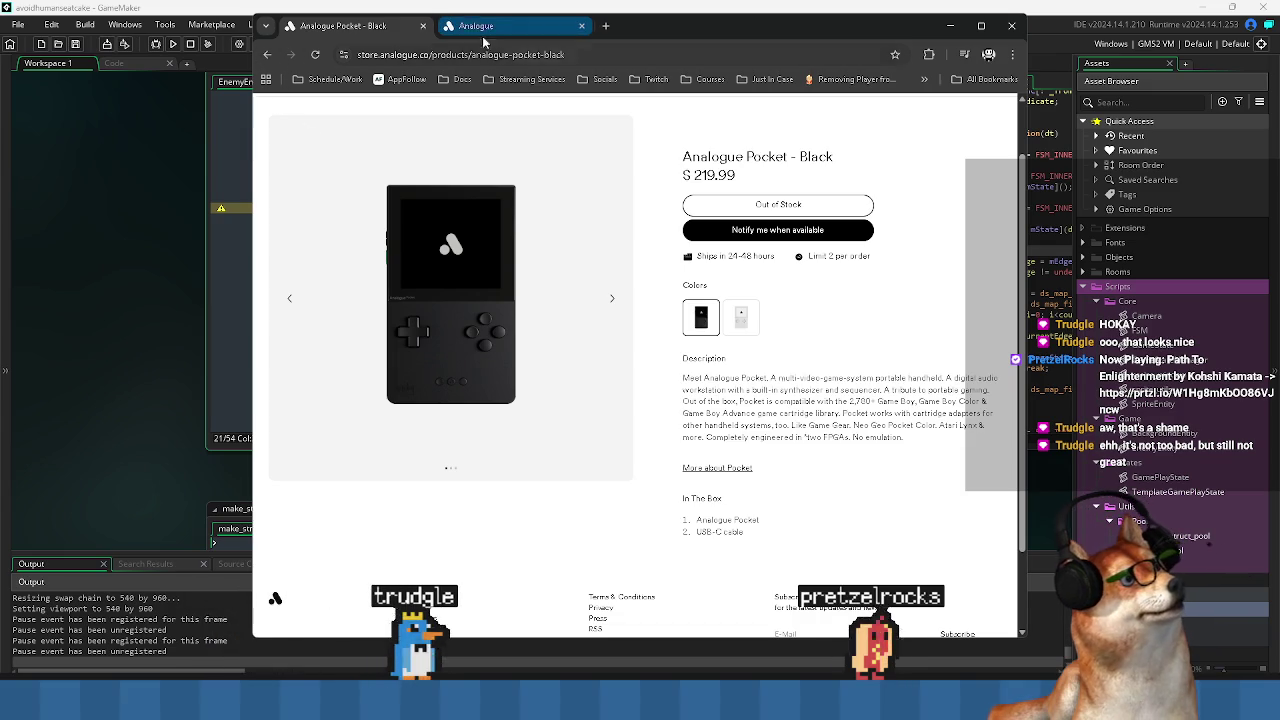
scroll(716, 288, "down", 4)
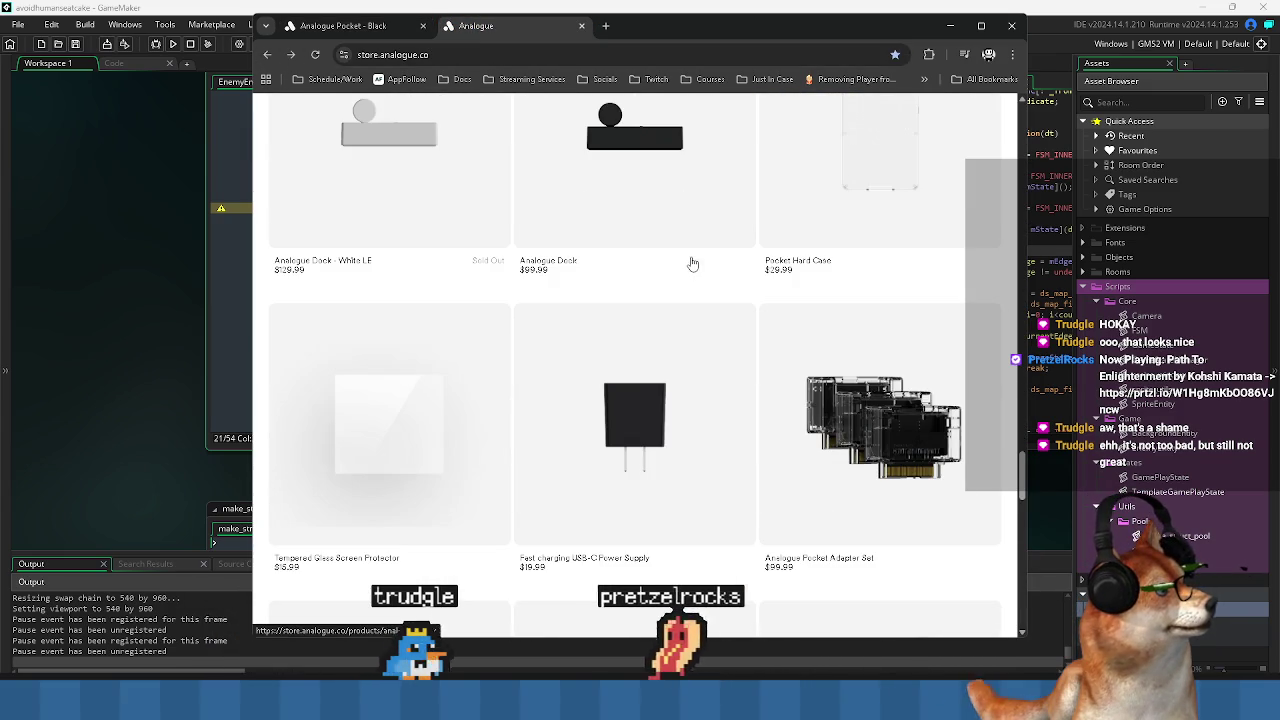
left_click(848, 479)
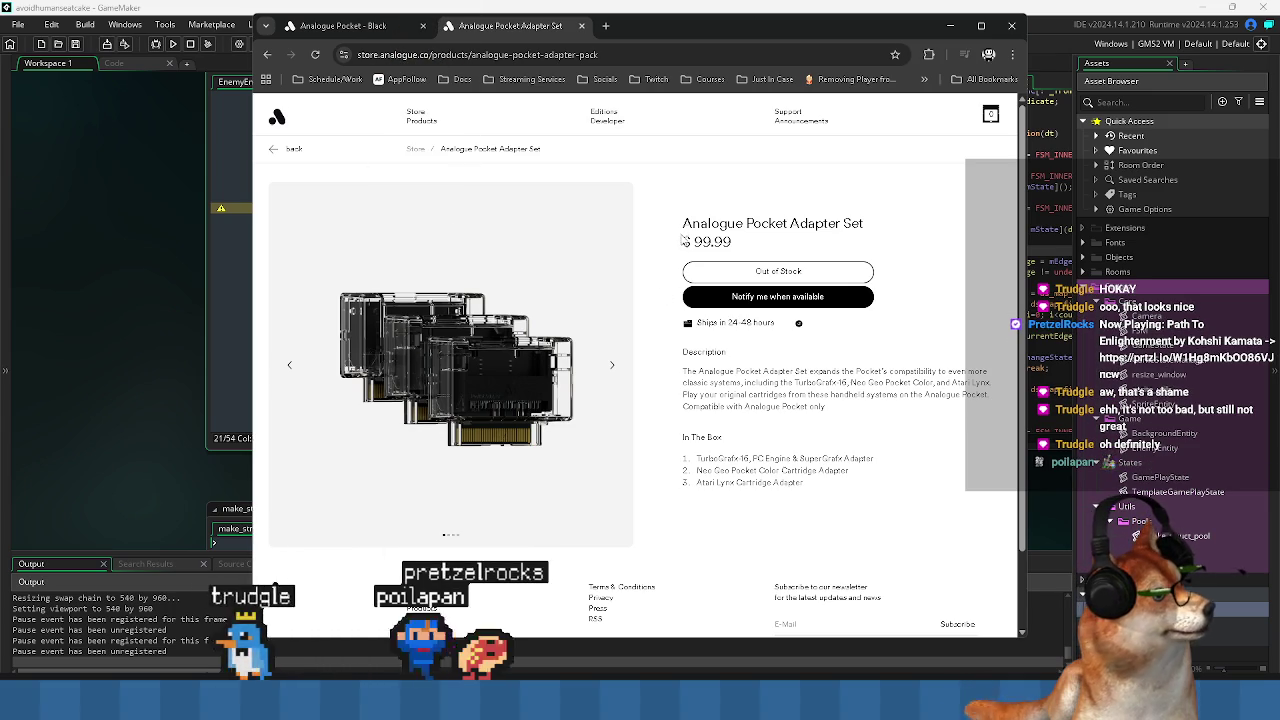
key("ctrl+Tab")
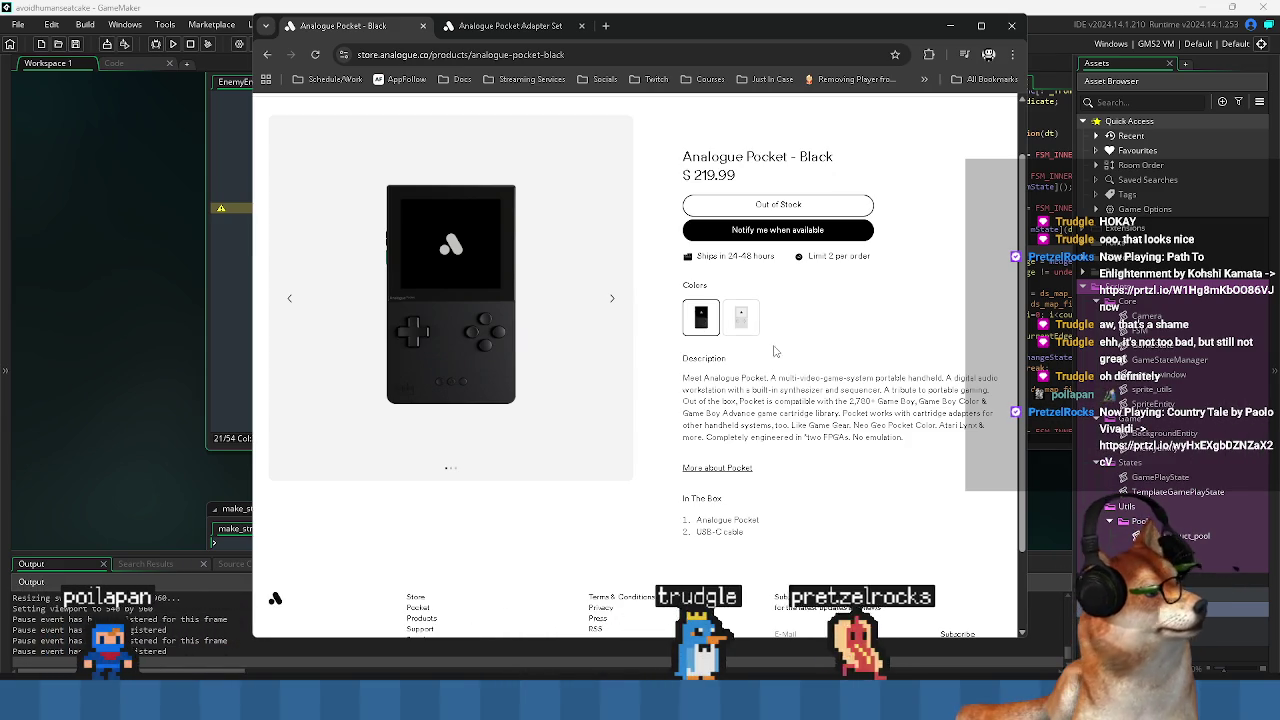
Cycle through the Analogue Pocket – Black photos and review its title and details.
scroll(659, 347, "up", 2)
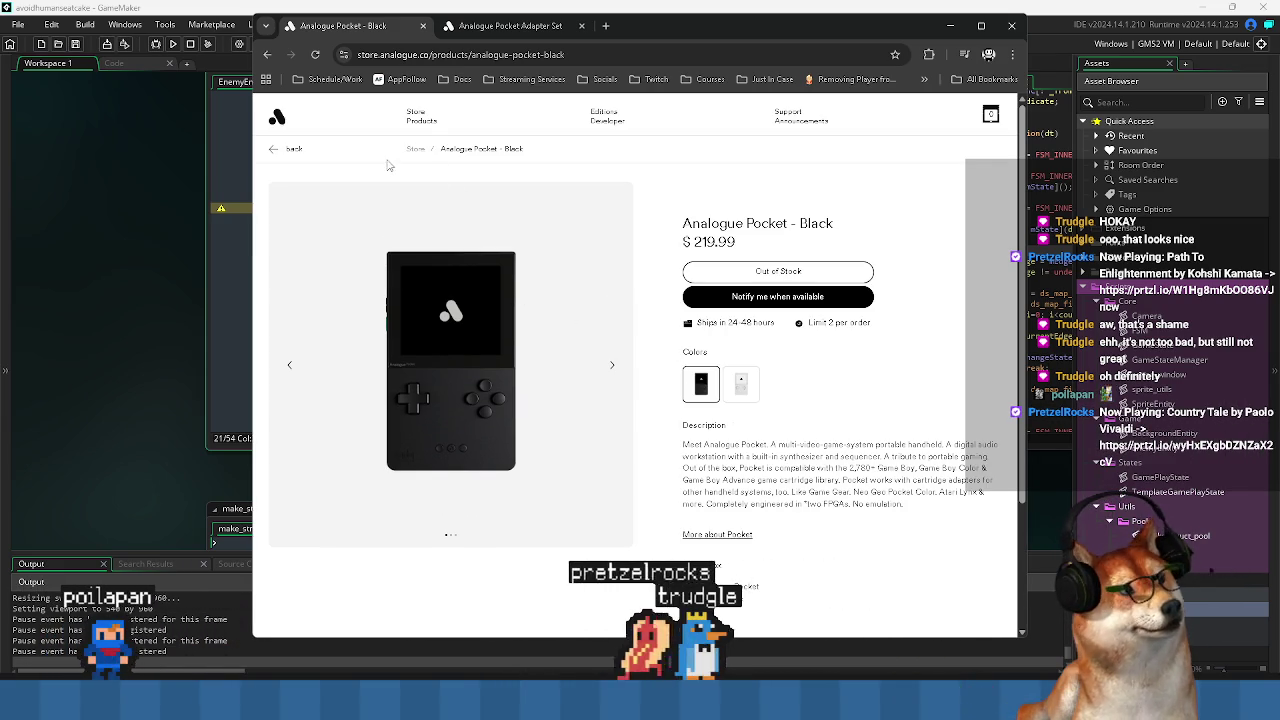
left_click_drag(652, 39, 603, 40)
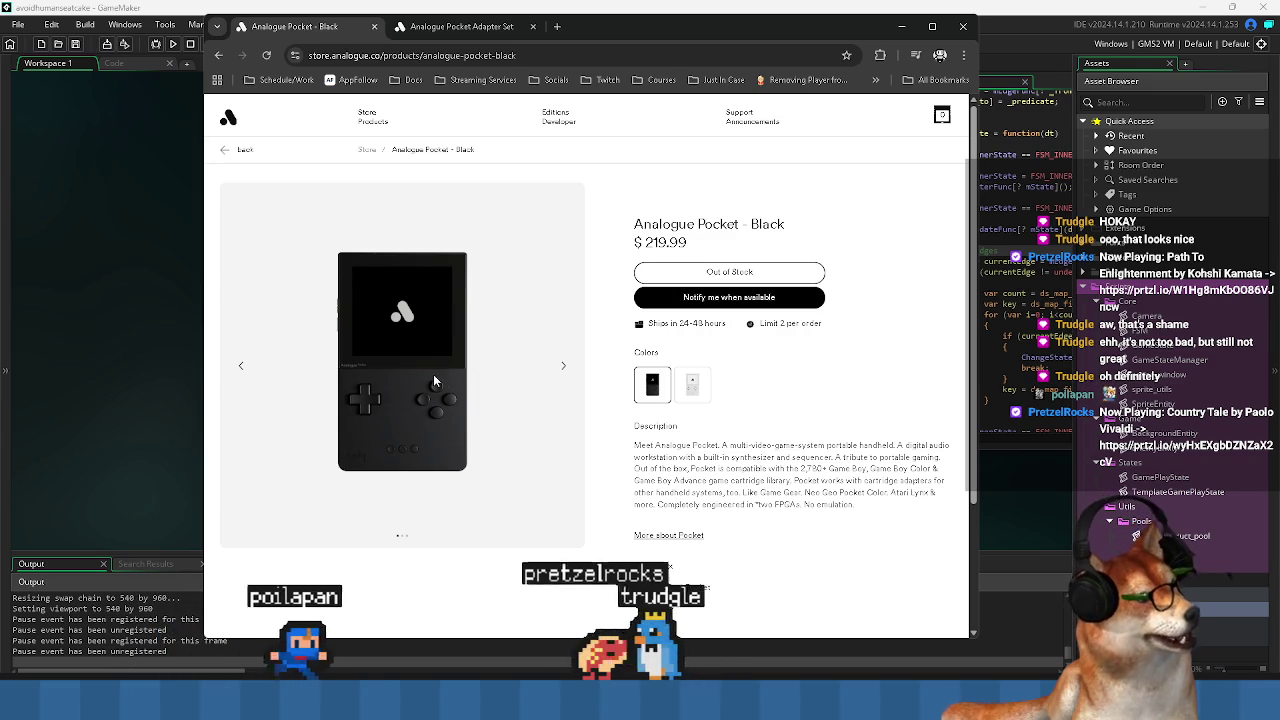
left_click(566, 370)
left_click(569, 372)
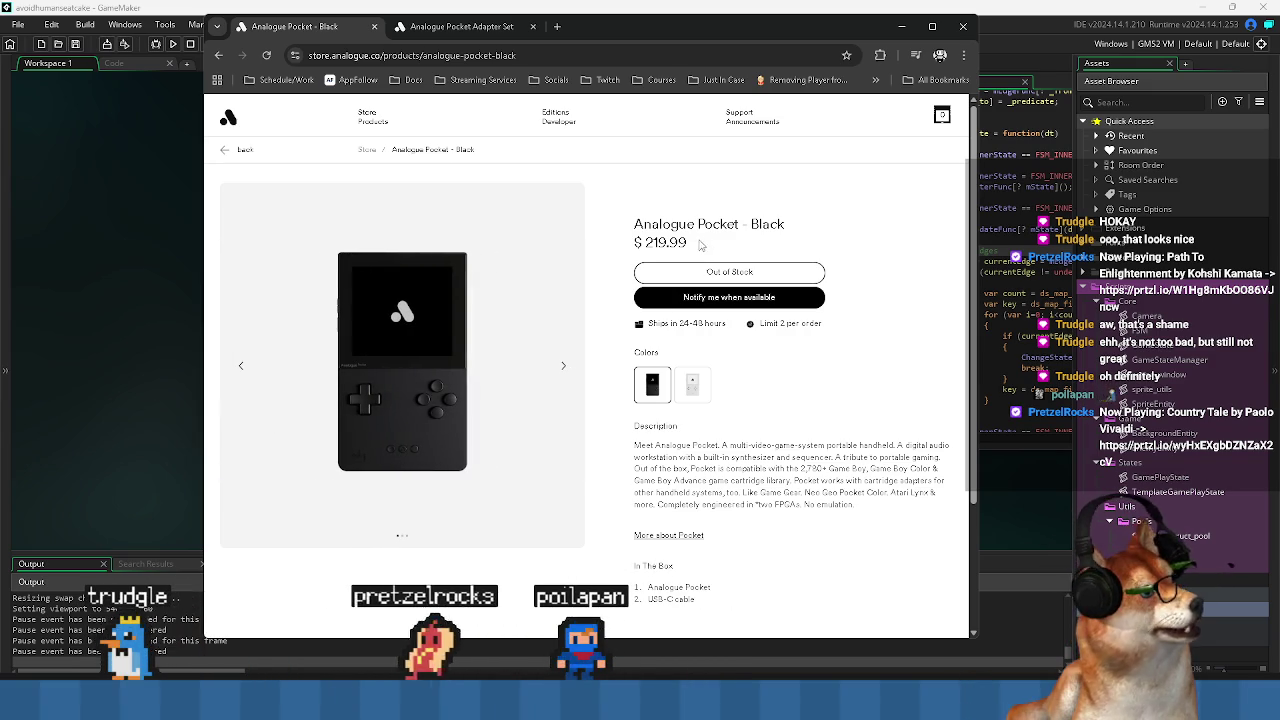
left_click_drag(634, 224, 765, 238)
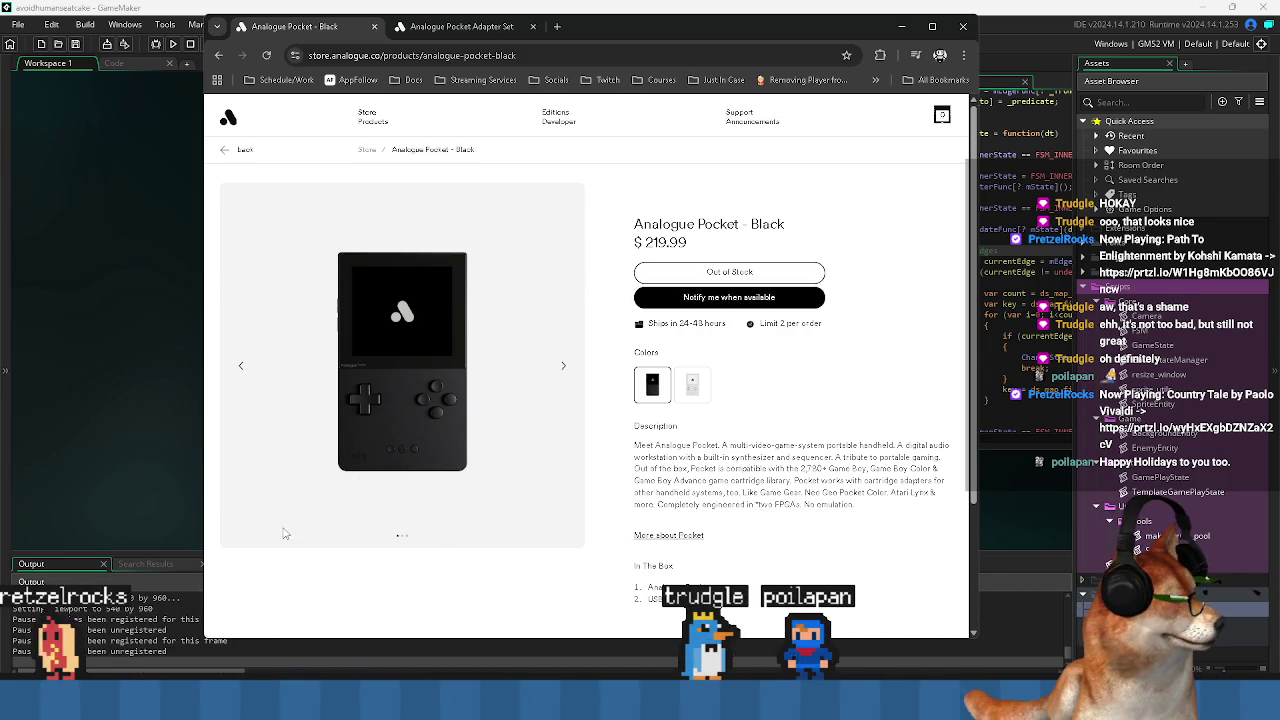
scroll(564, 415, "down", 1)
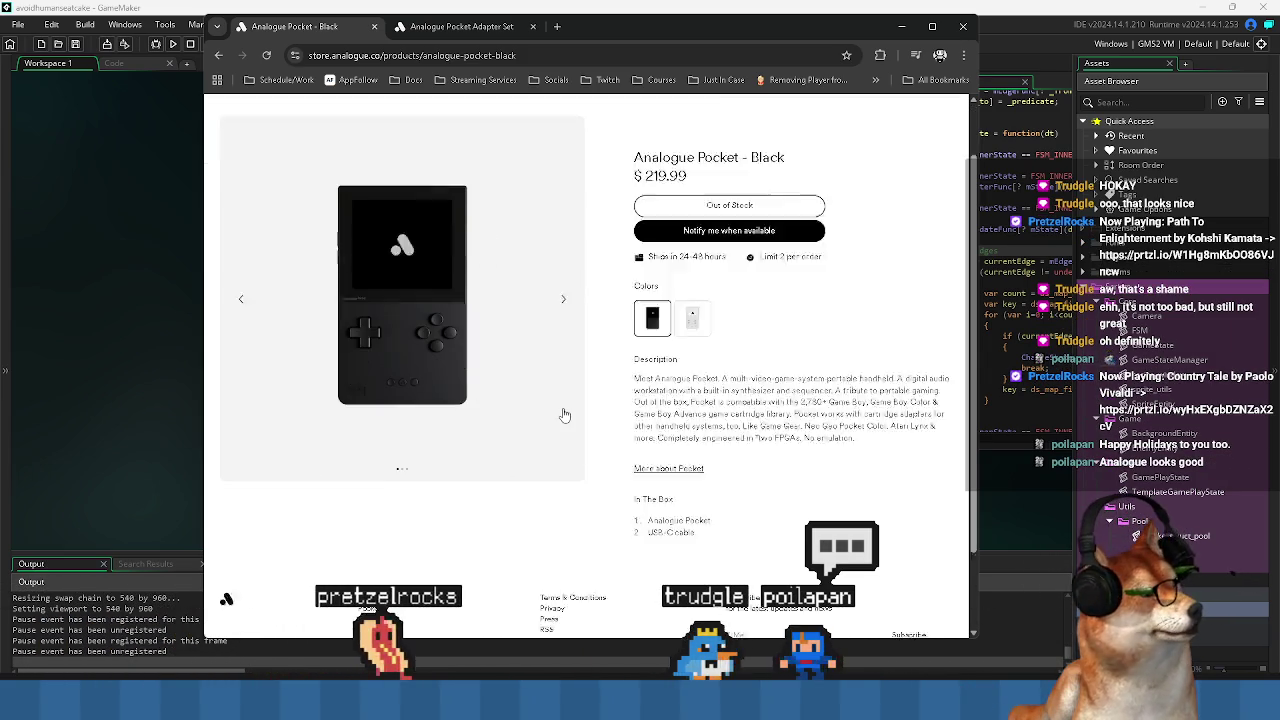
scroll(564, 415, "down", 1)
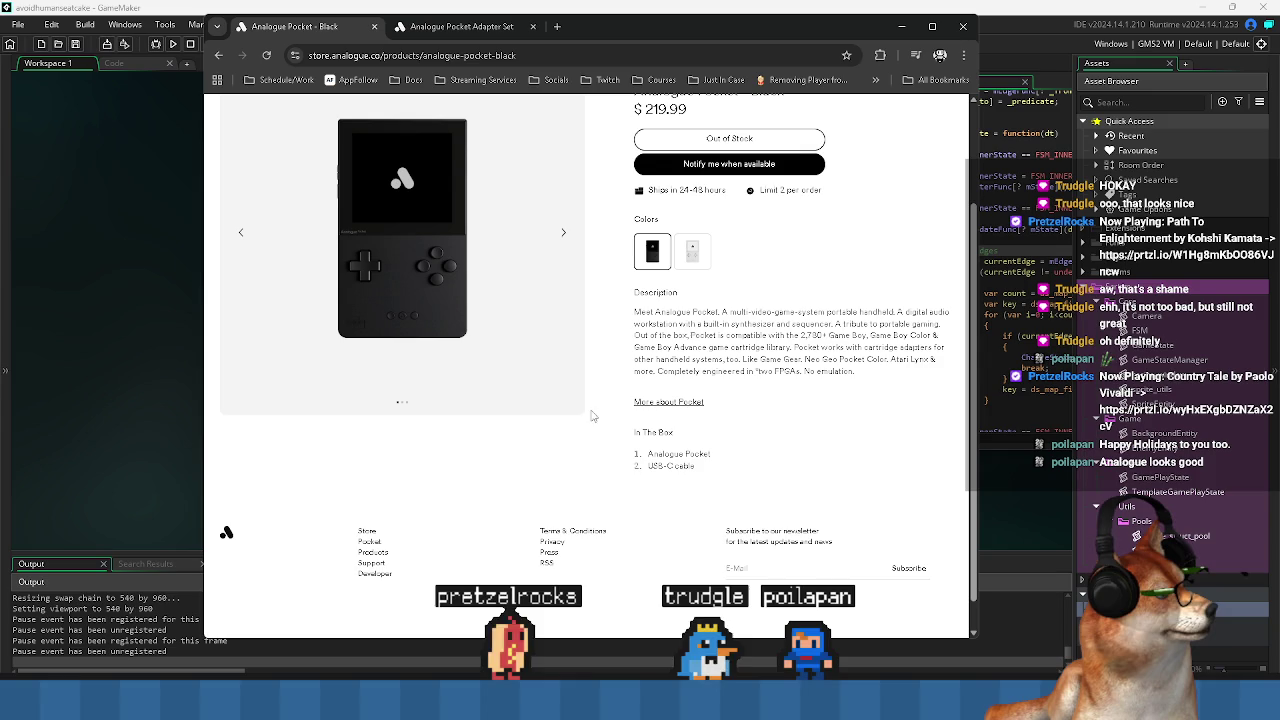
scroll(741, 412, "up", 2)
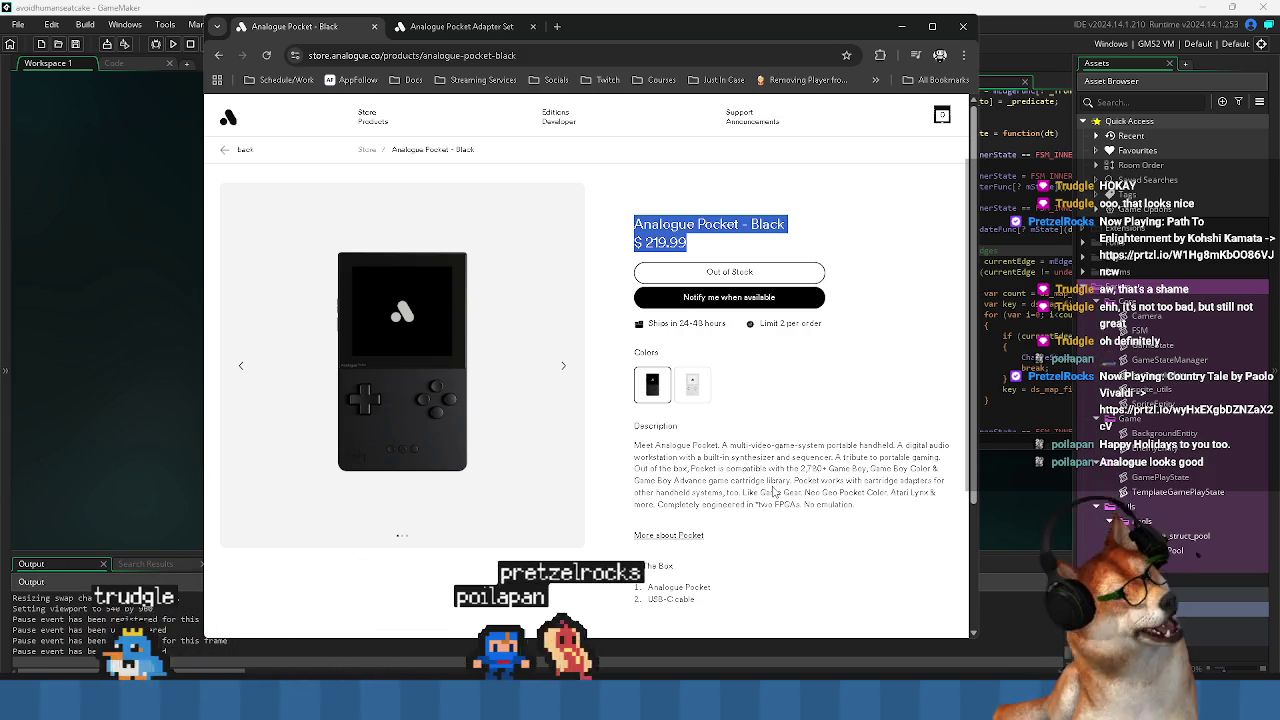
left_click(697, 391)
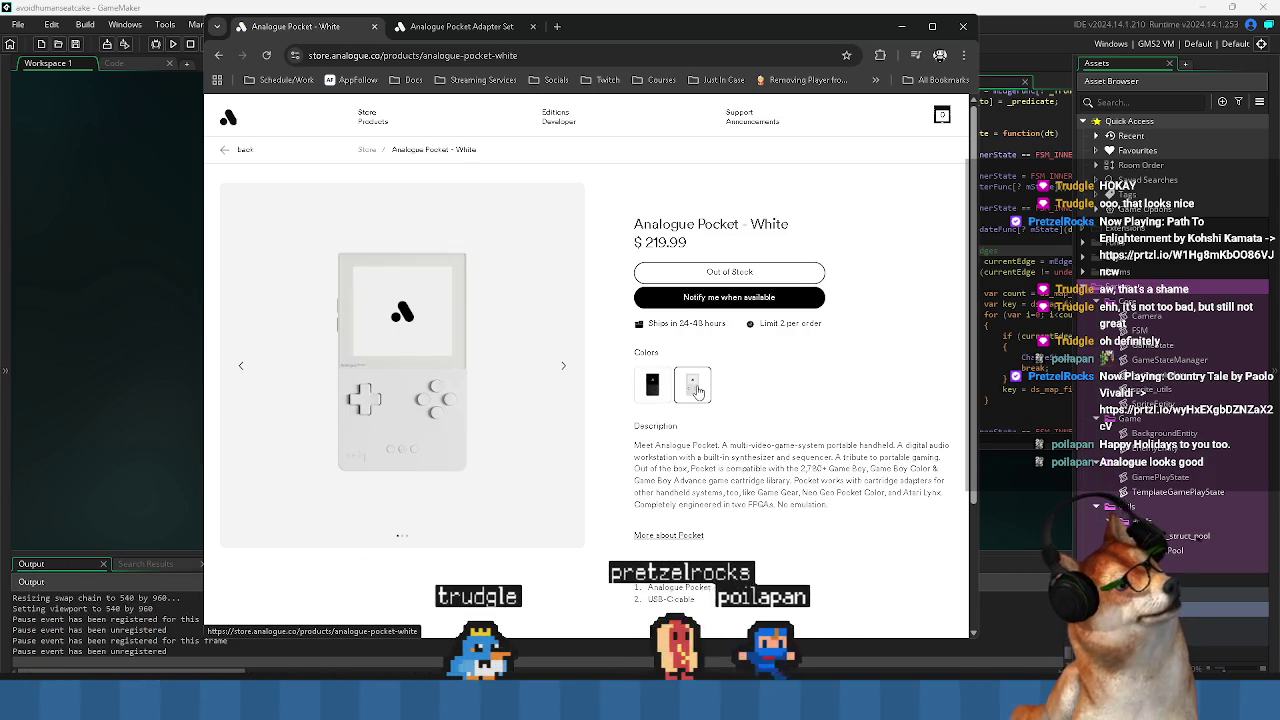
left_click(564, 367)
left_click(564, 367)
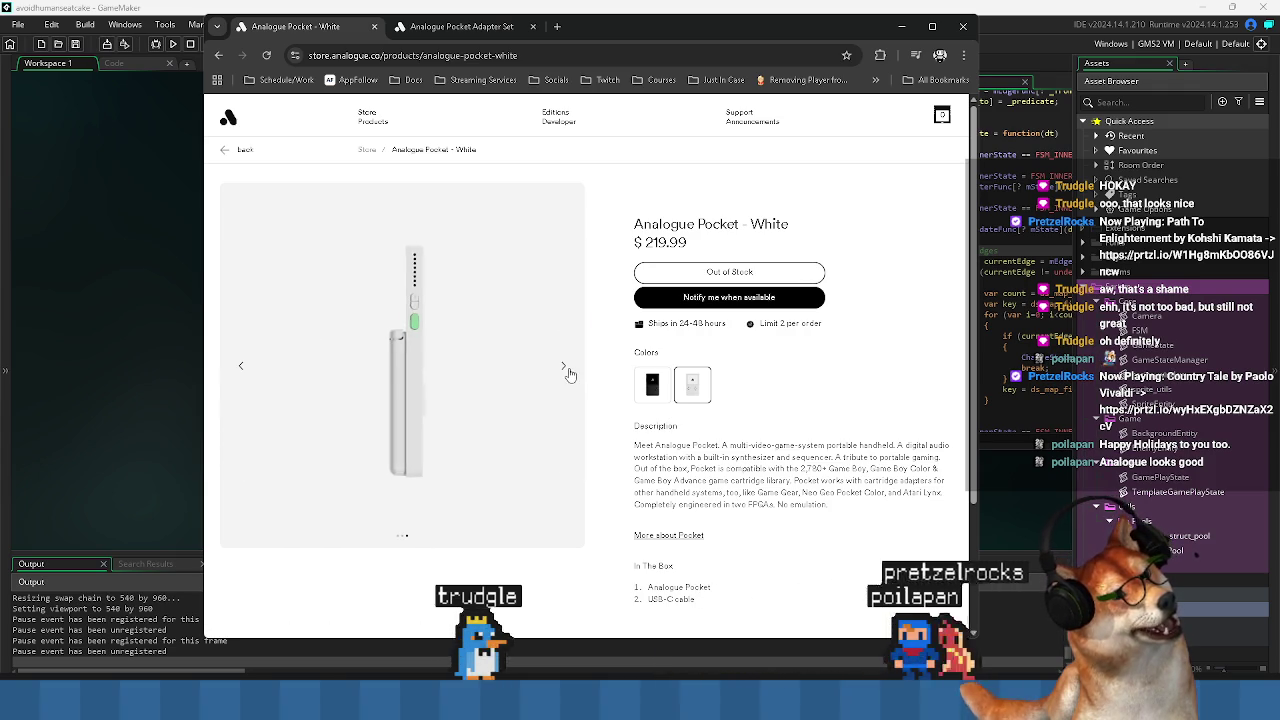
left_click(566, 369)
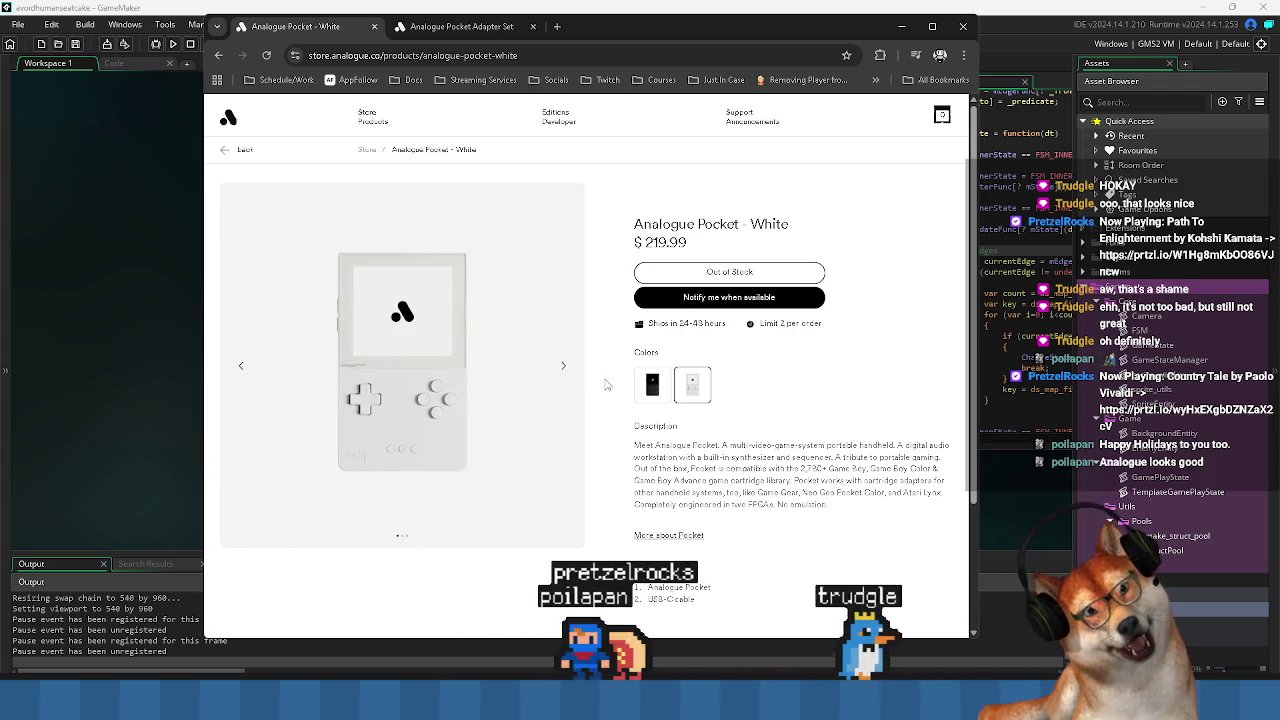
scroll(879, 444, "down", 3)
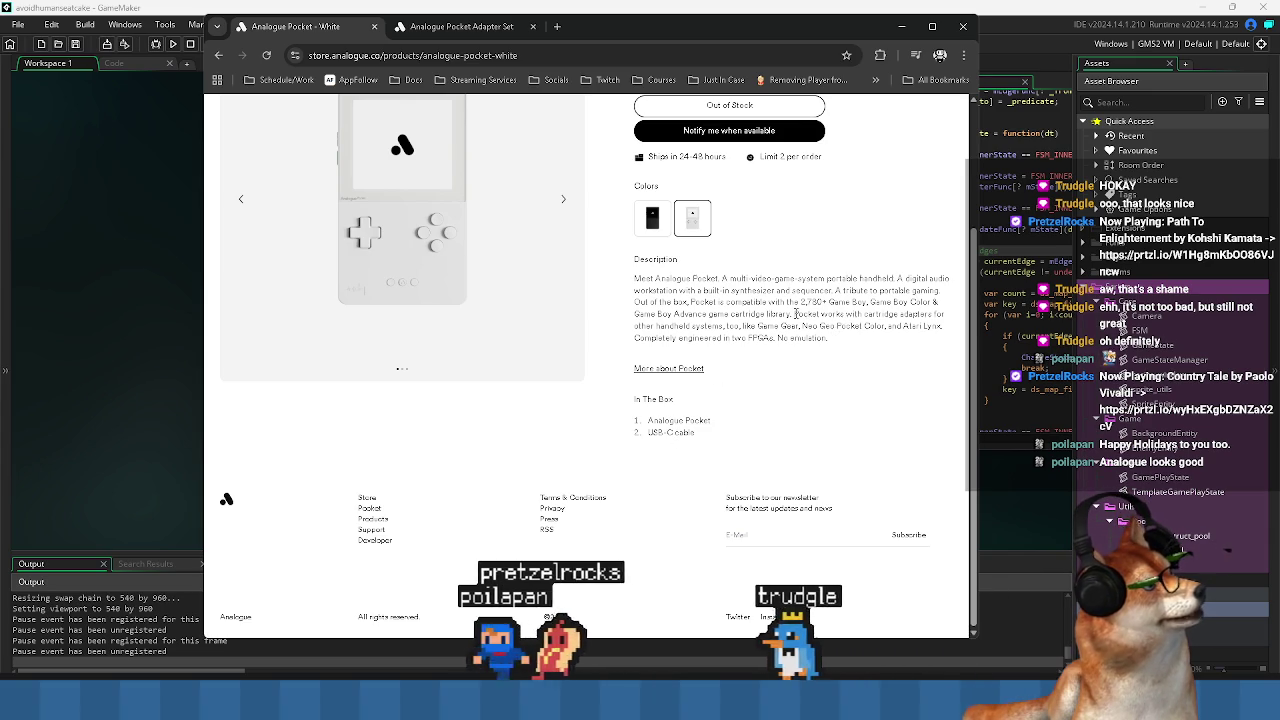
mouse_move(796, 314)
left_mouse_down()
mouse_move(940, 314)
mouse_move(796, 315)
left_mouse_up()
scroll(757, 340, "up", 3)
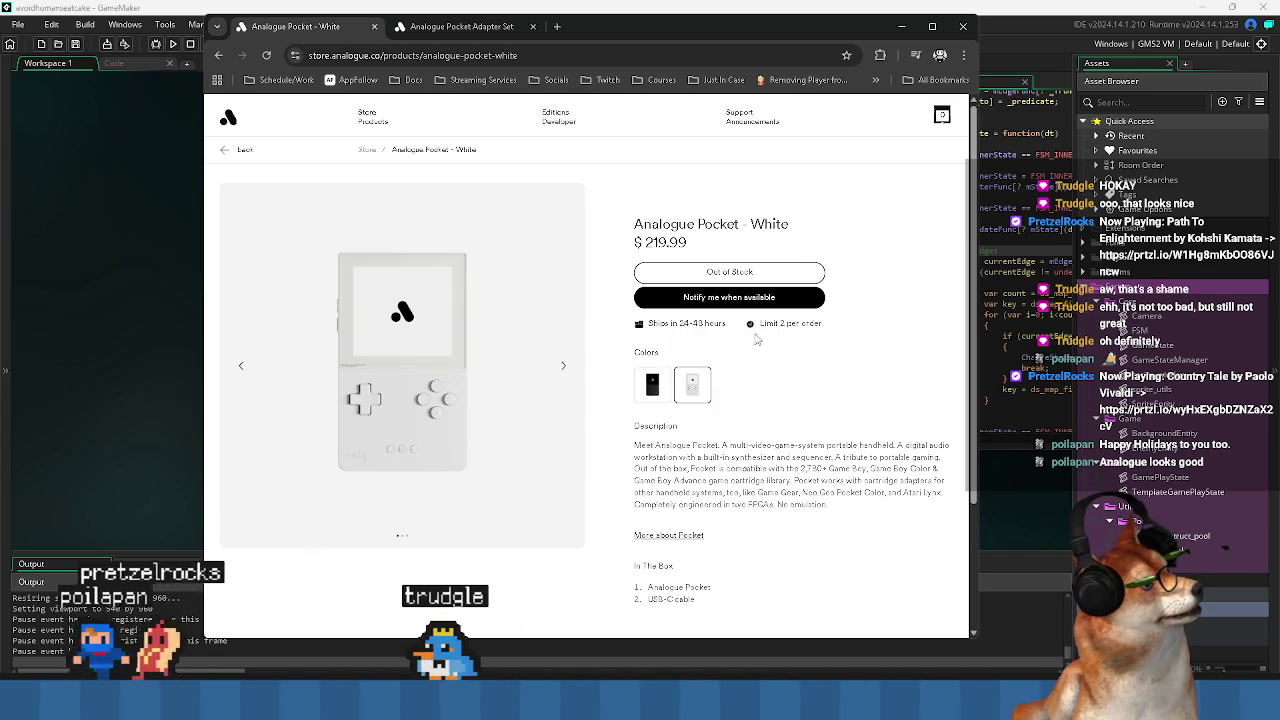
left_click(565, 366)
left_click(565, 366)
left_click(565, 366)
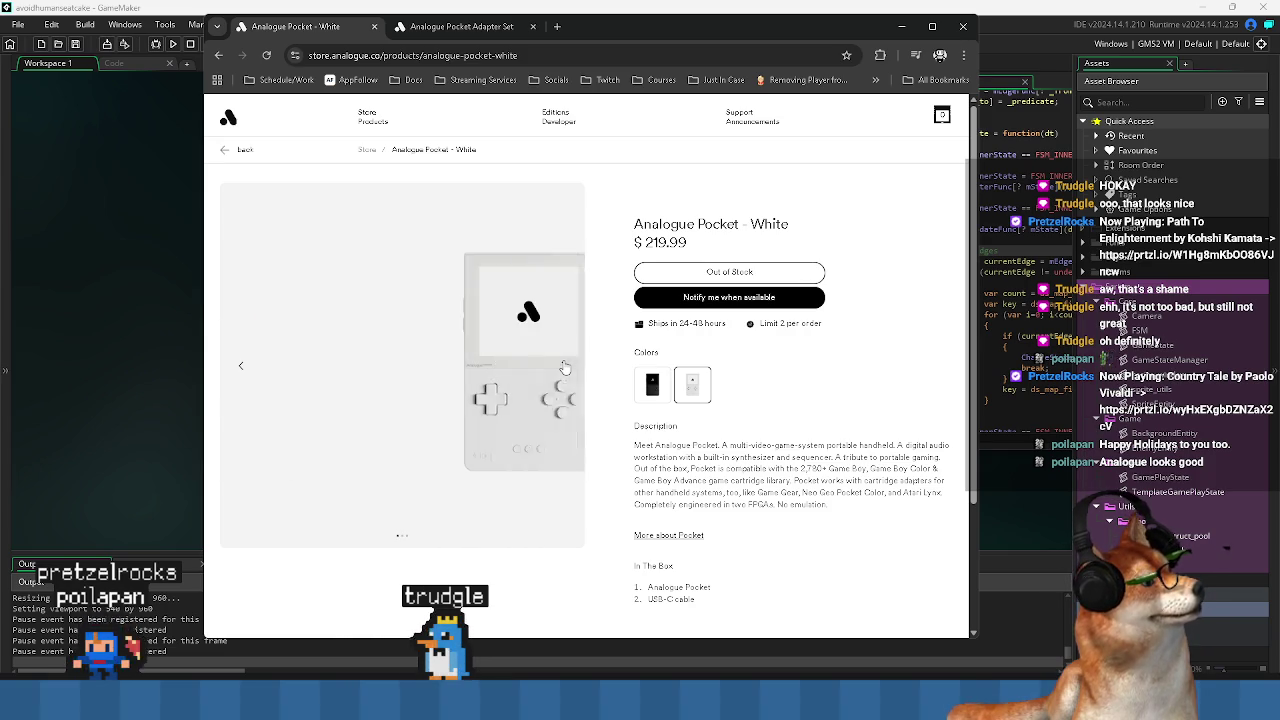
Return to the store listing and scroll through the Analogue products.
left_click(220, 58)
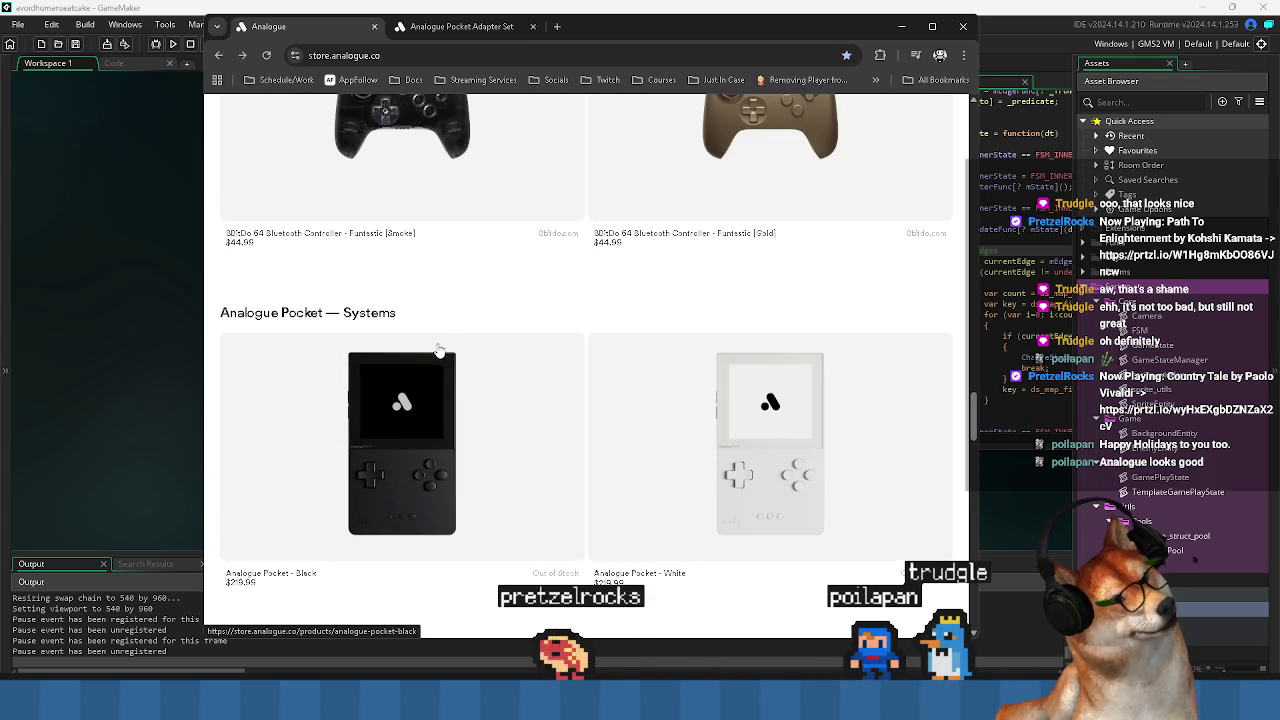
scroll(450, 358, "down", 6)
scroll(453, 358, "down", 1)
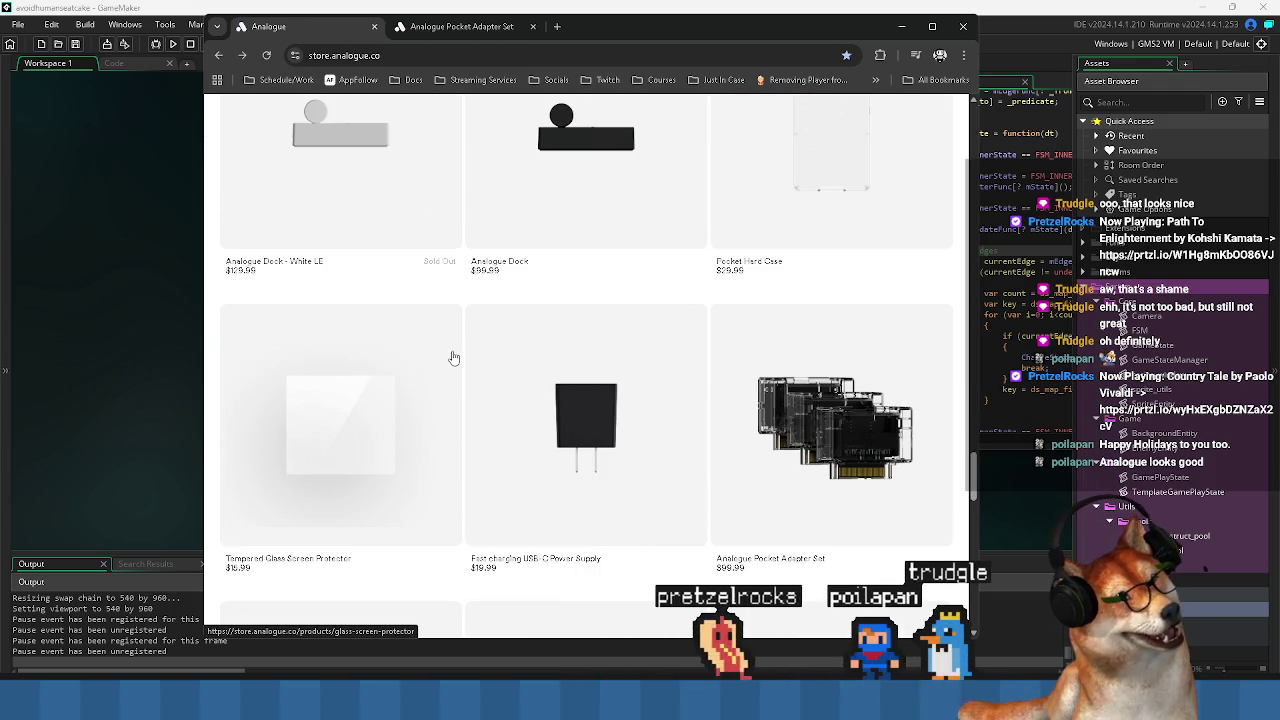
scroll(453, 358, "down", 3)
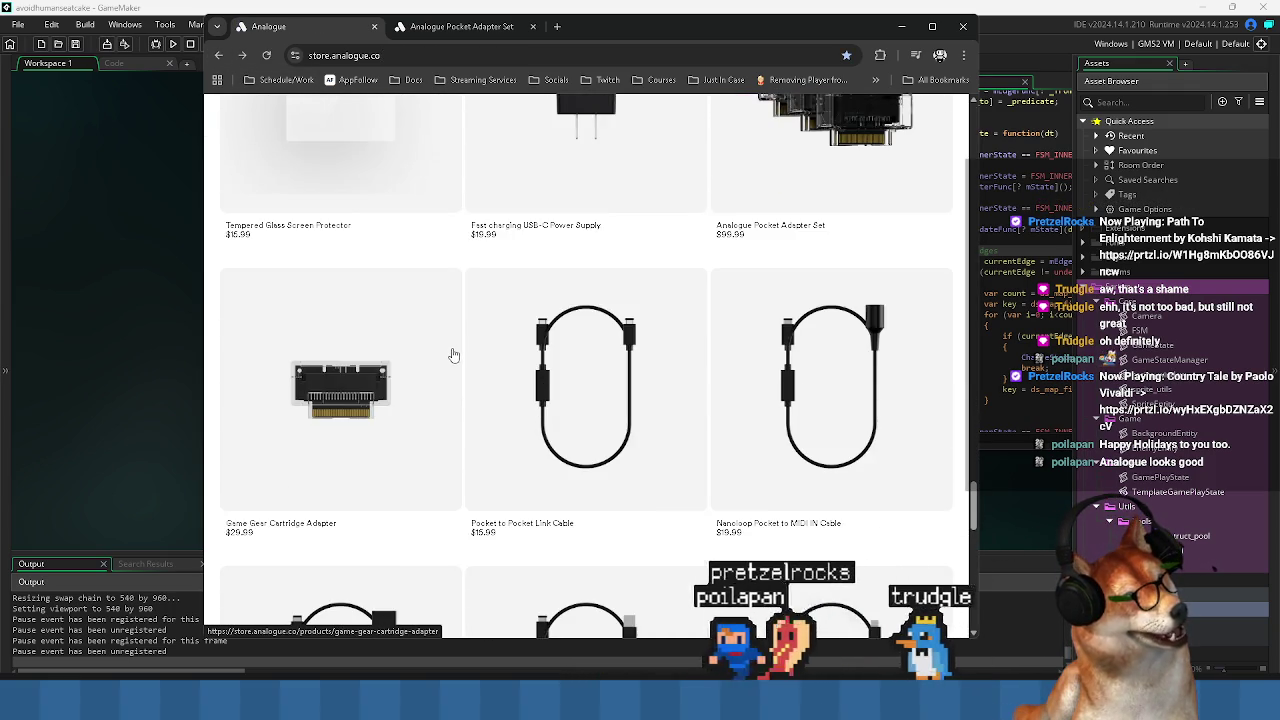
scroll(450, 355, "down", 1)
scroll(377, 308, "down", 1)
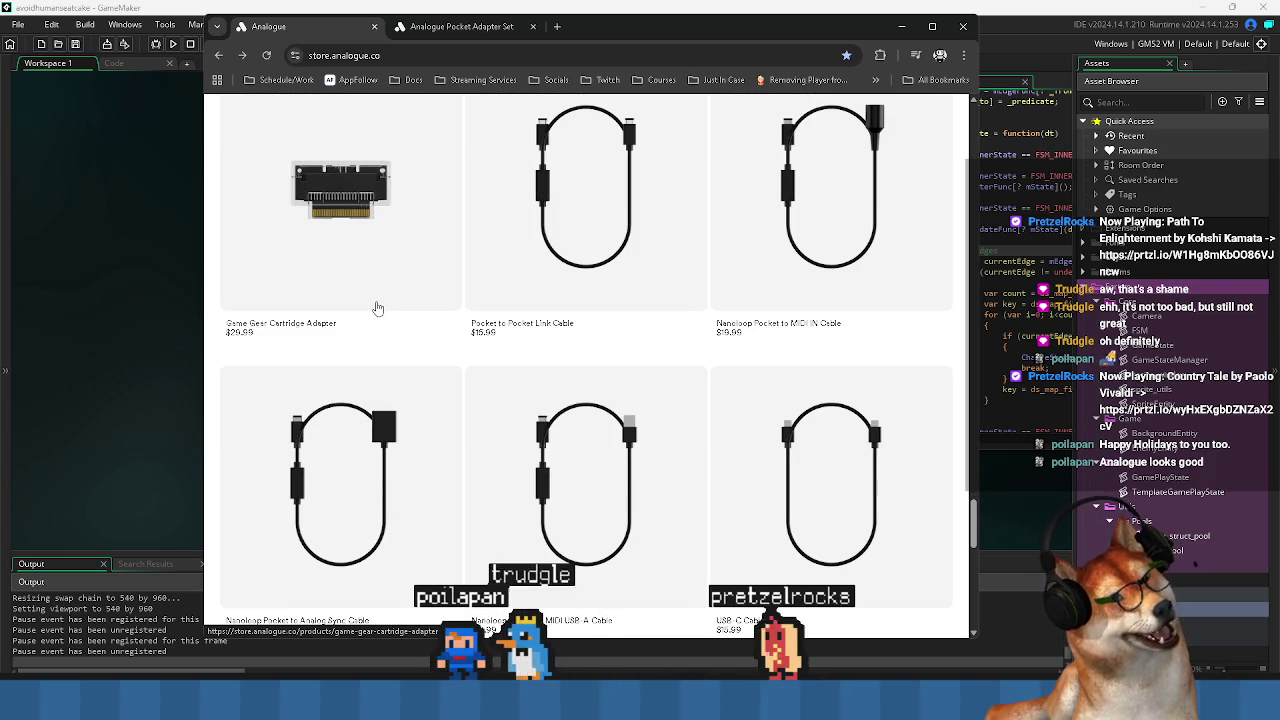
scroll(375, 297, "down", 4)
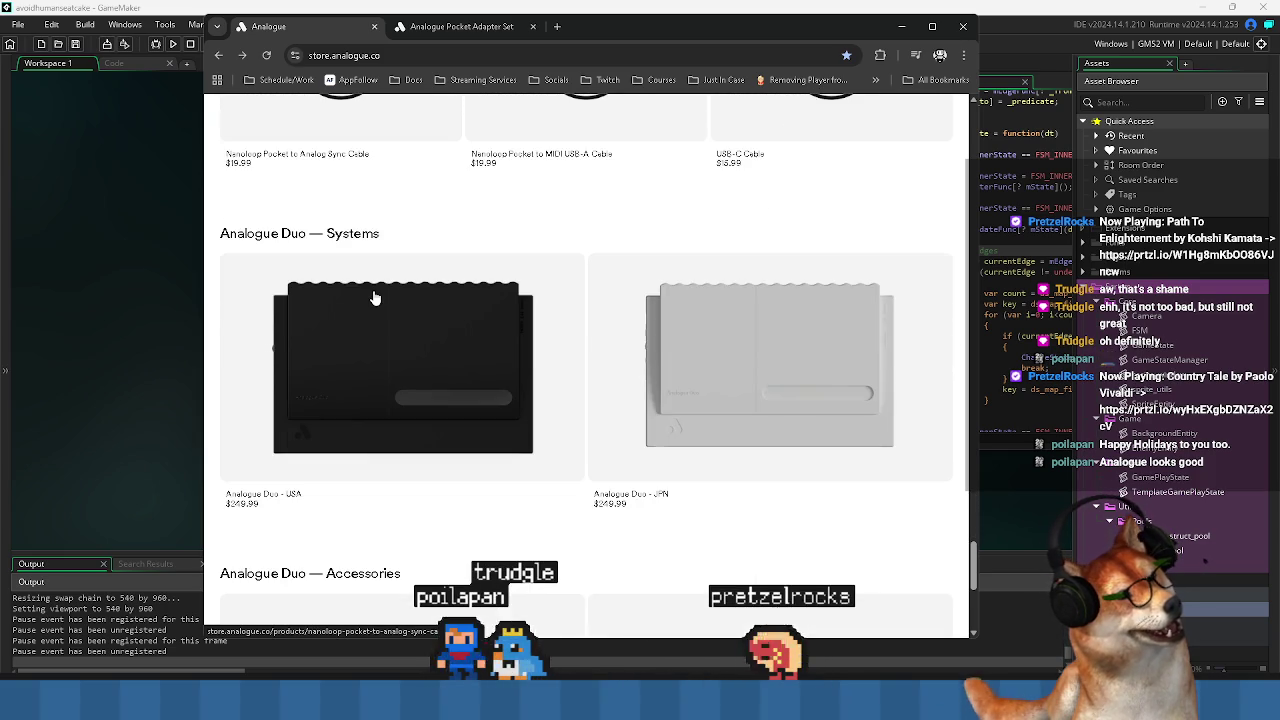
scroll(376, 290, "down", 2)
scroll(376, 283, "down", 2)
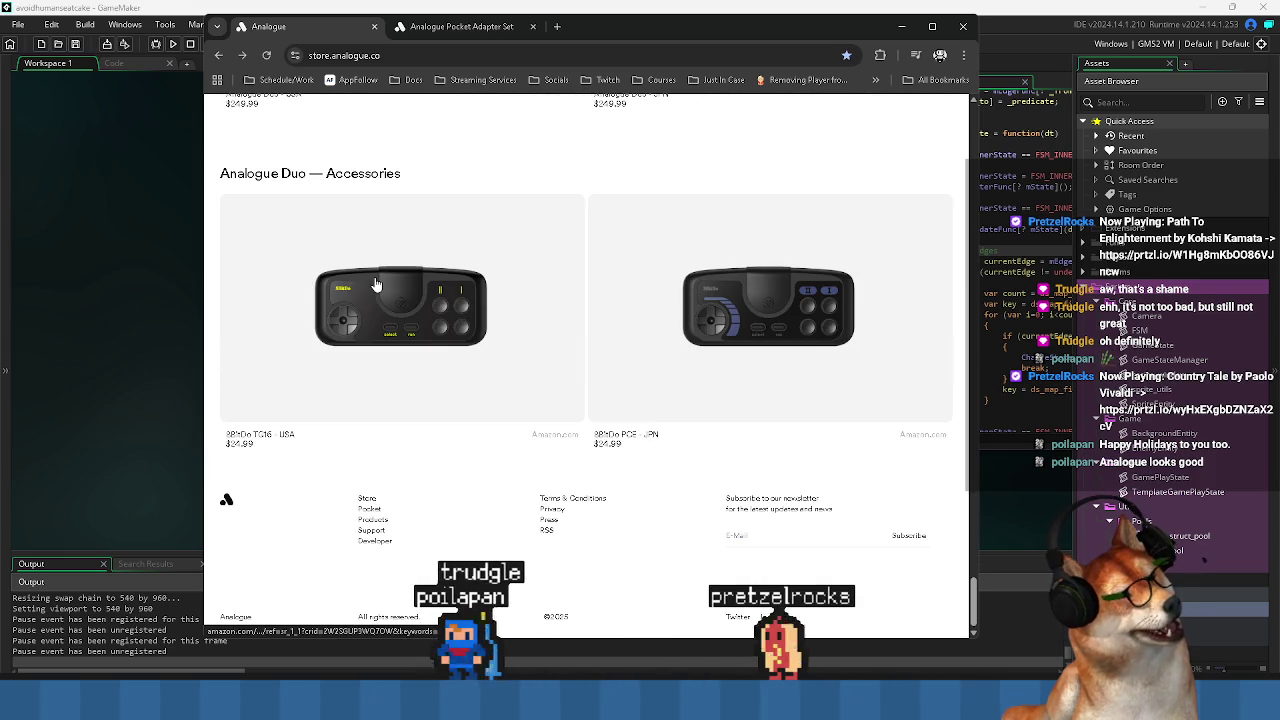
scroll(374, 294, "up", 4)
scroll(381, 306, "up", 6)
scroll(381, 306, "up", 3)
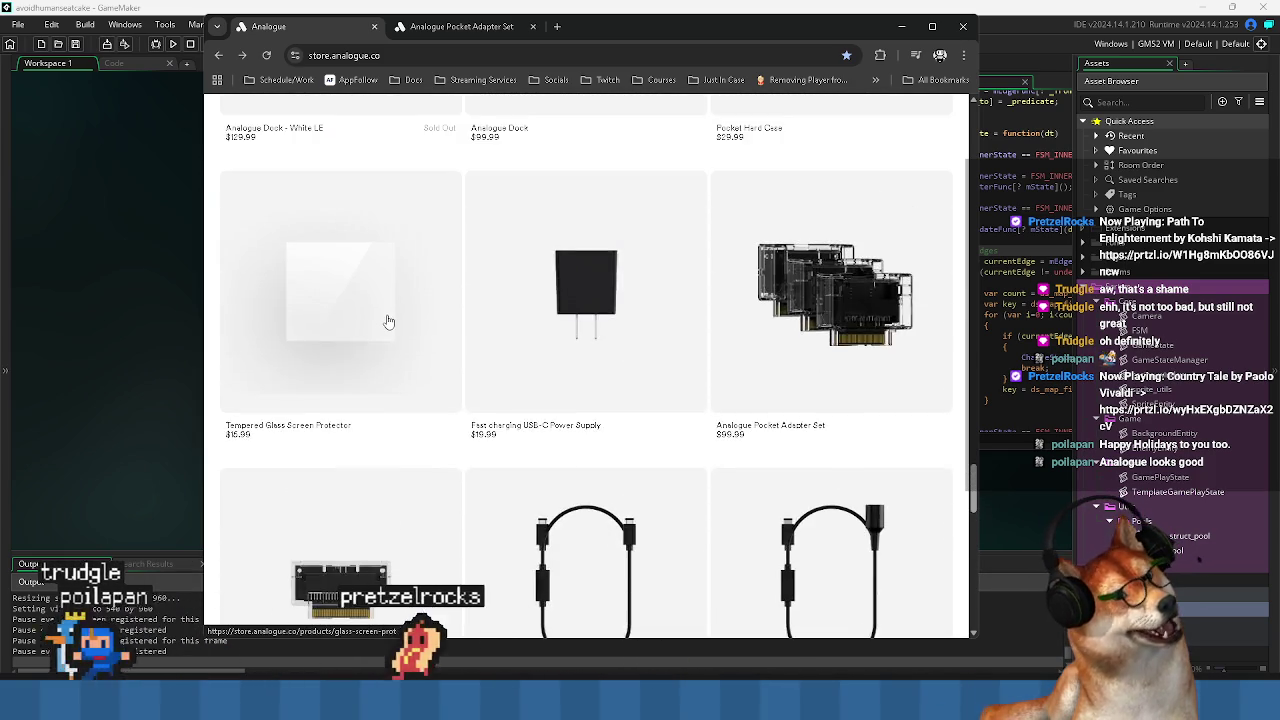
scroll(386, 320, "up", 3)
scroll(451, 428, "down", 3)
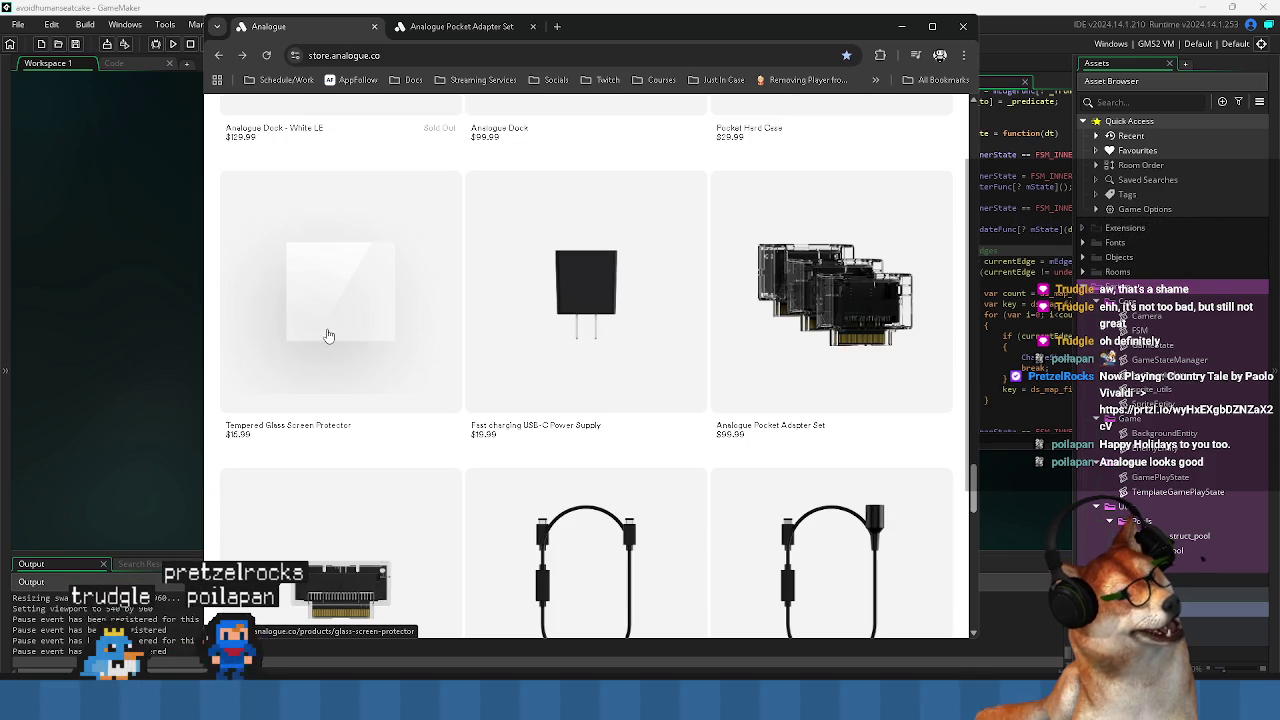
scroll(360, 355, "up", 12)
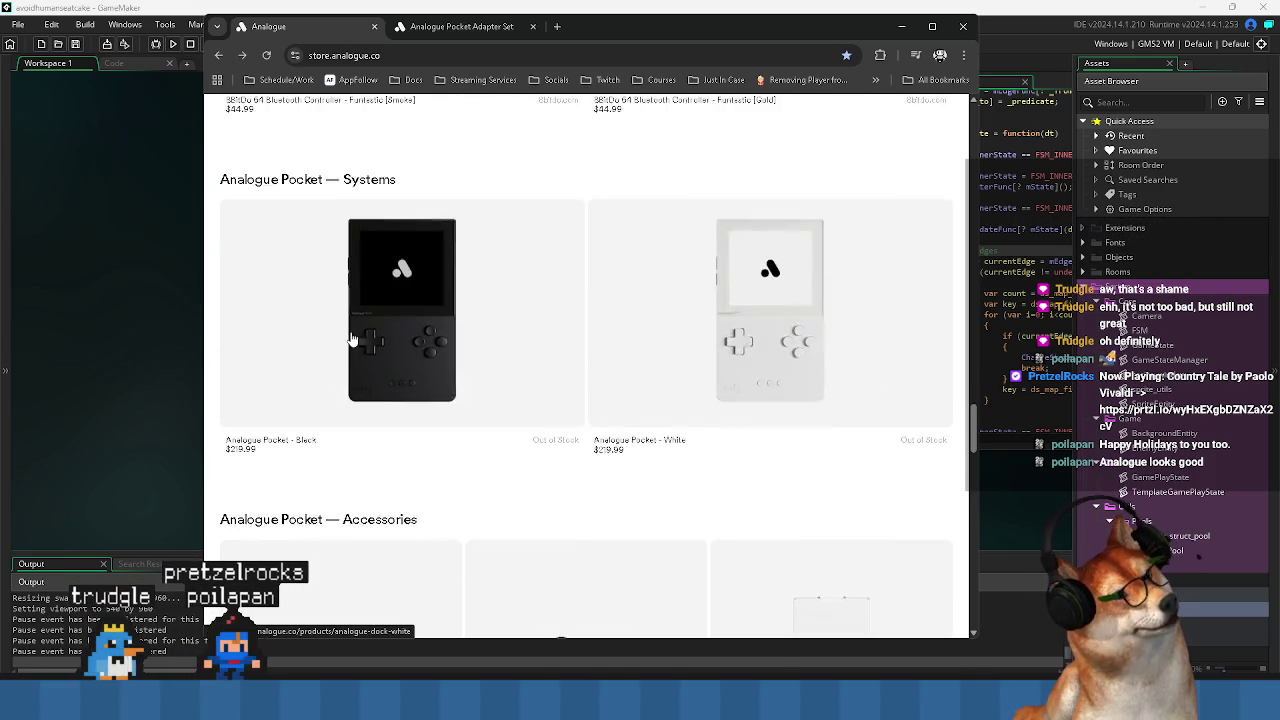
scroll(376, 381, "up", 10)
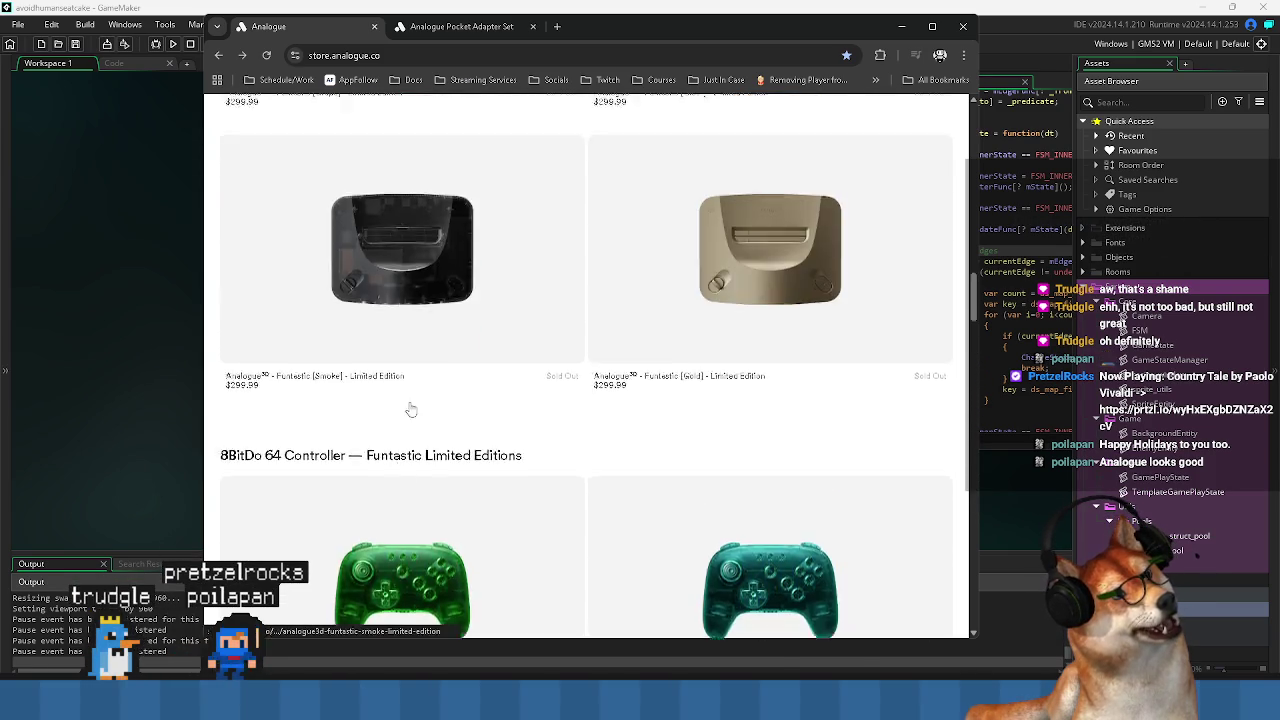
scroll(431, 407, "up", 15)
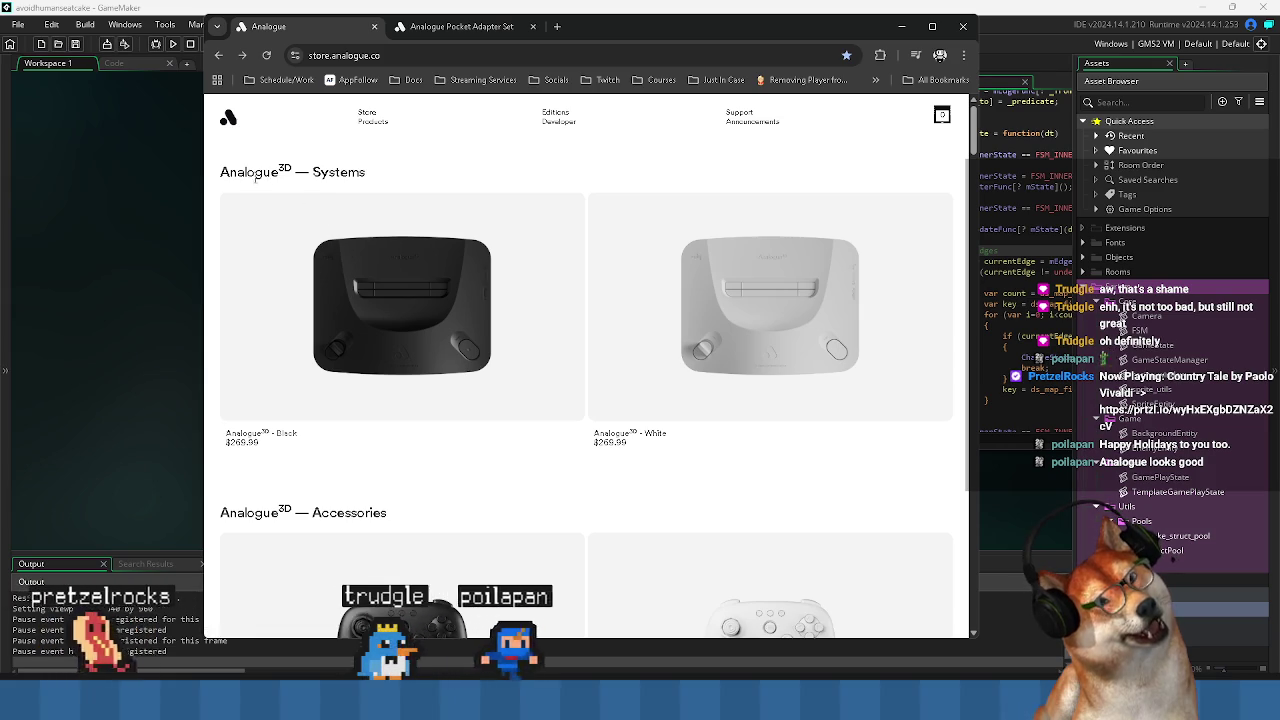
Open the black Analogue 3D product page and read its description.
left_click(407, 346)
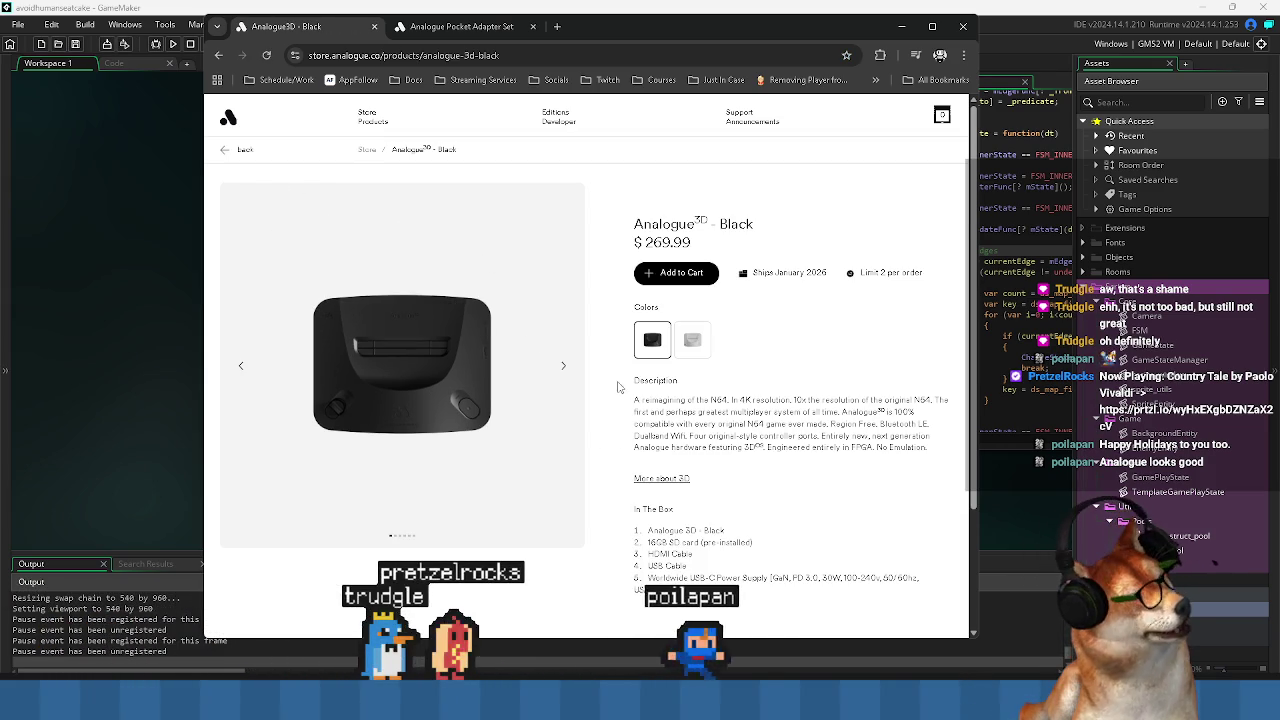
scroll(618, 387, "down", 3)
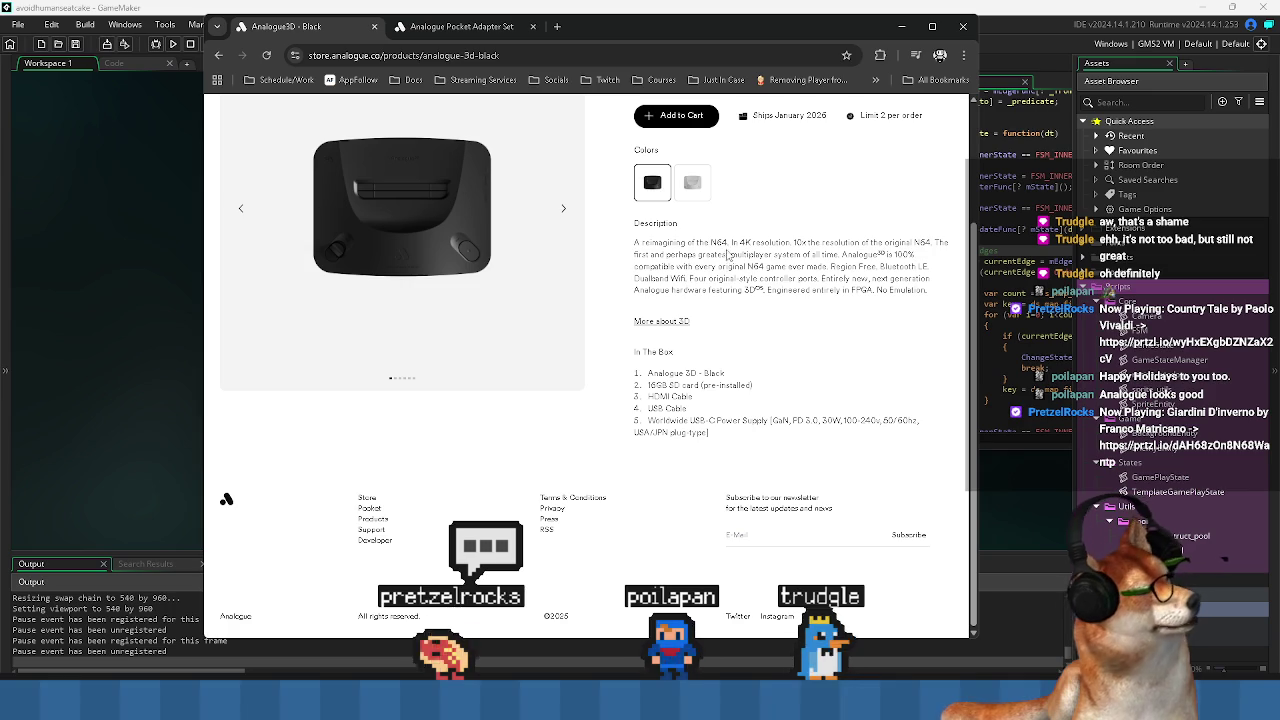
mouse_move(703, 267)
left_mouse_down()
mouse_move(857, 279)
mouse_move(710, 280)
mouse_move(634, 242)
left_mouse_up()
left_click(597, 336)
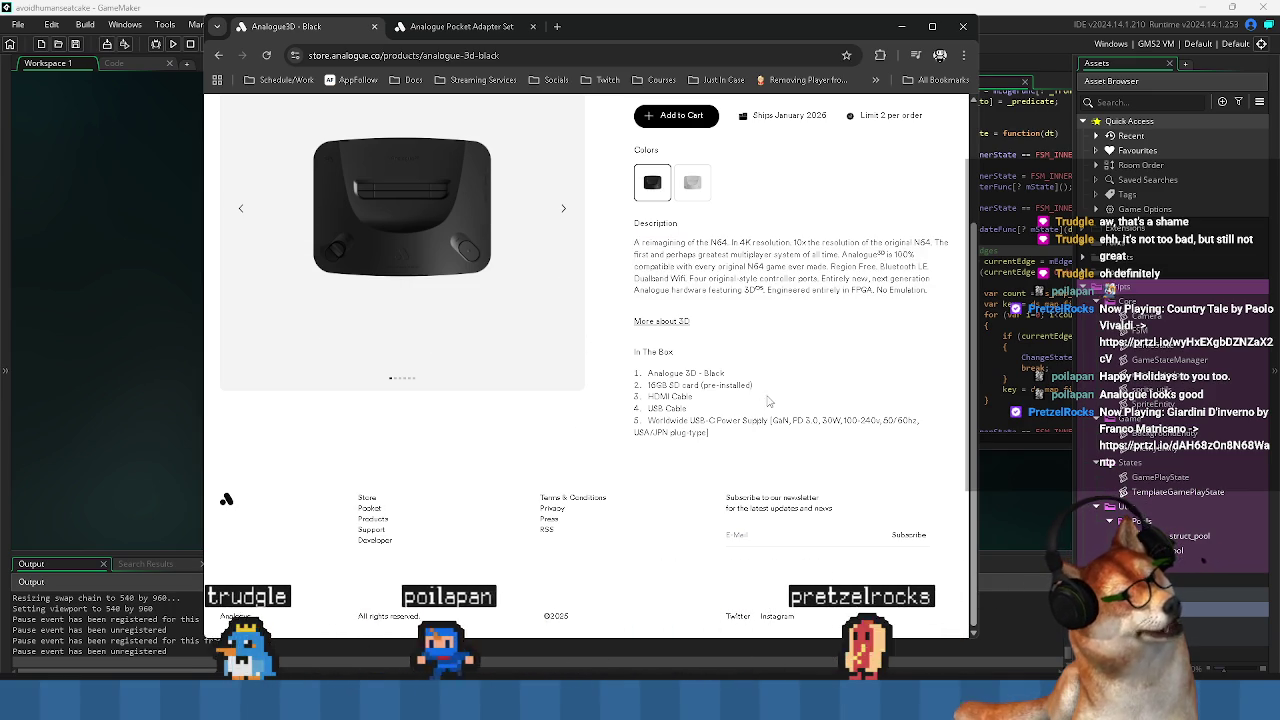
scroll(768, 401, "up", 3)
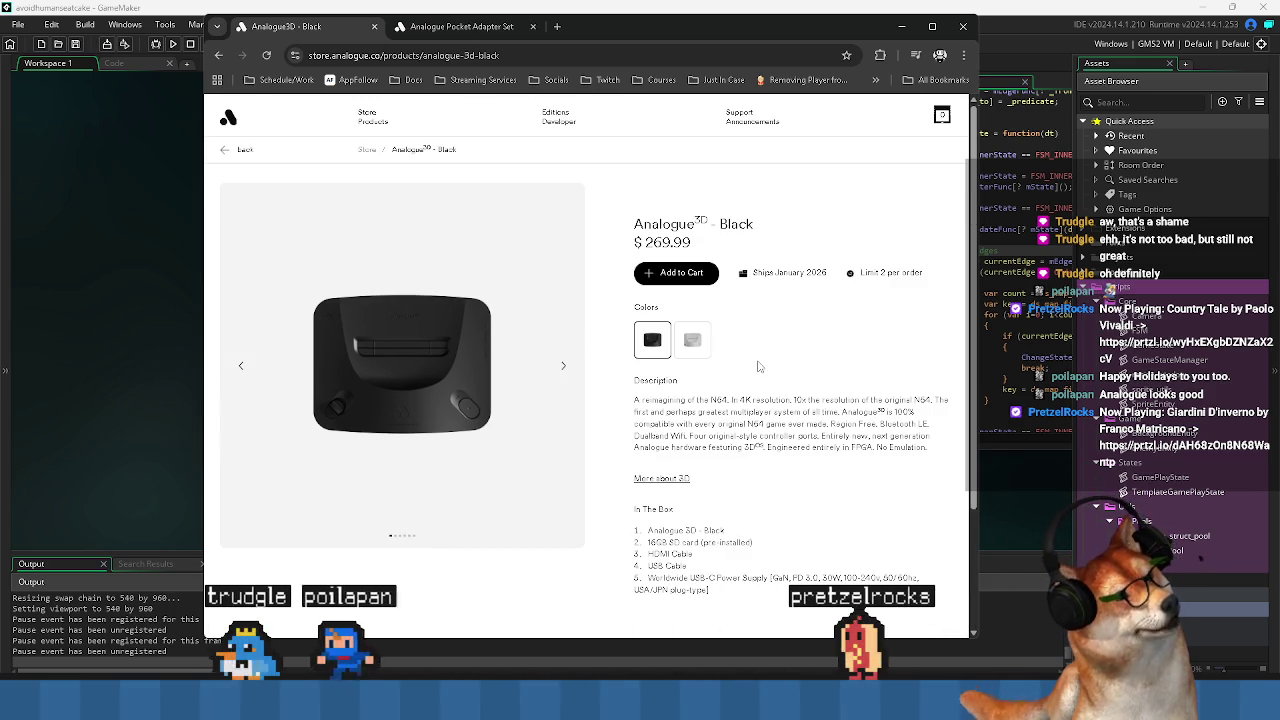
triple_click(698, 418)
Return to the store listing, scroll the products, and close the store tab.
left_click(218, 55)
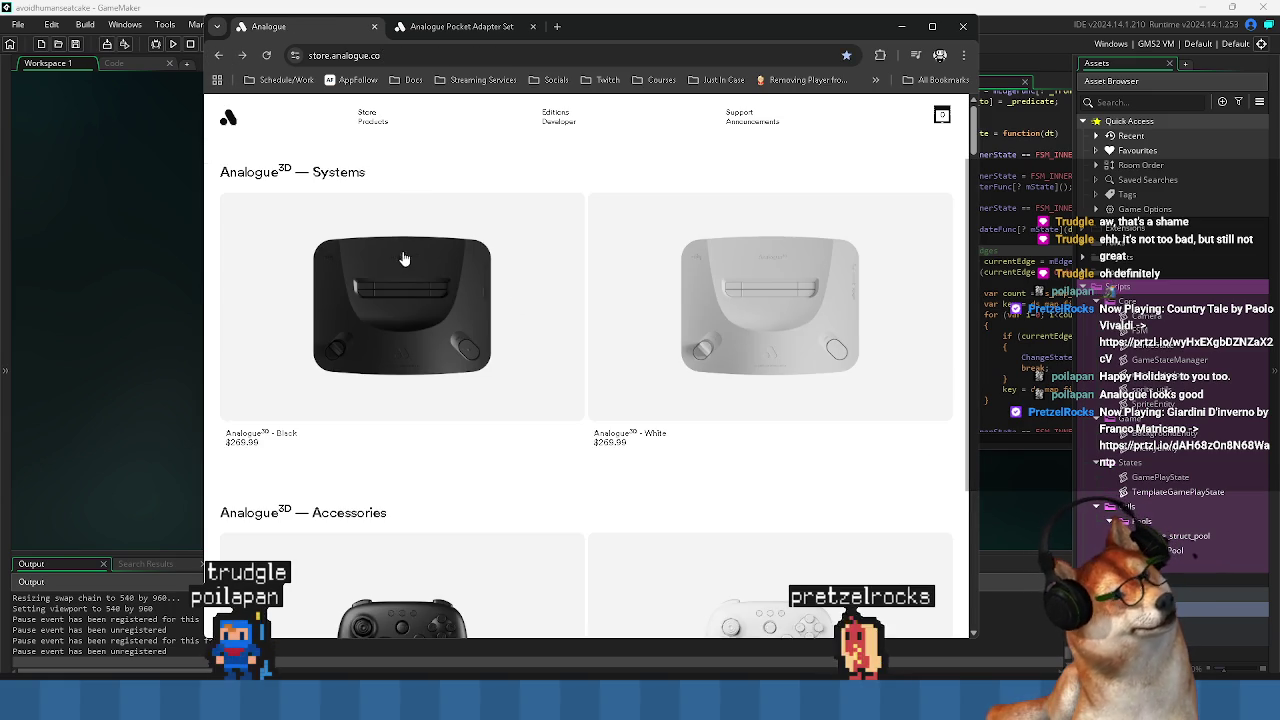
scroll(409, 178, "down", 2)
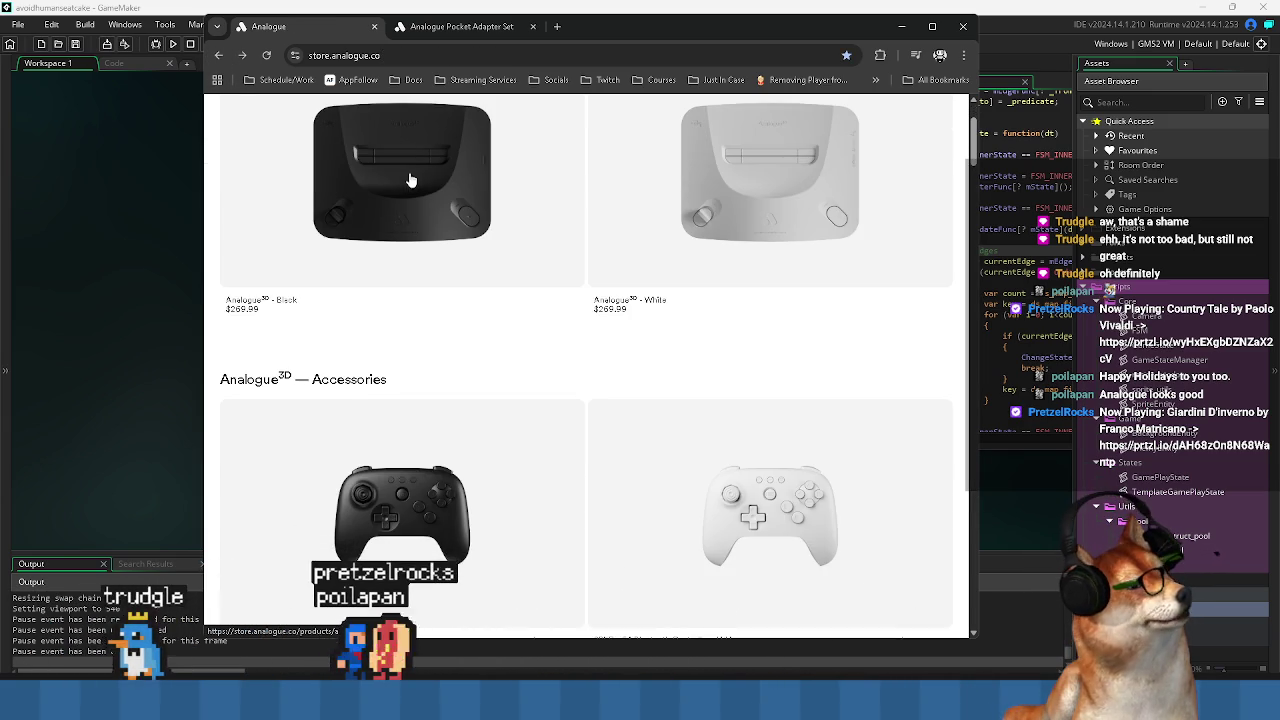
scroll(409, 178, "down", 5)
scroll(380, 390, "down", 4)
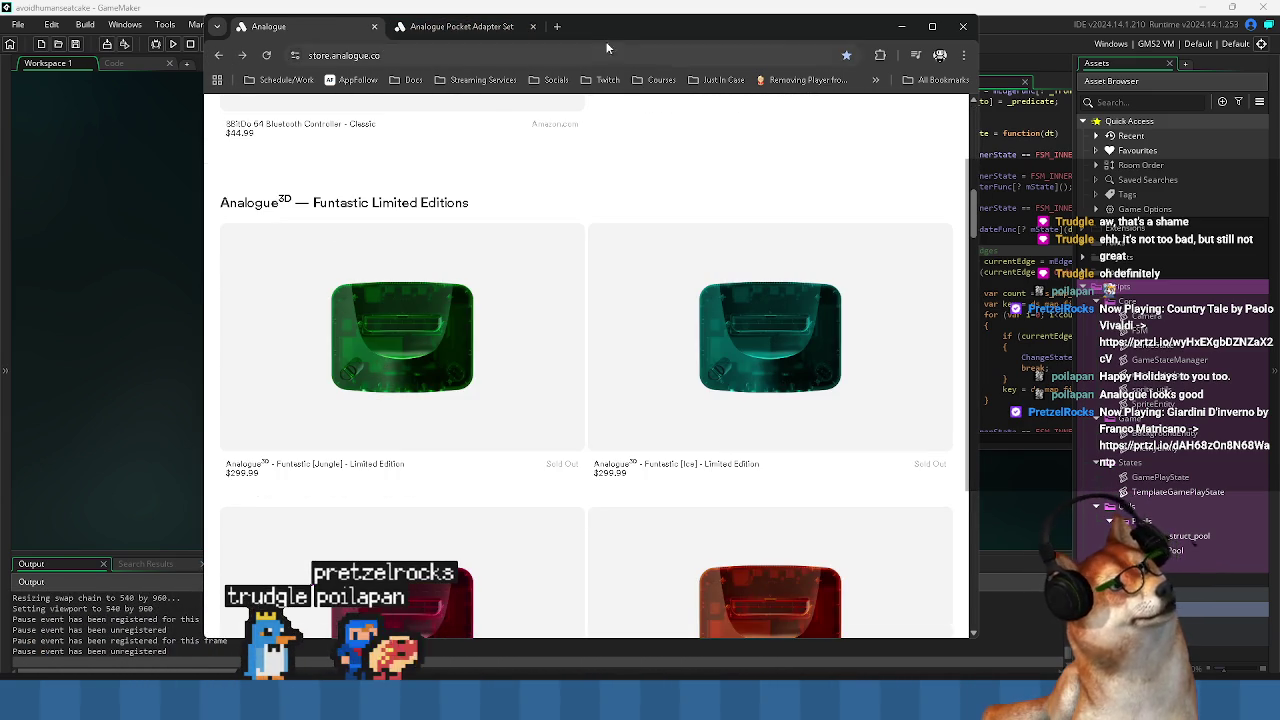
left_click(375, 27)
Close the last browser tab and review EnemyEntity's Spawn and MoveEnter functions.
left_click(375, 27)
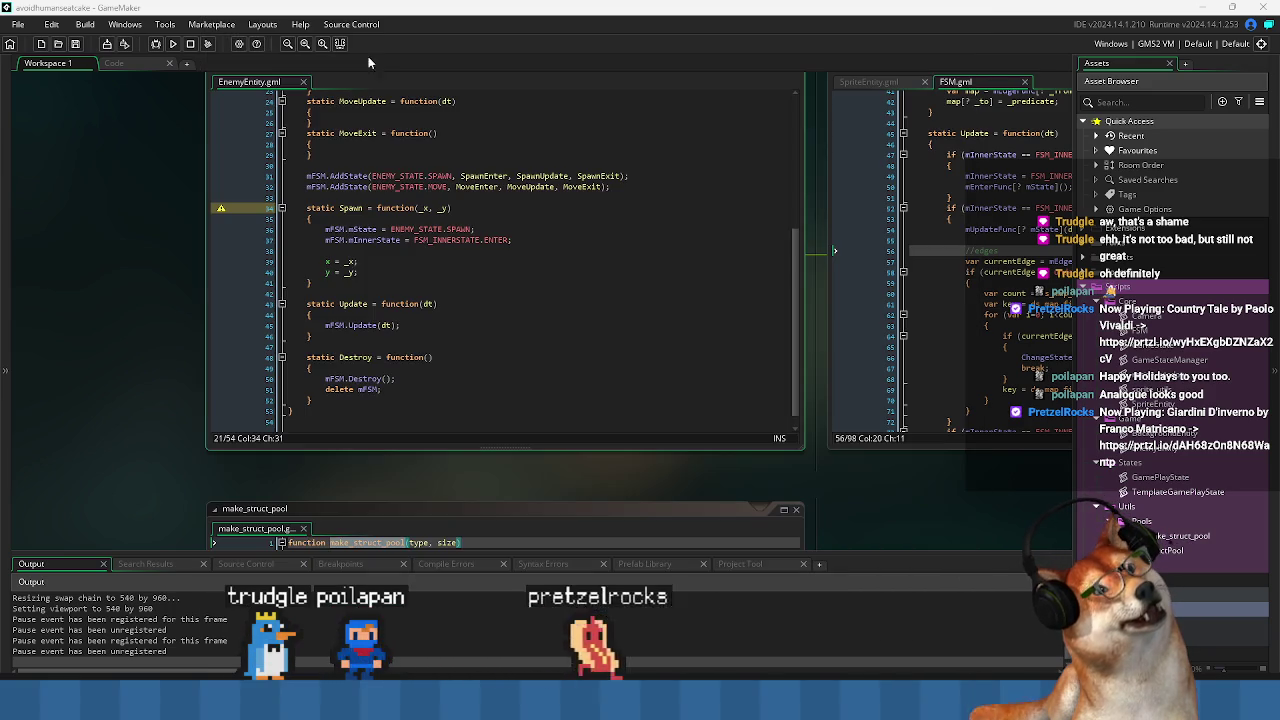
left_click(552, 283)
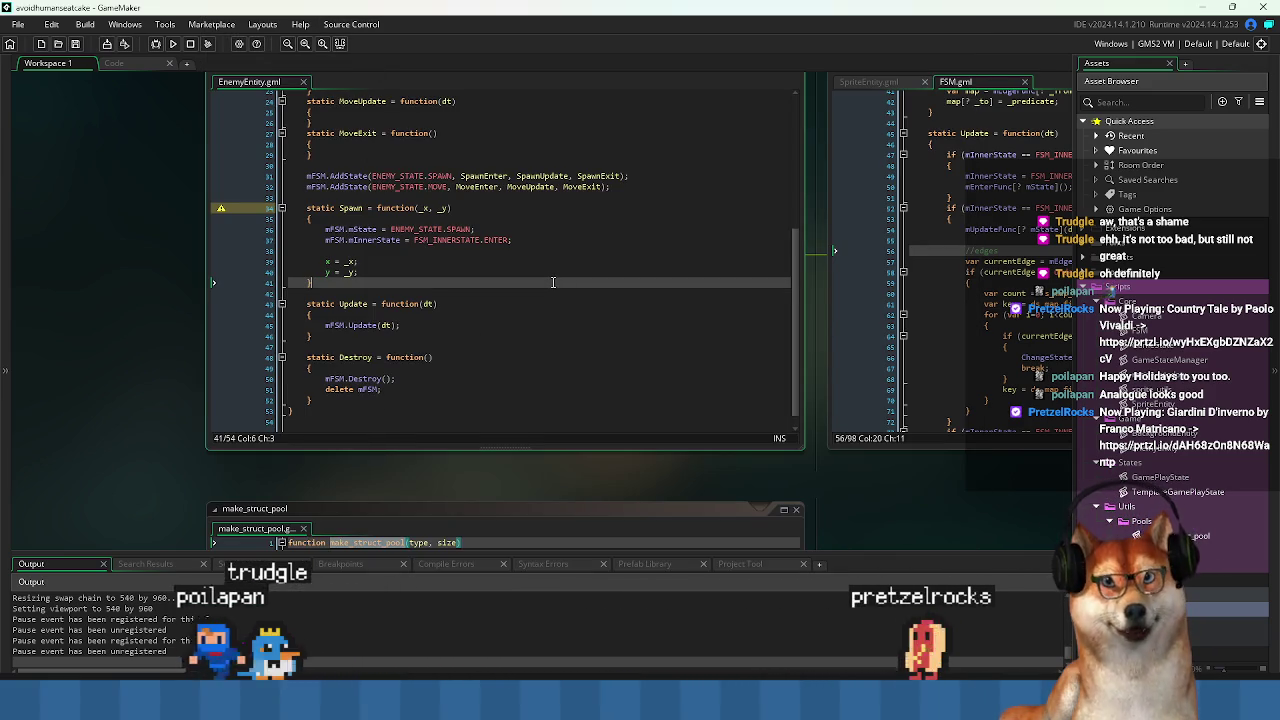
key("Up")
key("Up")
key("Up")
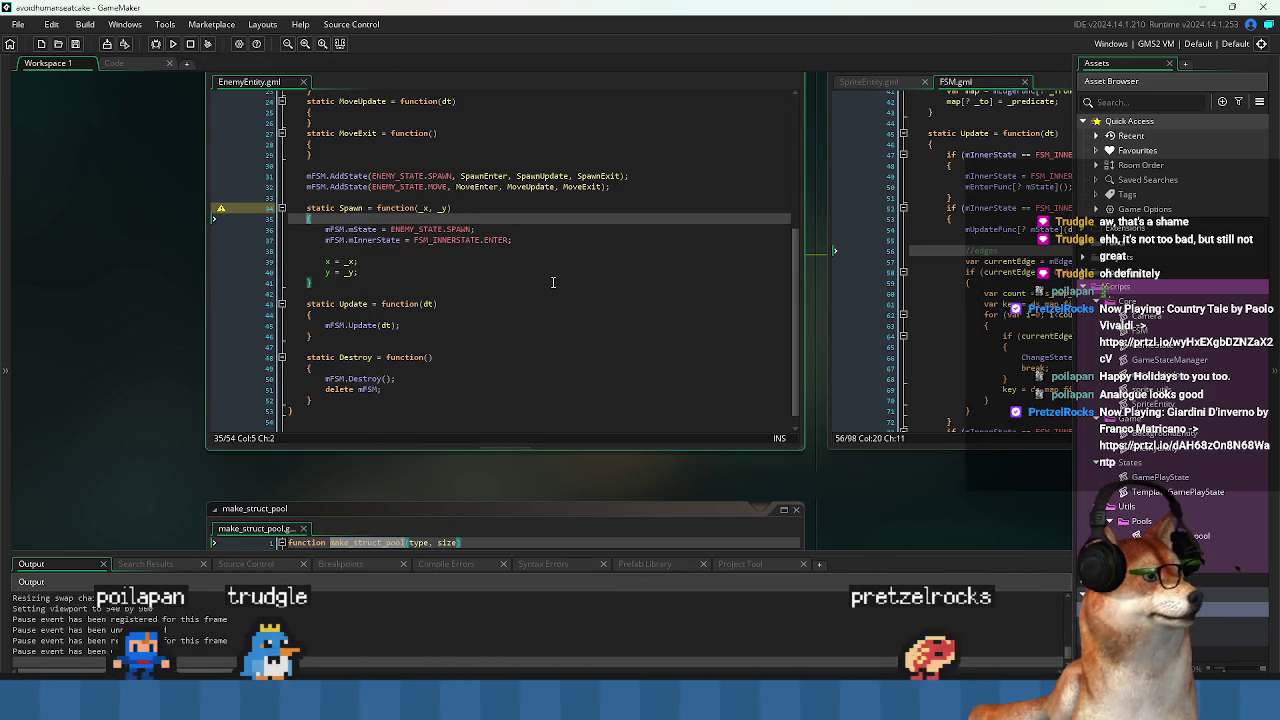
key("shift+Down")
key("shift+Down")
key("shift+Down")
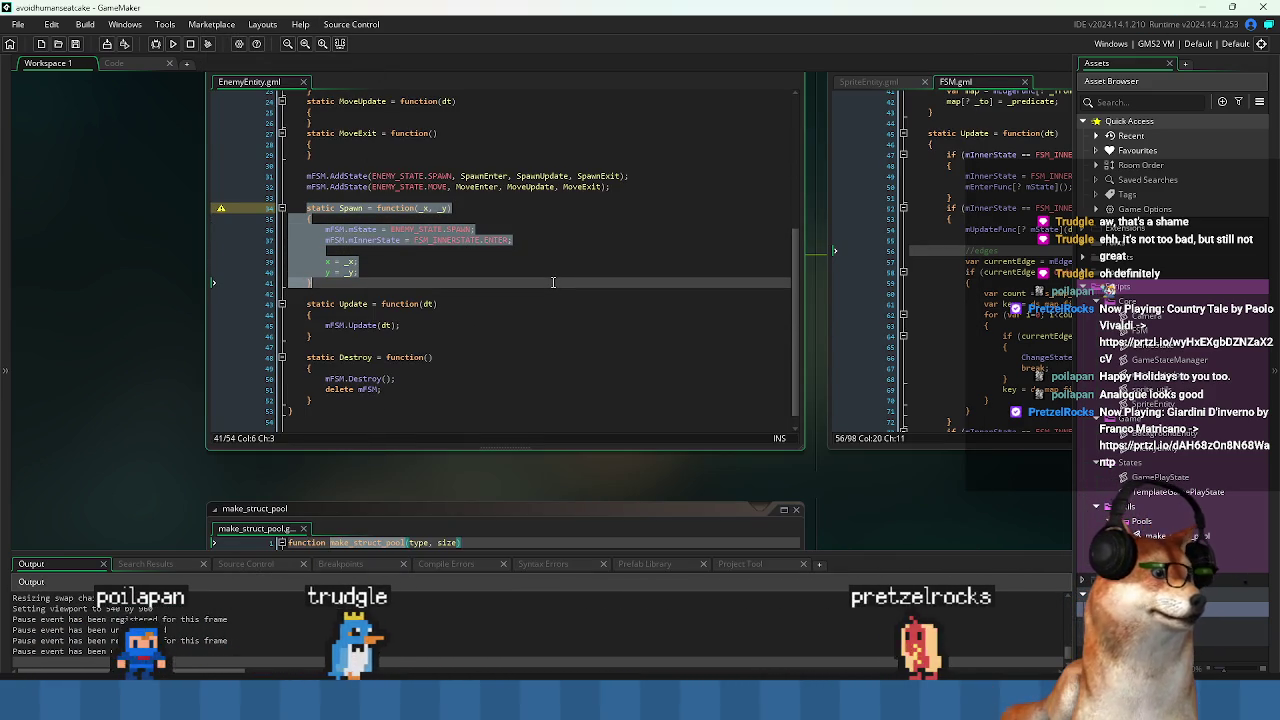
key("Down")
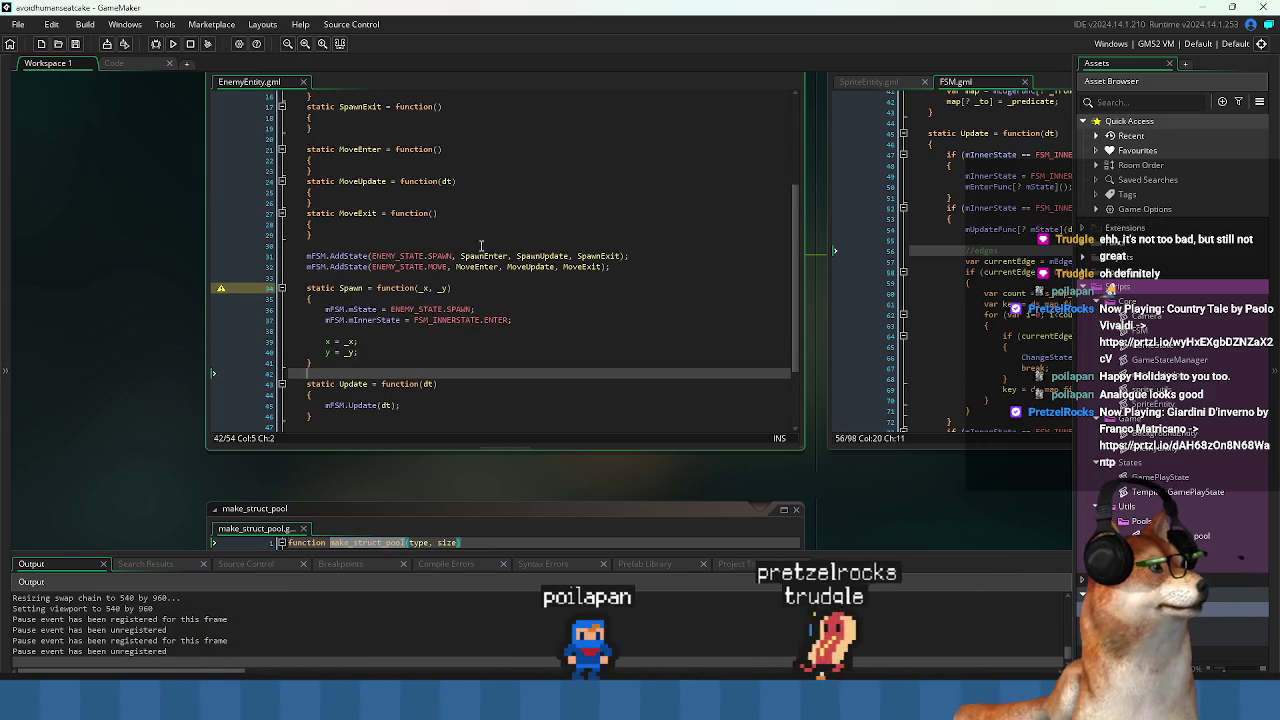
left_click(455, 245)
scroll(450, 241, "up", 3)
left_click(300, 277)
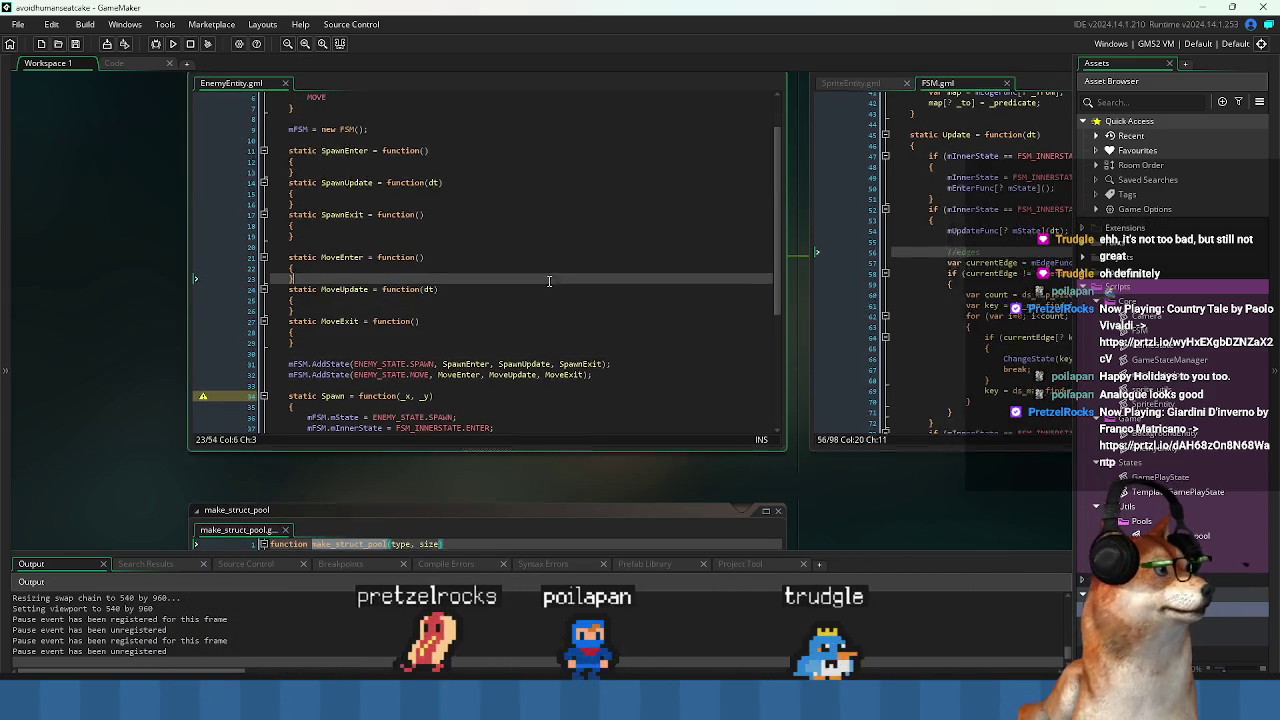
Review the UPDATE state check in FSM.gml.
left_click(866, 217)
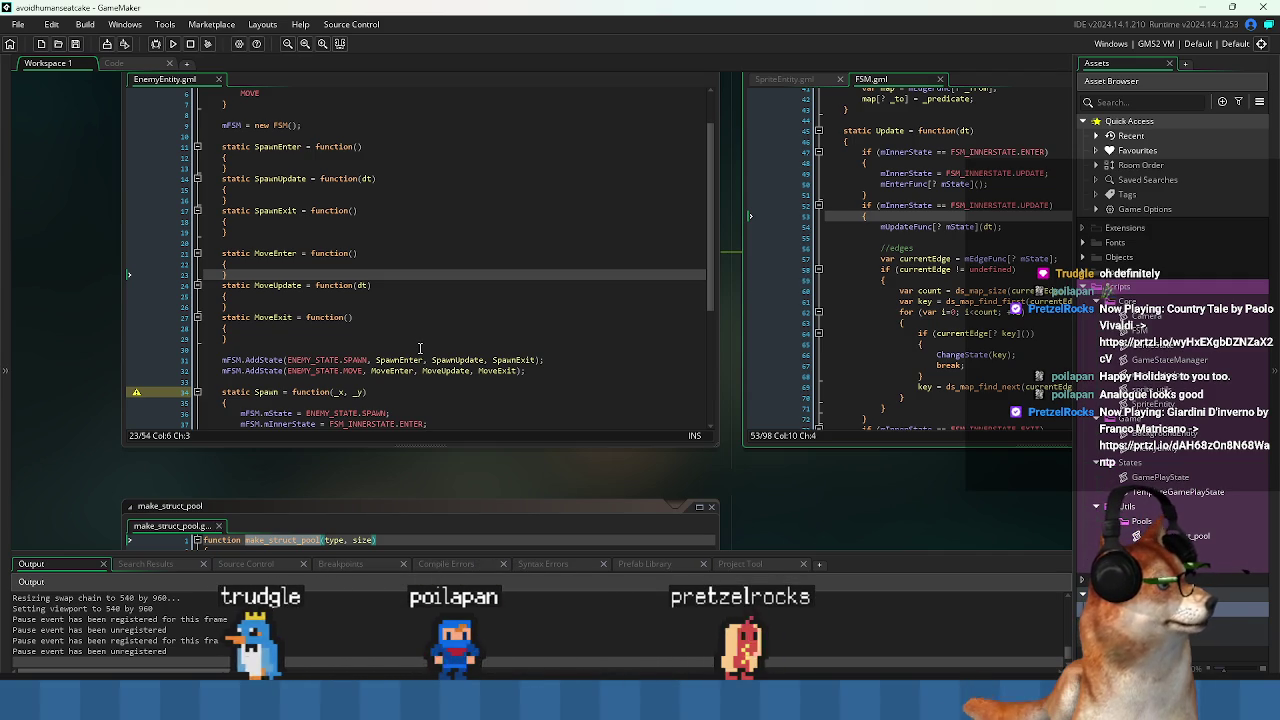
scroll(420, 348, "down", 3)
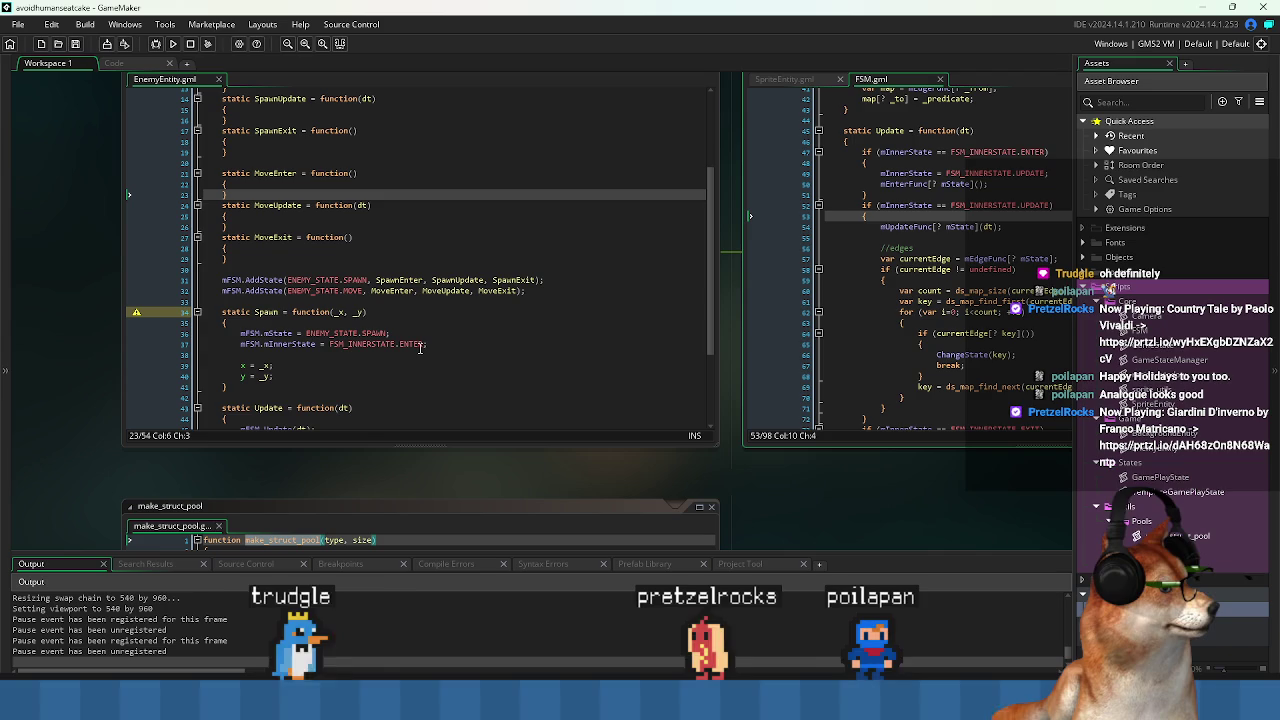
scroll(420, 348, "down", 2)
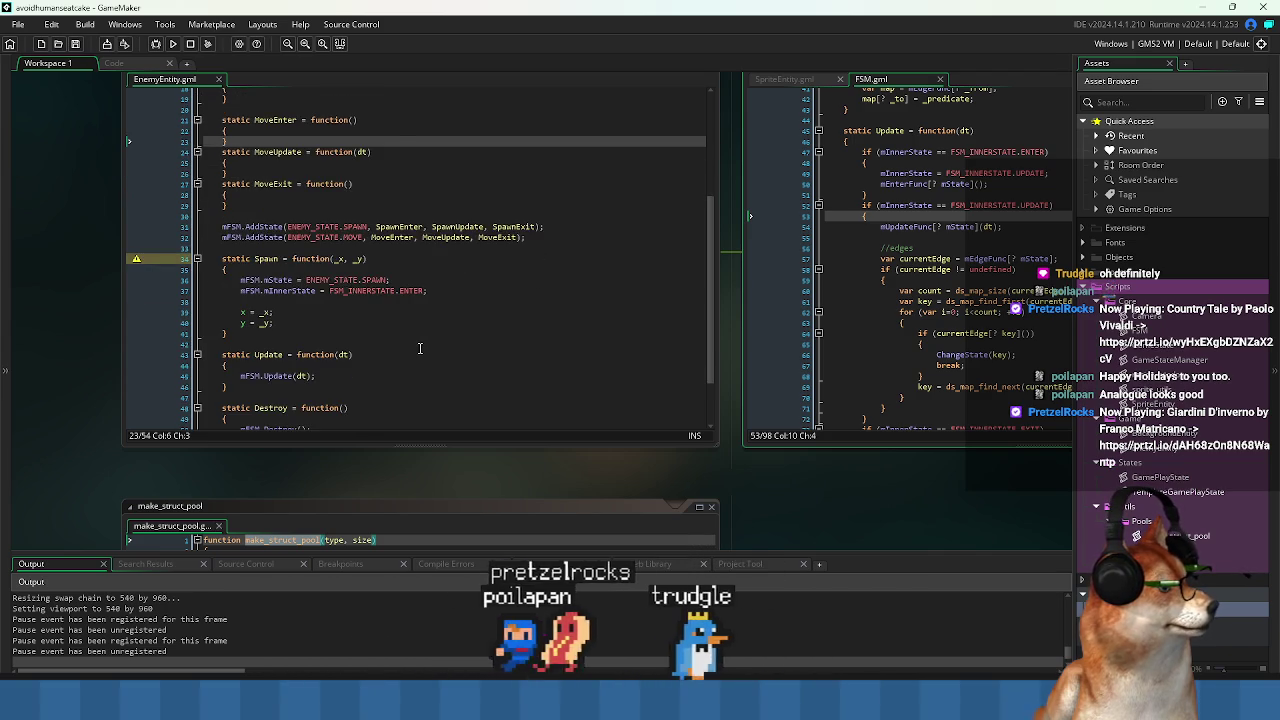
scroll(420, 348, "down", 3)
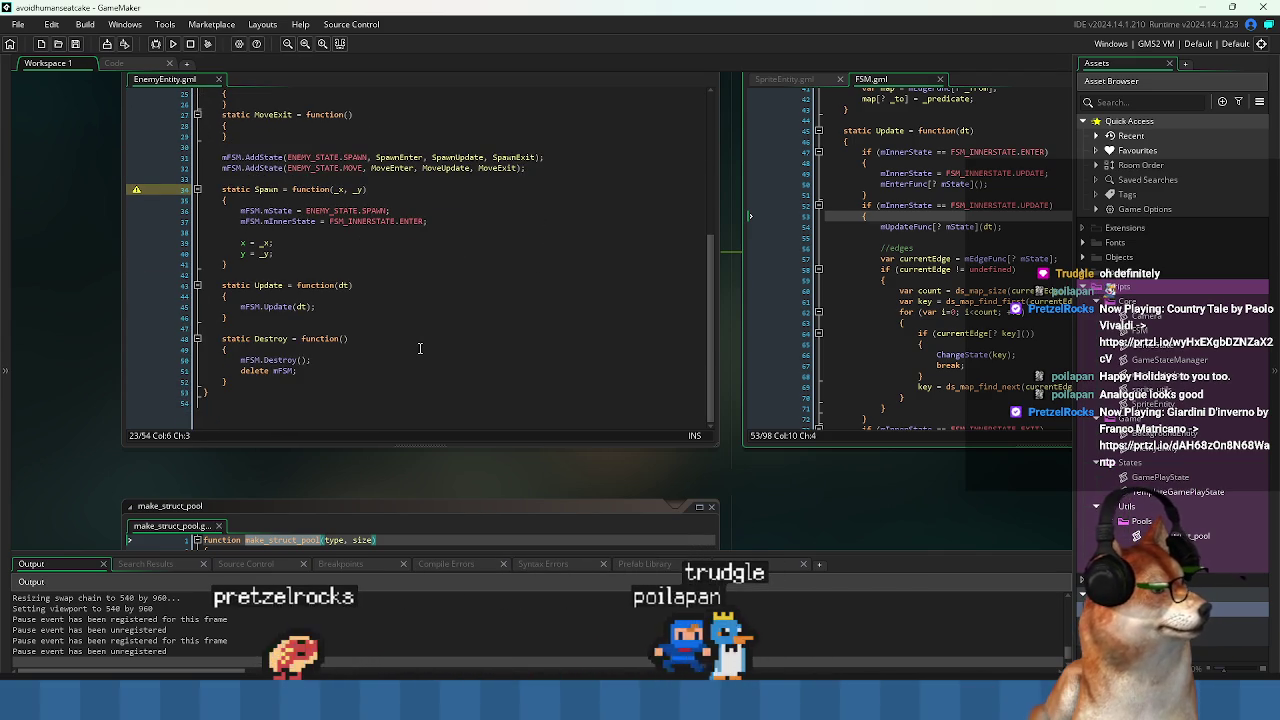
scroll(420, 348, "up", 5)
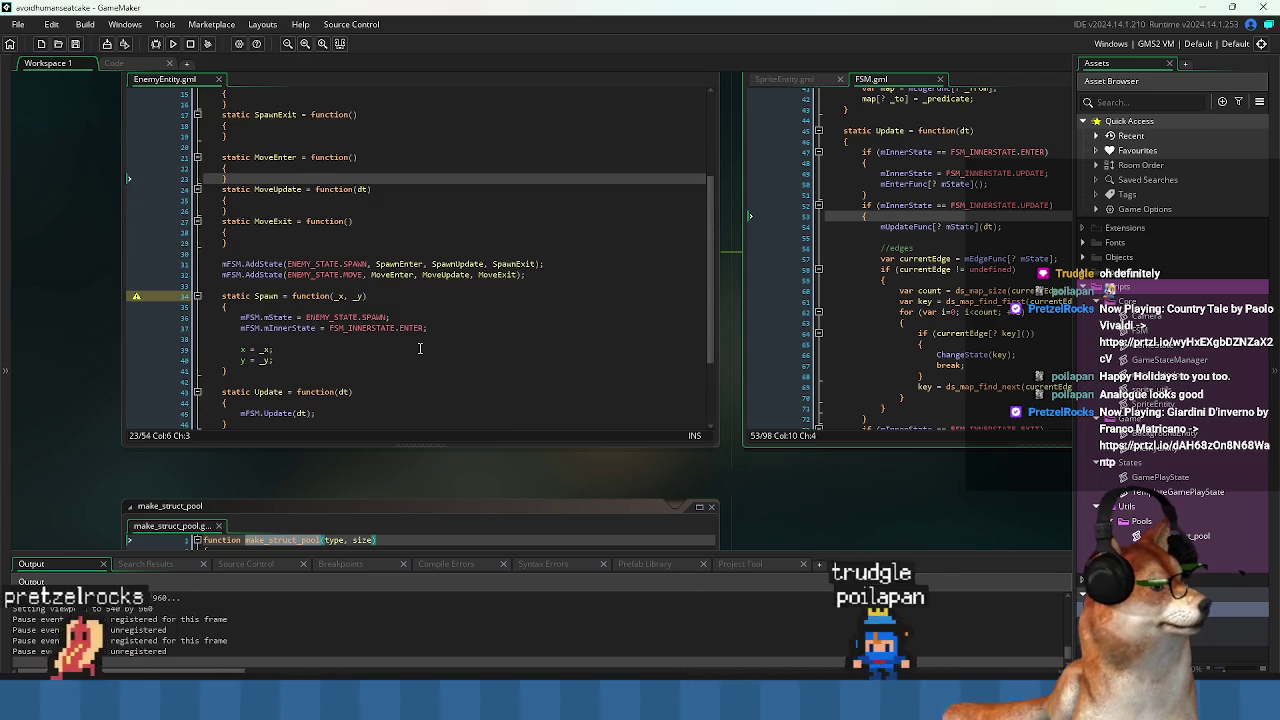
scroll(420, 348, "up", 3)
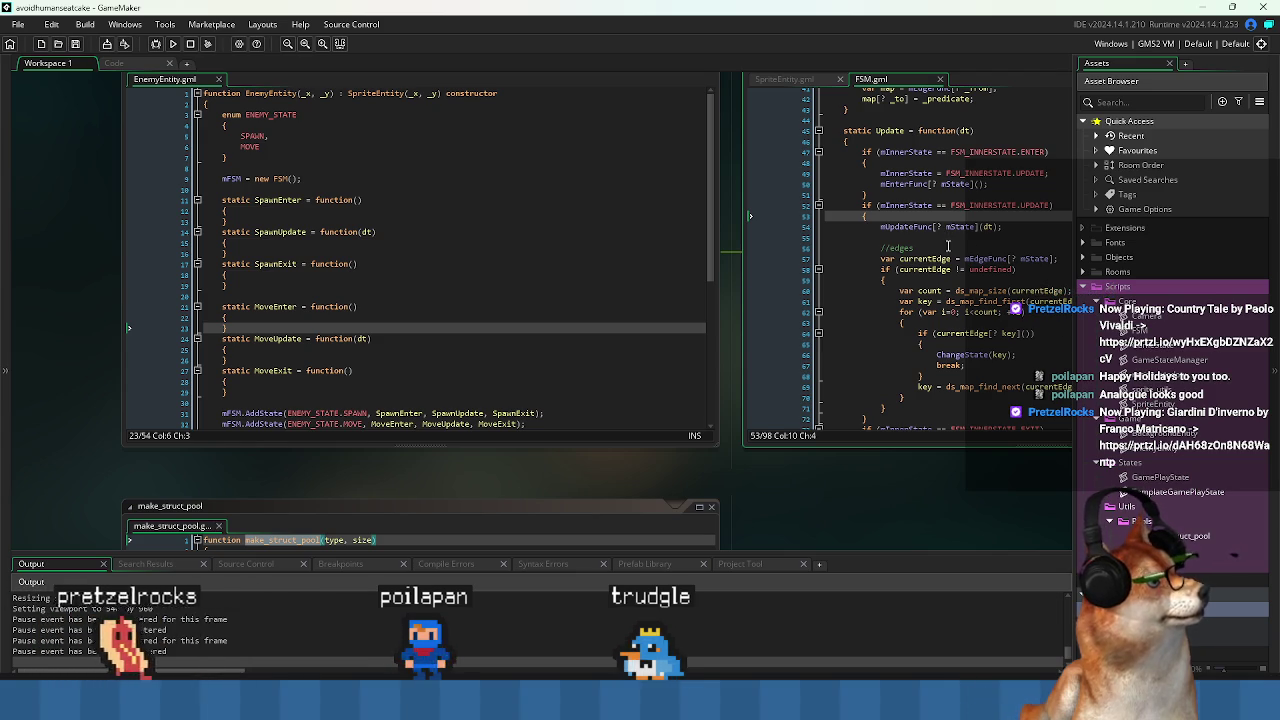
scroll(978, 252, "right", 3)
Check line 55 of FSM.gml and the SpawnExit function, then switch to GamePlayState.gml.
left_click(777, 233)
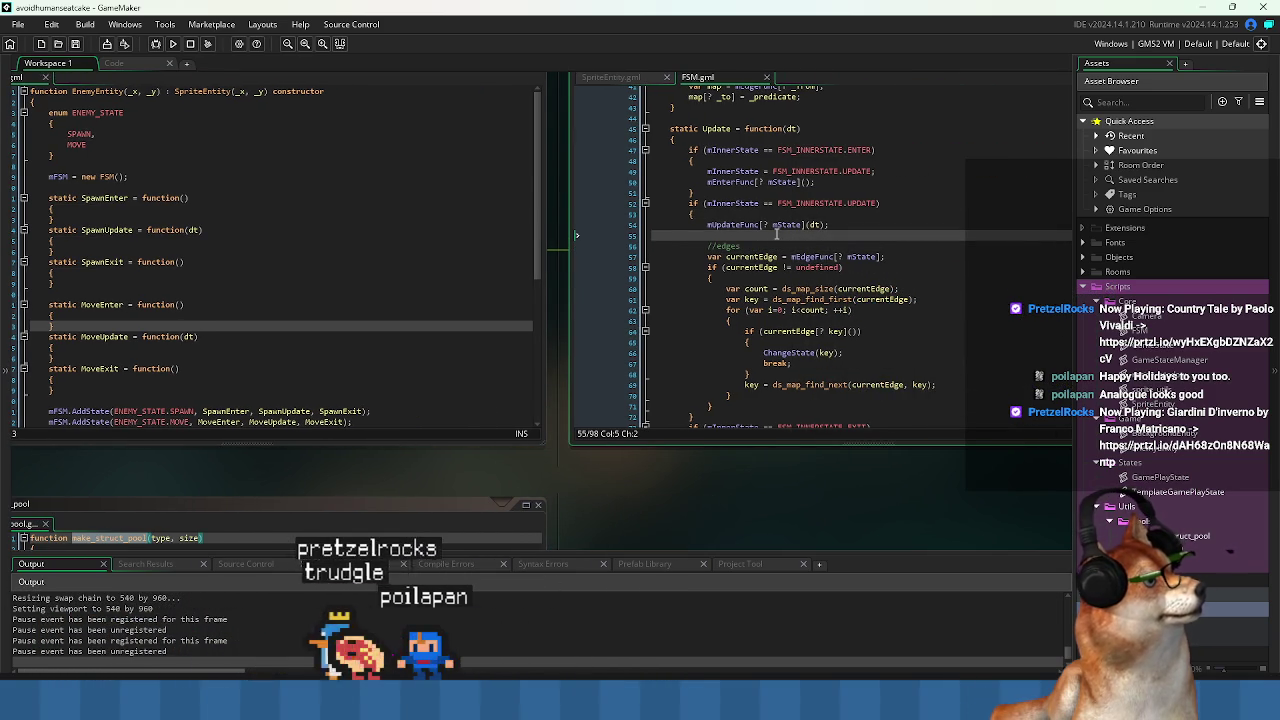
scroll(777, 233, "down", 2)
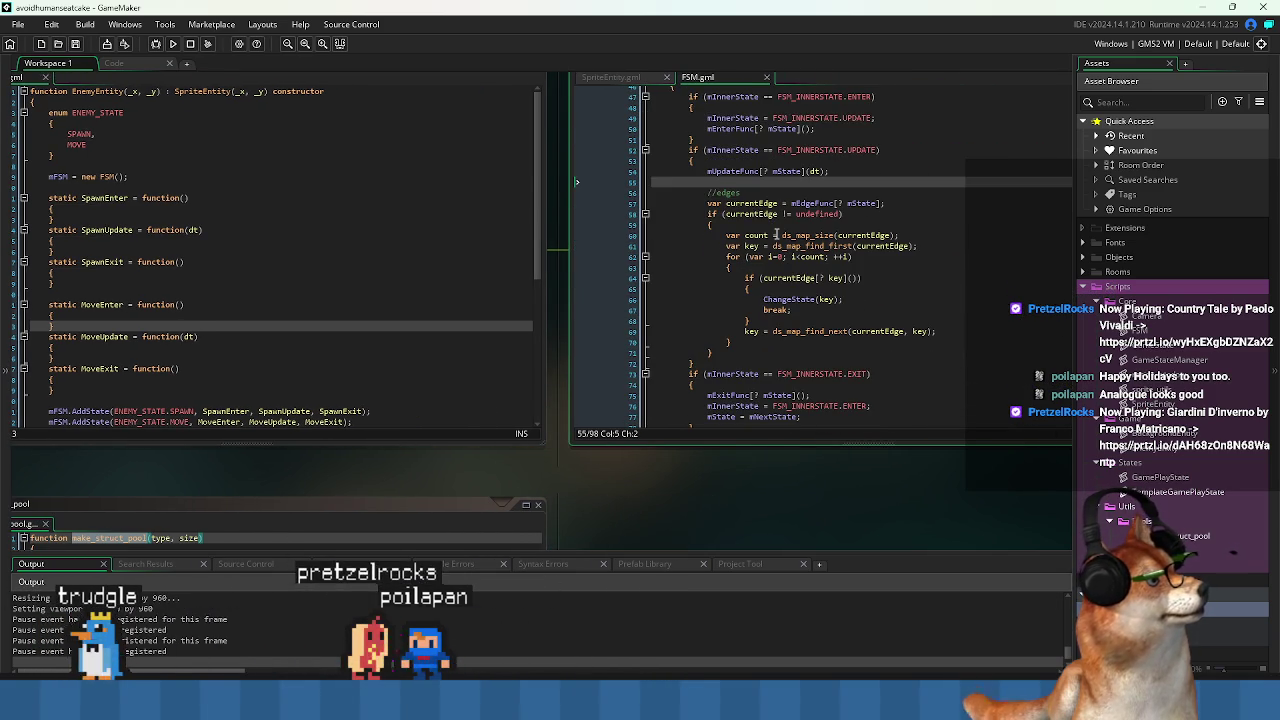
scroll(777, 233, "down", 2)
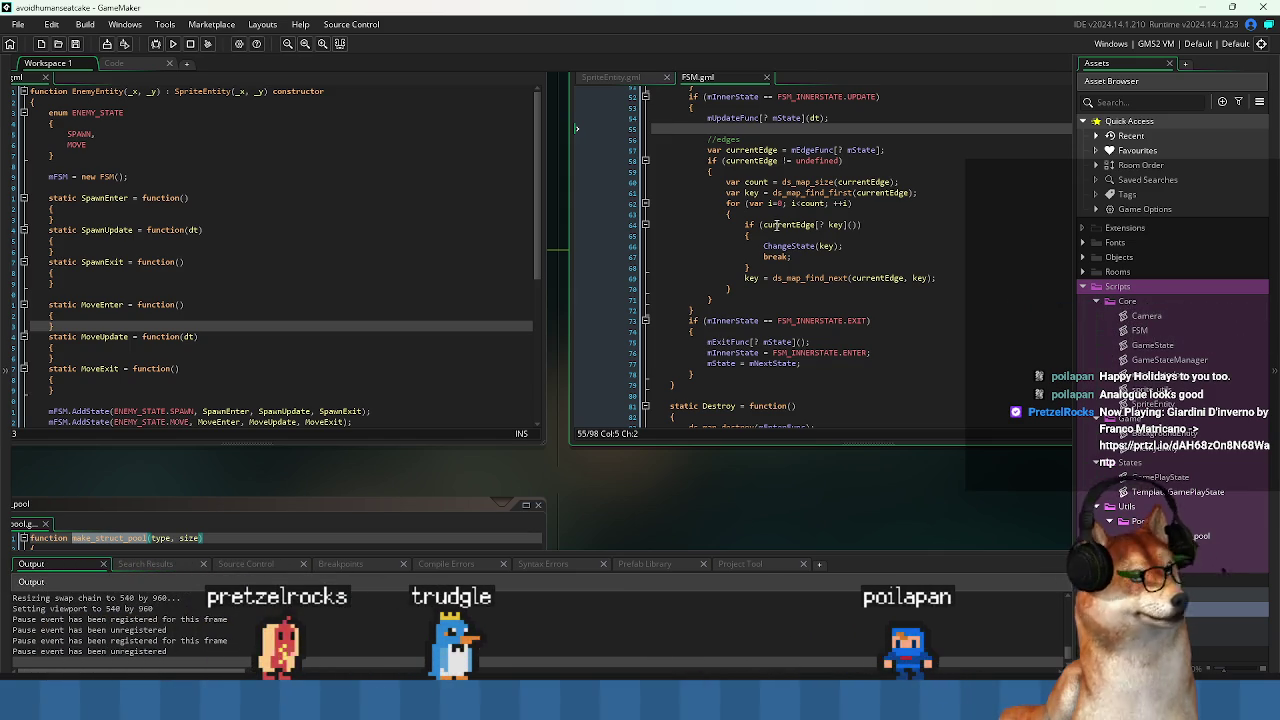
left_click(440, 261)
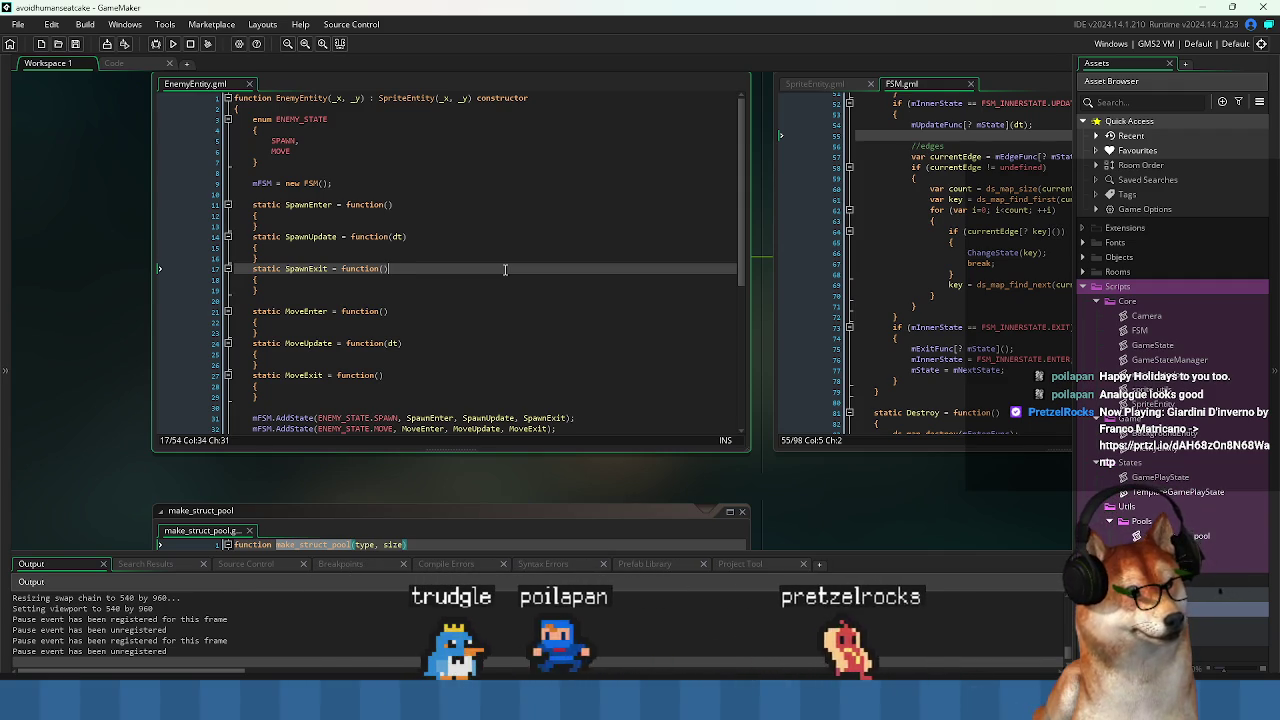
key("ctrl+Tab")
Comment out OnEnter's SpriteEntity creation and SetAnimation lines with //.
left_click(400, 286)
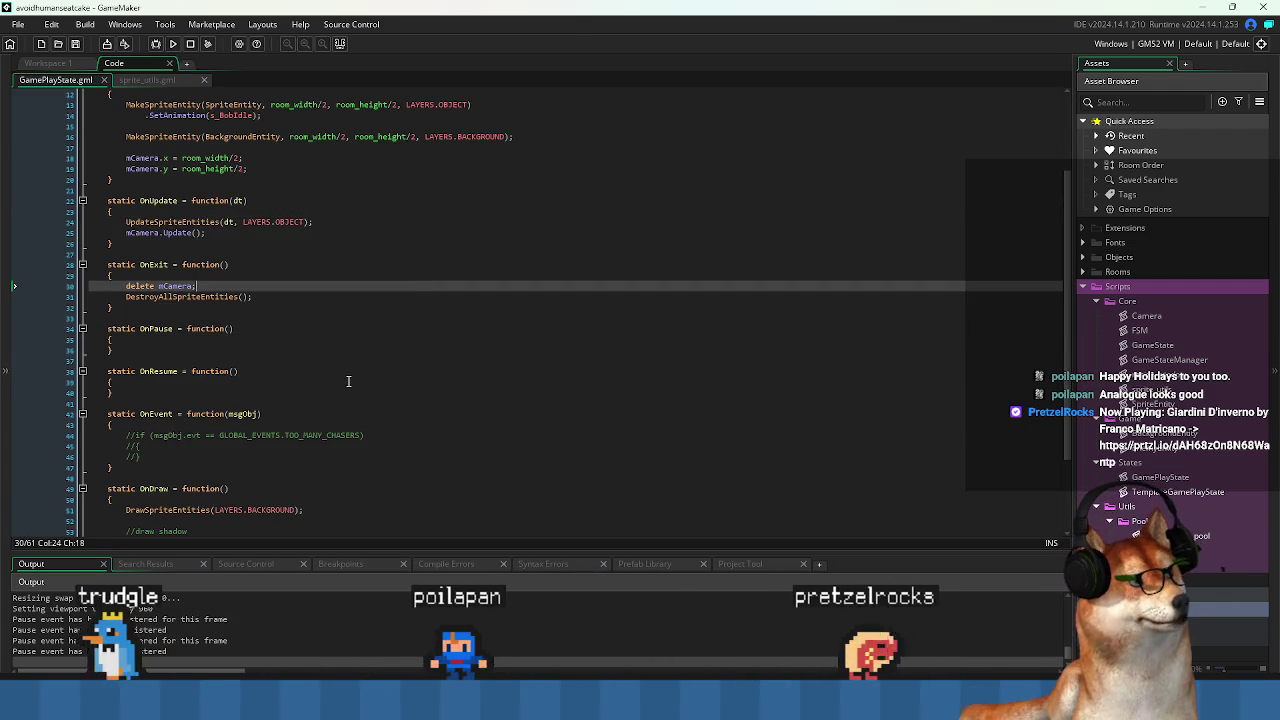
left_click(349, 381)
scroll(352, 339, "up", 4)
left_click(442, 349)
left_click(449, 286)
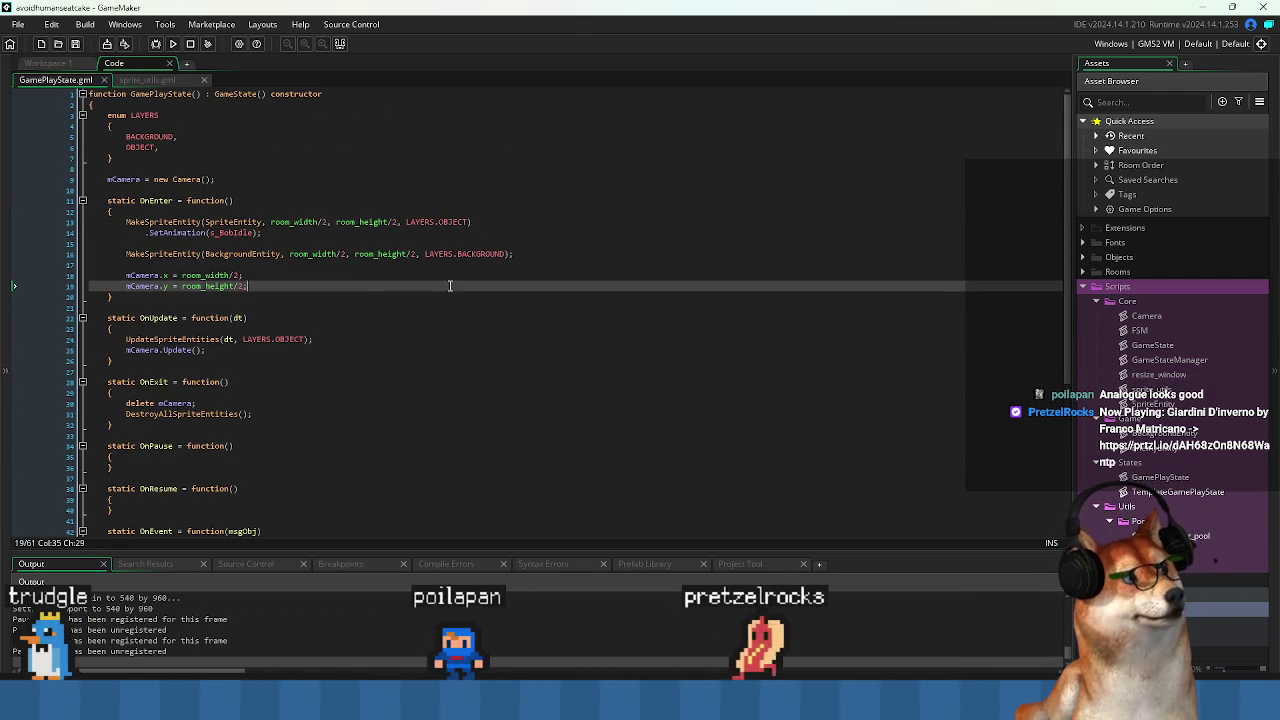
key("Up")
key("Up")
key("Up")
key("Up")
key("Up")
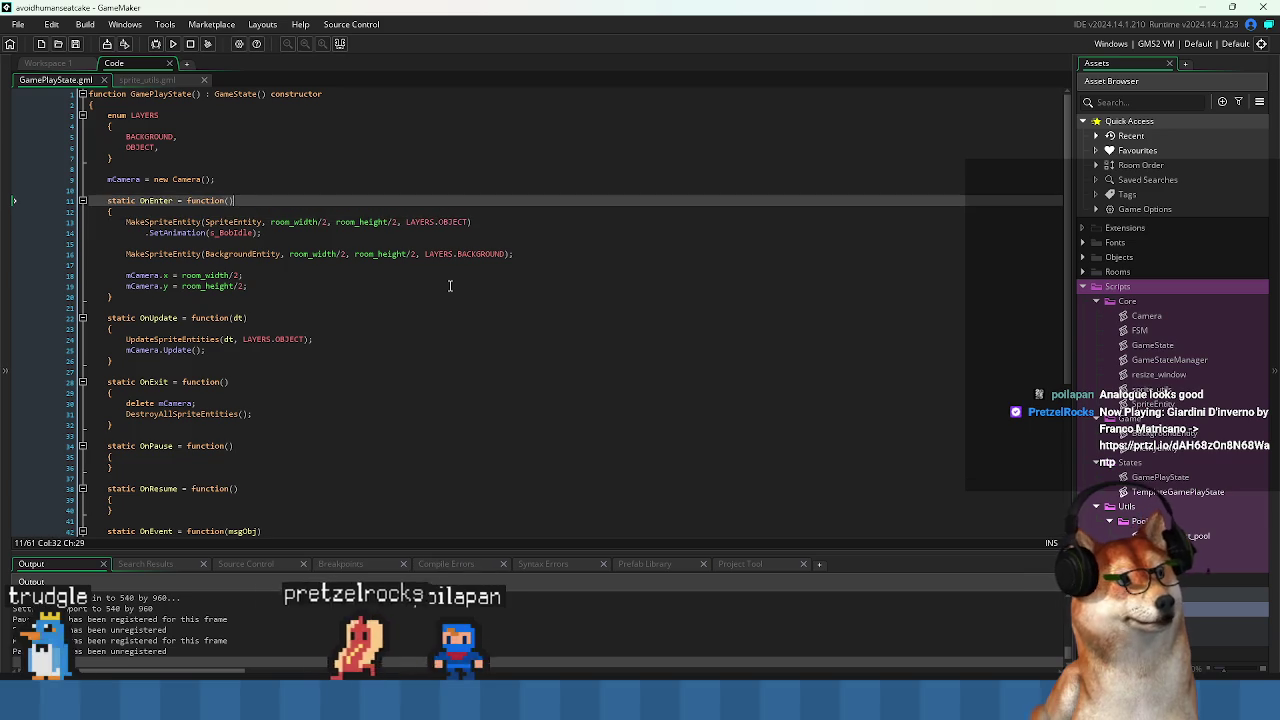
key("Down")
type("//")
key("Down")
type("//")
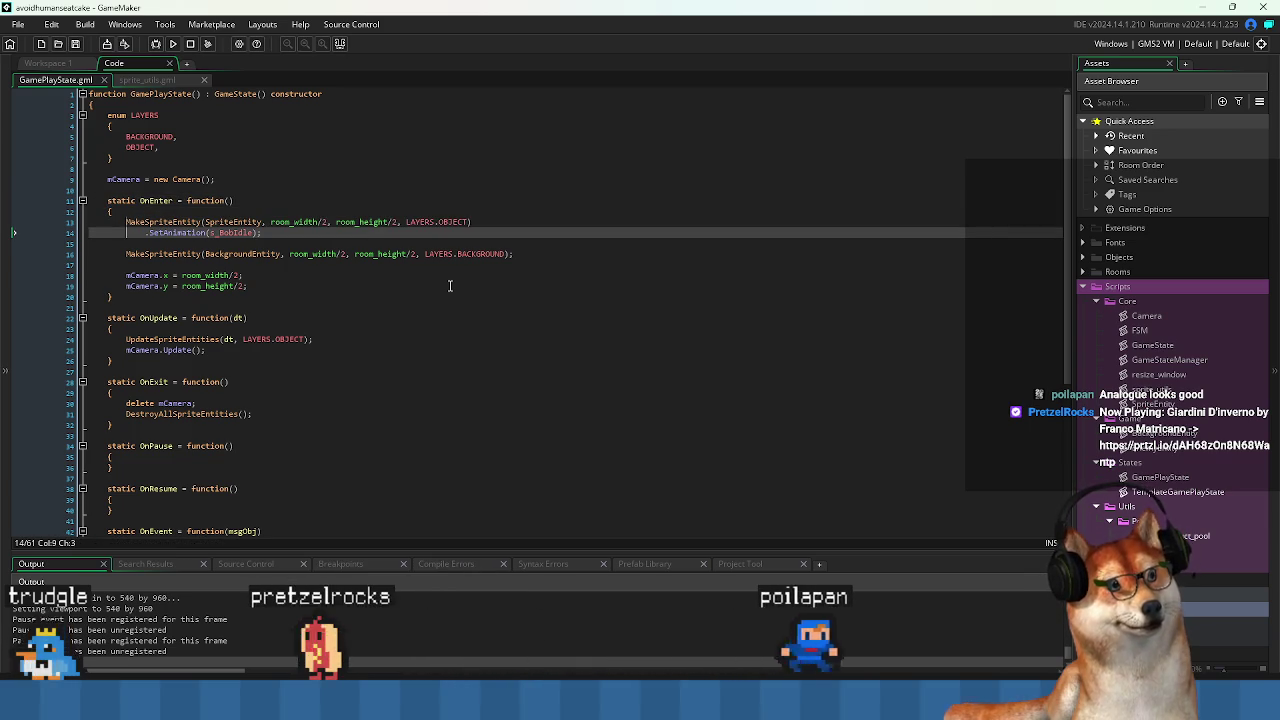
Paste a copy of the two lines below and change SpriteEntity to EnemyEntity.
key("ctrl+c")
key("Down")
key("Down")
key("ctrl+v")
type("Enemy")
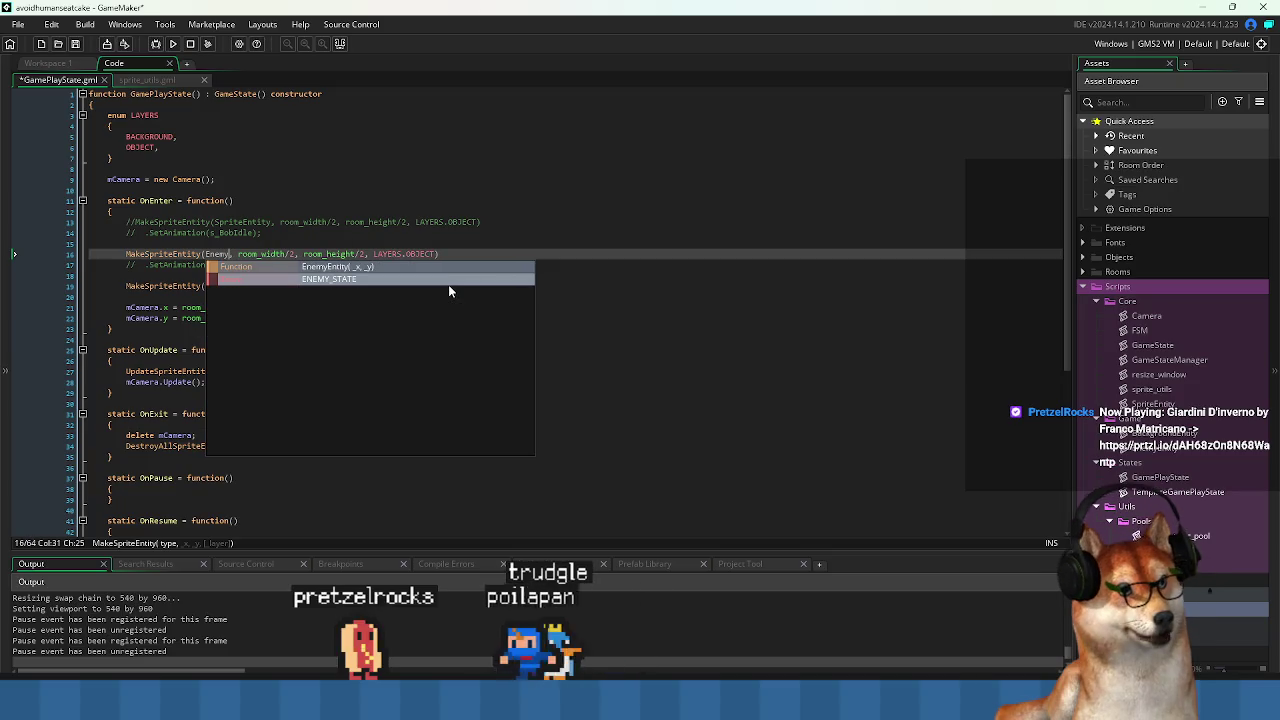
key("Return")
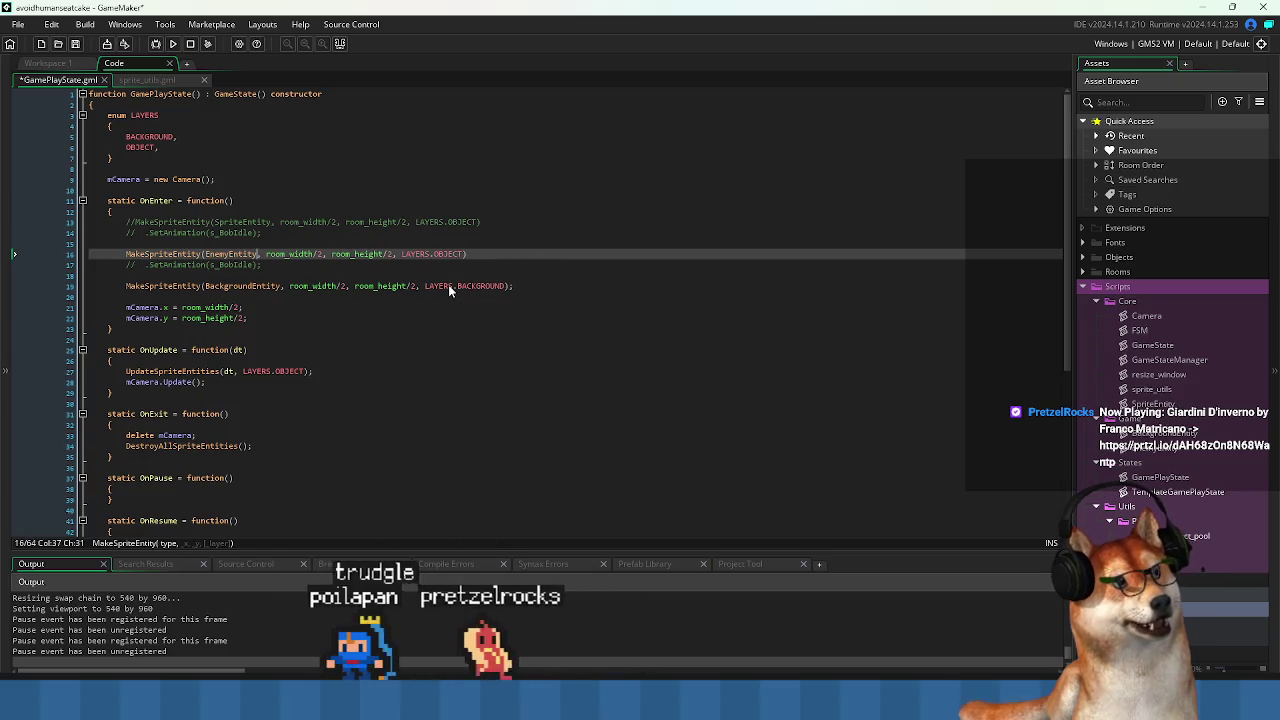
Uncomment the copied s_BobIdle SetAnimation line and save the GamePlayState script.
key("ctrl+s")
key("Down")
key("Home")
key("Right")
key("Right")
key("Right")
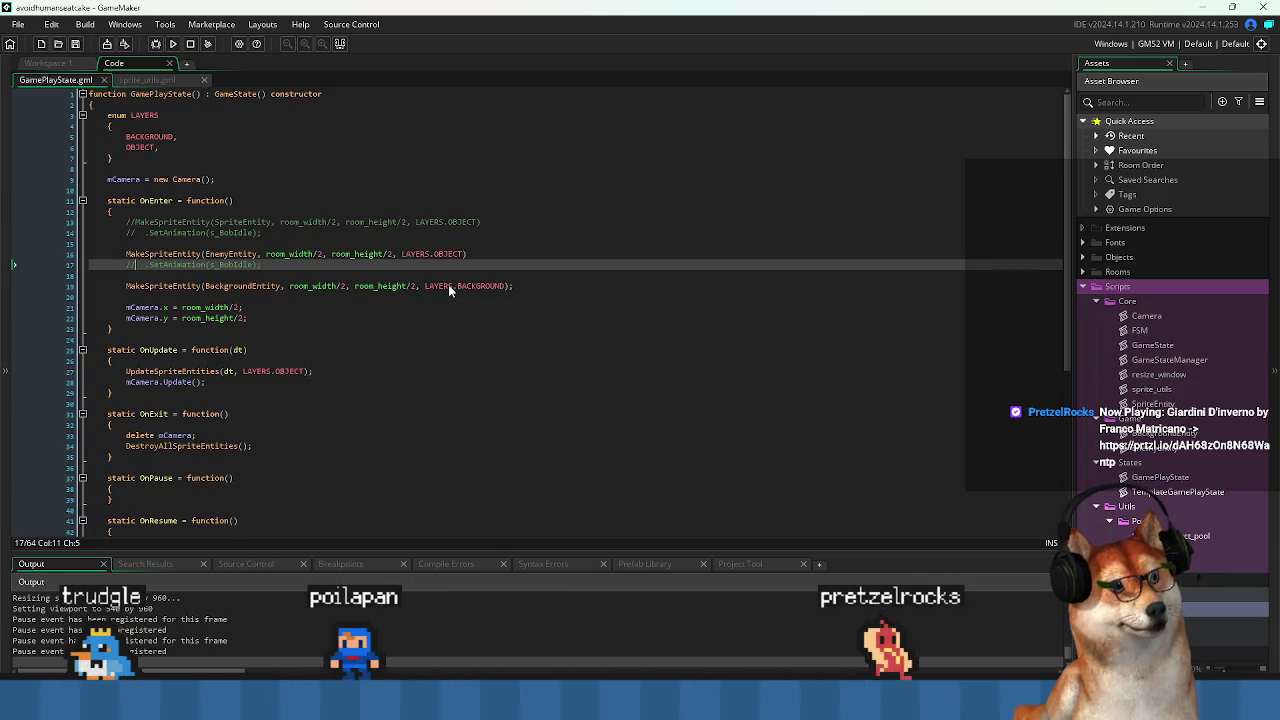
key("ctrl+s")
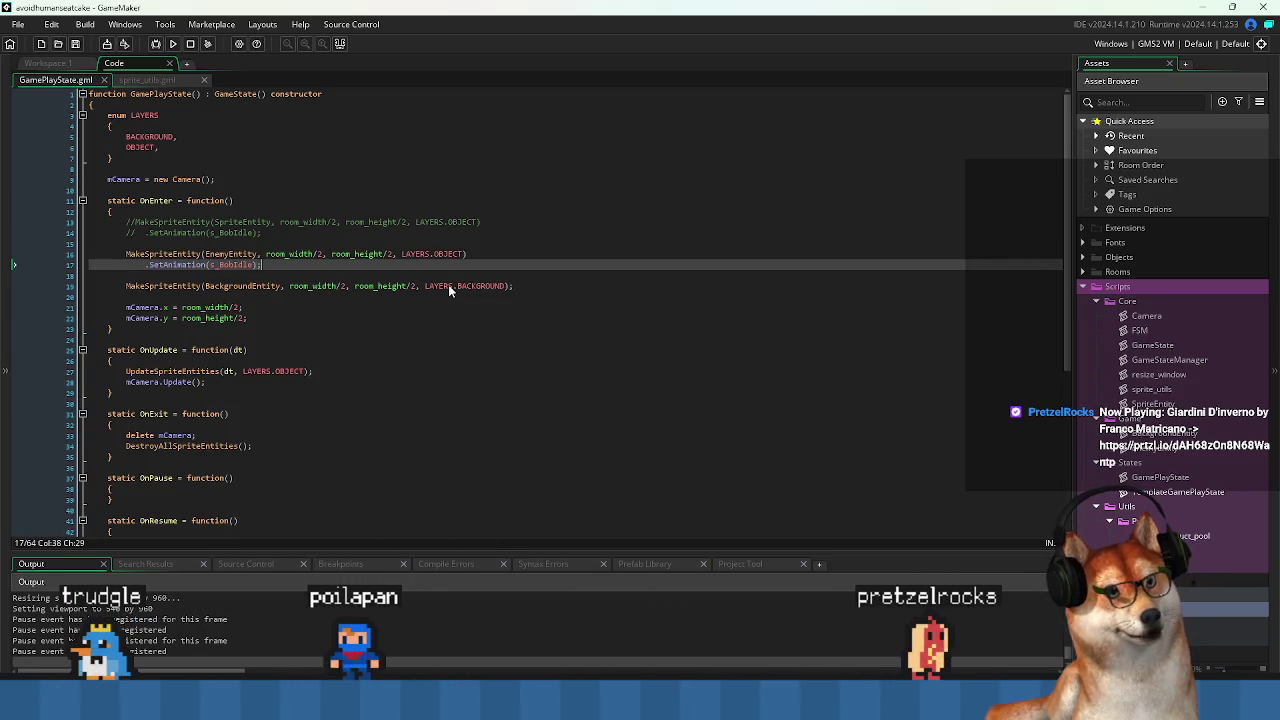
key("Down")
key("Down")
scroll(325, 375, "down", 8)
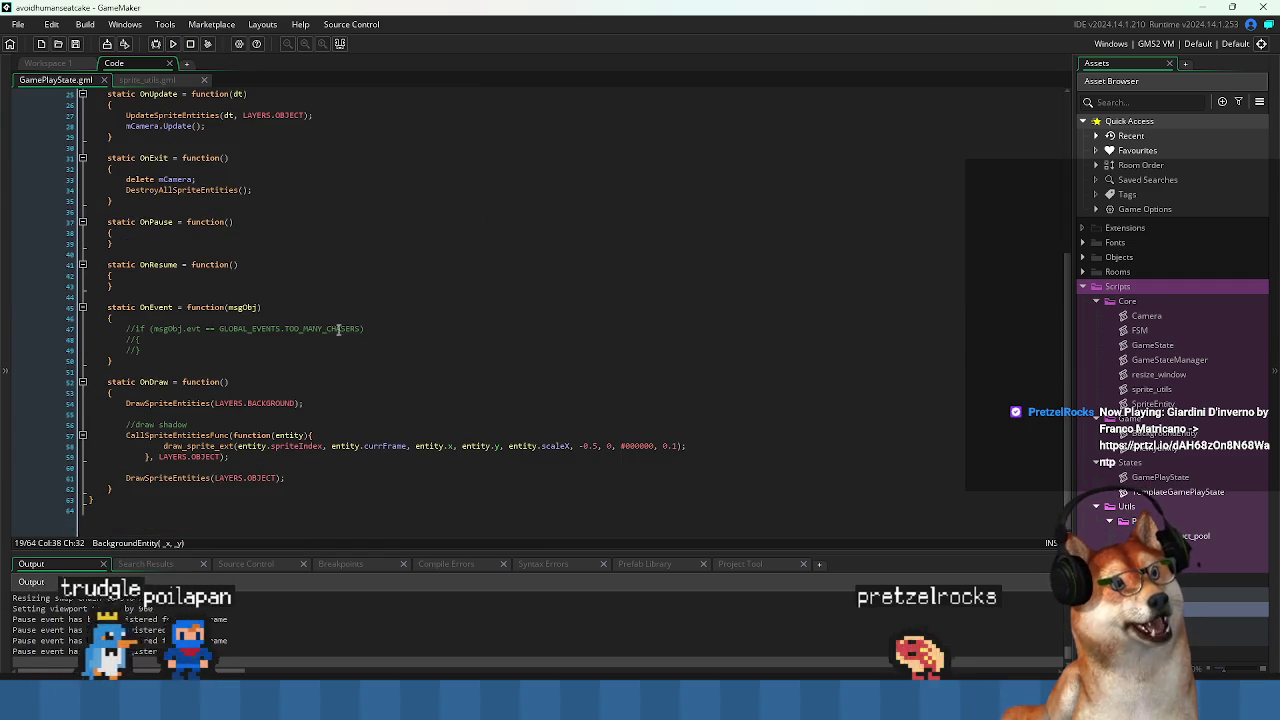
scroll(365, 329, "up", 8)
left_click(410, 286)
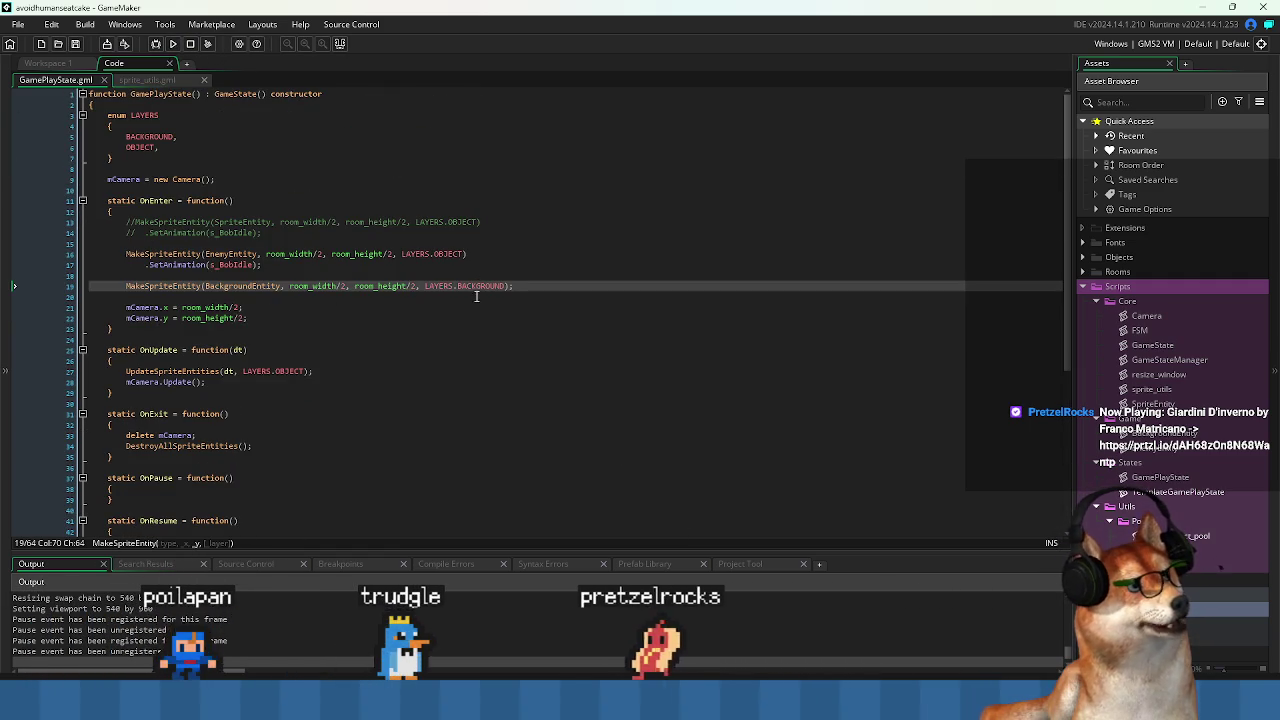
left_click(438, 253)
Relaunch Pixel Game to check the Bob enemy mid-room, then close its window.
left_click(172, 44)
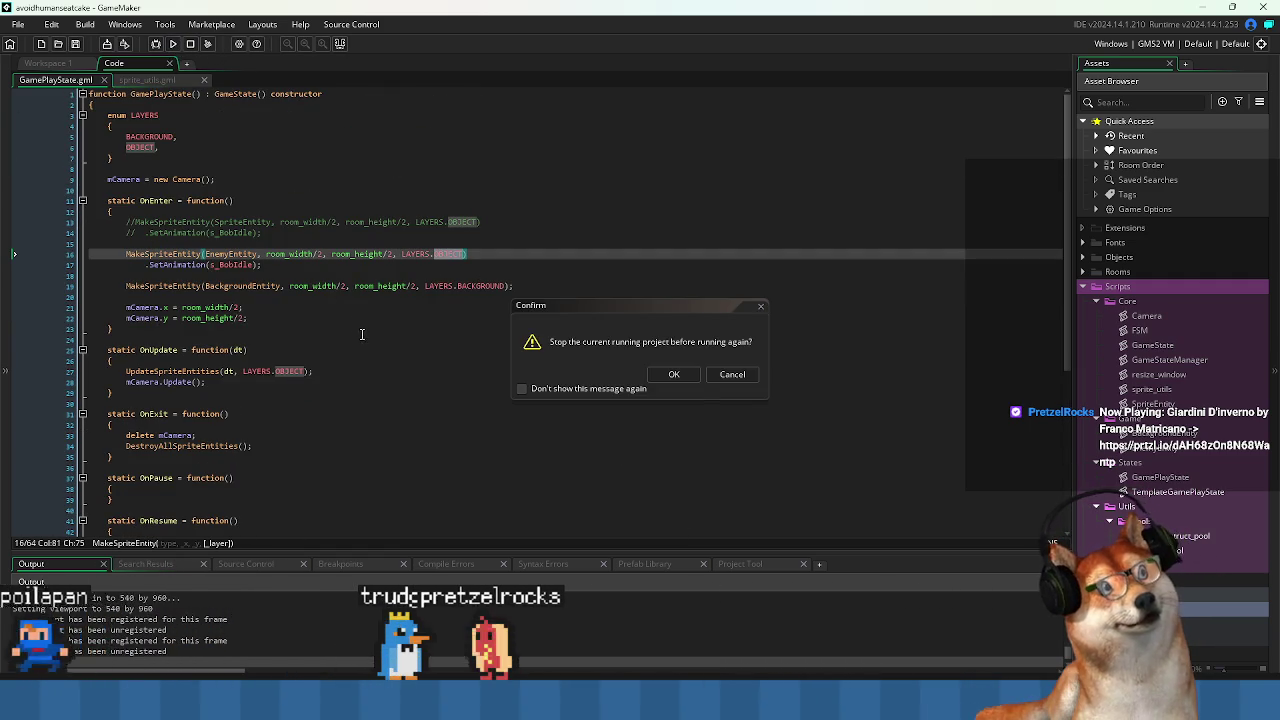
left_click(688, 378)
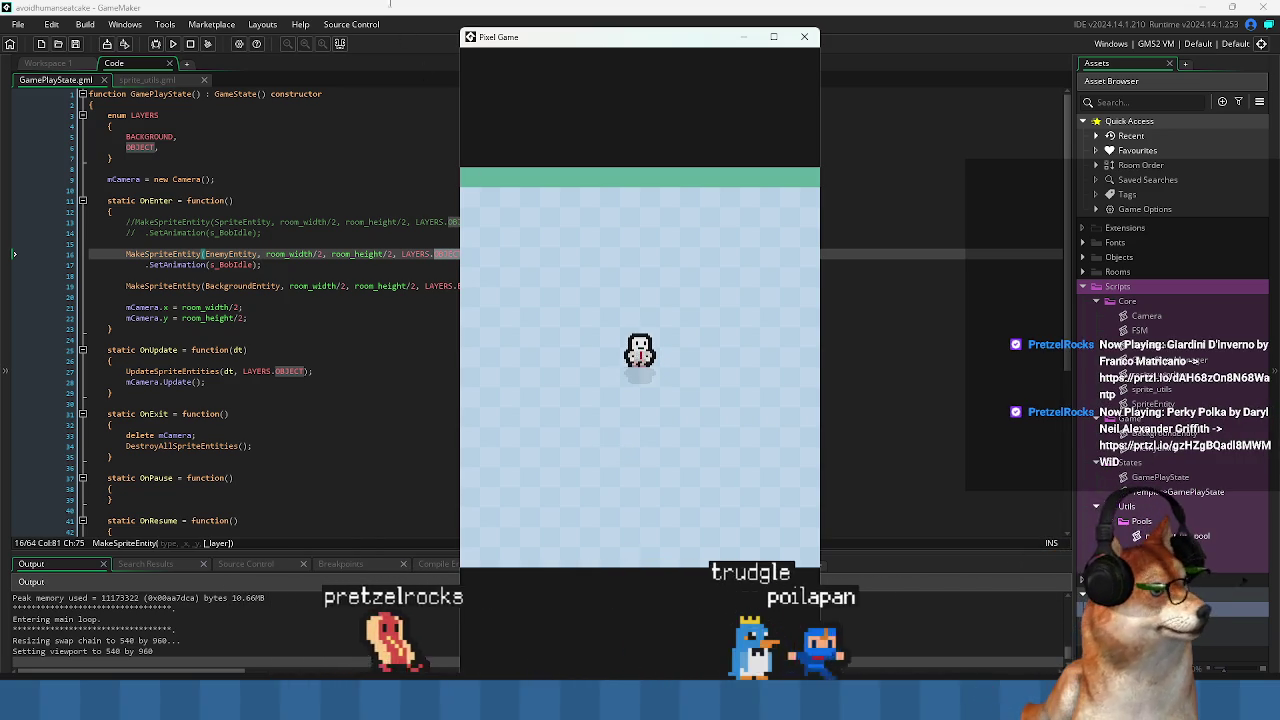
left_click_drag(500, 44, 459, 34)
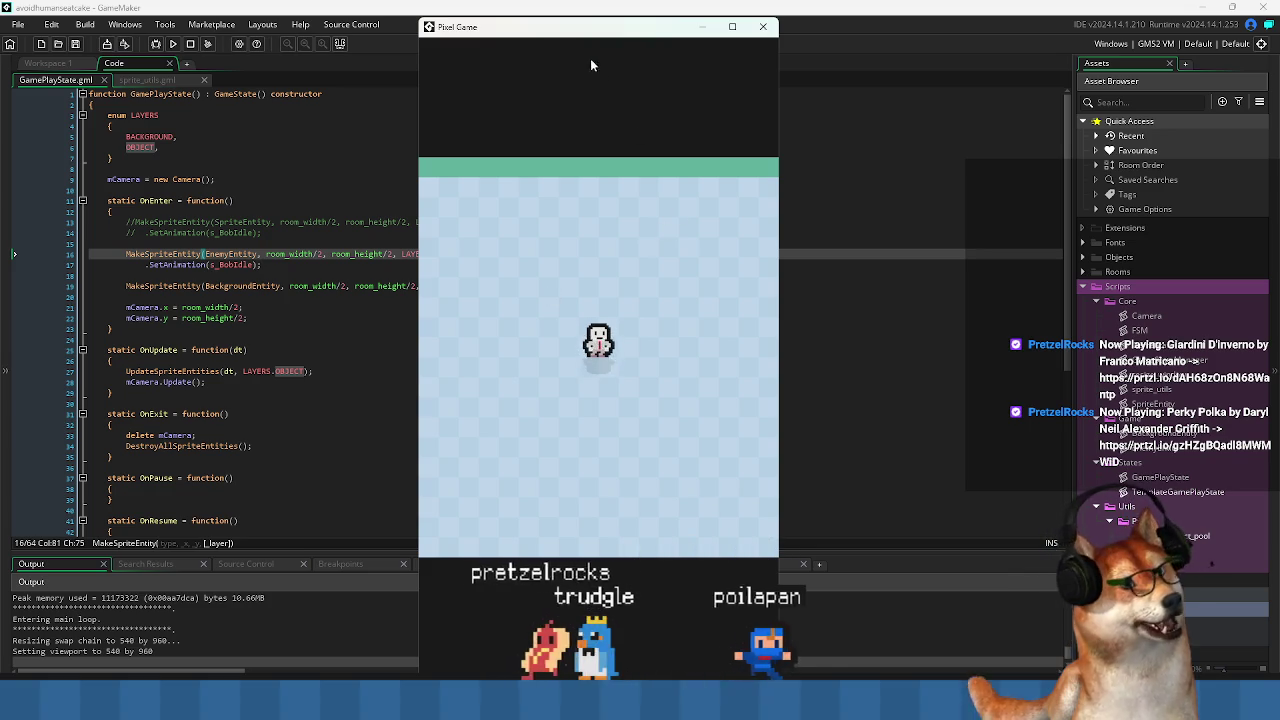
left_click_drag(579, 36, 606, 36)
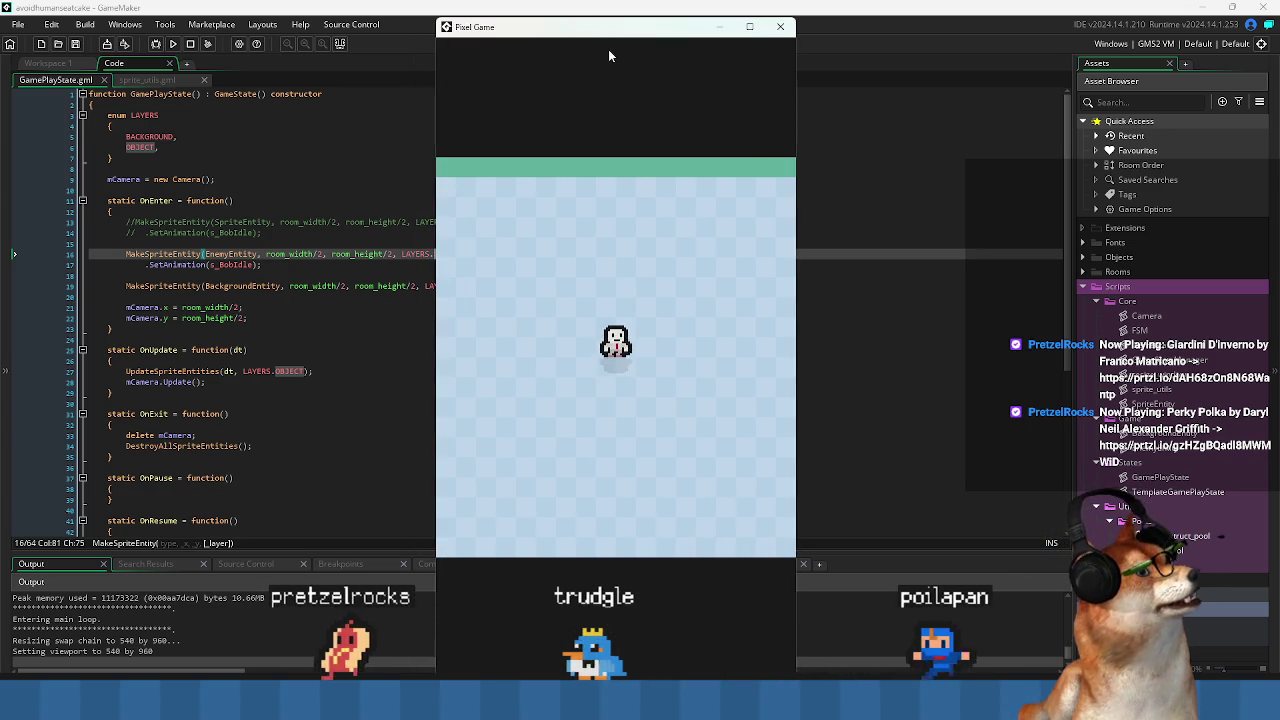
left_click(781, 28)
left_click(510, 298)
Add a new line below the commented SetAnimation line and autocomplete make_struct_pool.
key("Down")
key("Down")
key("Down")
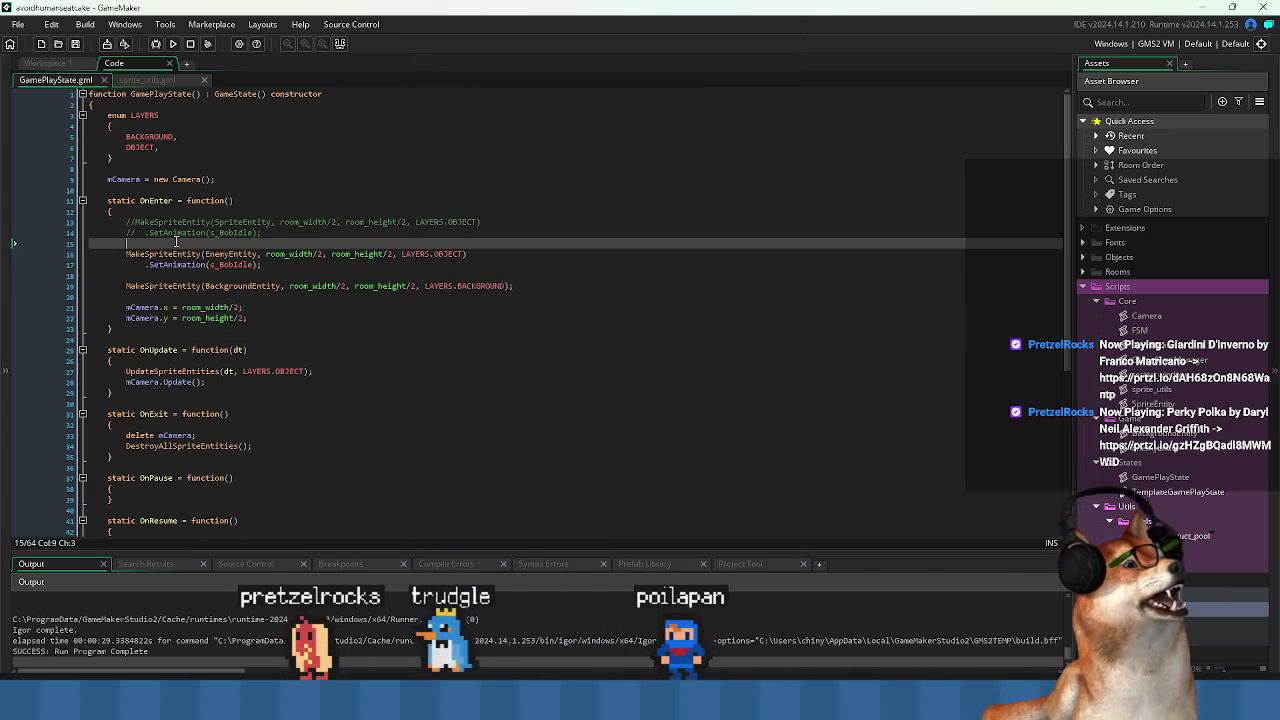
left_click(408, 242)
key("Down")
left_click(310, 234)
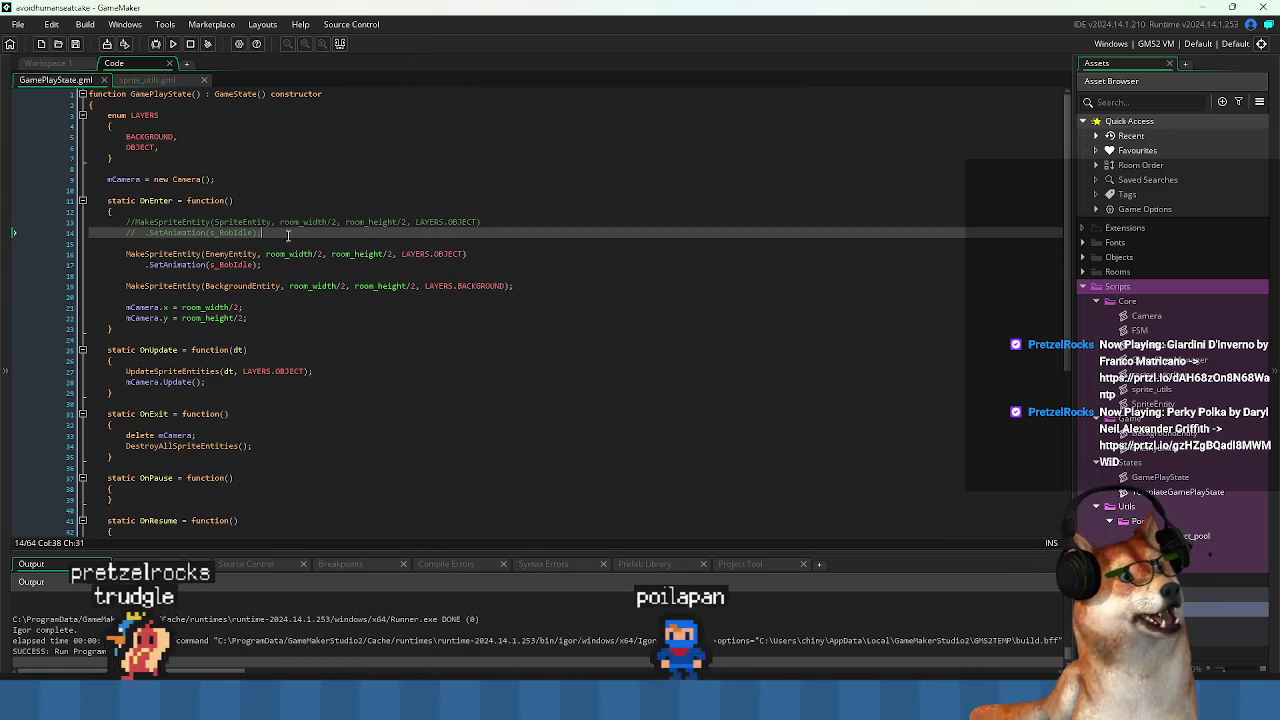
key("Return")
key("Return")
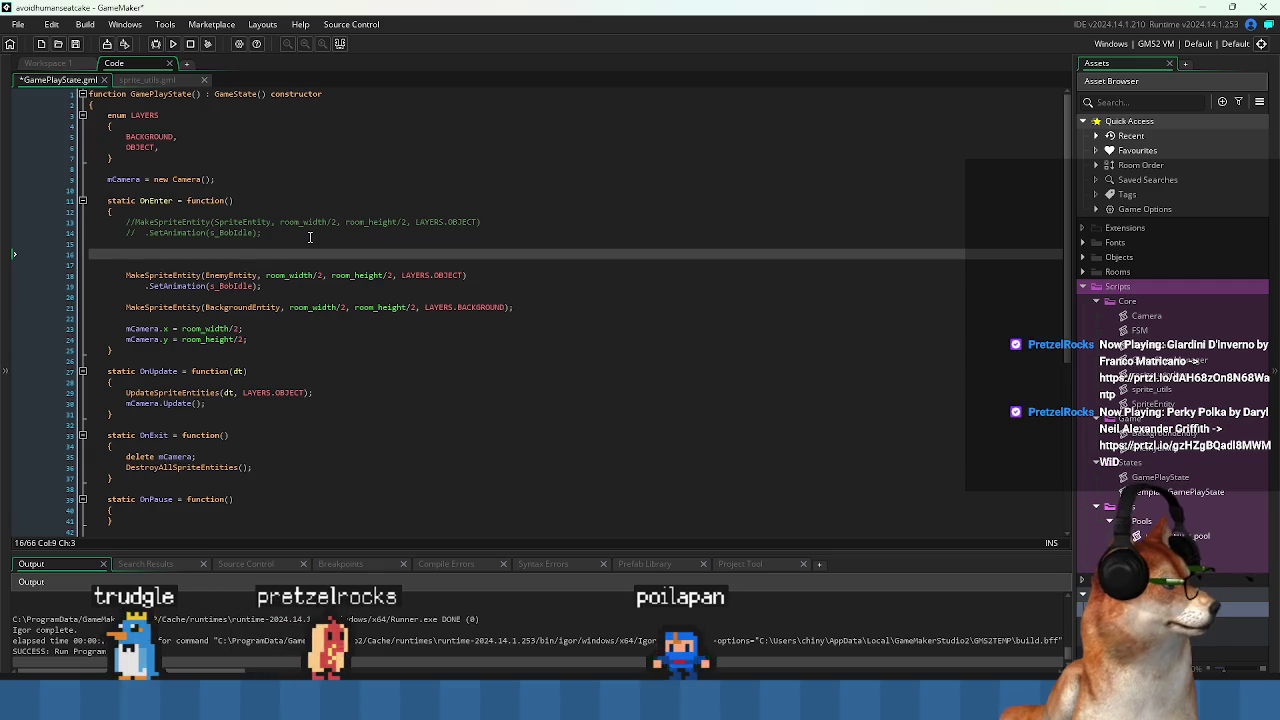
type("make_stru")
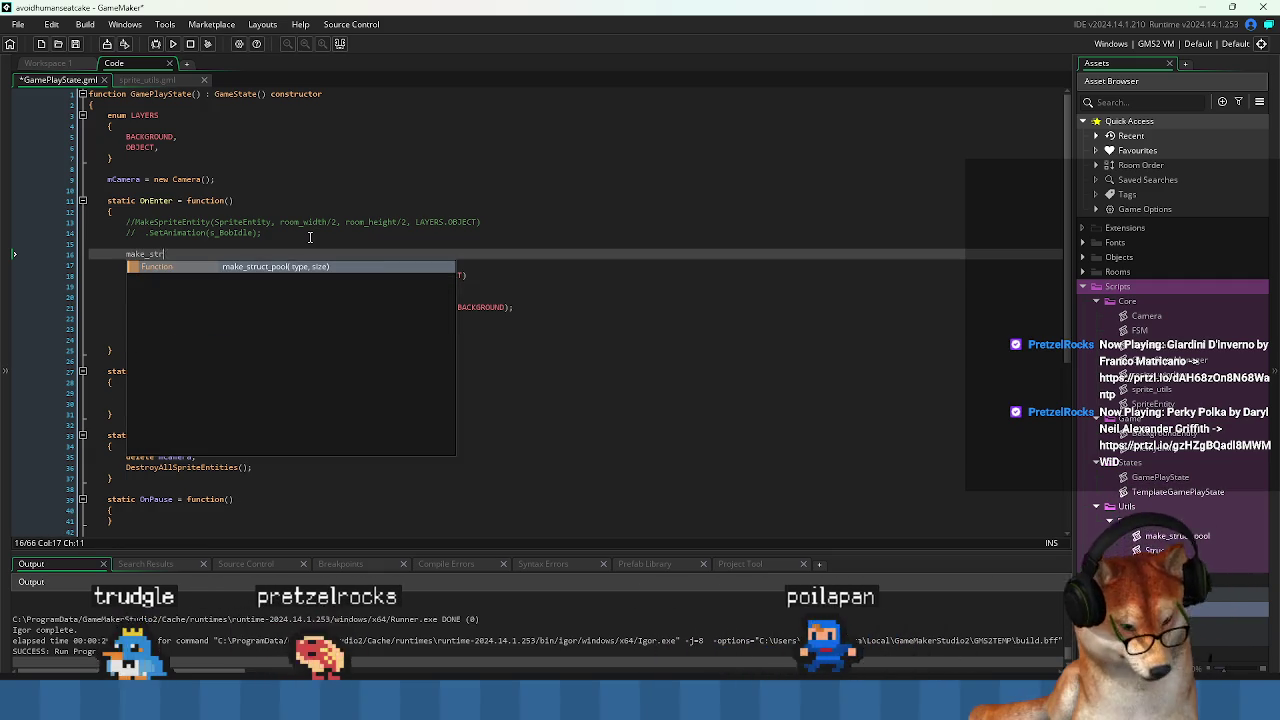
key("Return")
Pass it EnemyEntity, comment the line out, and jump to MakeSpriteEntity's definition.
key("Down")
key("Down")
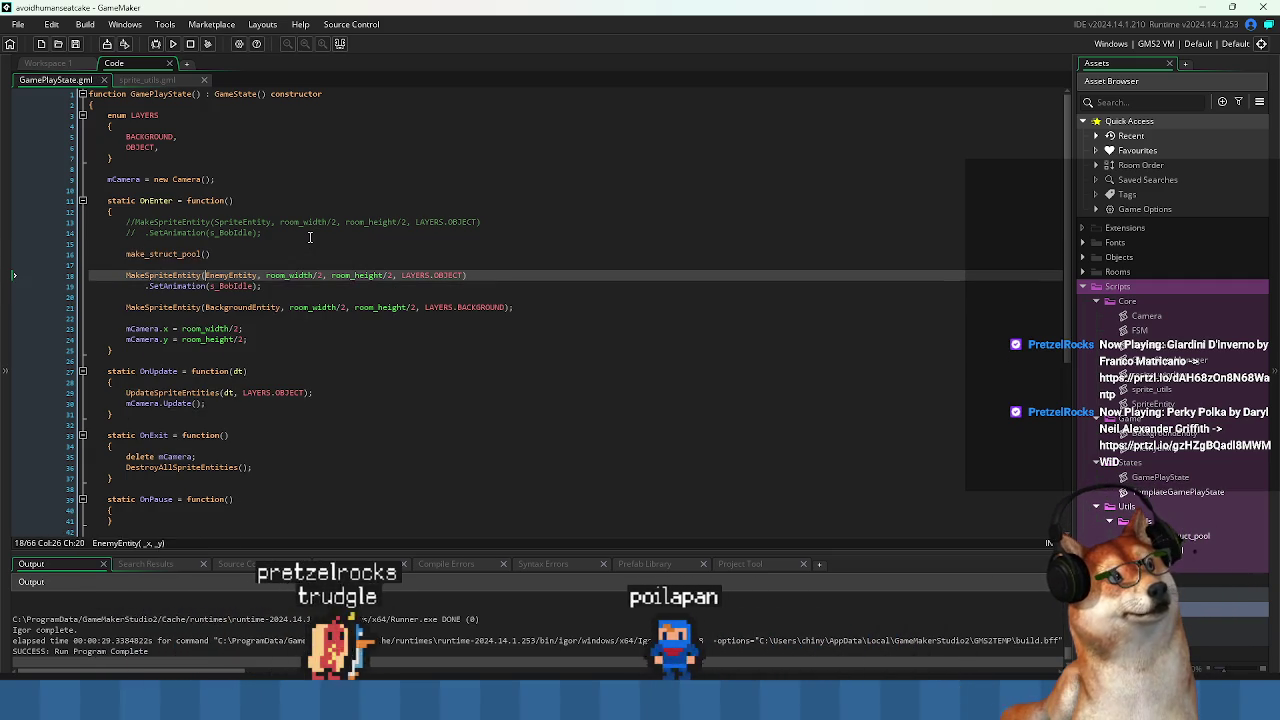
key("Up")
key("Up")
type("EnemyEntity")
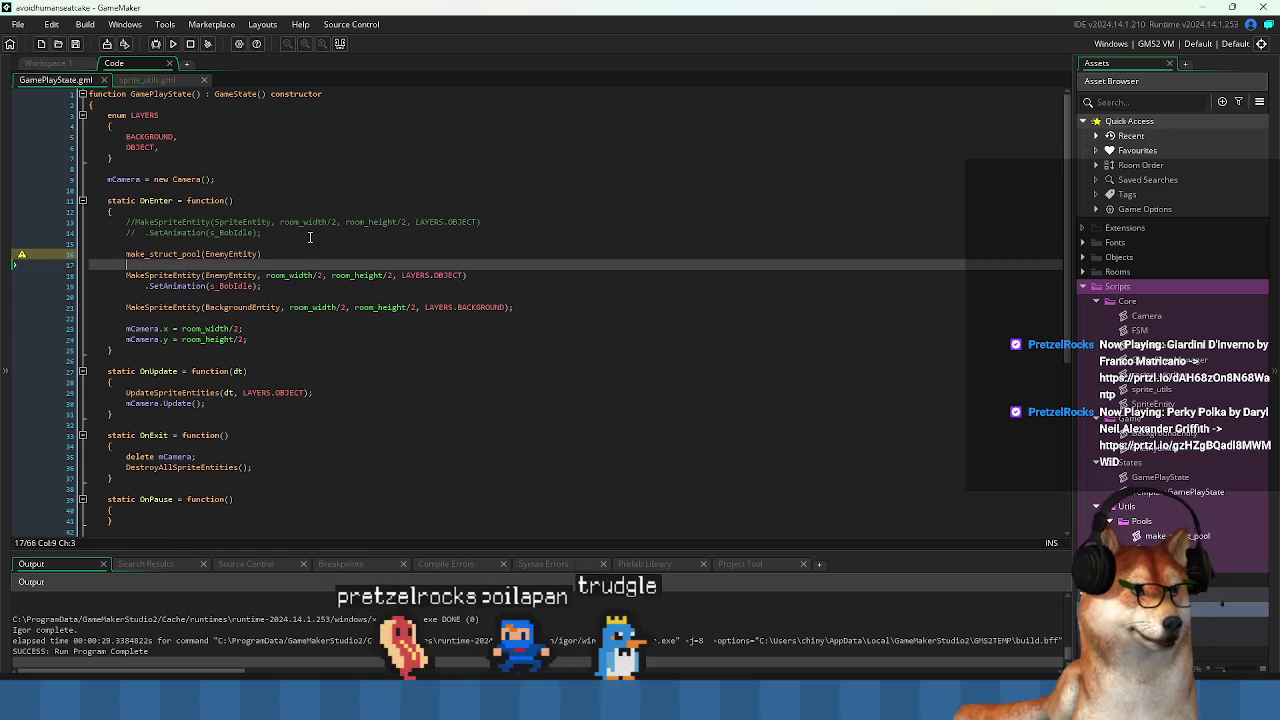
key("Home")
type("//")
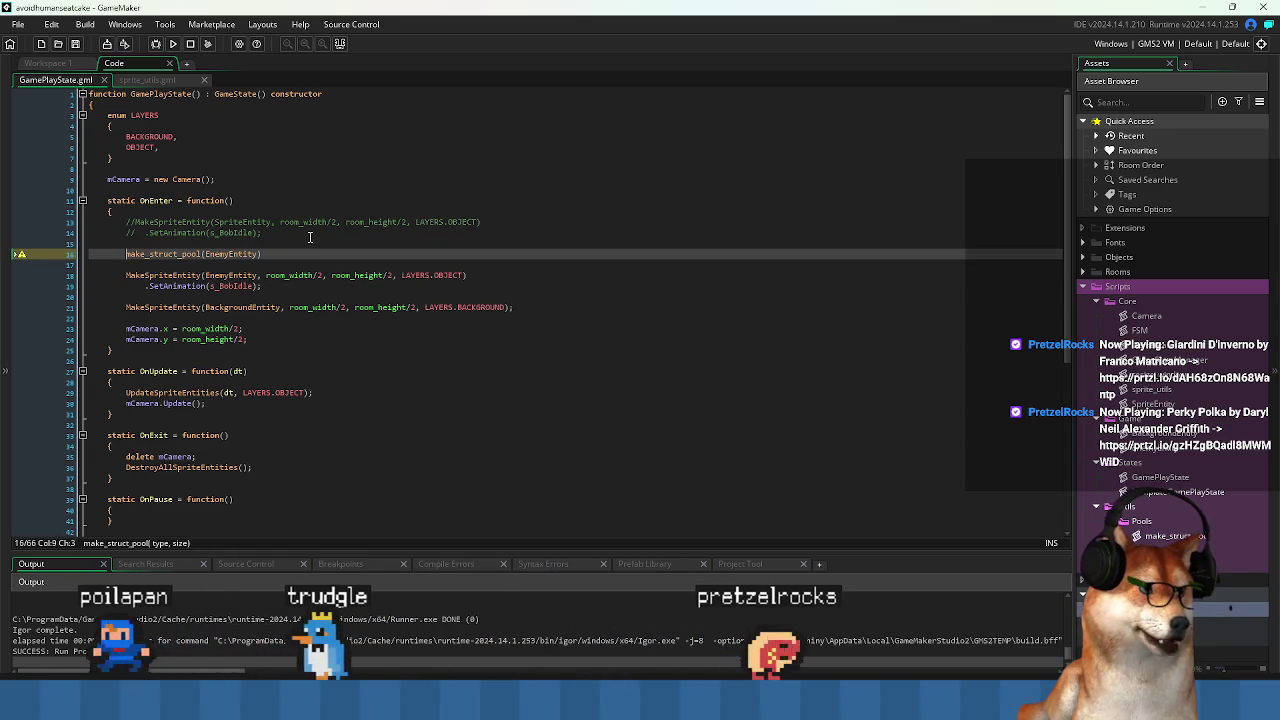
middle_click(191, 277)
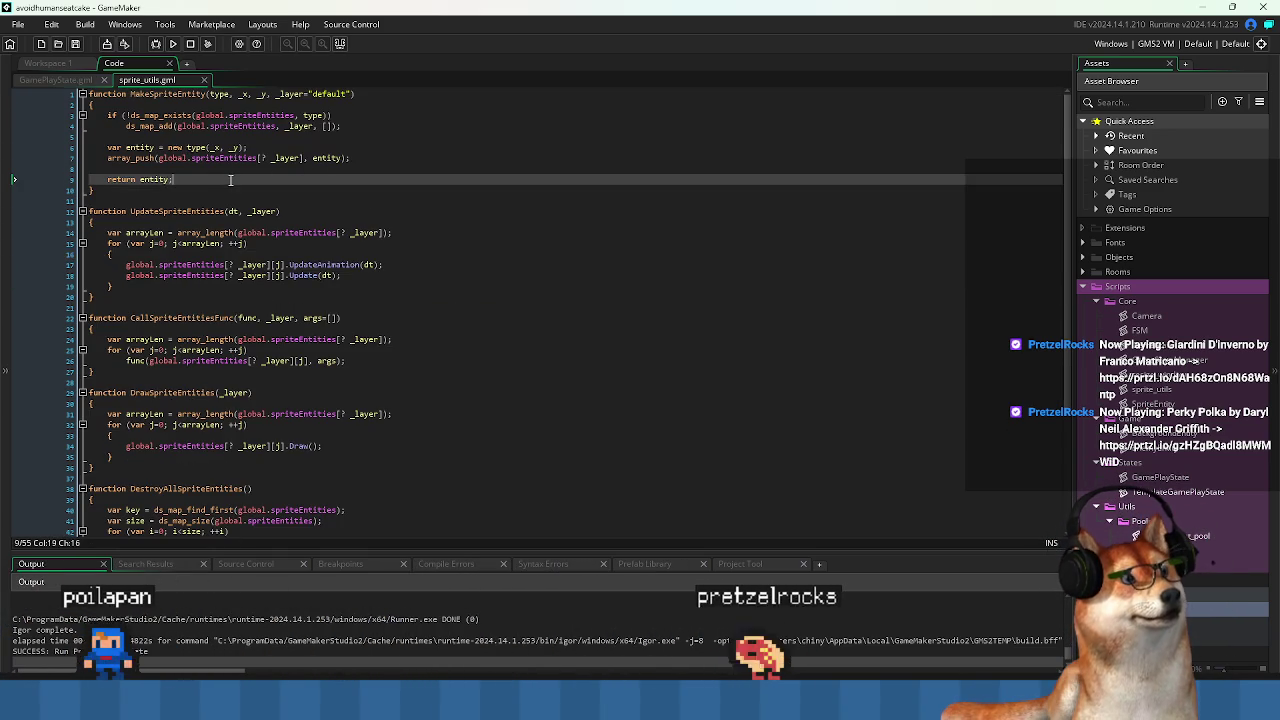
mouse_move(240, 189)
left_mouse_down()
mouse_move(180, 176)
mouse_move(86, 94)
mouse_move(140, 186)
left_mouse_up()
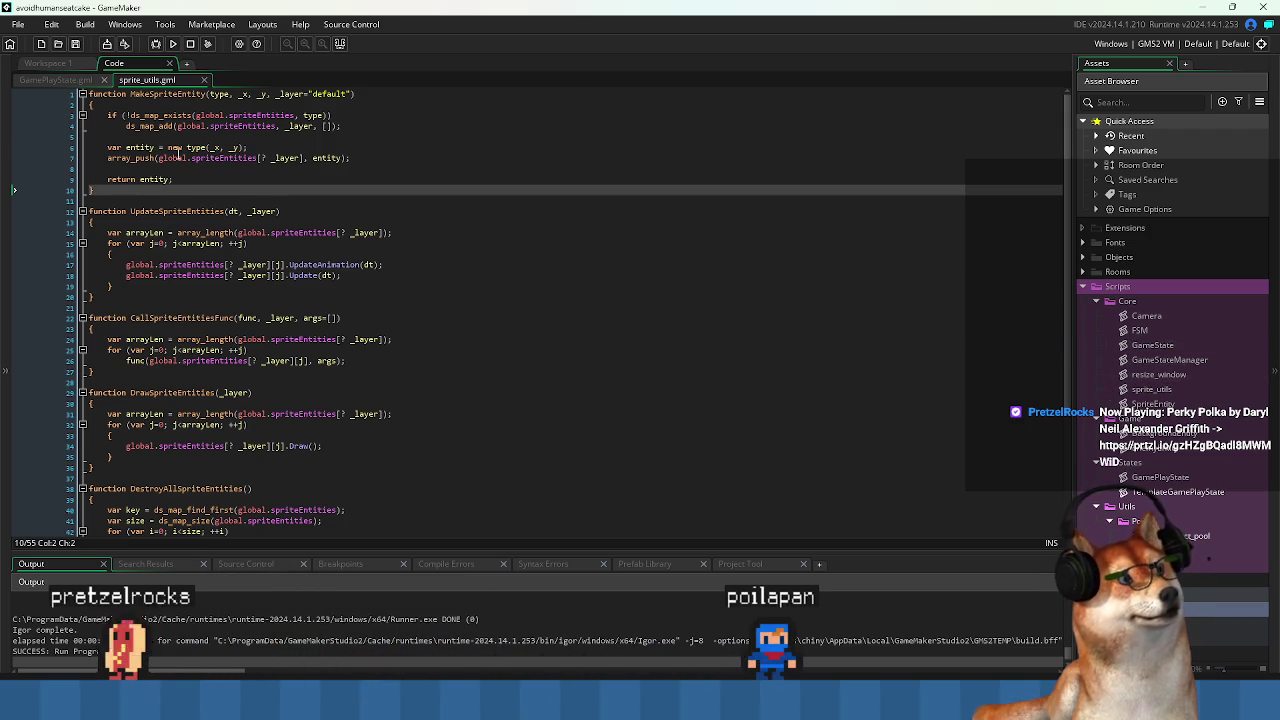
left_click(172, 147)
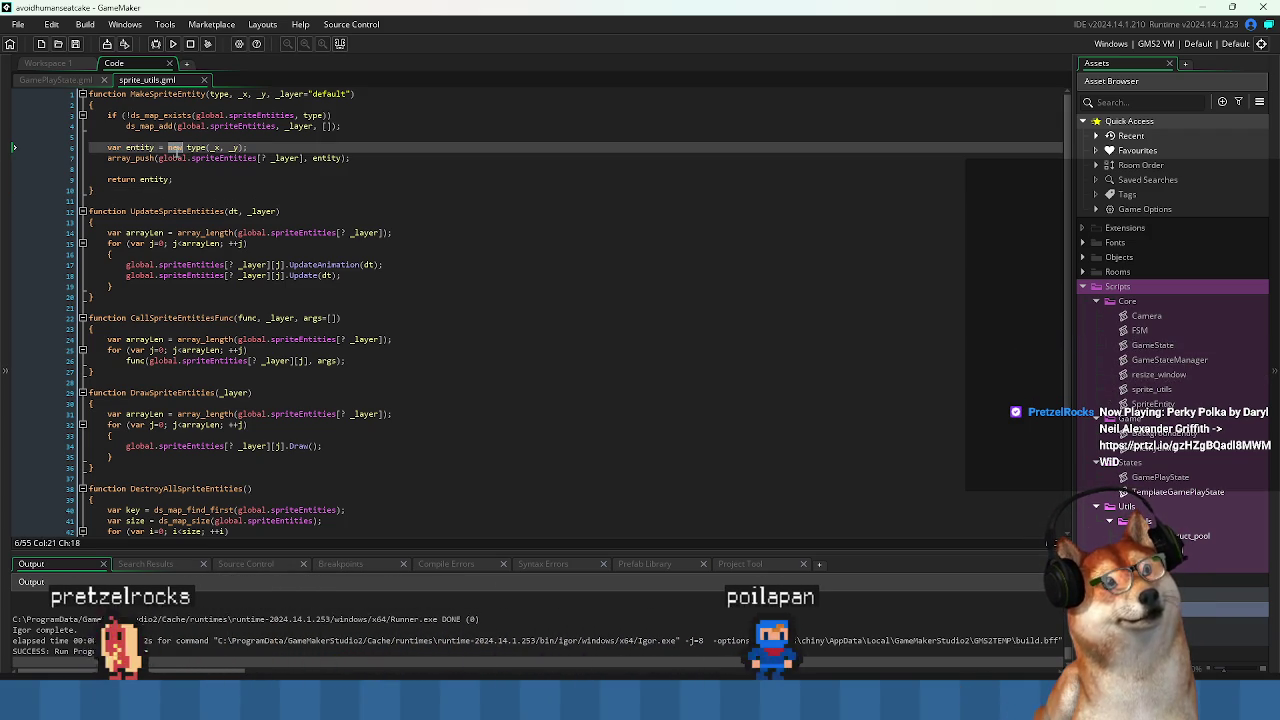
double_click(221, 95)
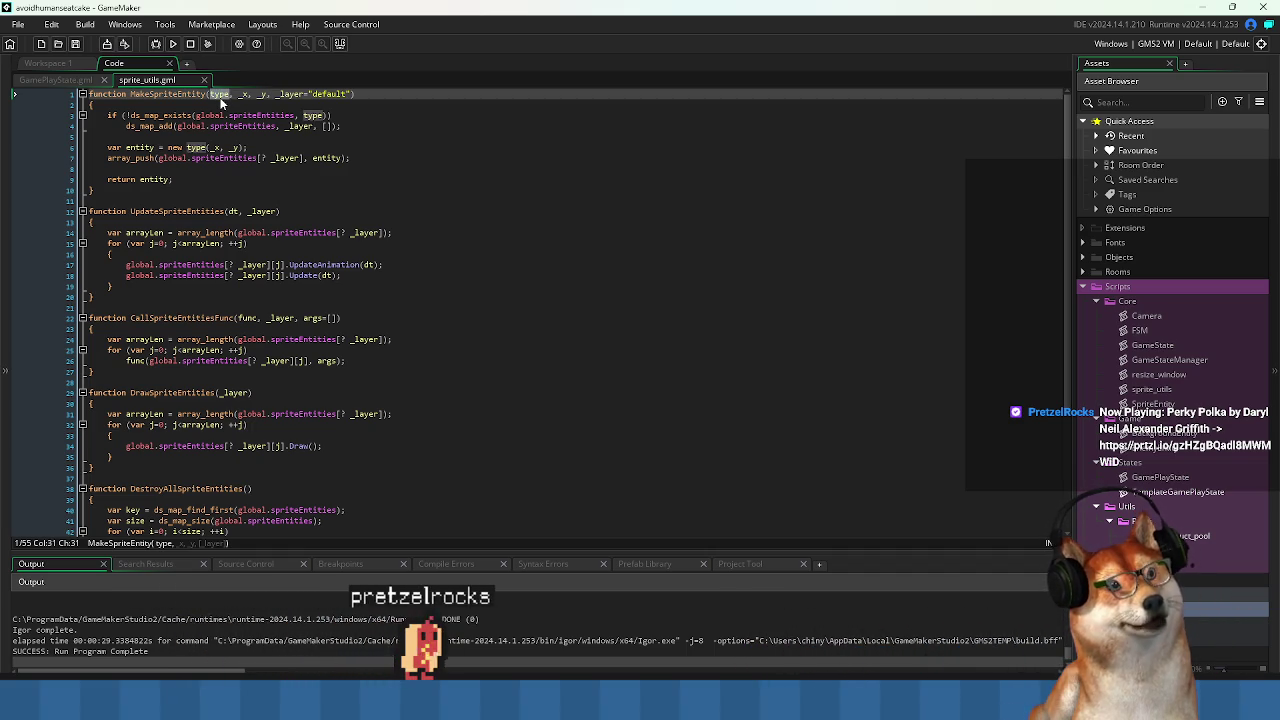
left_click(206, 211)
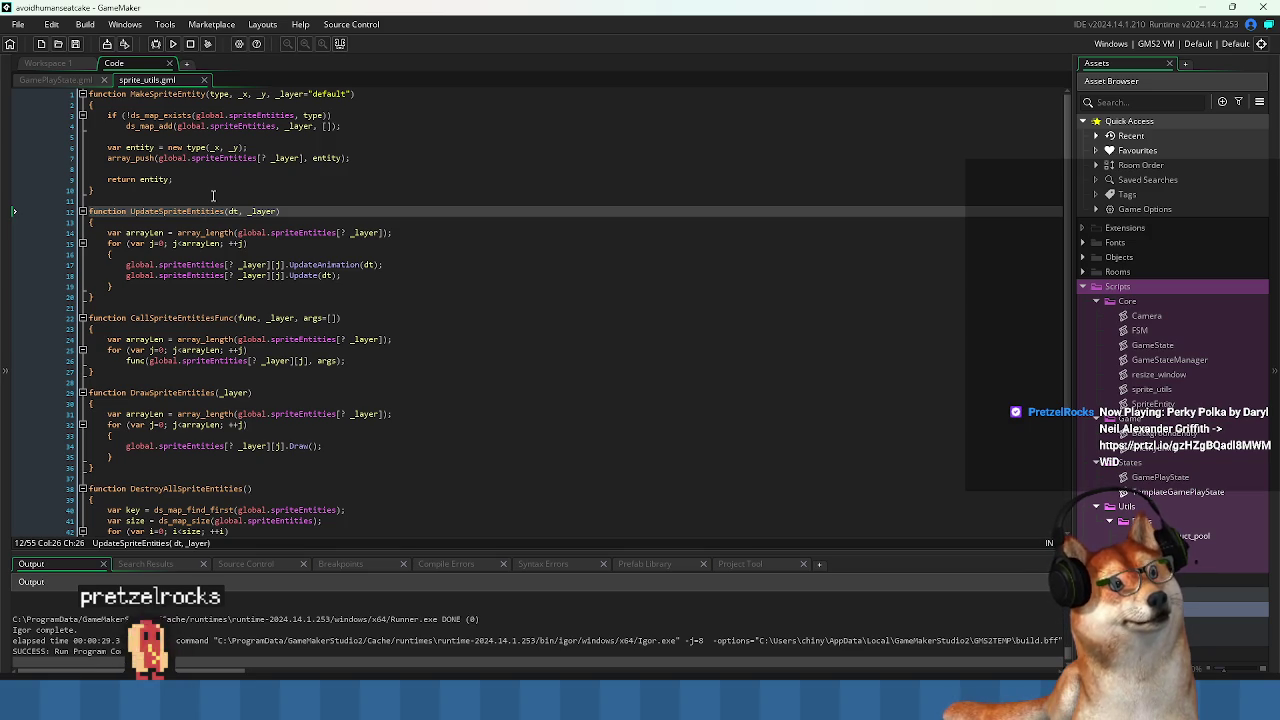
scroll(213, 195, "down", 4)
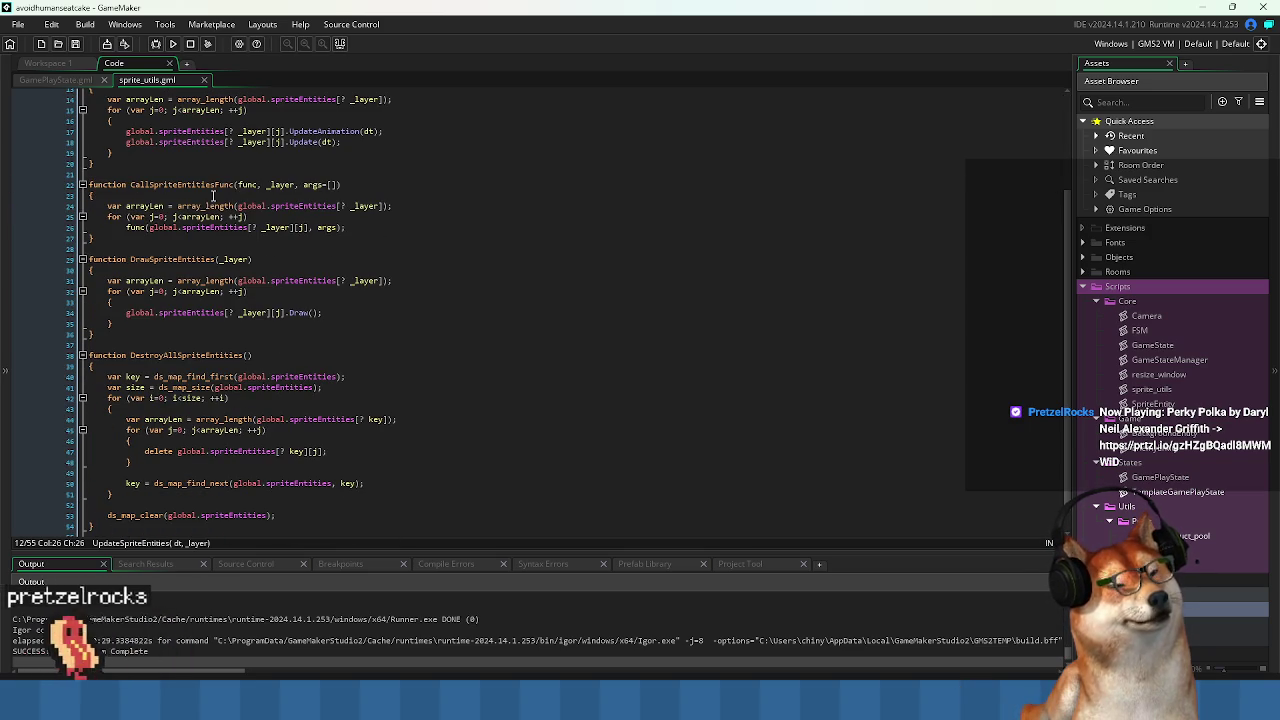
scroll(213, 195, "up", 3)
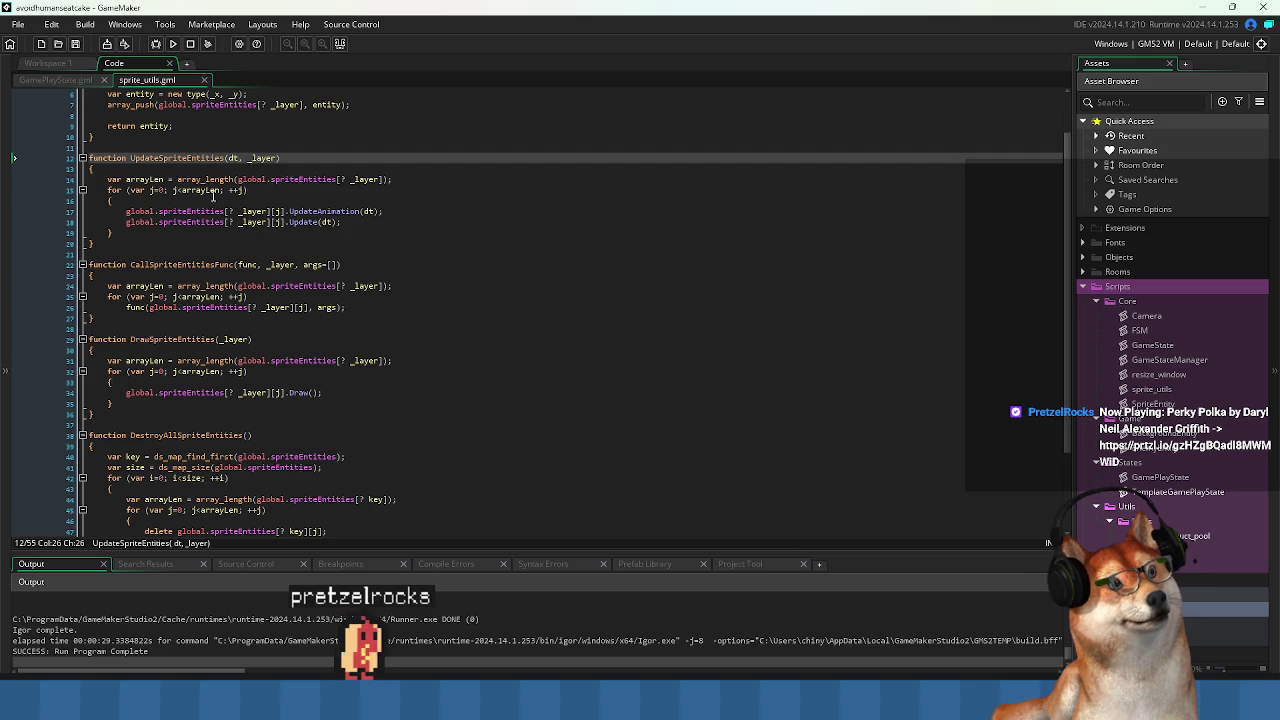
scroll(213, 195, "up", 2)
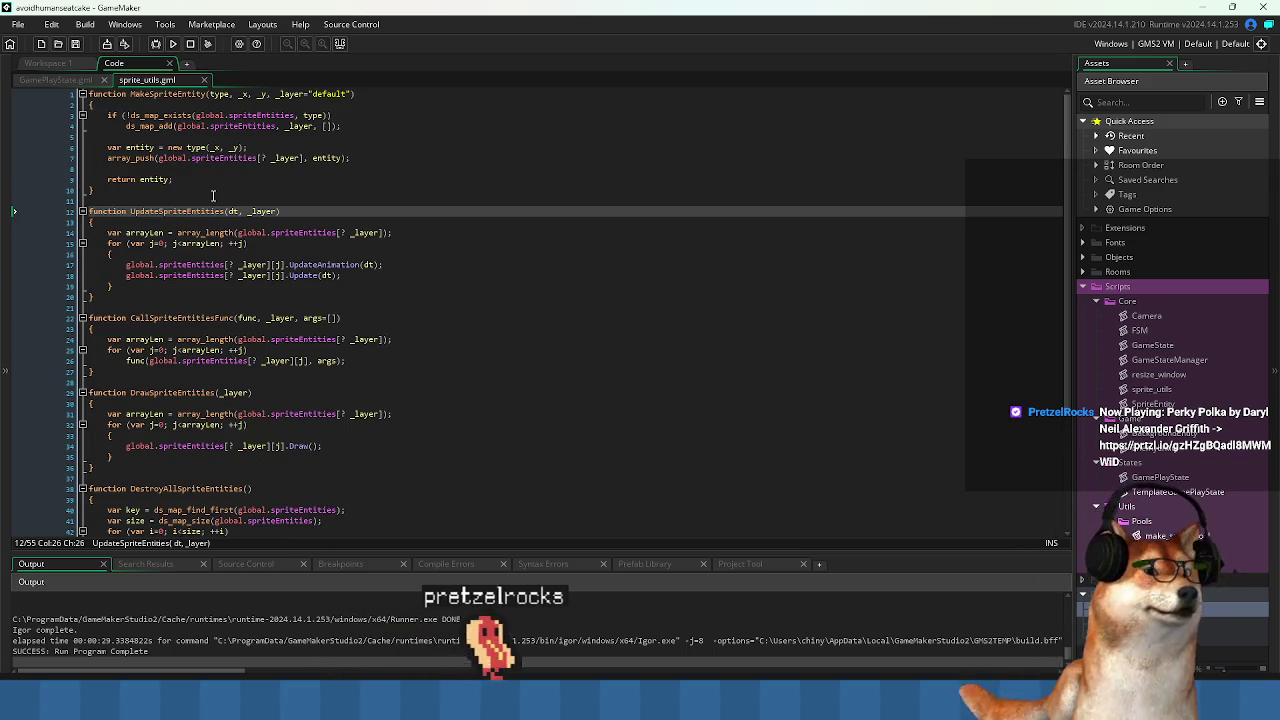
left_click(296, 198)
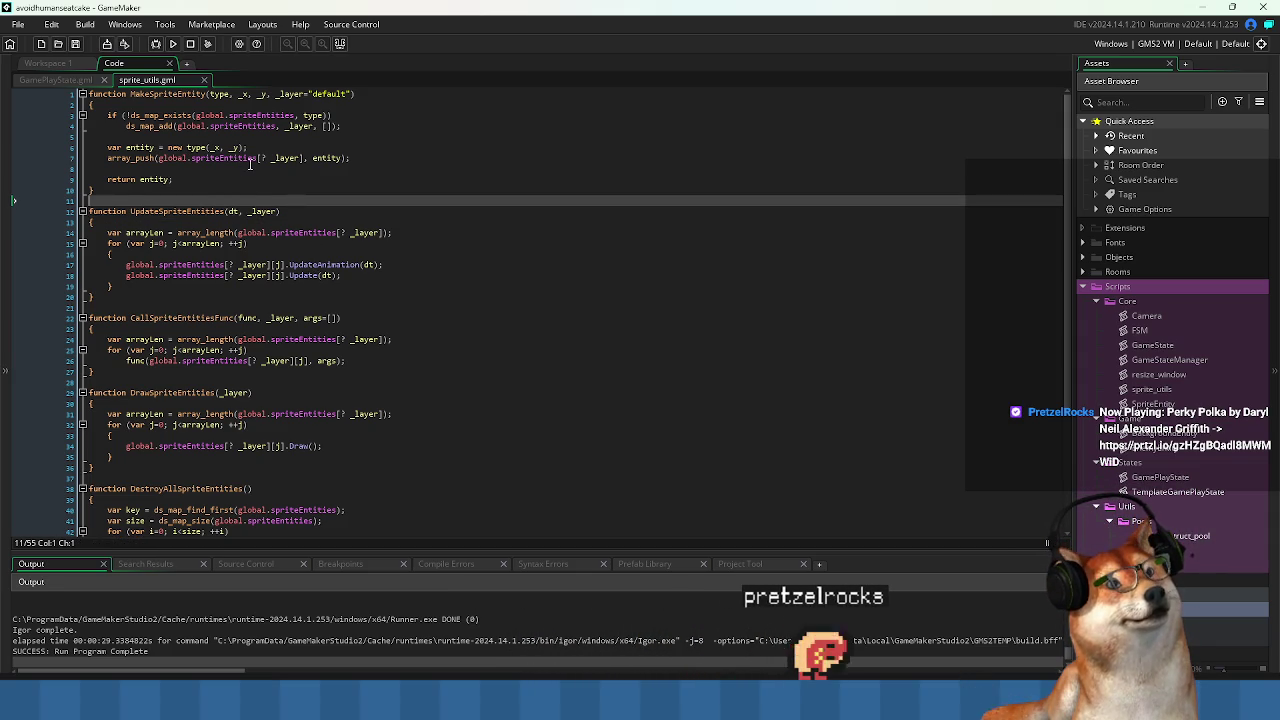
left_click(178, 181)
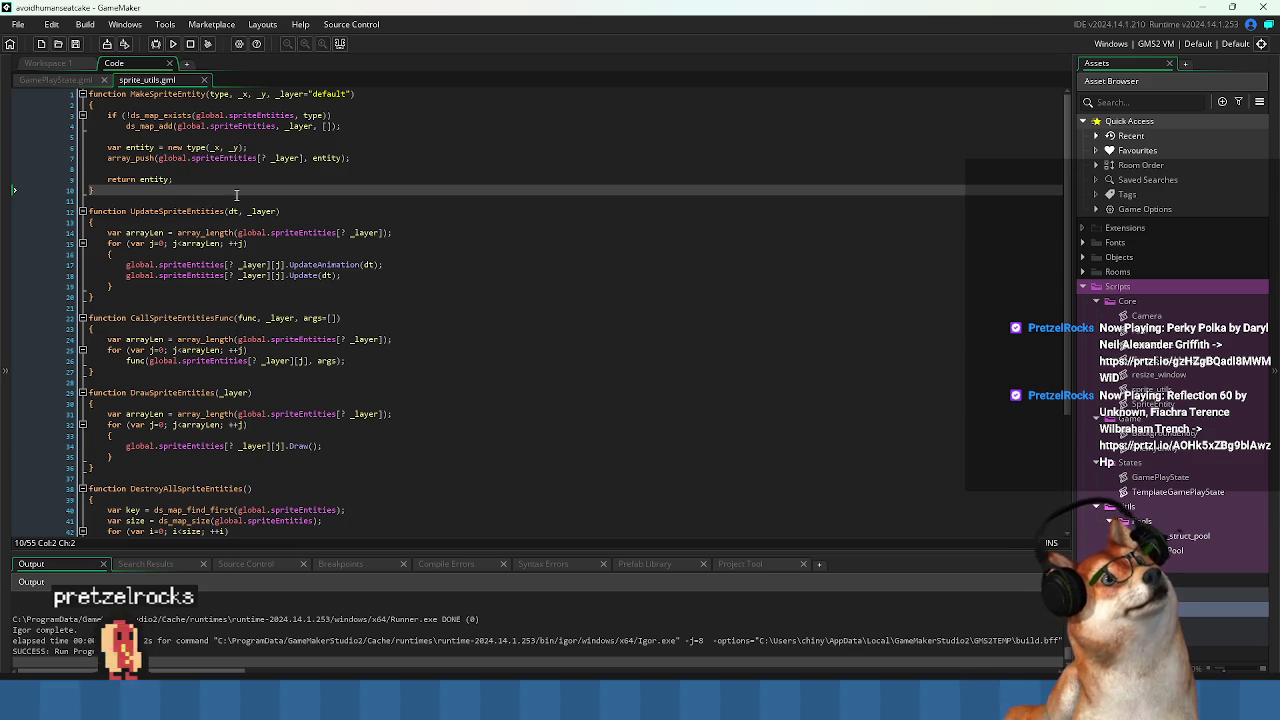
left_click(238, 175)
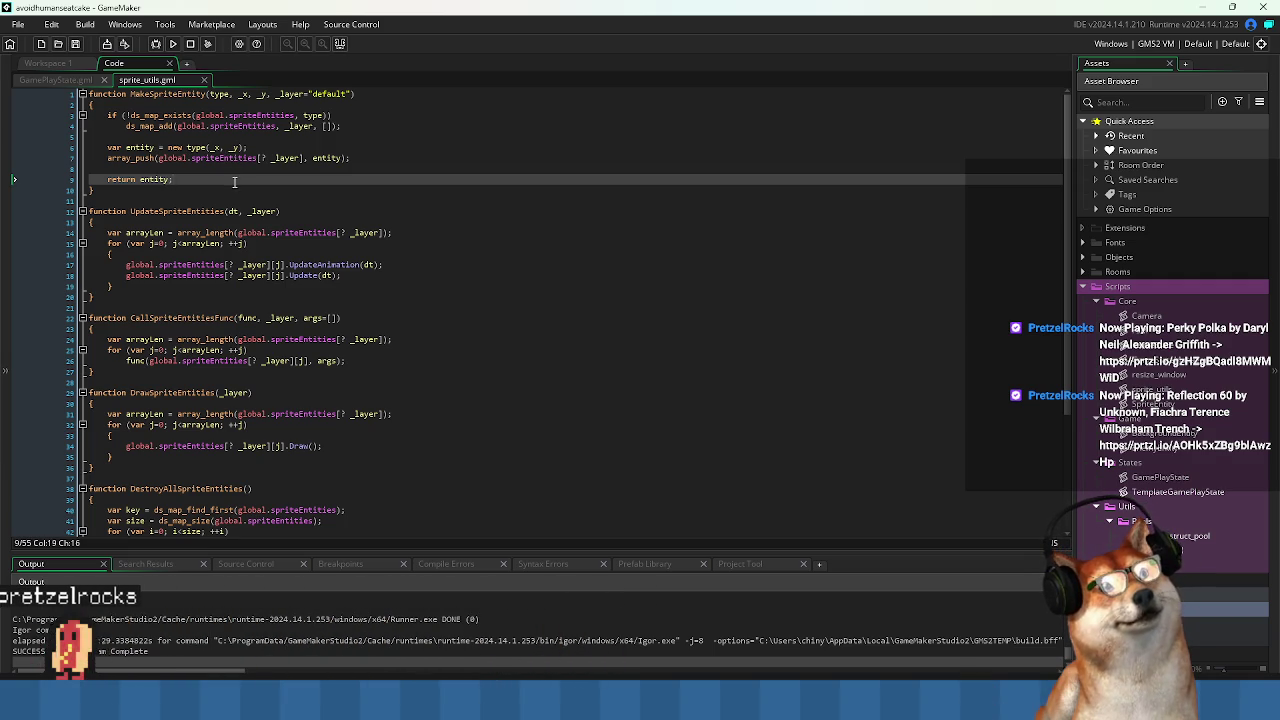
left_click(224, 199)
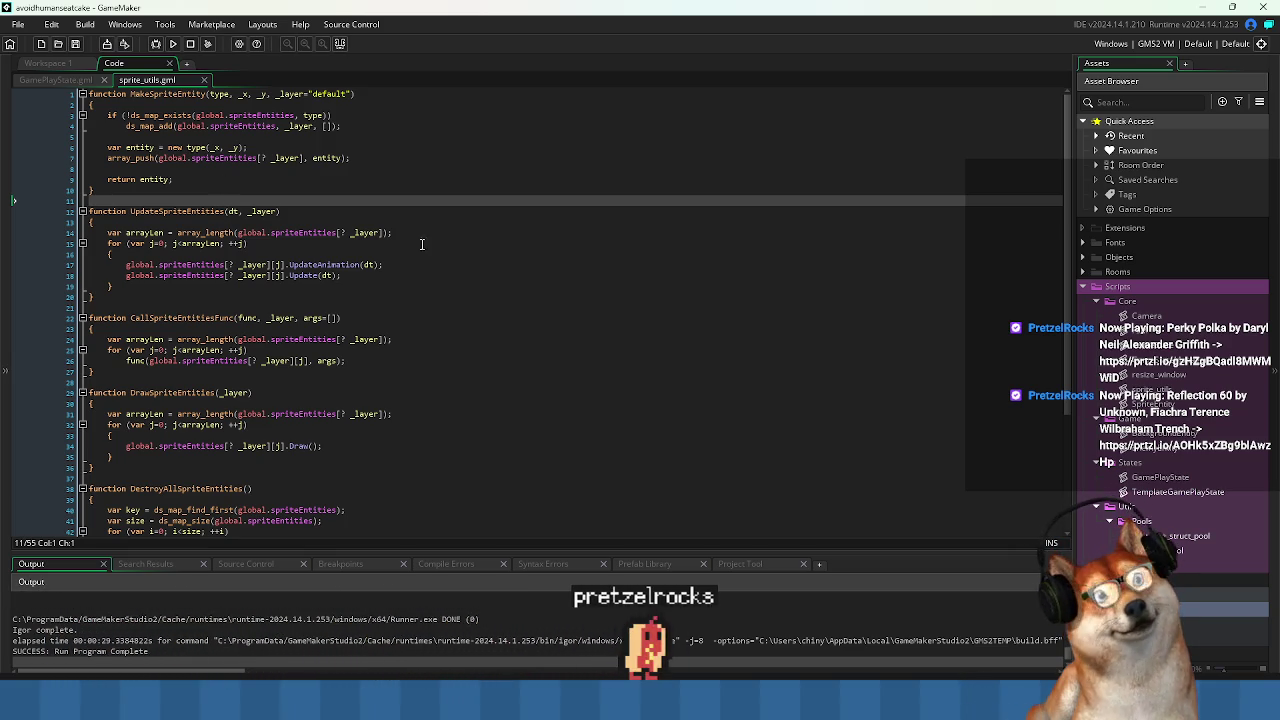
key("Left")
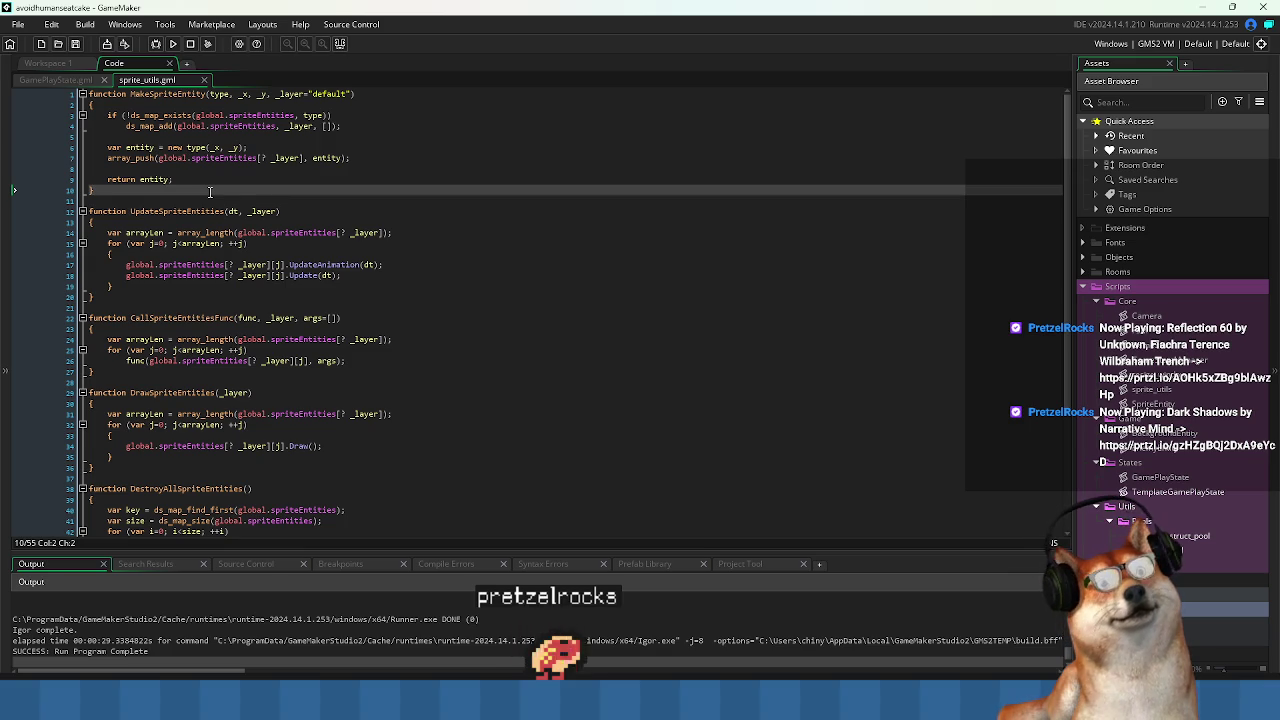
double_click(213, 95)
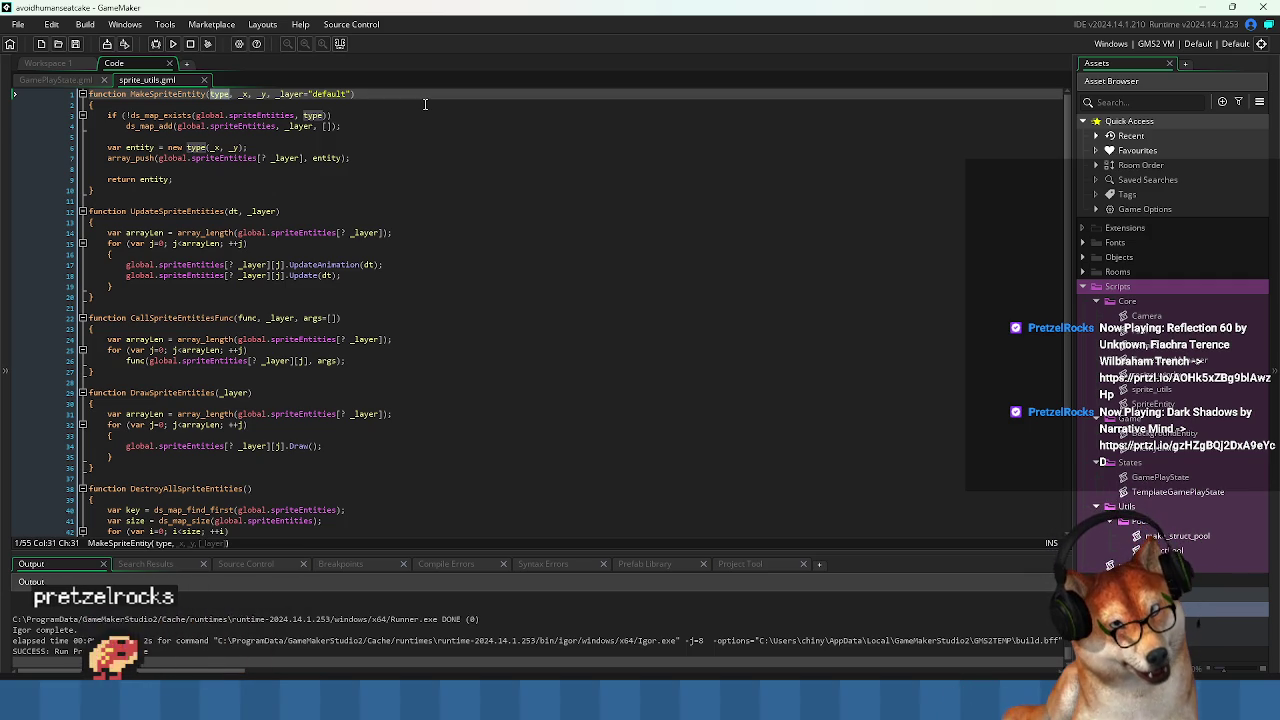
Rename MakeSpriteEntity's first parameter to inst.
type("obj")
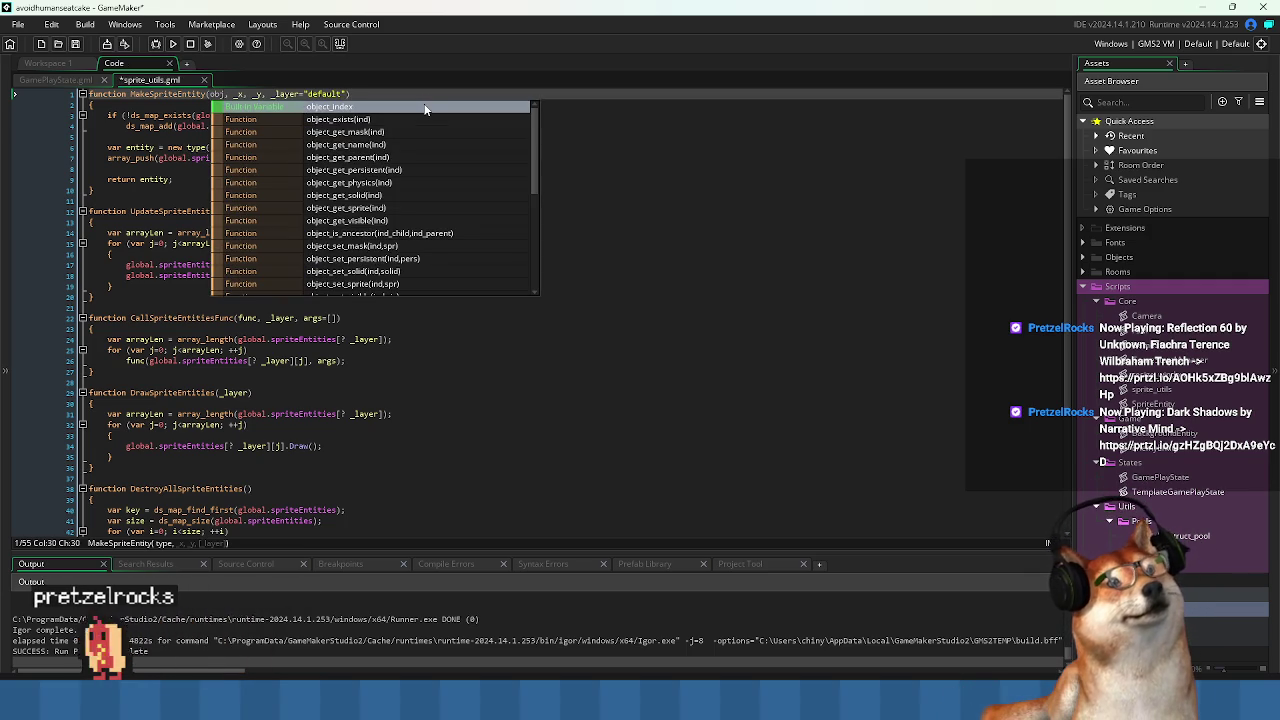
key("BackSpace")
key("BackSpace")
key("BackSpace")
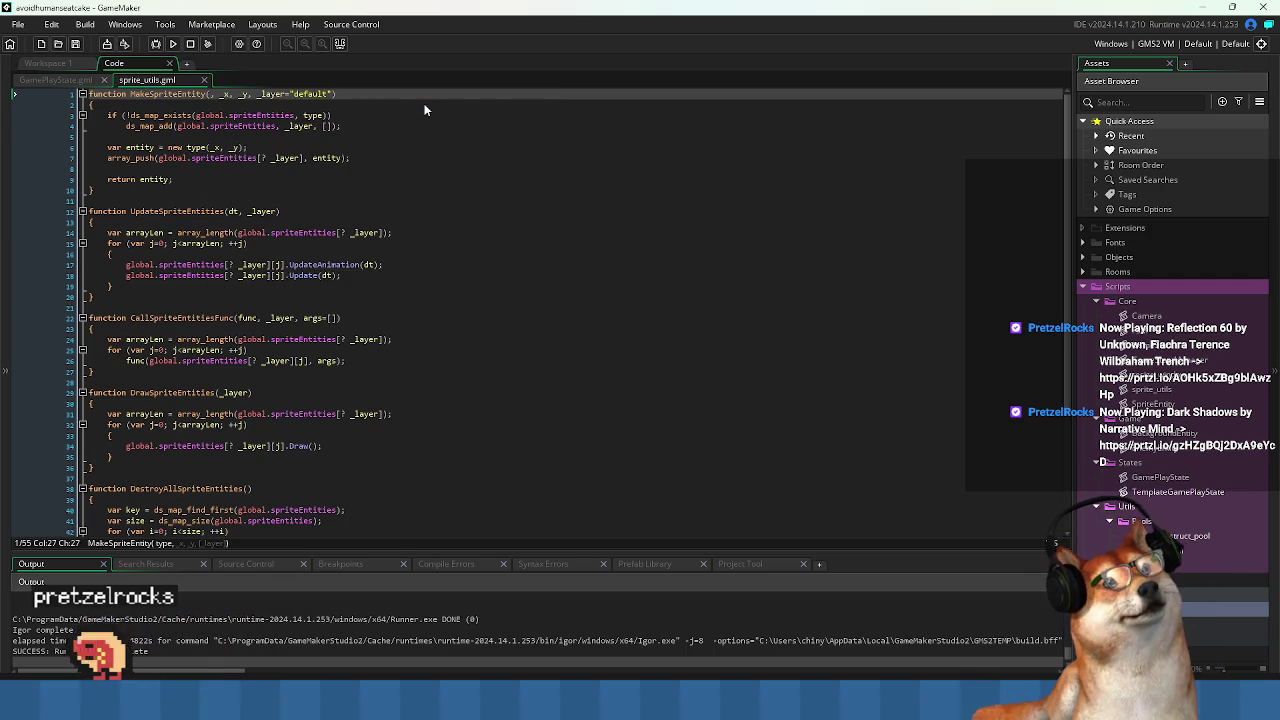
type("inst")
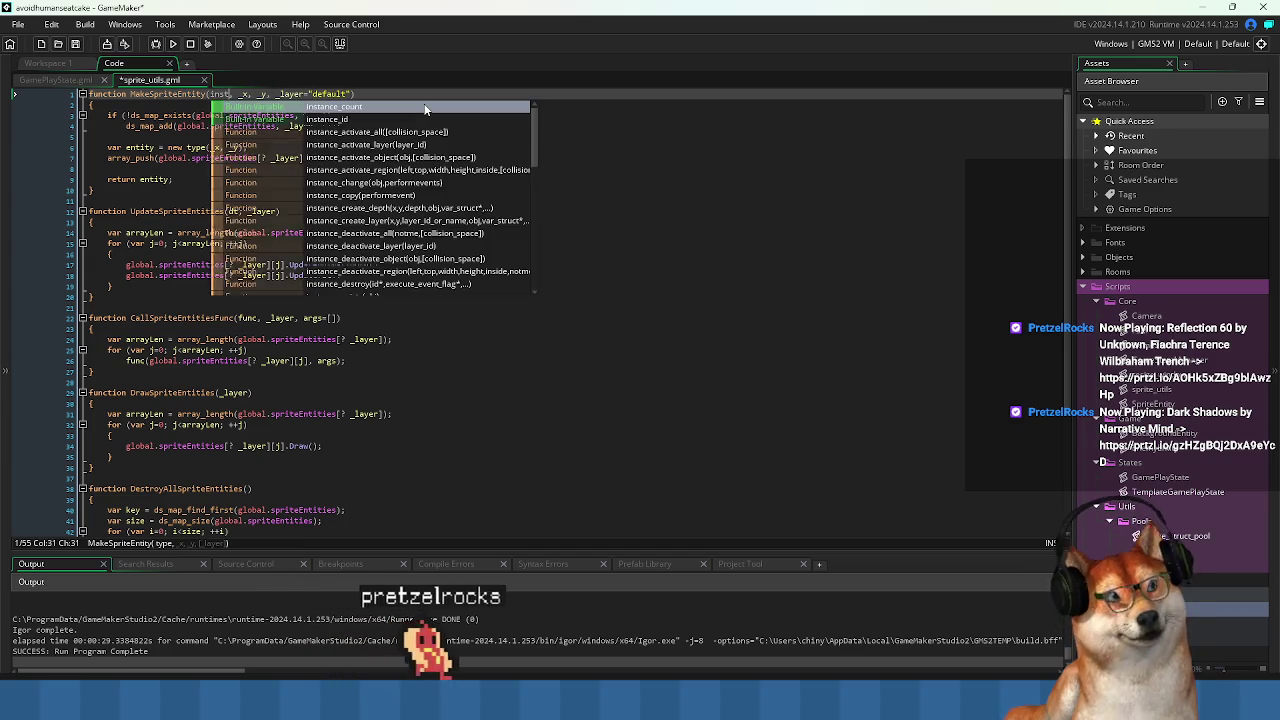
key("Escape")
key("Down")
key("Down")
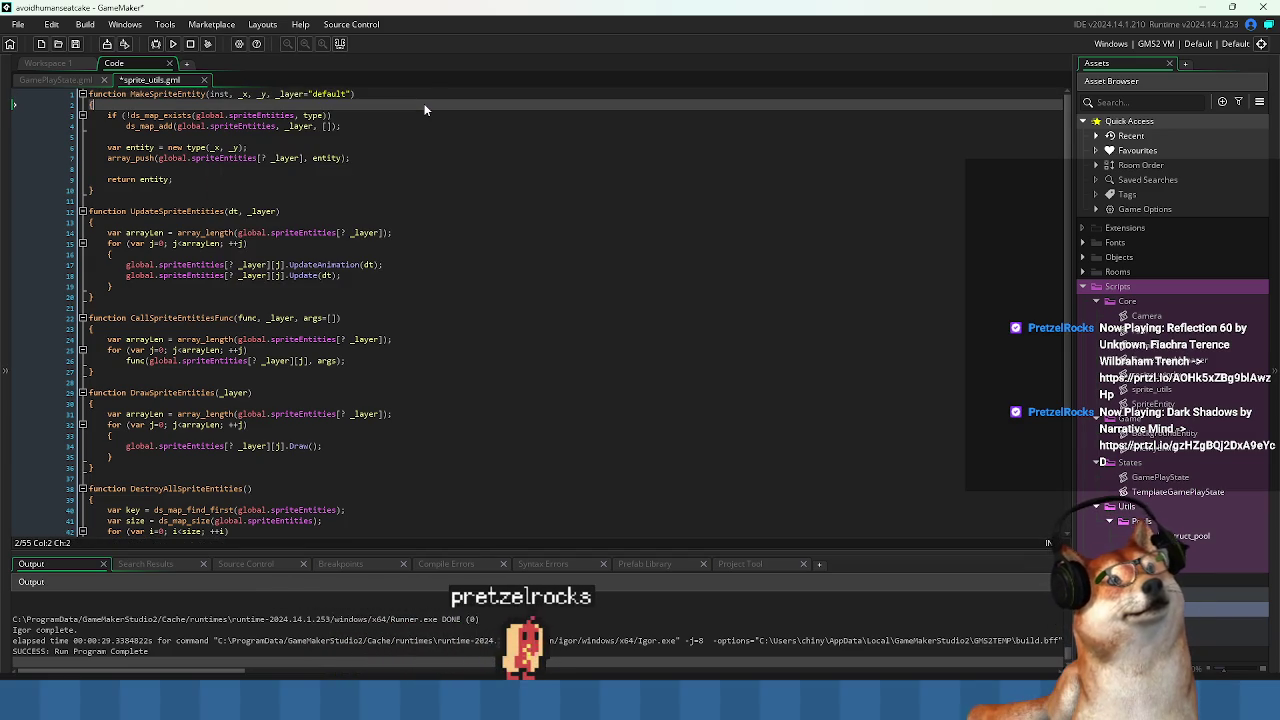
Replace new type(_x, _y) with inst on the entity line and save sprite_utils.
key("ctrl+Right")
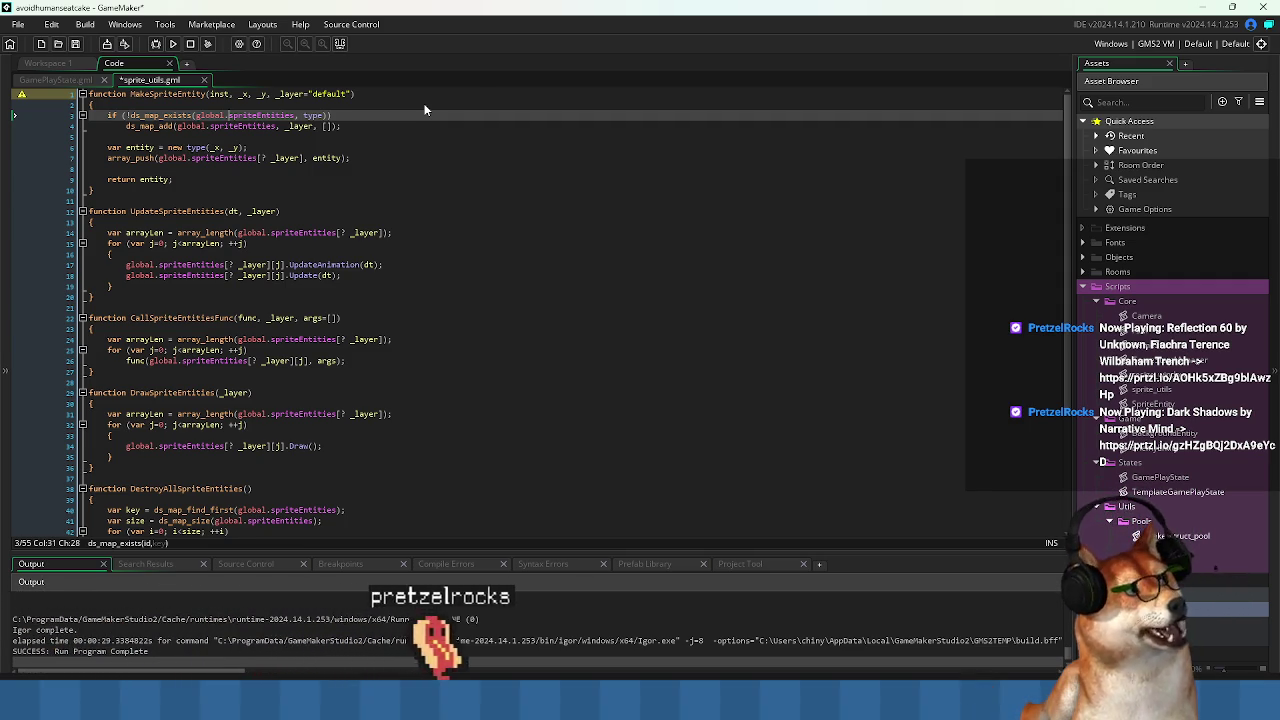
key("Down")
key("Down")
key("Down")
key("End")
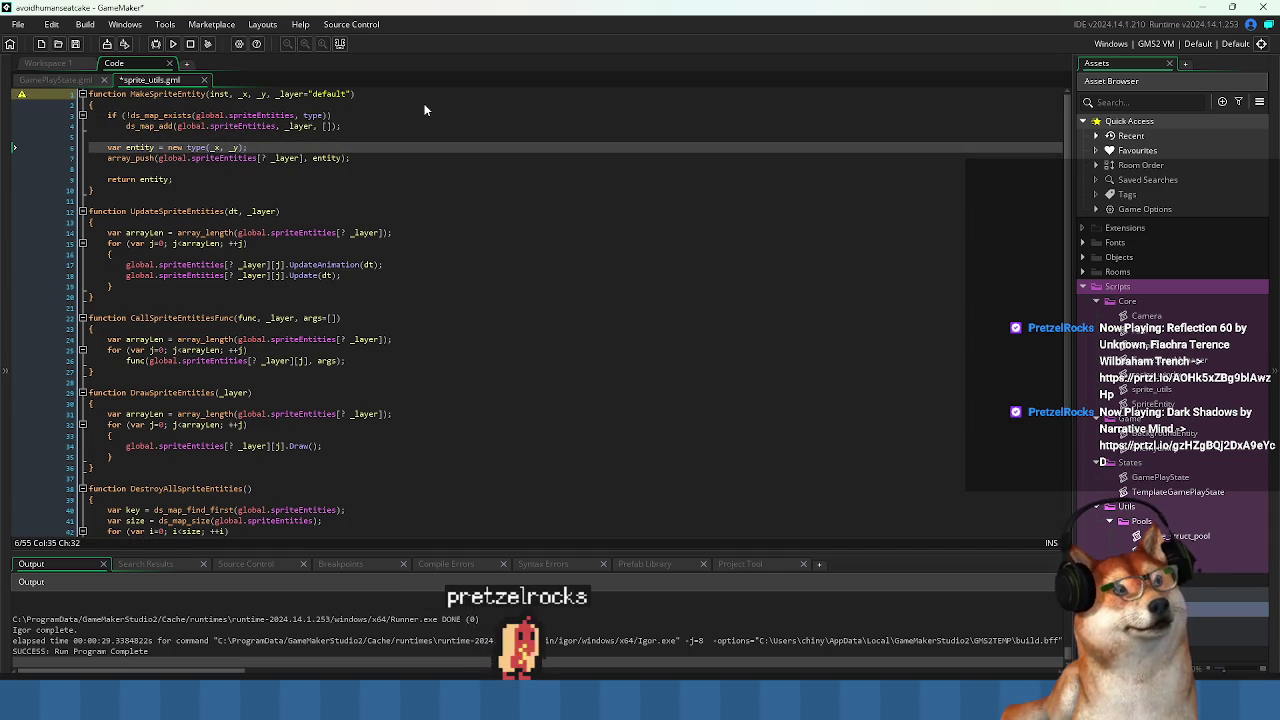
key("ctrl+shift+Left")
key("ctrl+shift+Left")
key("ctrl+shift+Left")
type("inst")
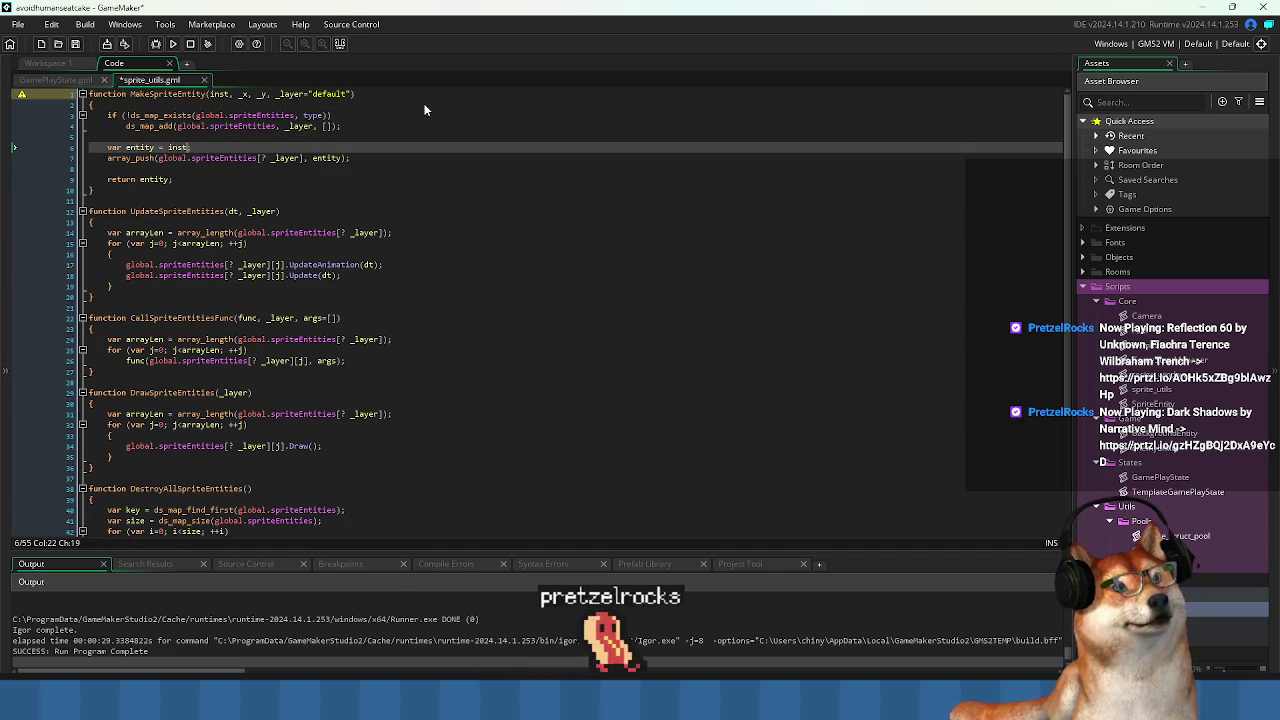
type(";")
key("Down")
key("Home")
key("ctrl+s")
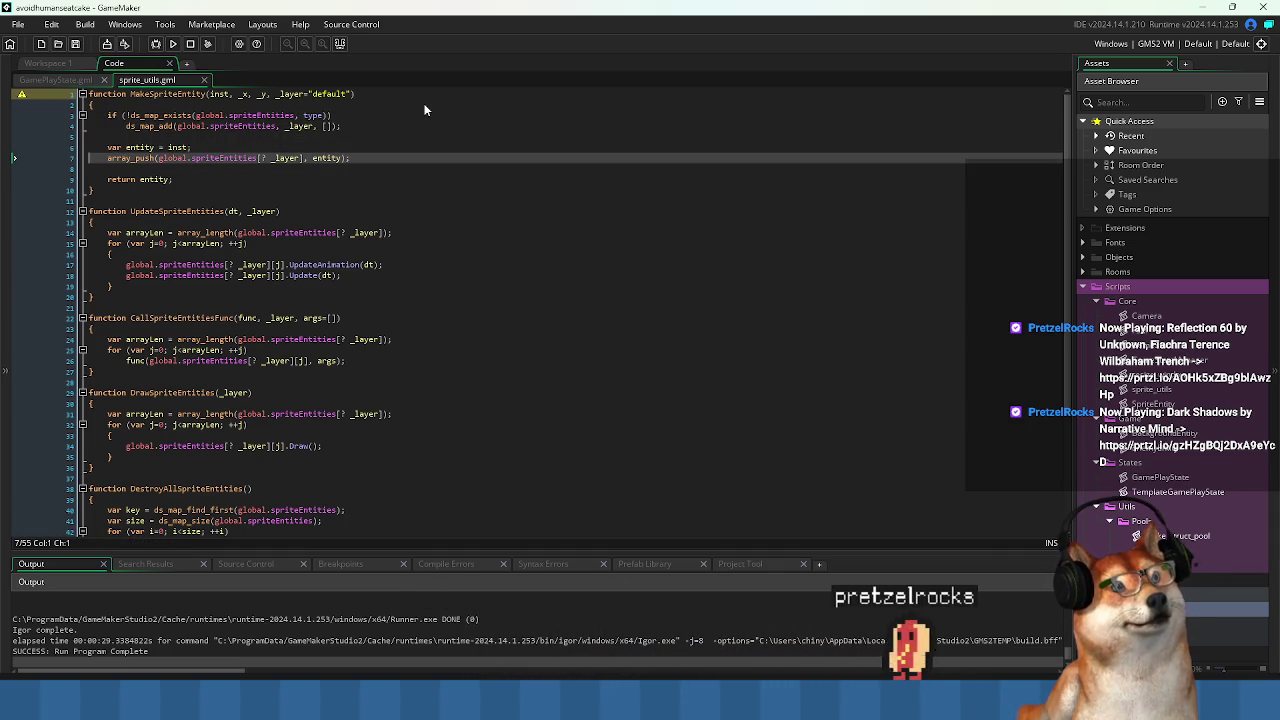
Drop the var entity line so the function pushes and returns inst directly.
key("Up")
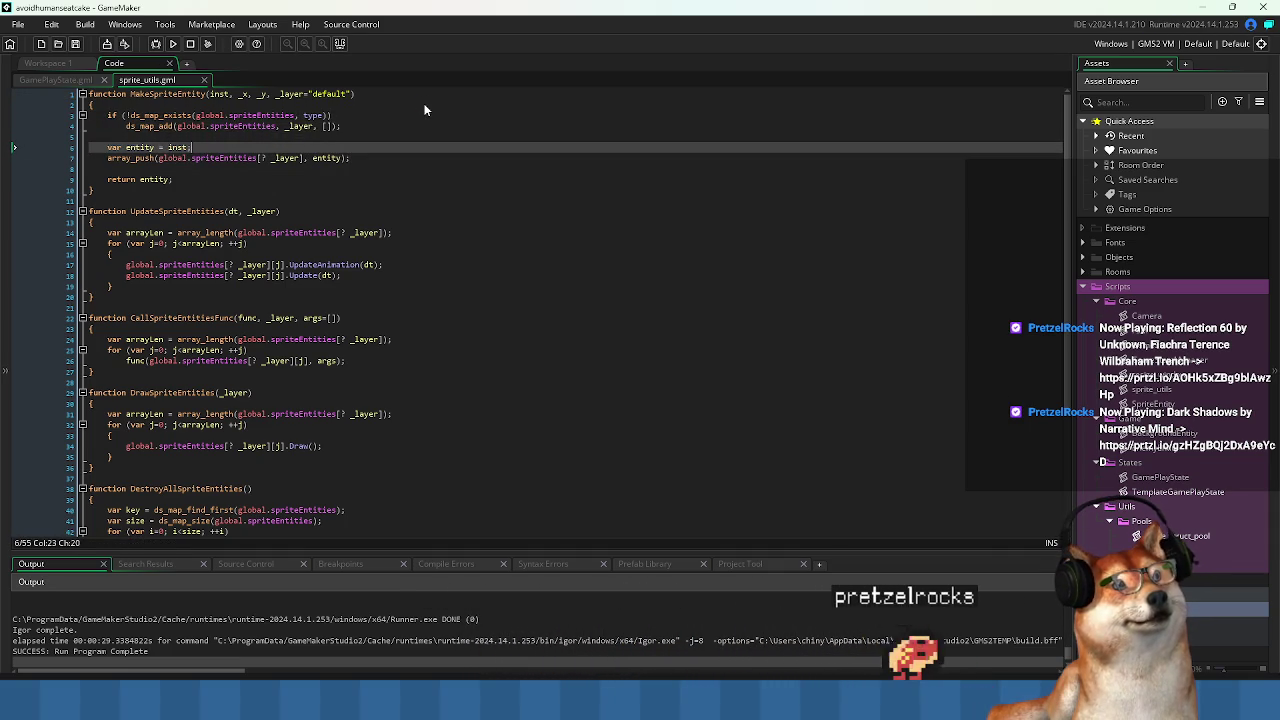
key("ctrl+z")
key("ctrl+z")
key("ctrl+z")
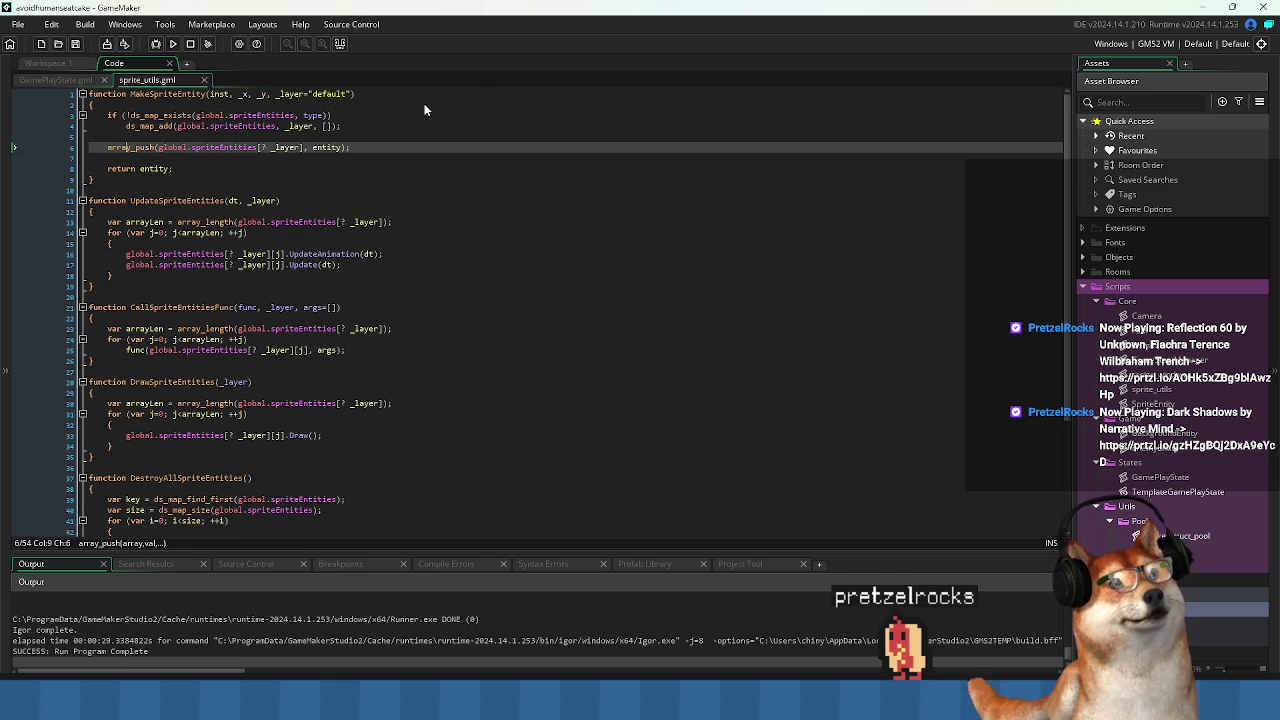
key("ctrl+z")
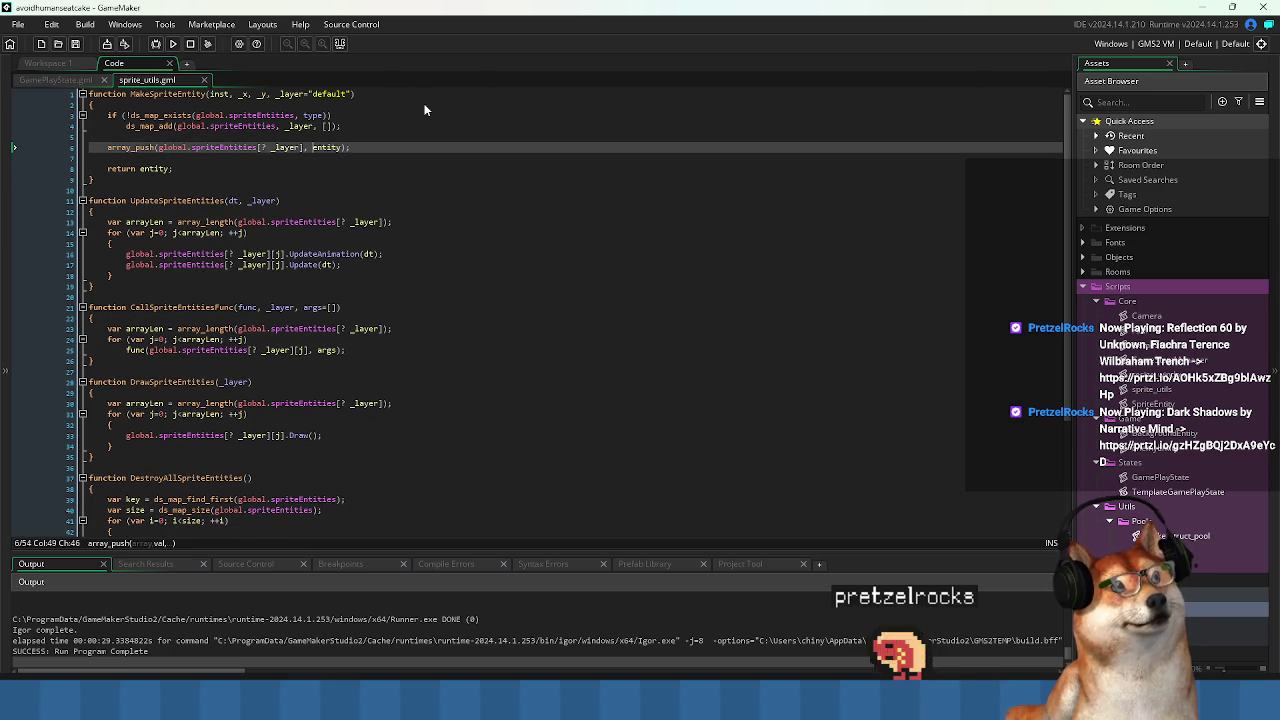
key("ctrl+z")
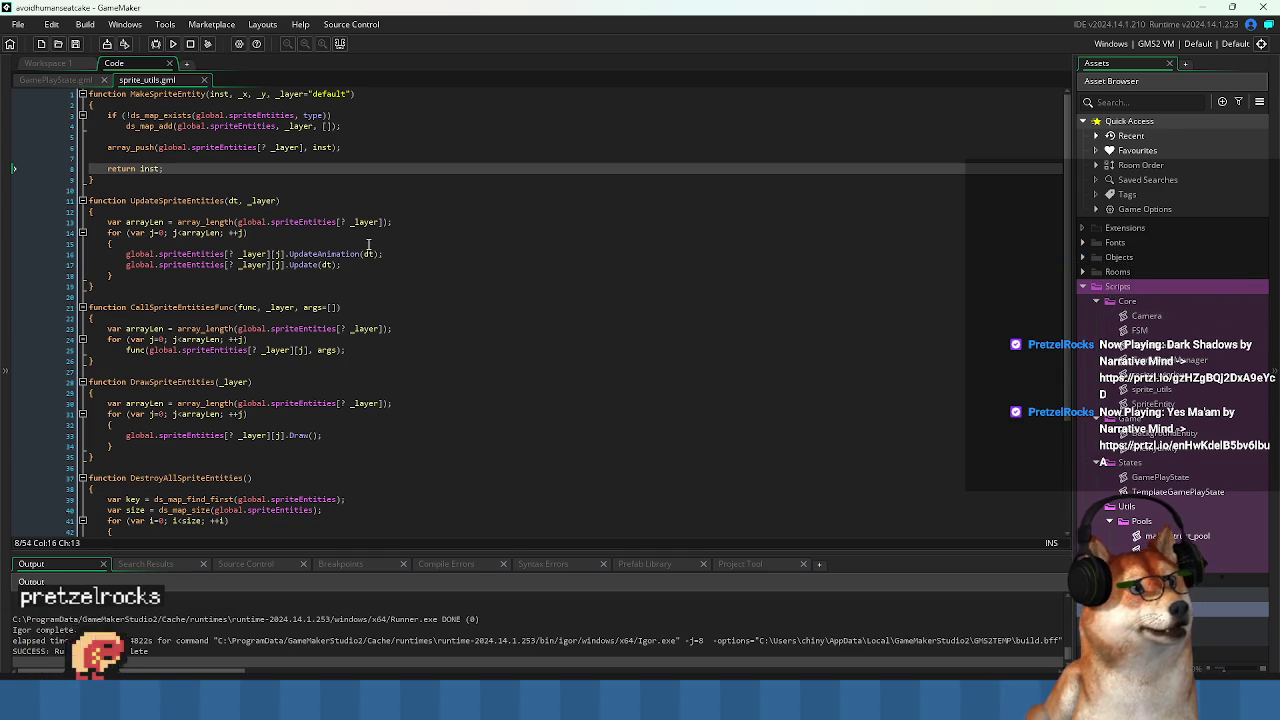
Remove the _x and _y parameters, leaving (inst, _layer="default").
left_click(268, 94)
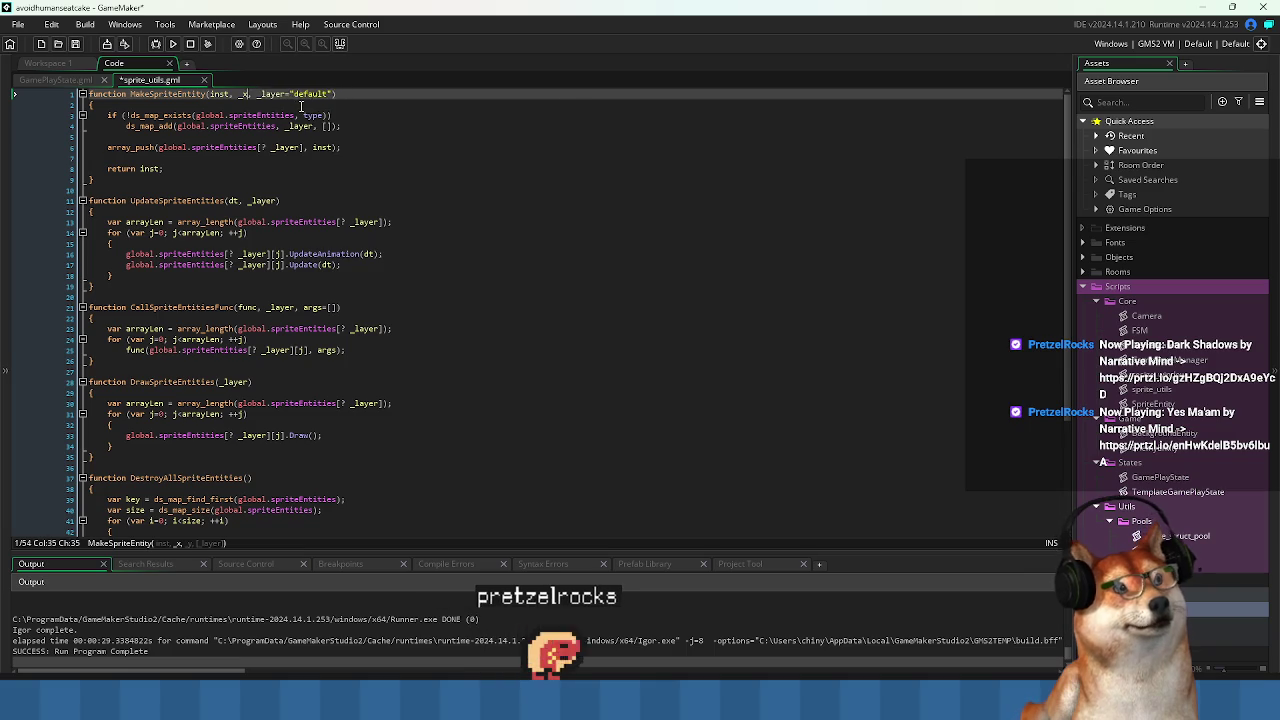
key("BackSpace")
key("BackSpace")
key("BackSpace")
key("Left")
key("Left")
key("Left")
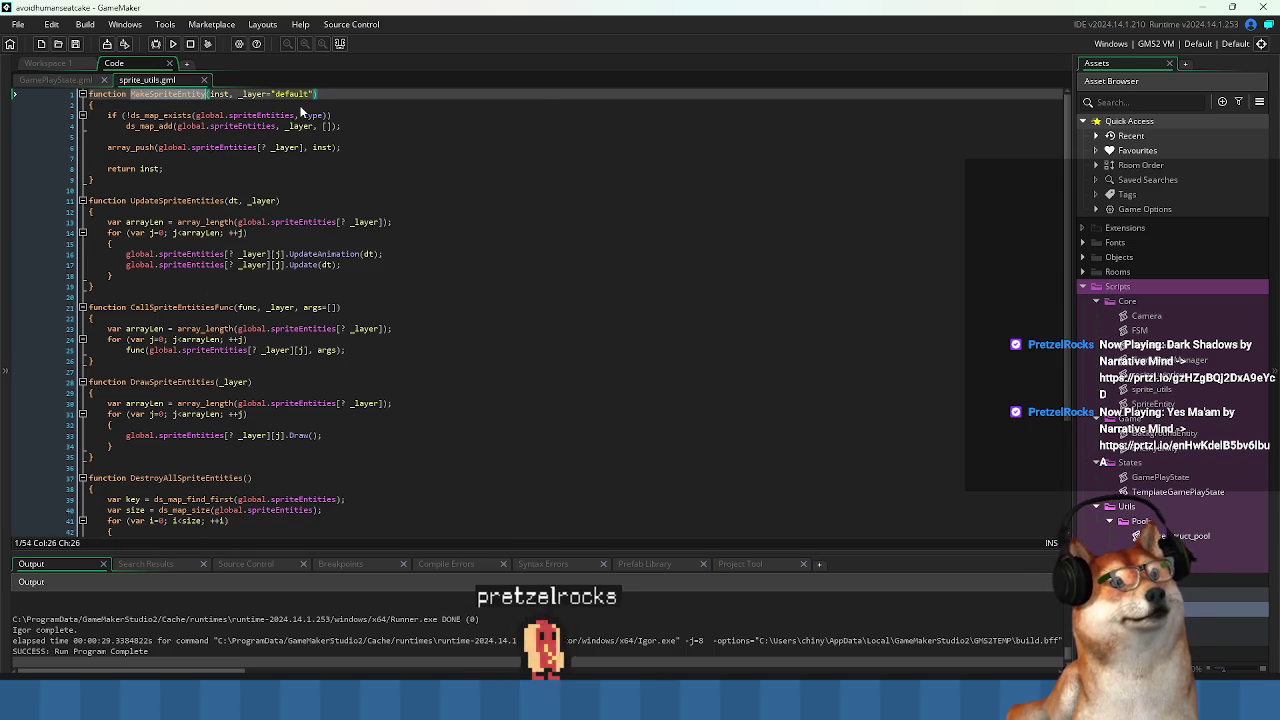
left_click(466, 200)
Rewrite the background line as MakeSpriteEntity(new BackgroundEntity(room_width/2, room_height/2), LAYERS.BACKGROUND).
left_click(63, 79)
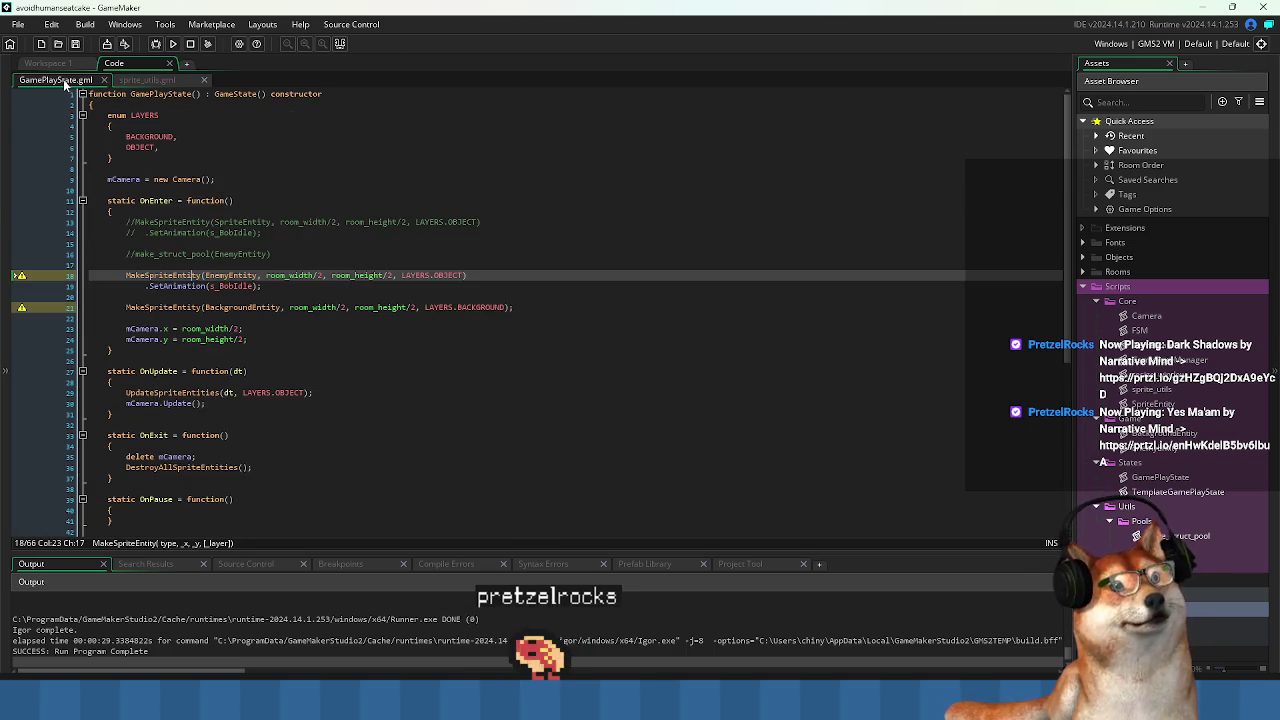
left_click(440, 307)
left_click(437, 288)
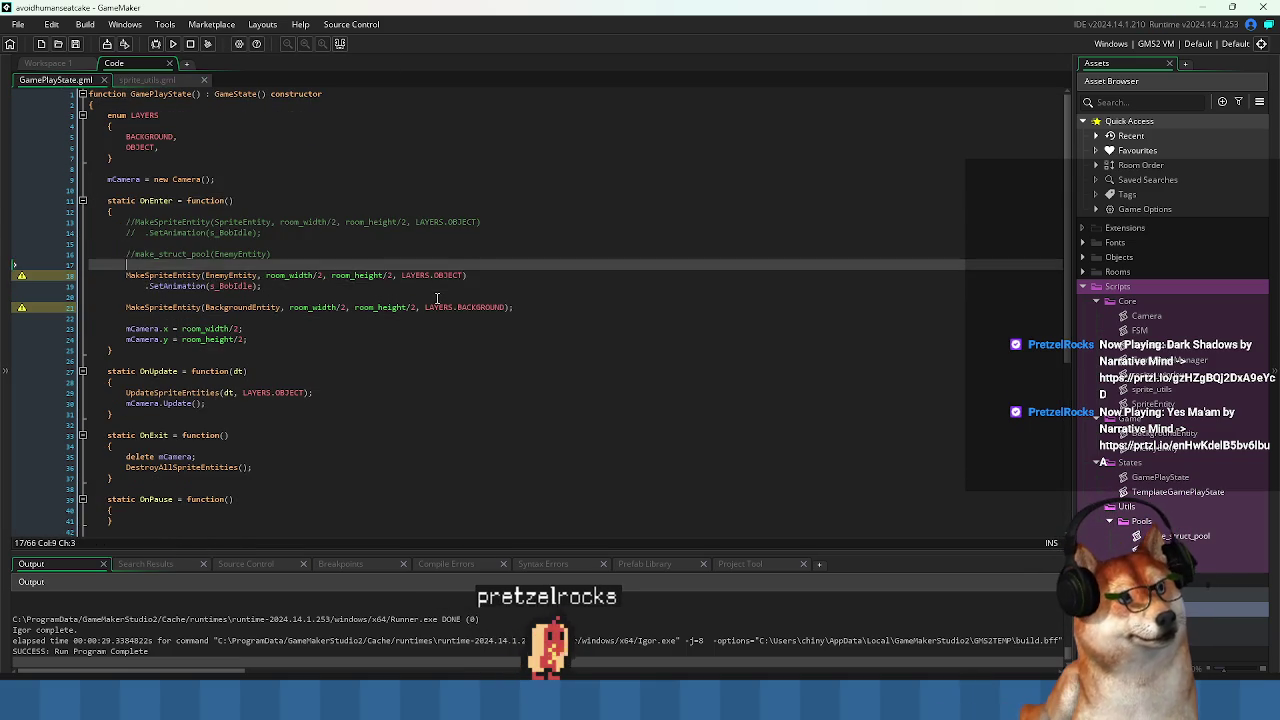
left_click(437, 297)
key("ctrl+z")
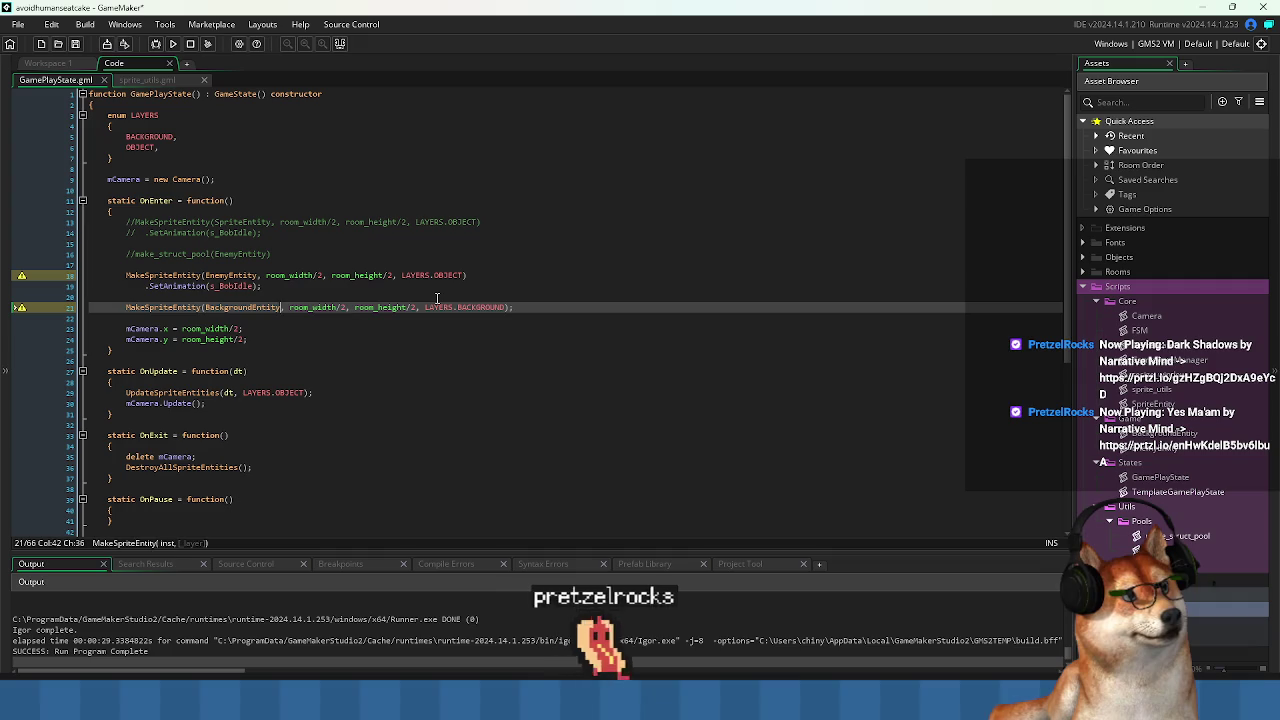
key("Delete")
key("ctrl+Delete")
key("ctrl+Delete")
key("ctrl+Delete")
type("new (")
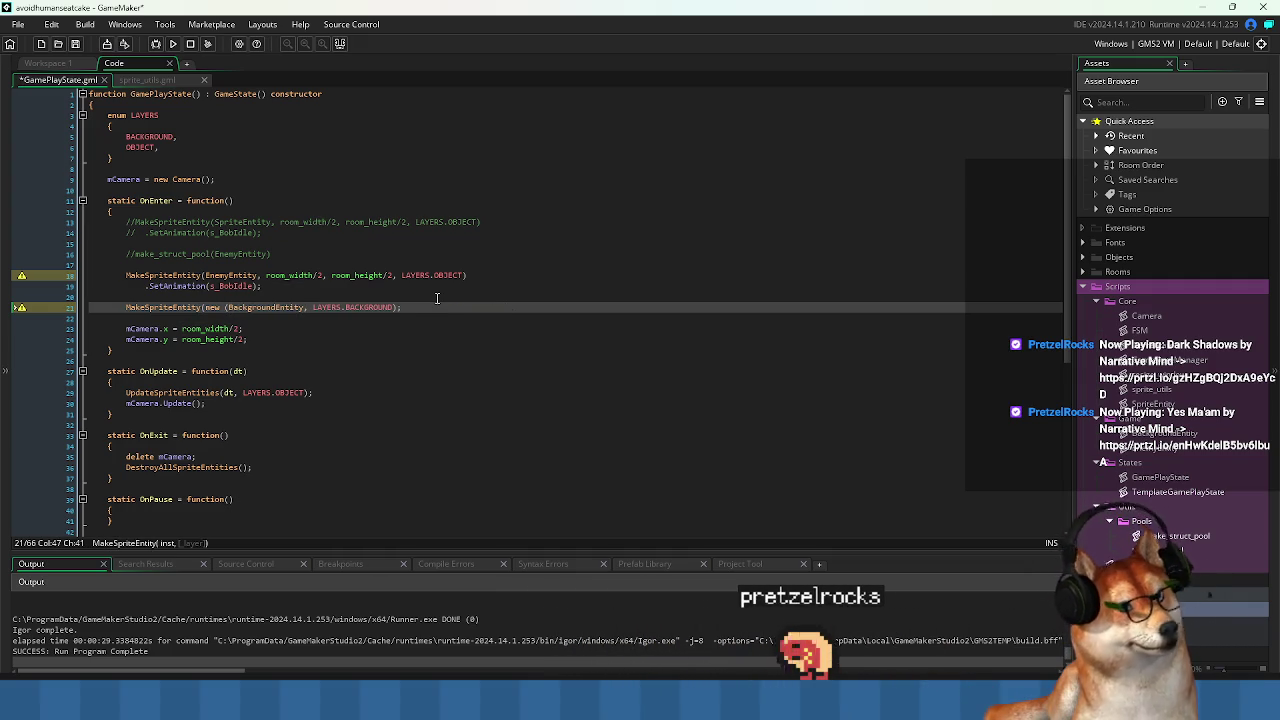
key("ctrl+Left")
key("BackSpace")
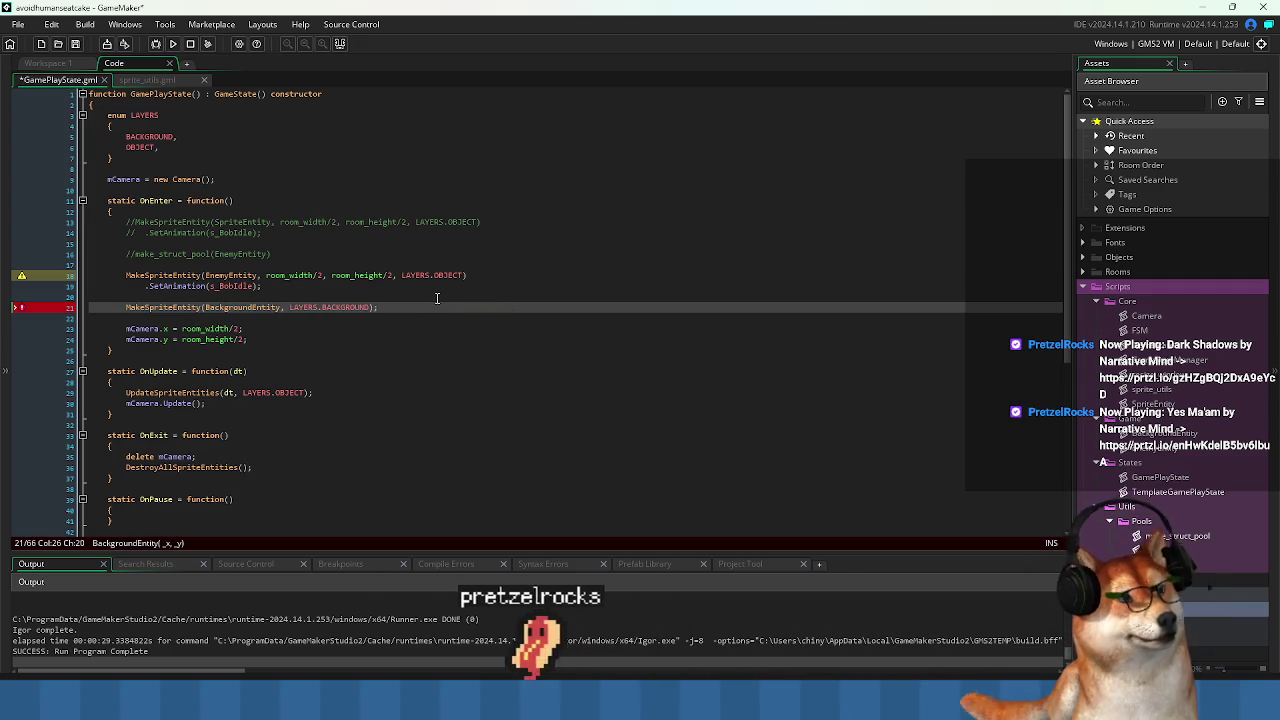
key("ctrl+Right")
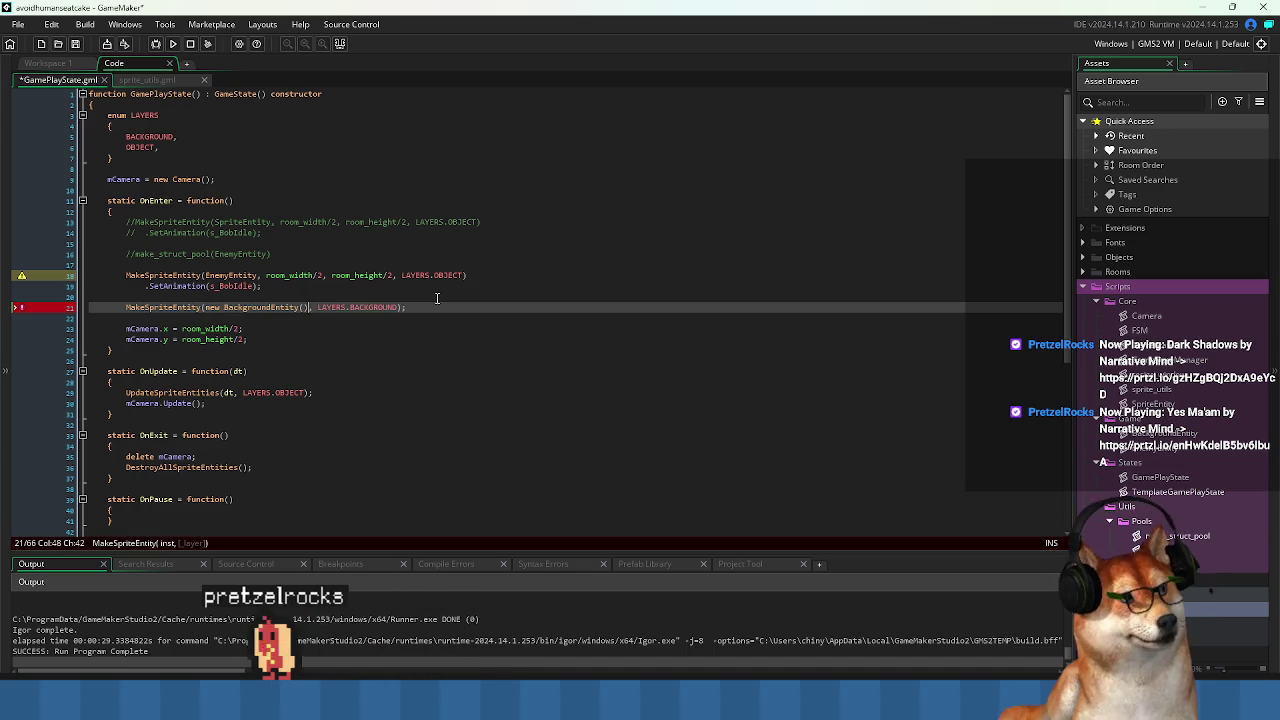
key("Down")
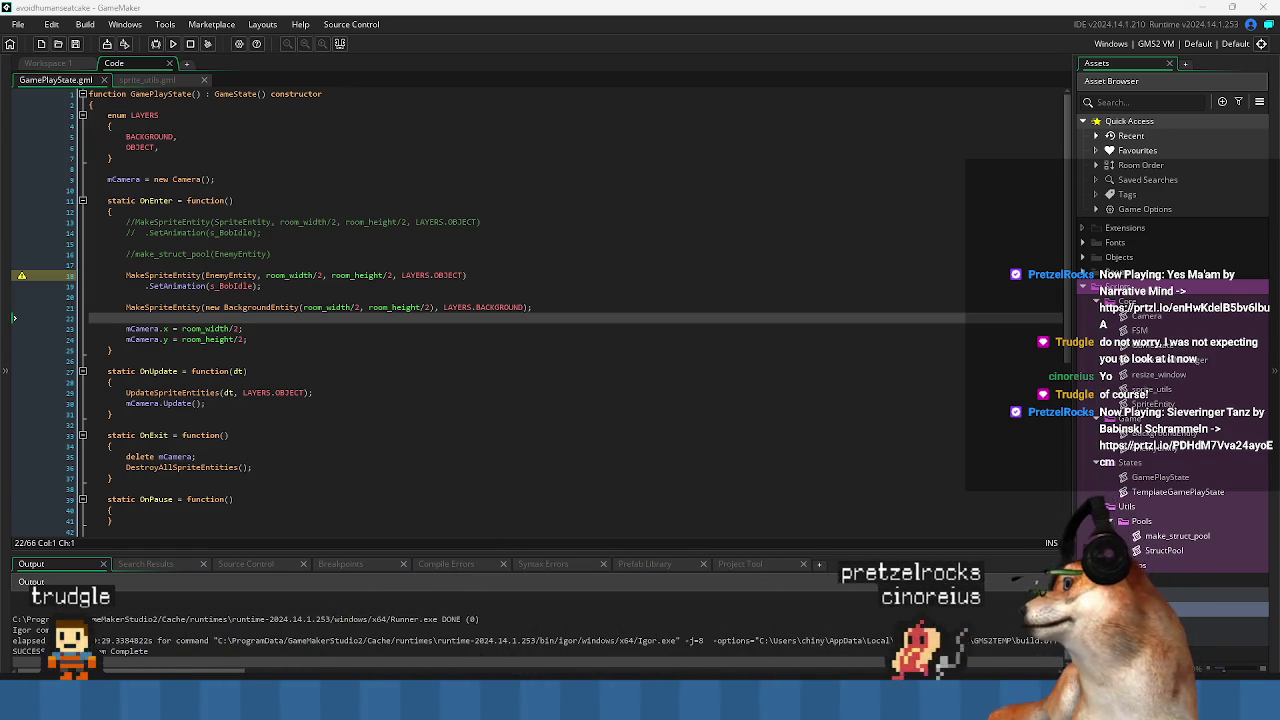
key("super+shift+s")
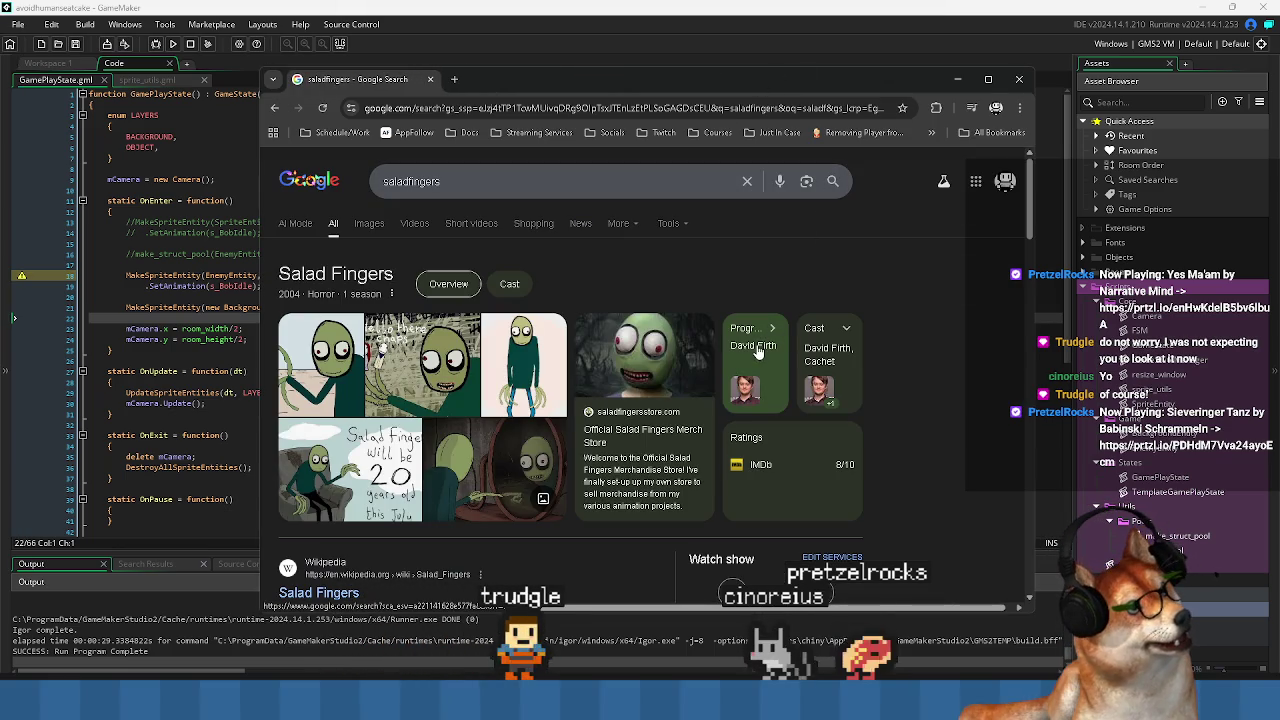
scroll(617, 326, "down", 2)
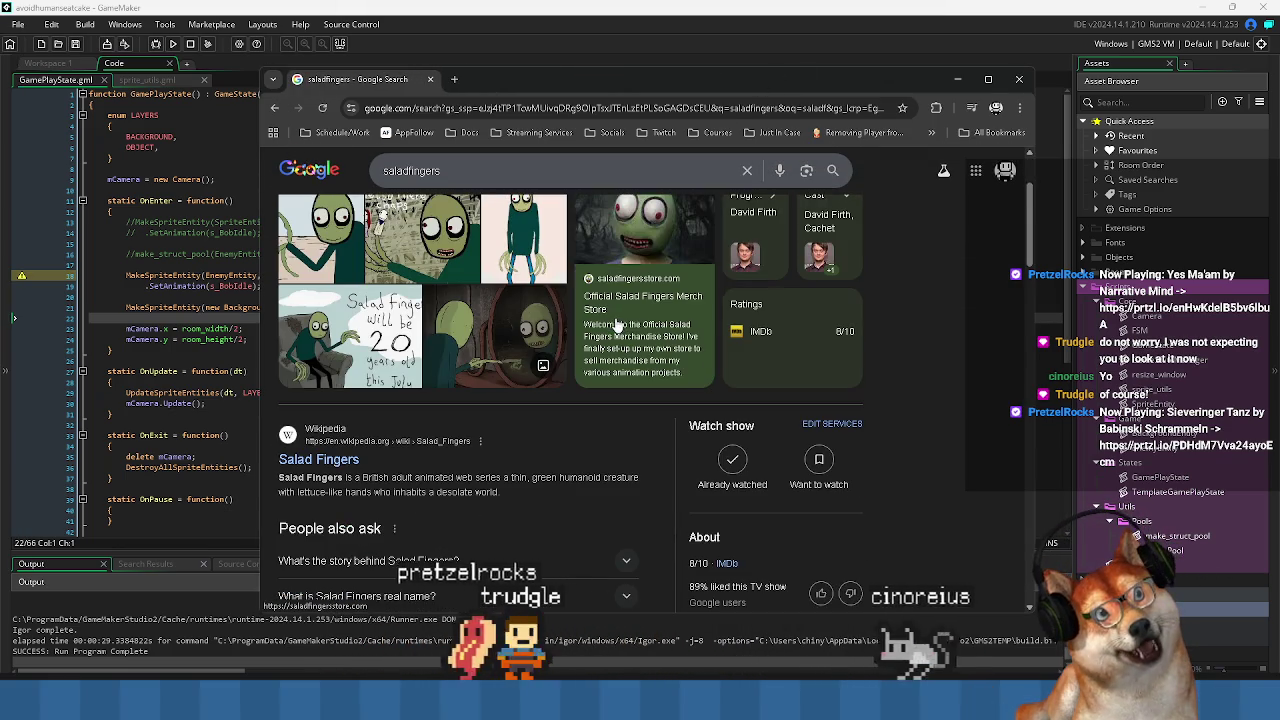
scroll(345, 295, "up", 1)
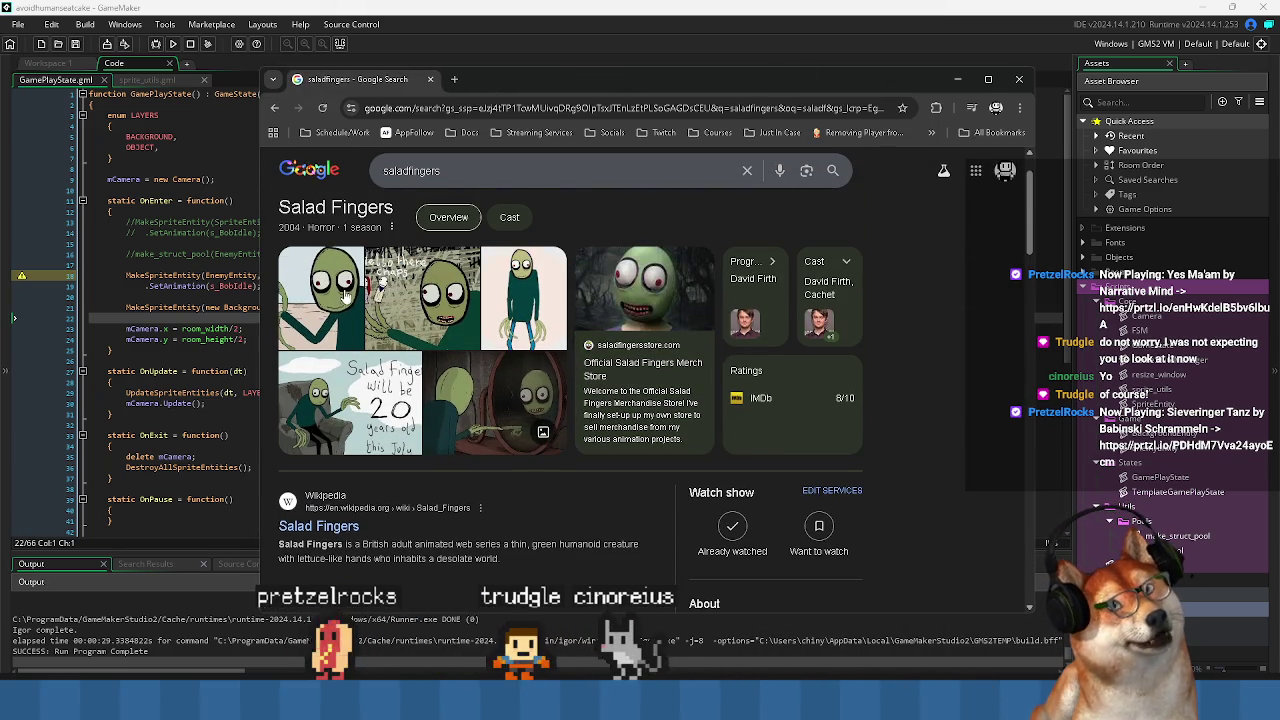
scroll(332, 331, "down", 1)
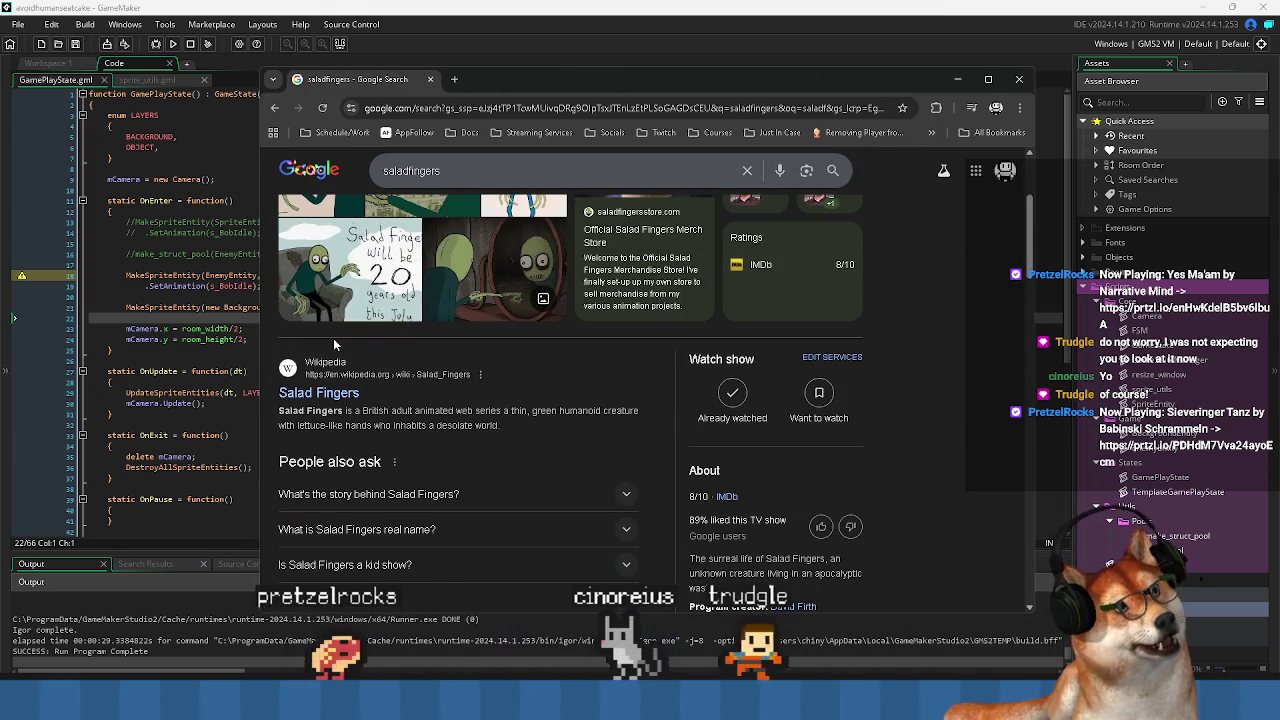
scroll(333, 338, "down", 2)
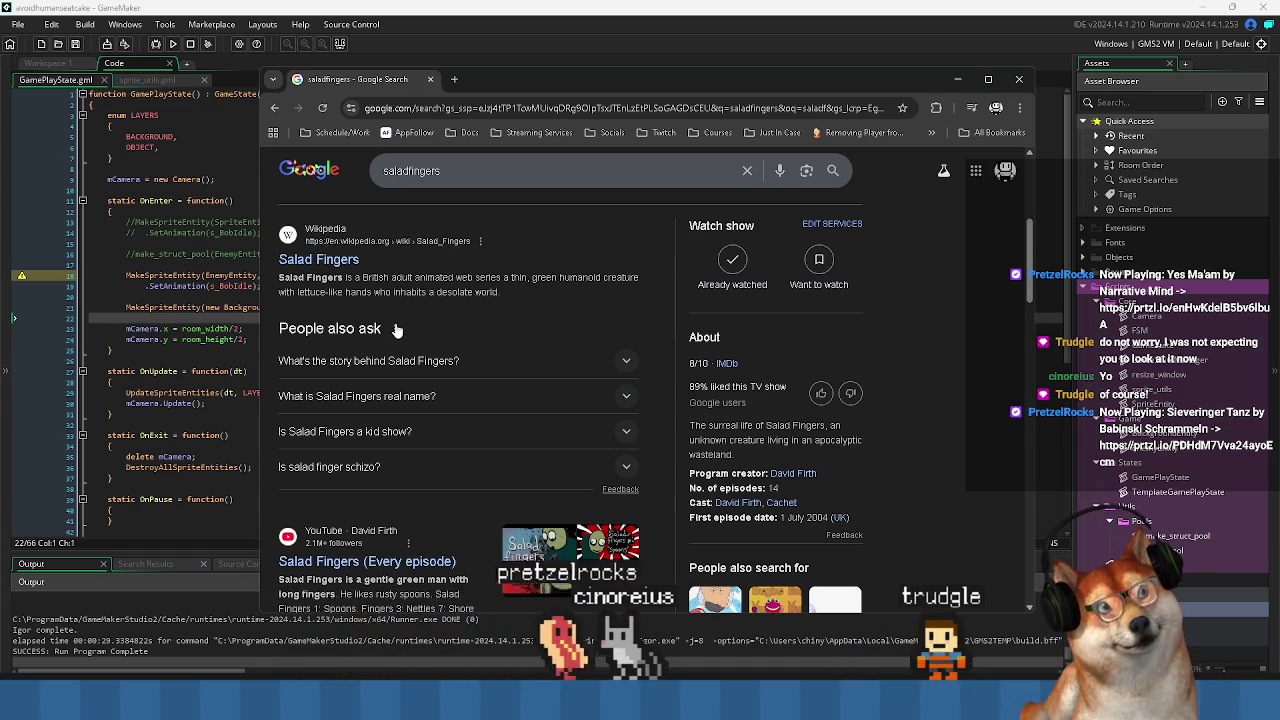
scroll(408, 338, "down", 2)
scroll(412, 340, "up", 1)
scroll(412, 340, "up", 5)
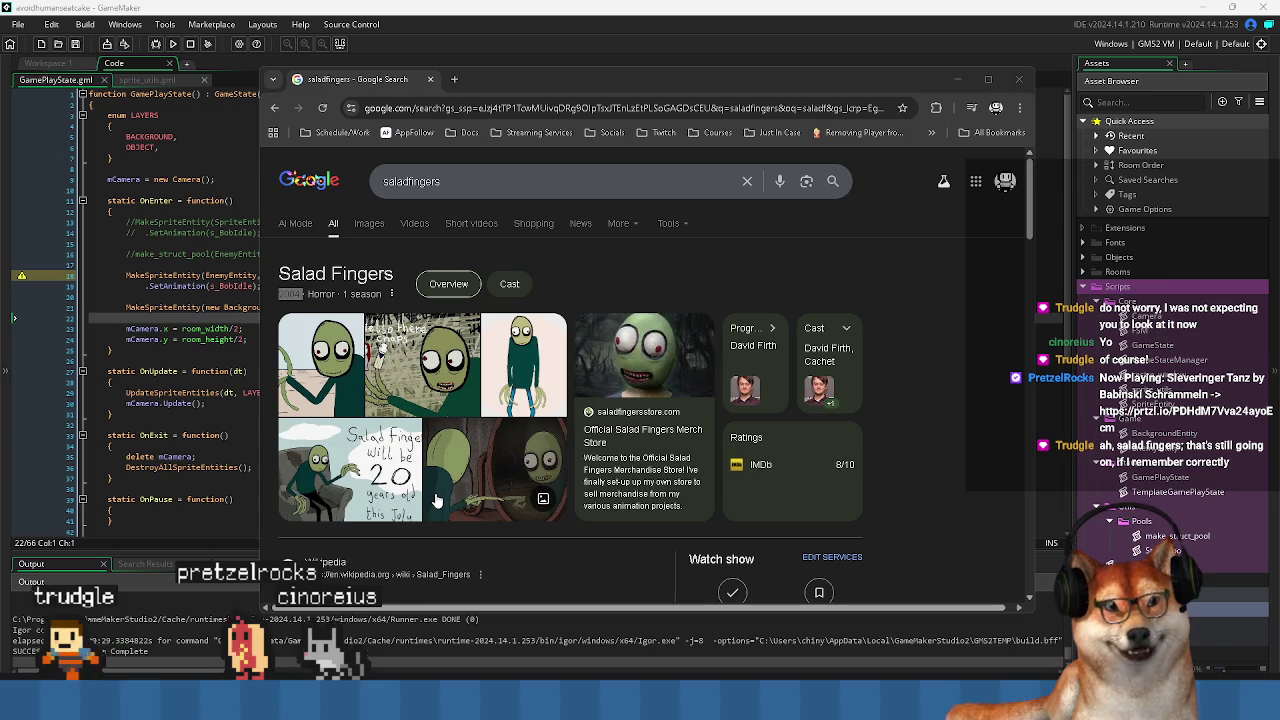
left_click(395, 490)
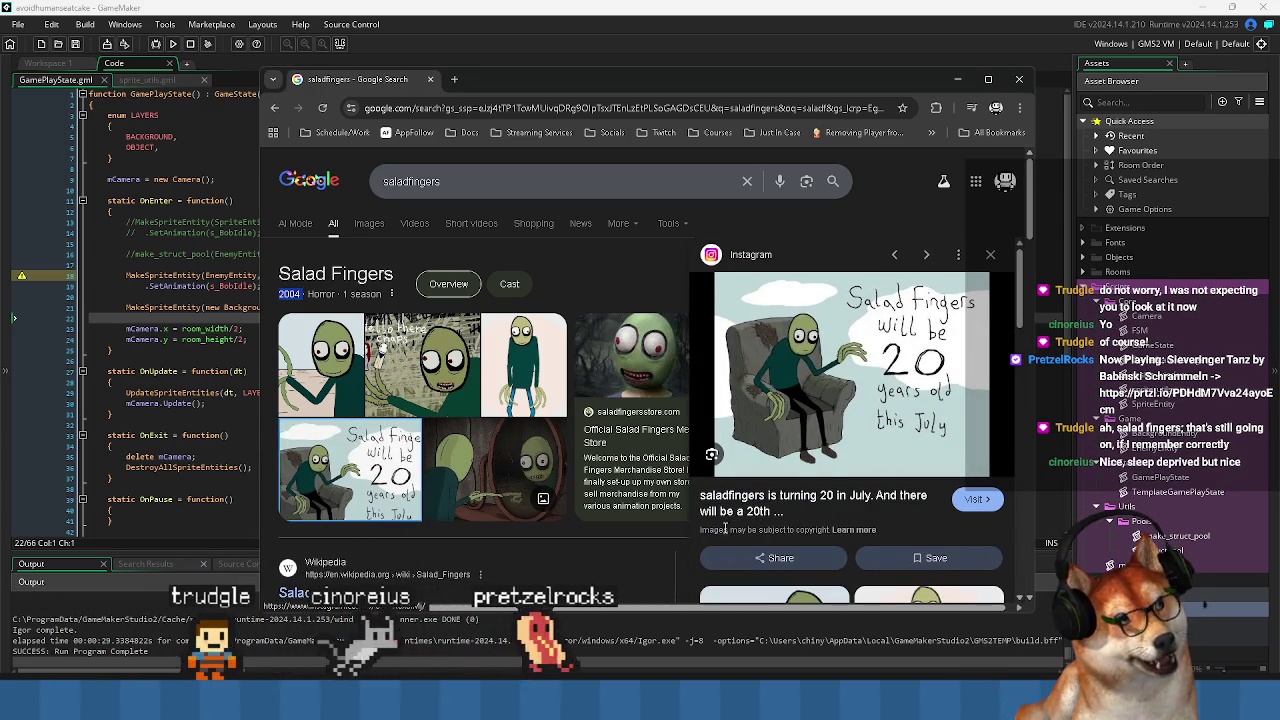
scroll(700, 515, "down", 4)
scroll(548, 508, "down", 4)
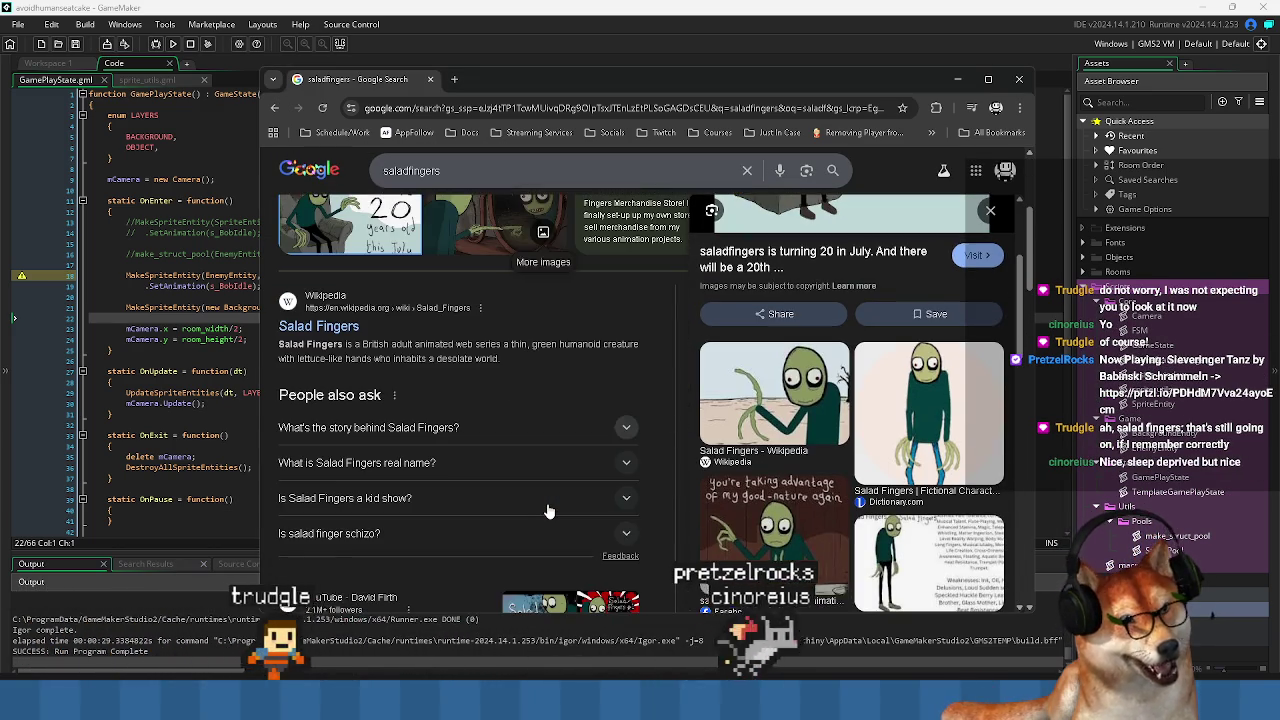
scroll(540, 509, "down", 2)
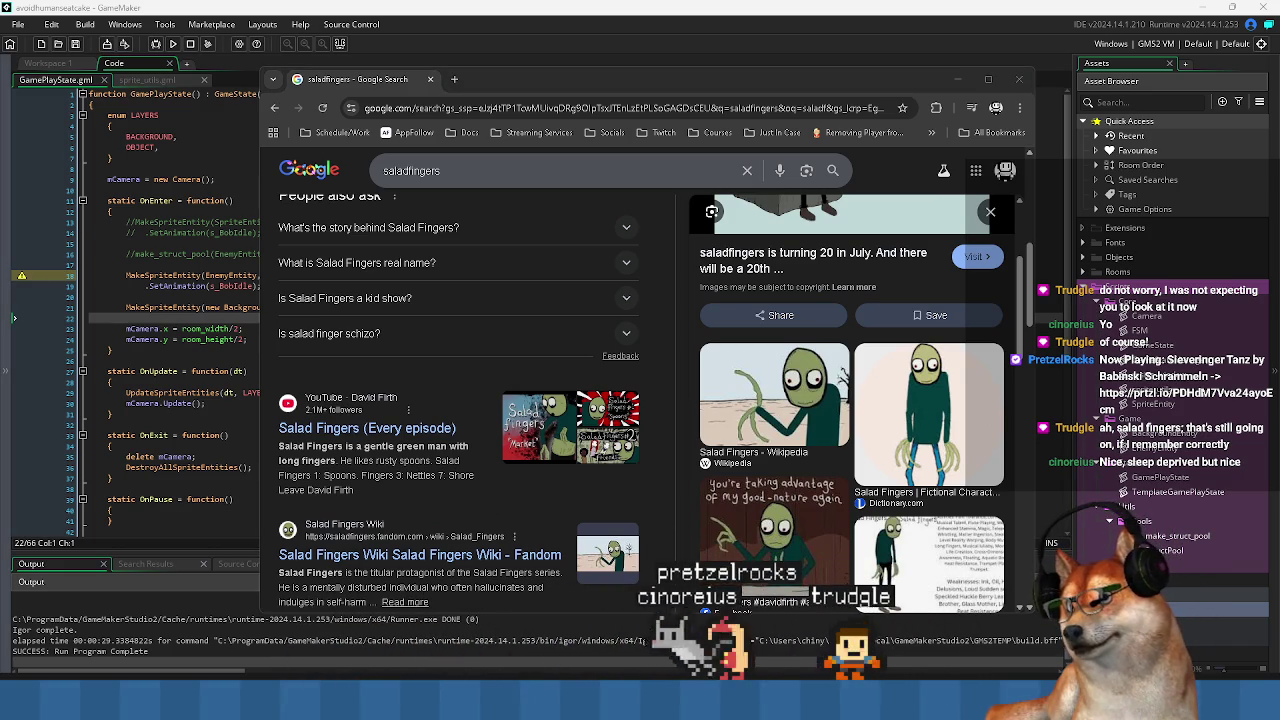
scroll(426, 407, "down", 3)
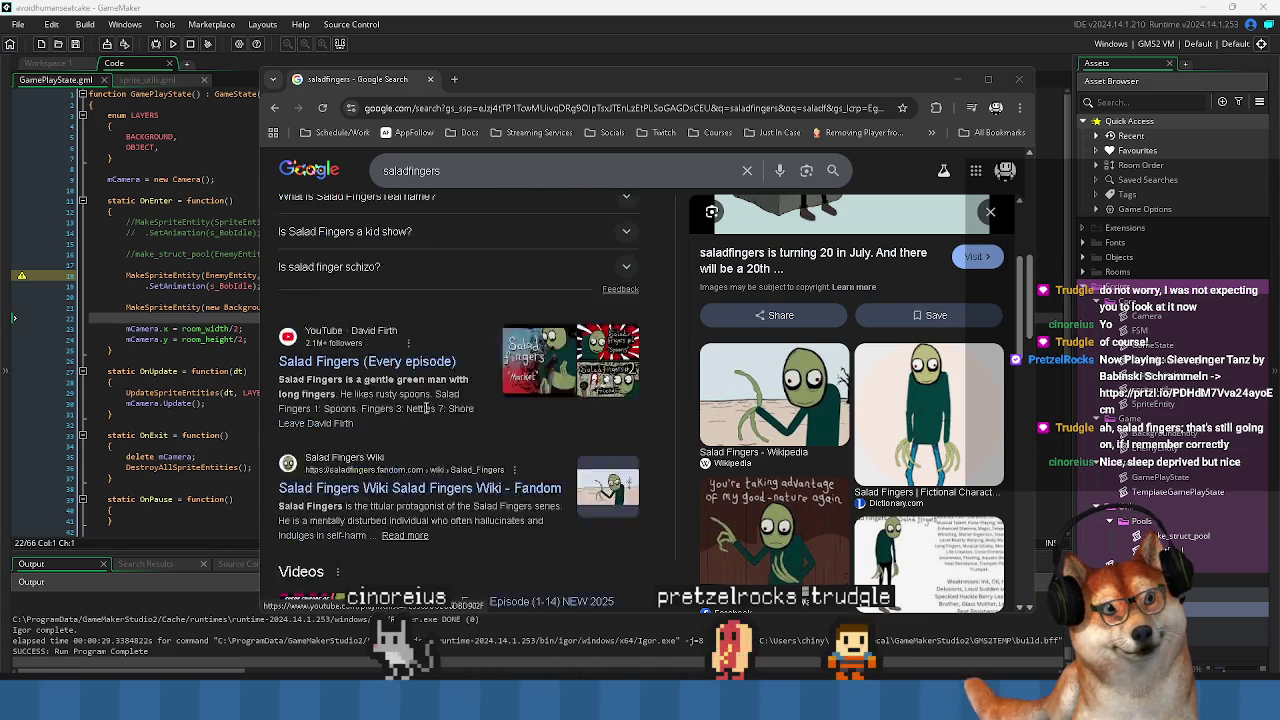
scroll(426, 407, "down", 3)
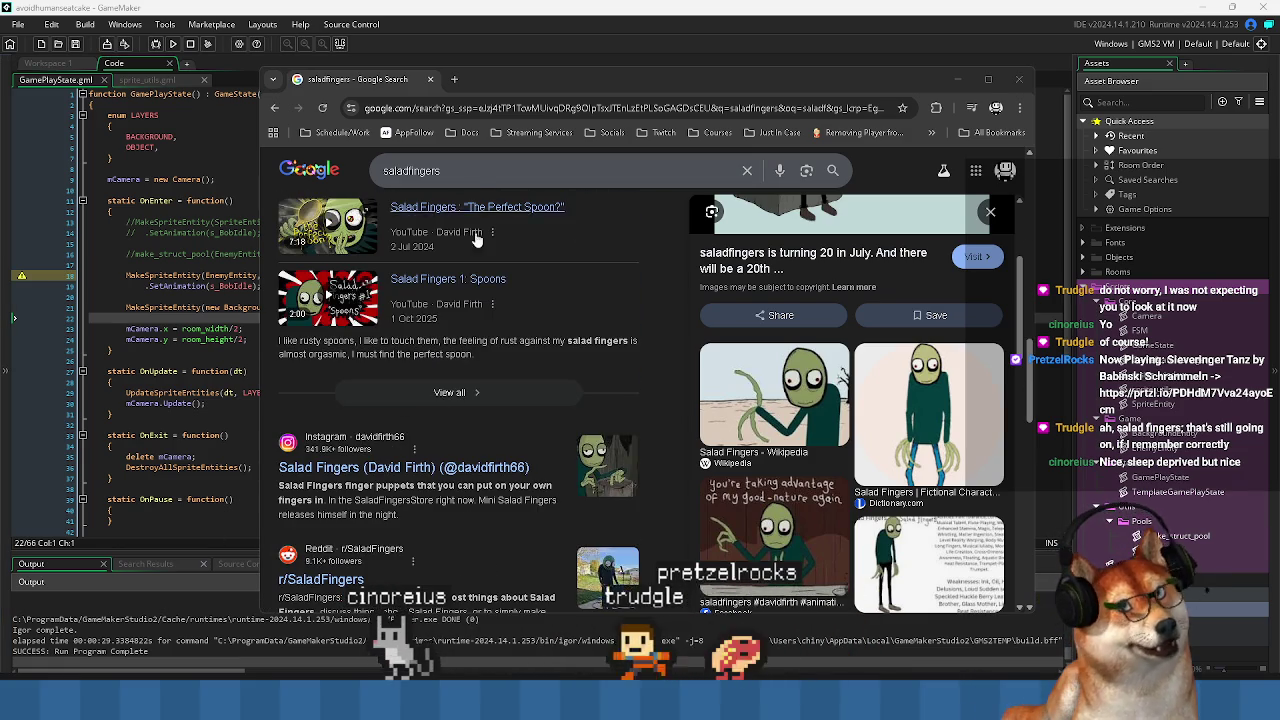
key("ctrl+w")
left_click(441, 380)
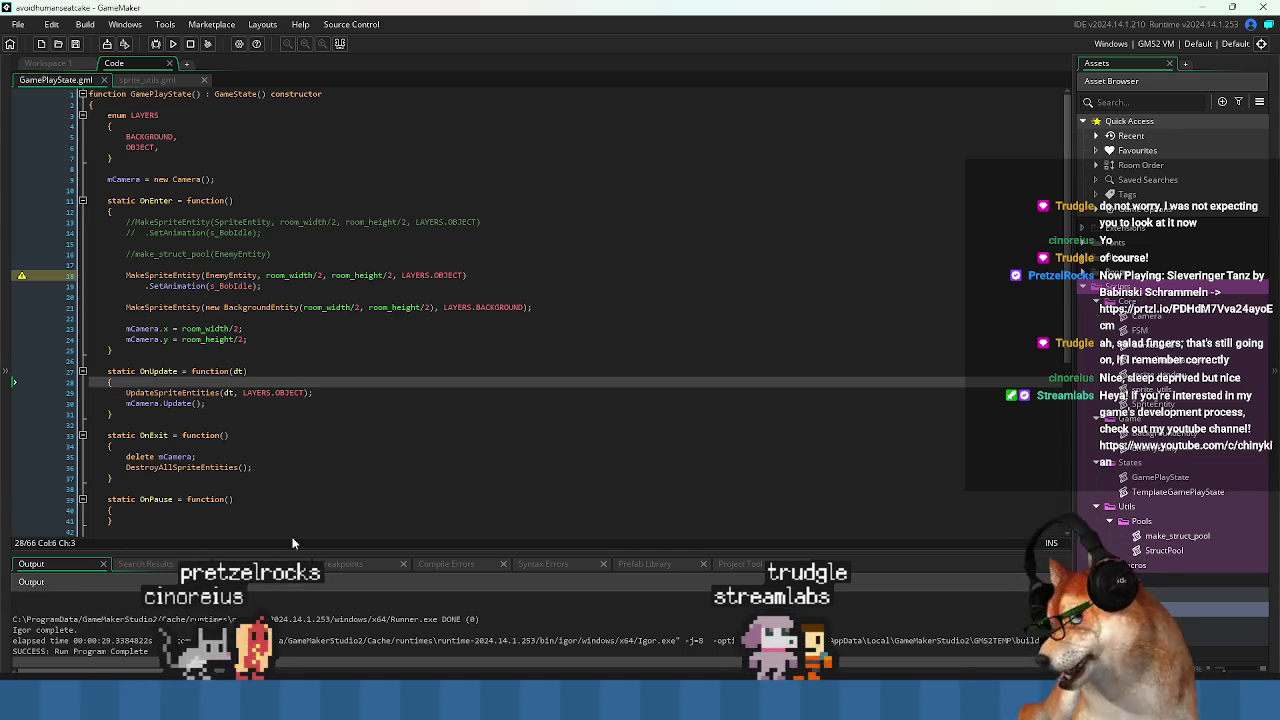
Indent the blank line after OnEnter and look over the camera position lines.
left_click(300, 350)
left_click(298, 362)
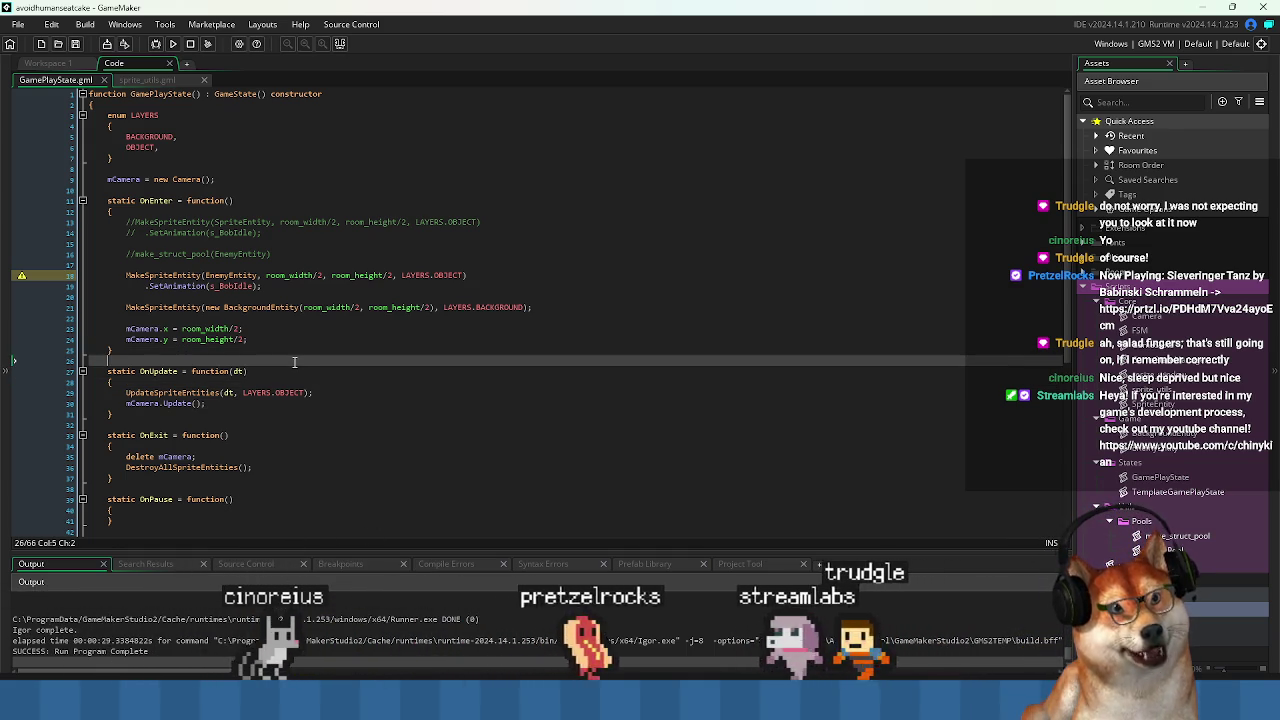
key("Tab")
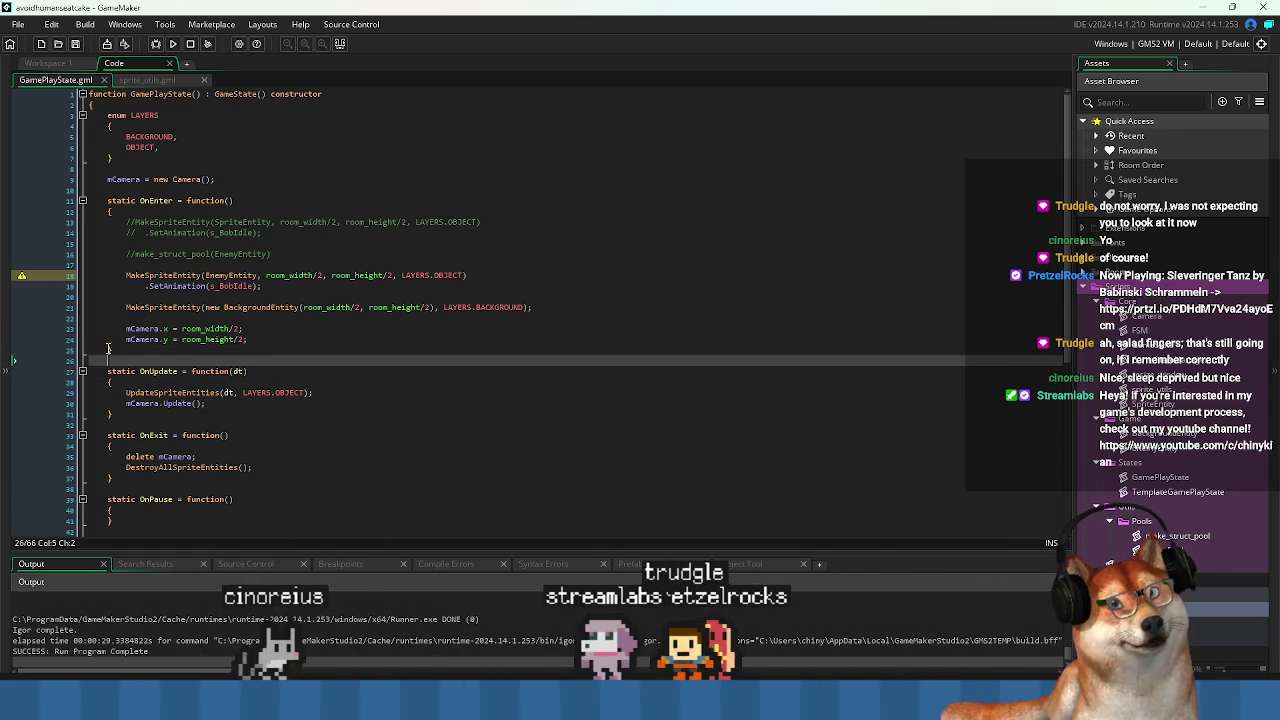
left_click(108, 349)
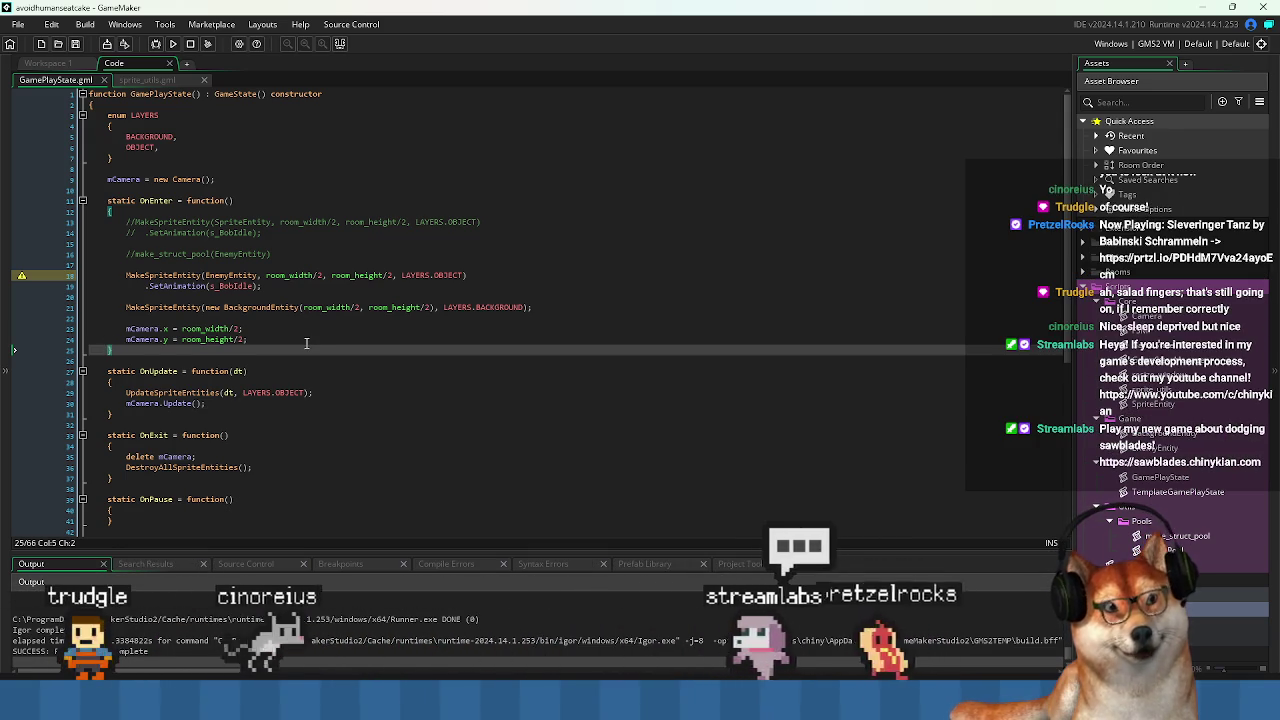
mouse_move(307, 343)
left_mouse_down()
mouse_move(127, 322)
mouse_move(122, 226)
mouse_move(120, 260)
mouse_move(100, 275)
mouse_move(110, 218)
mouse_move(95, 223)
mouse_move(125, 230)
mouse_move(126, 287)
left_mouse_up()
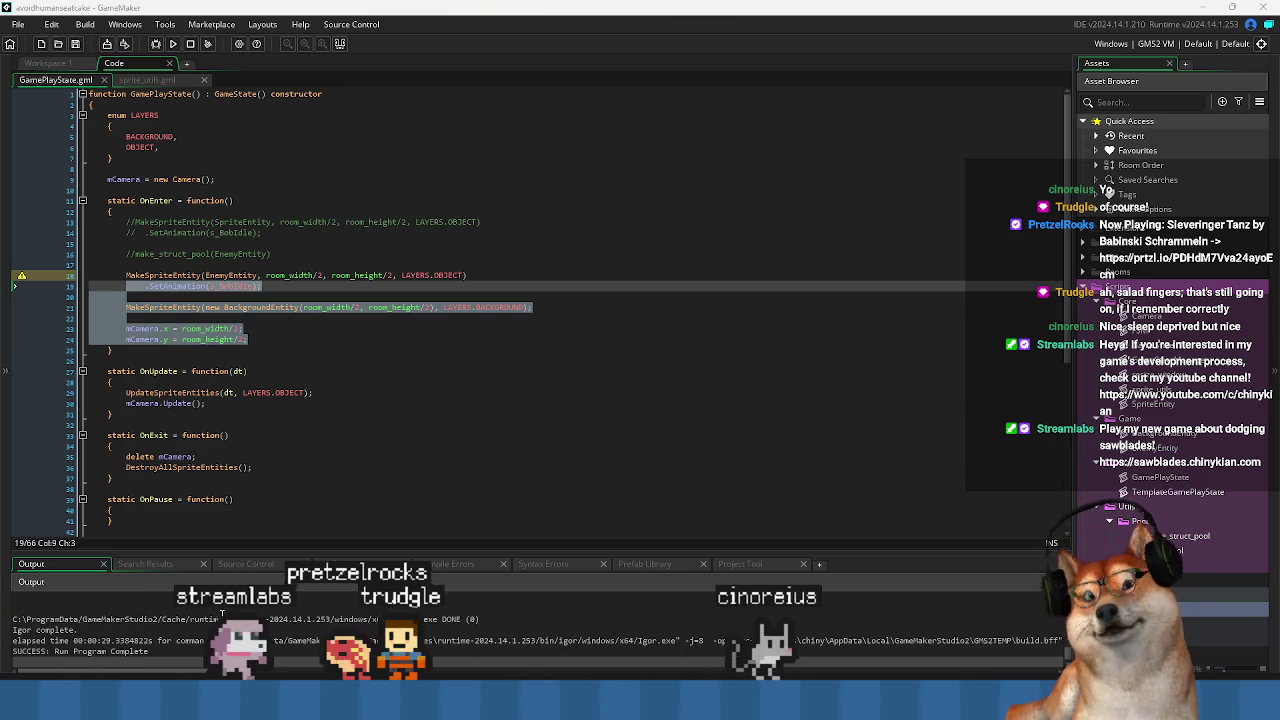
left_click(366, 374)
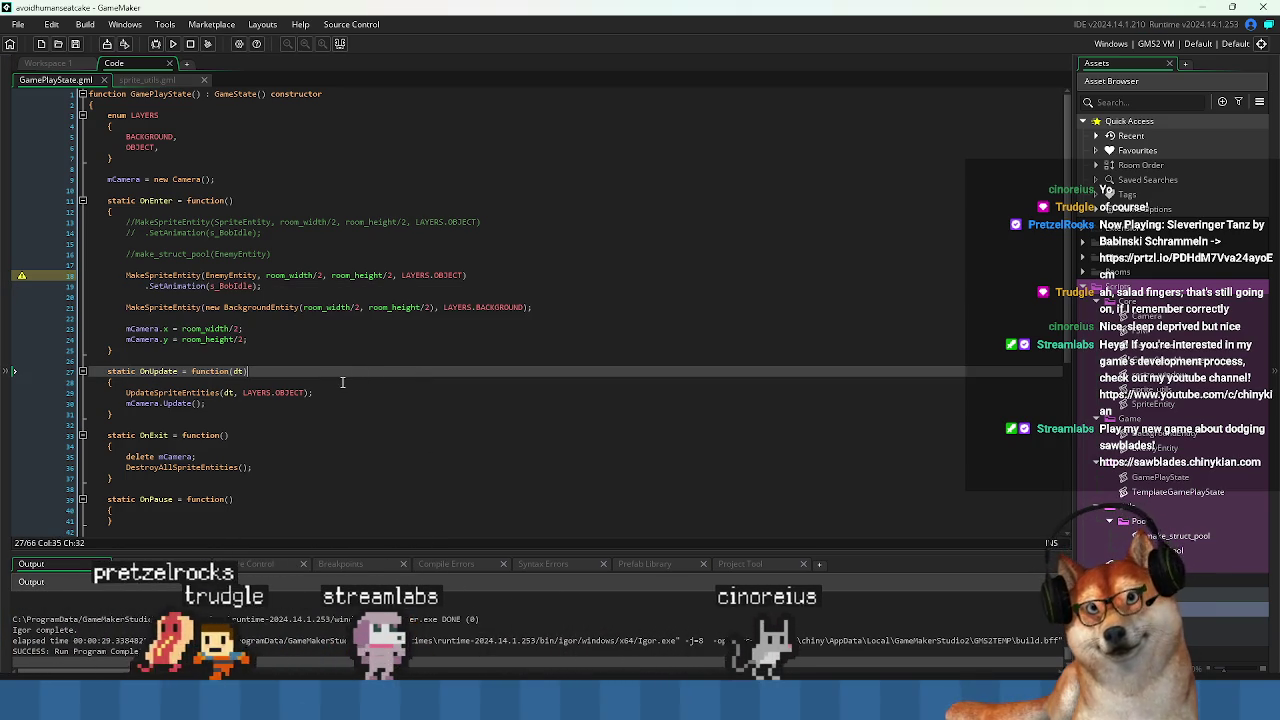
Move to the commented make_struct_pool(EnemyEntity) line on line 16.
left_click(203, 266)
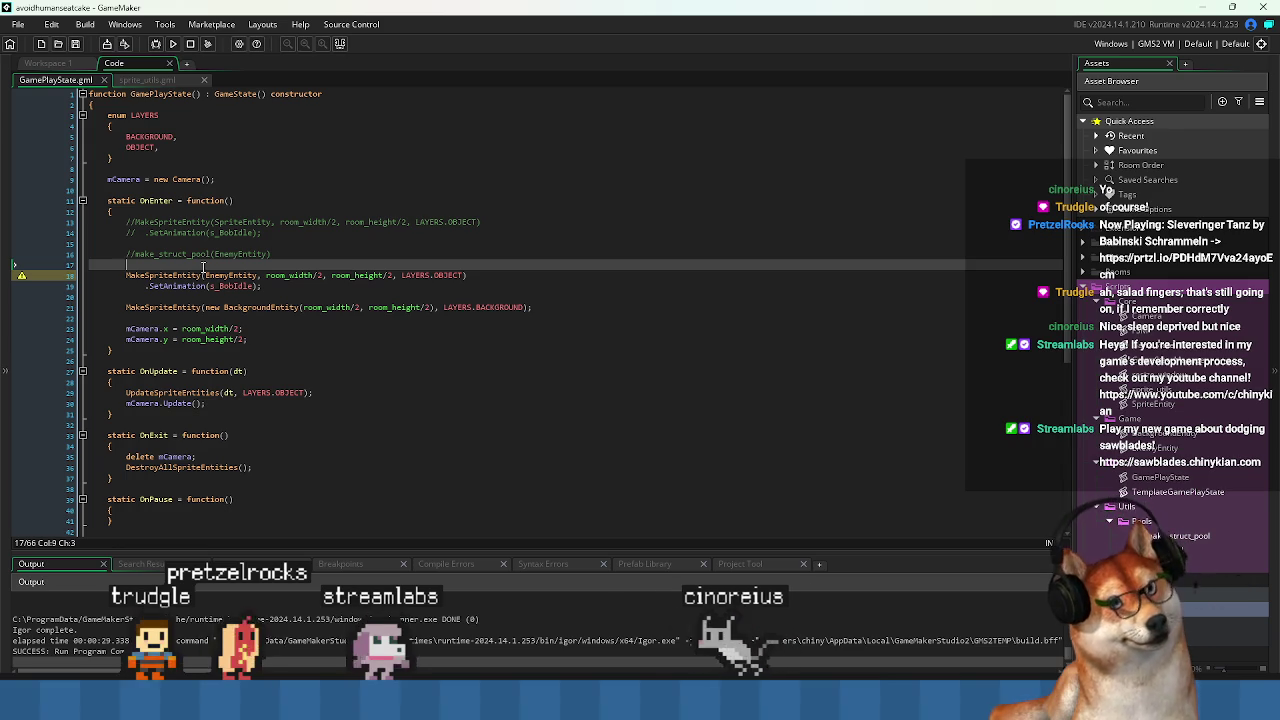
key("Down")
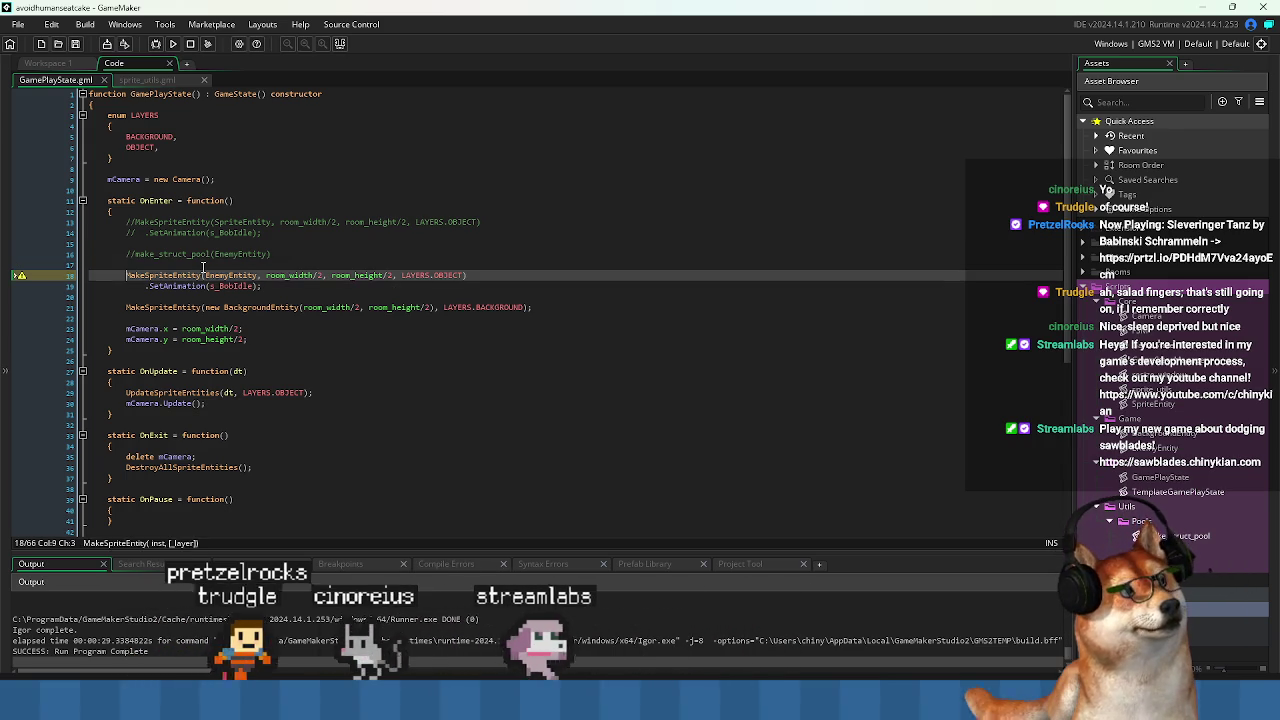
key("Up")
key("Up")
key("Right")
key("Right")
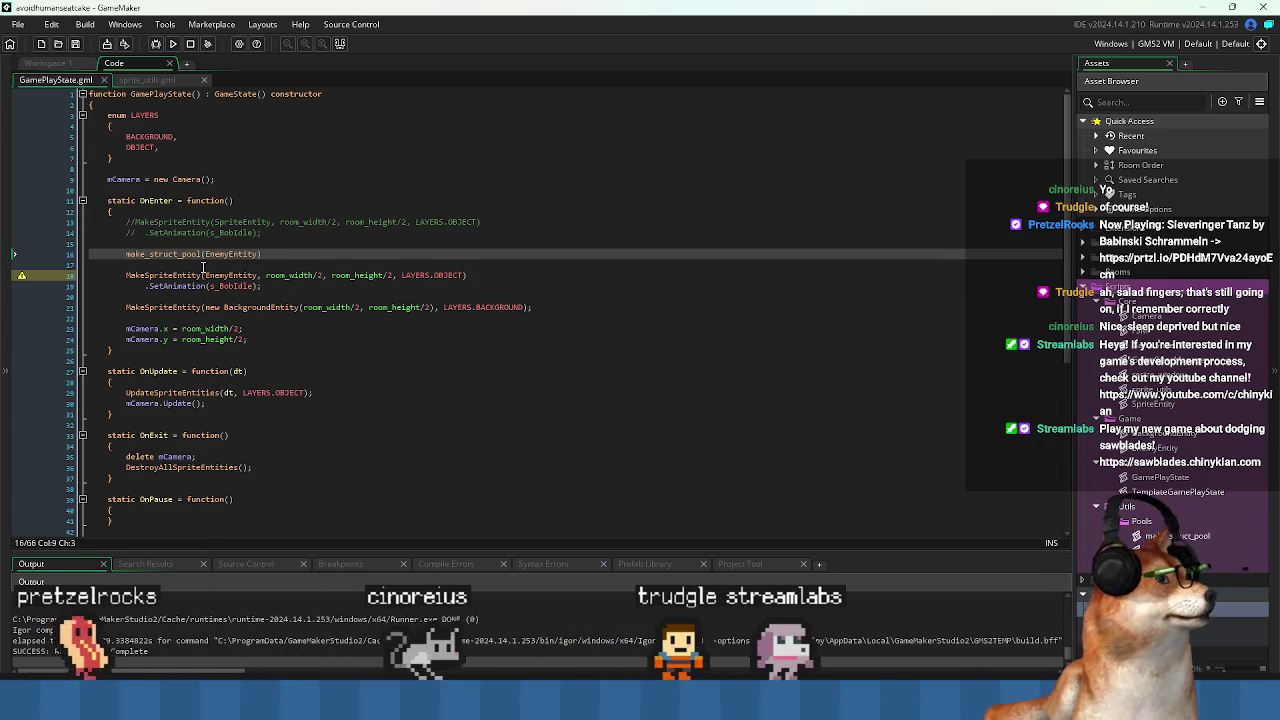
Check make_struct_pool's definition, then delete the make_struct_pool(EnemyEntity) line from OnEnter.
middle_click(189, 254)
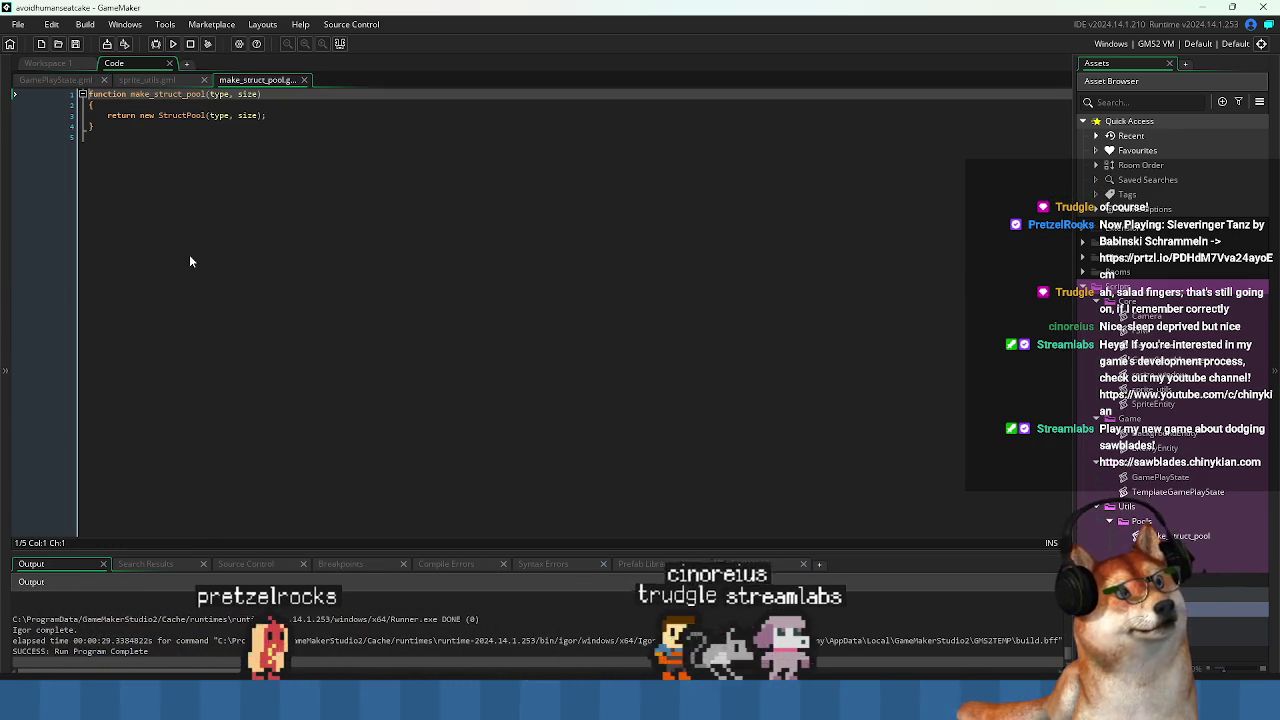
left_click(177, 137)
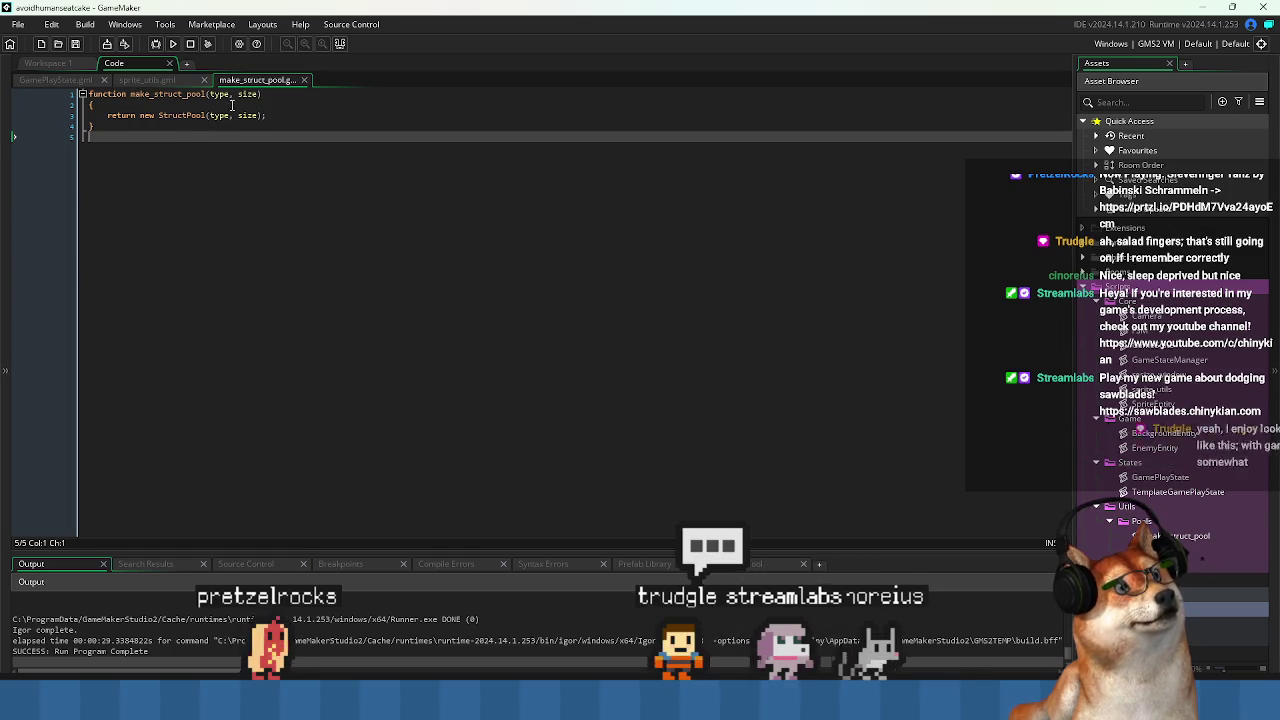
left_click(305, 80)
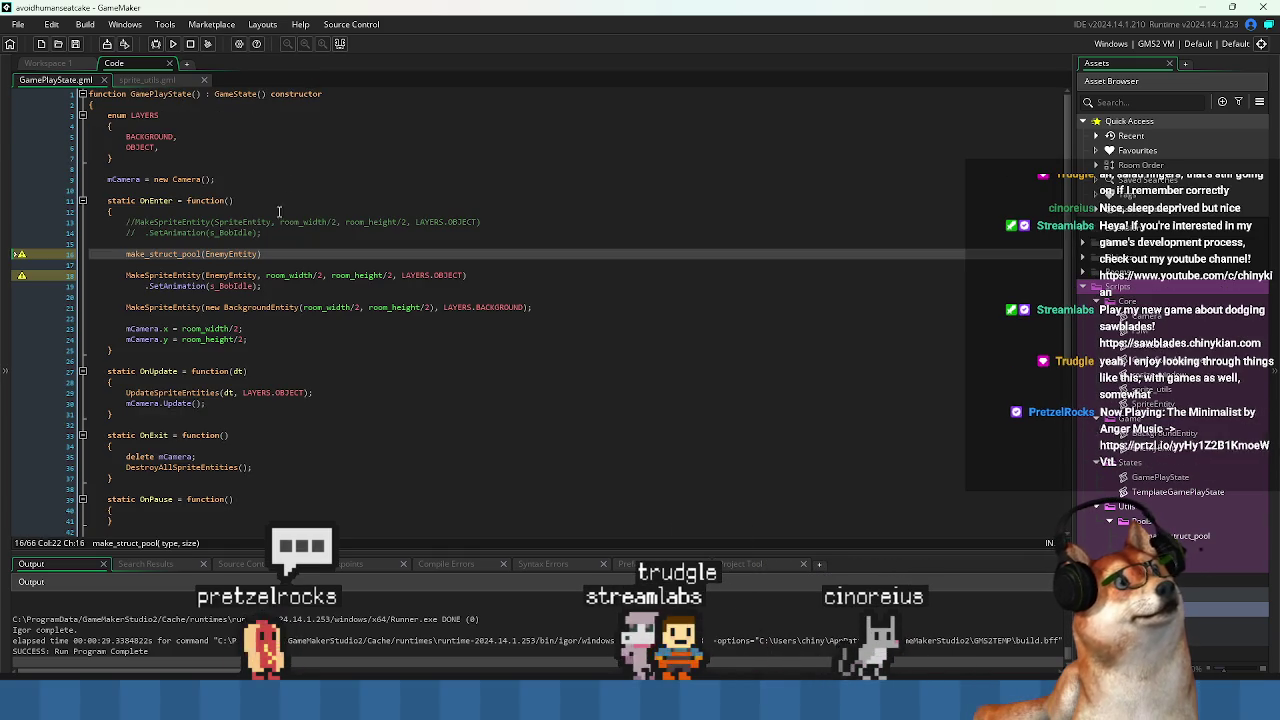
left_click(127, 256)
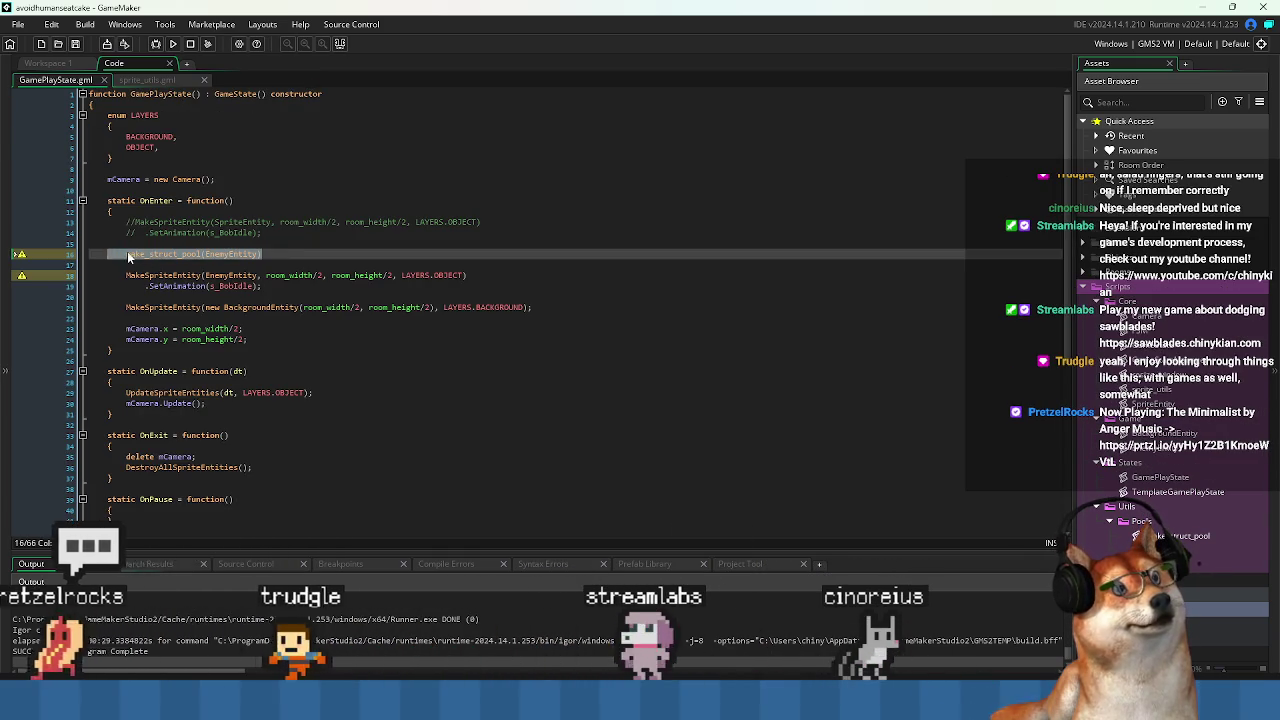
left_click_drag(127, 256, 276, 251)
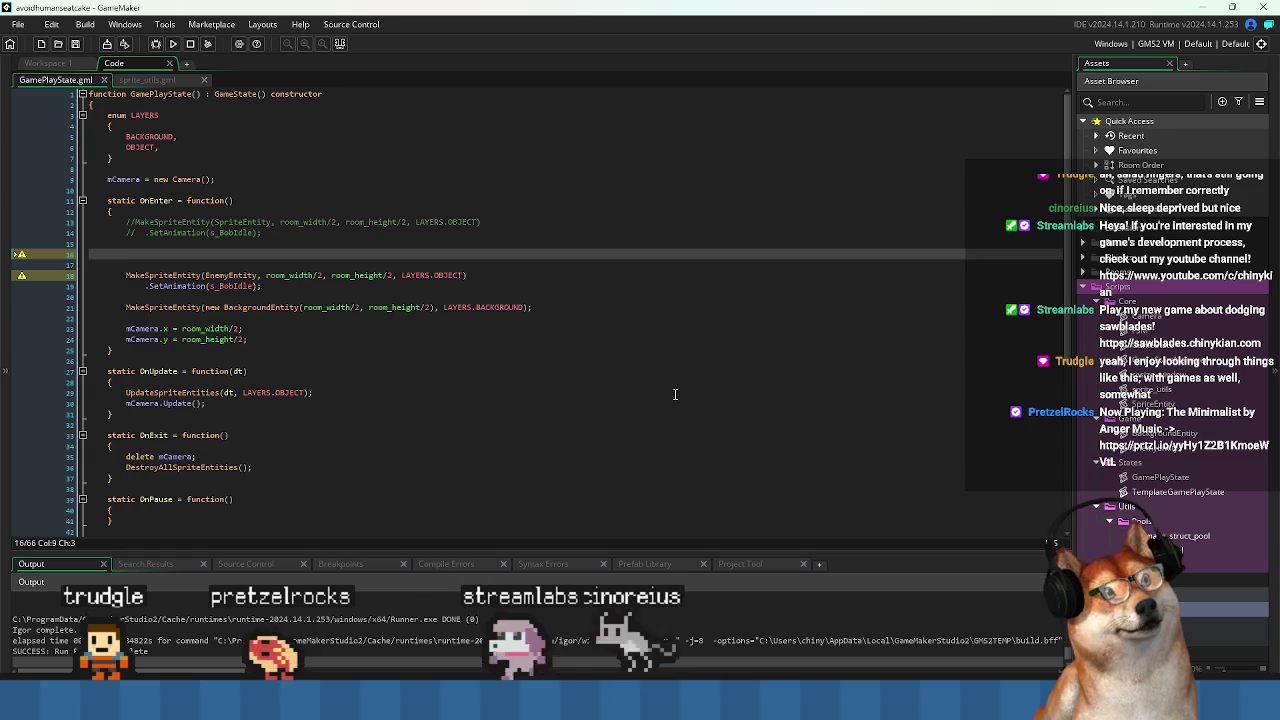
key("ctrl+z")
key("ctrl+z")
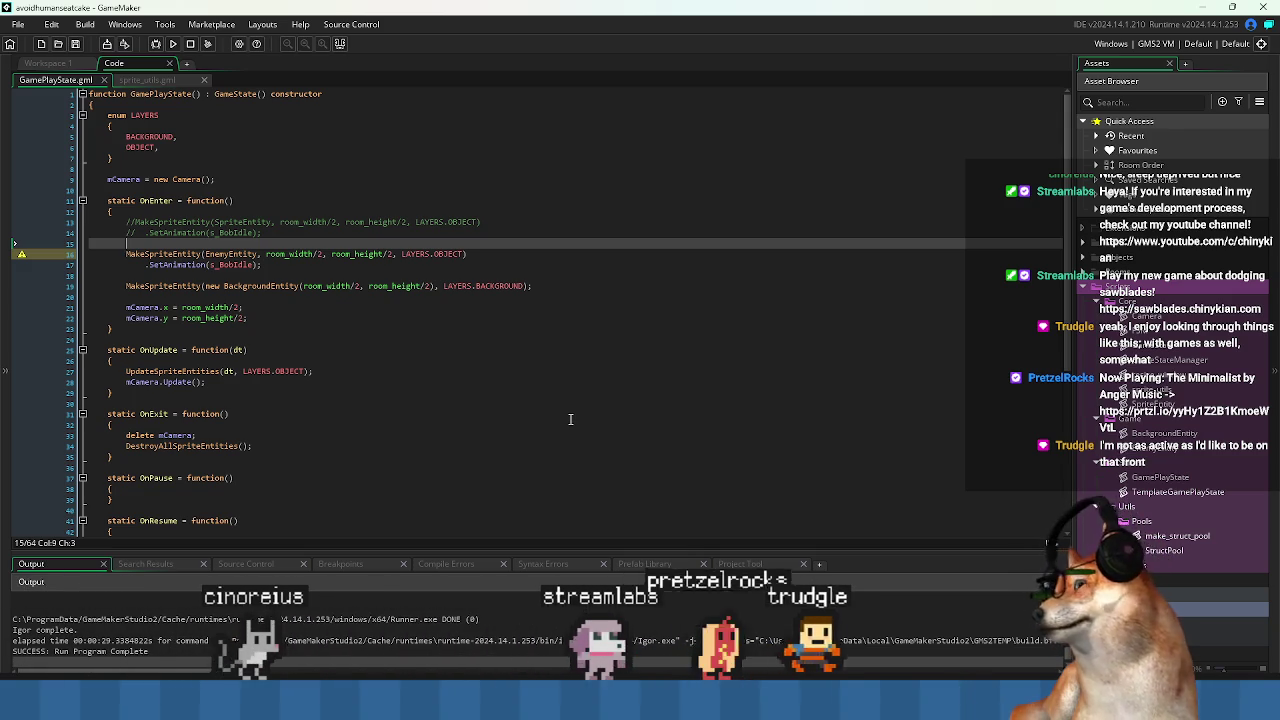
left_click(466, 330)
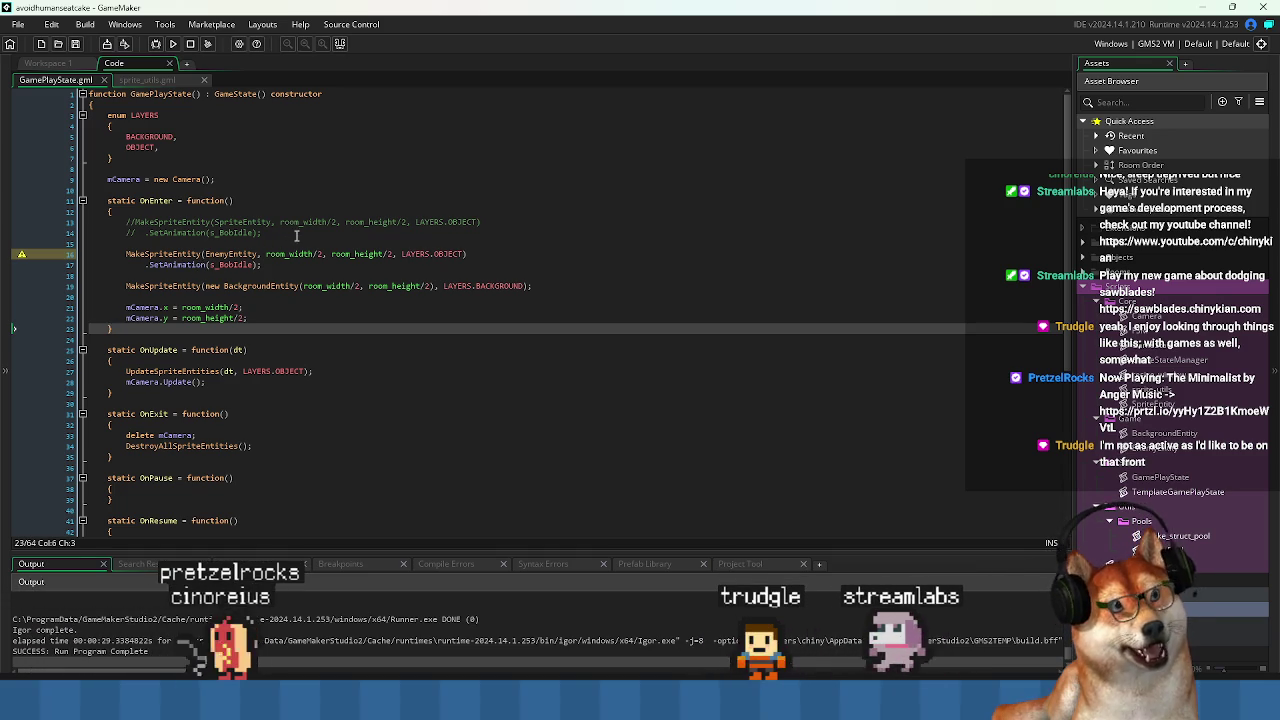
left_click_drag(296, 235, 312, 236)
left_click(340, 254)
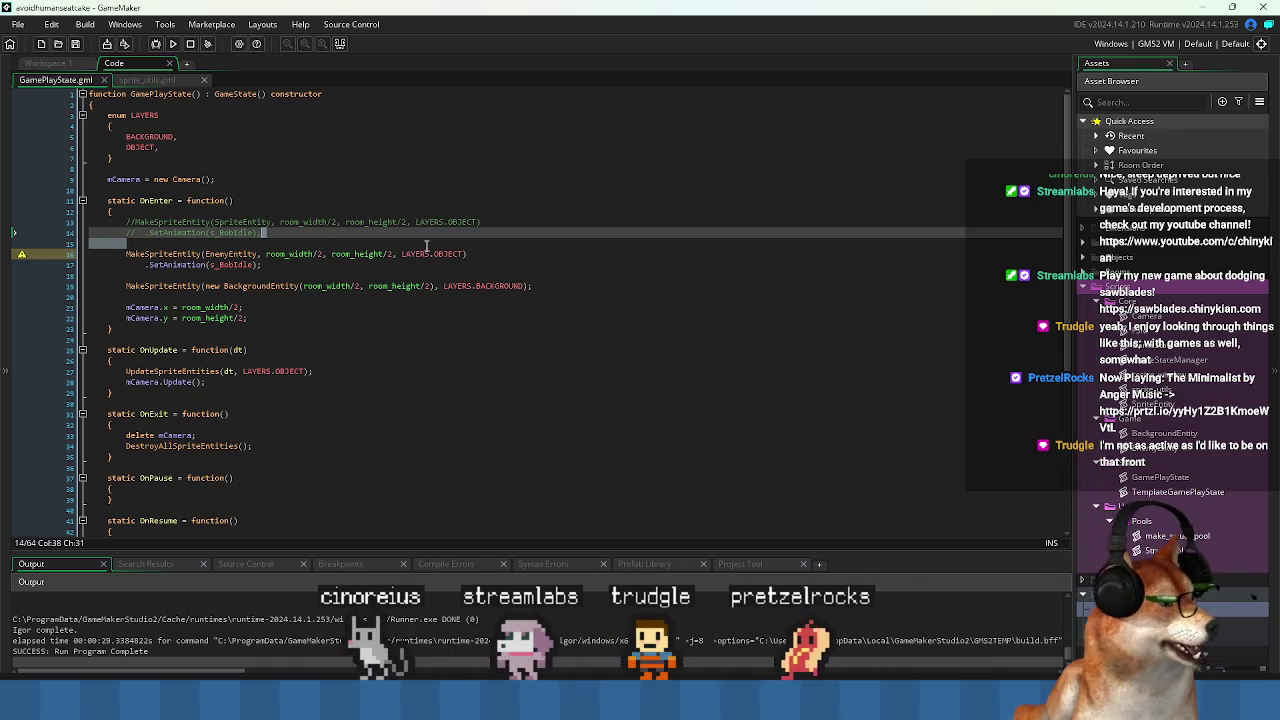
key("Down")
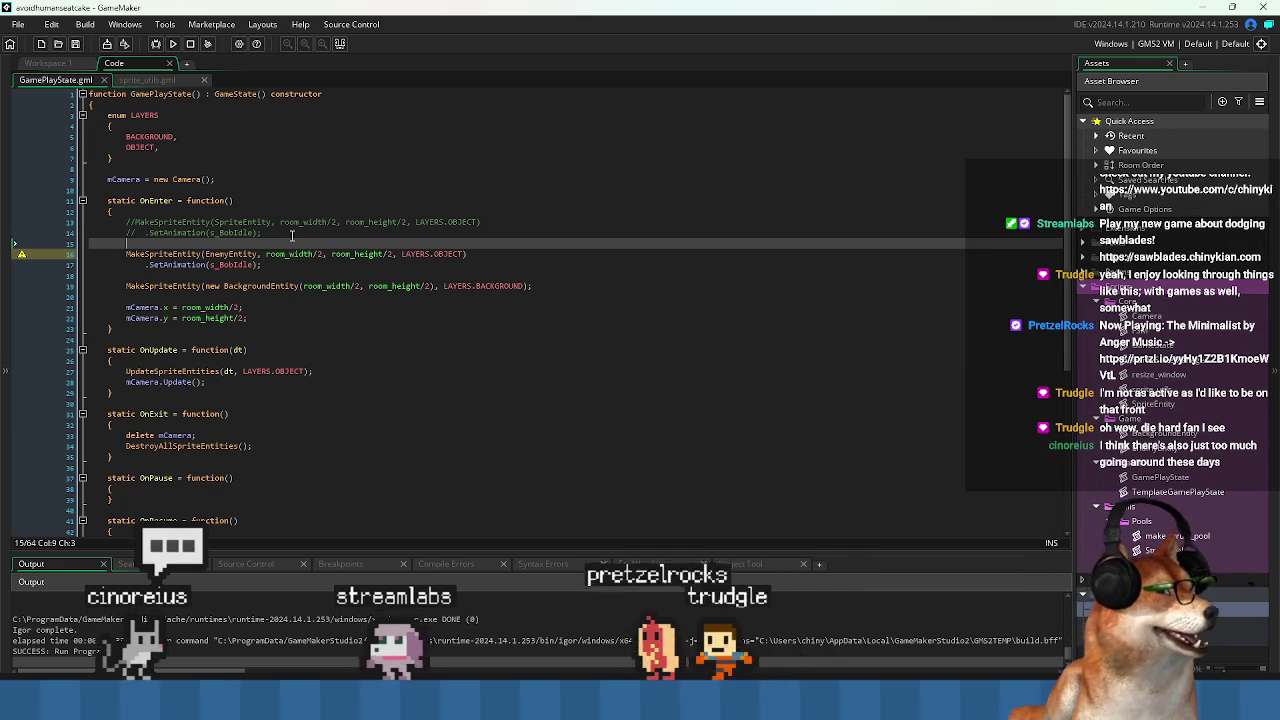
left_click(292, 233)
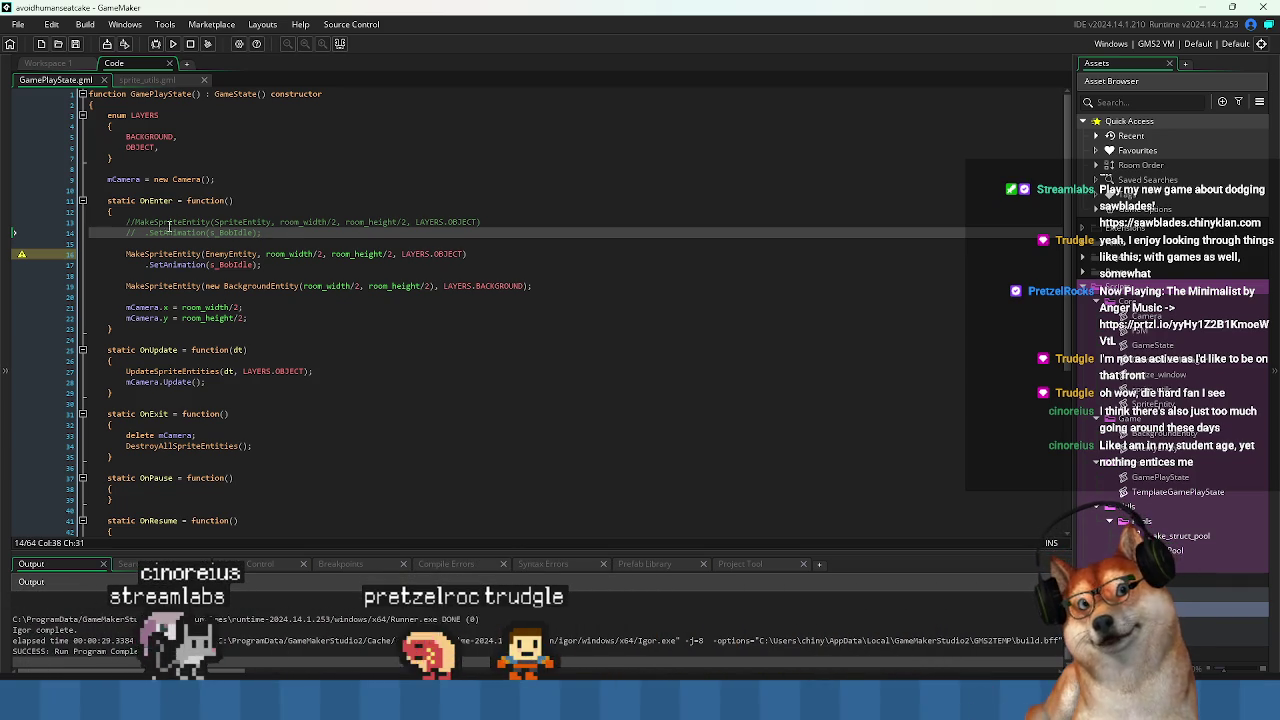
left_click(133, 232)
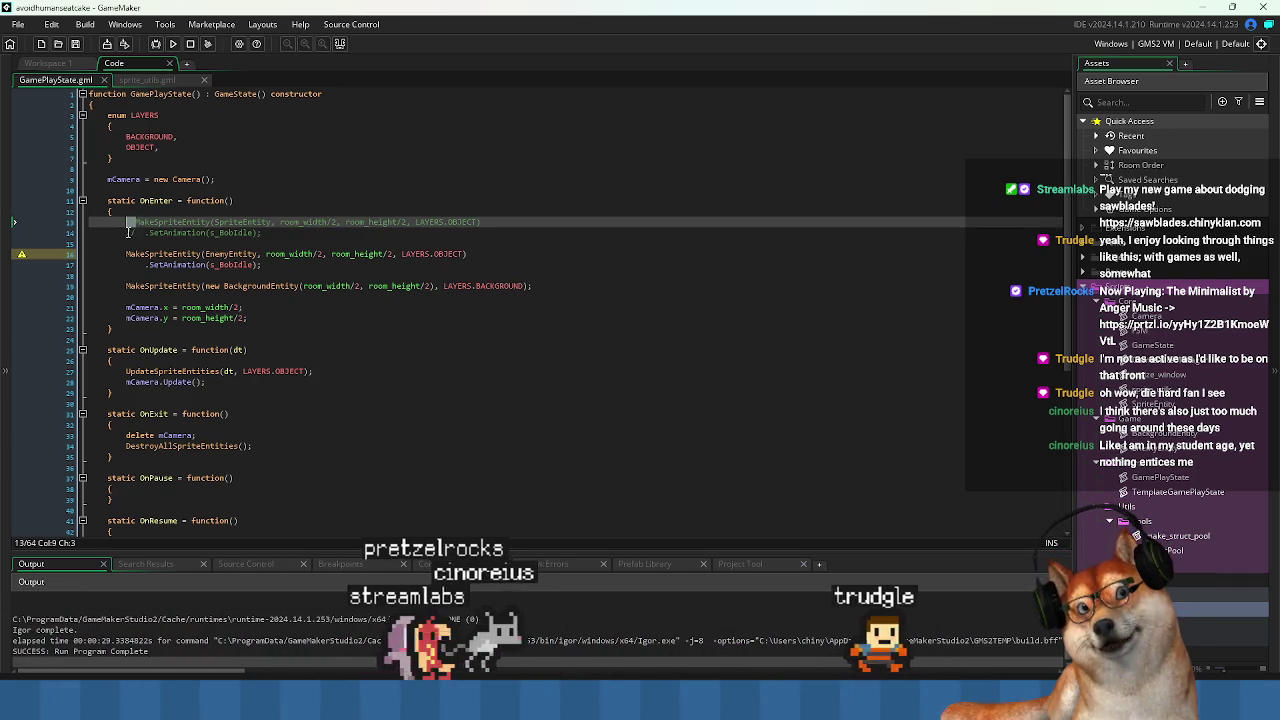
left_click(135, 233)
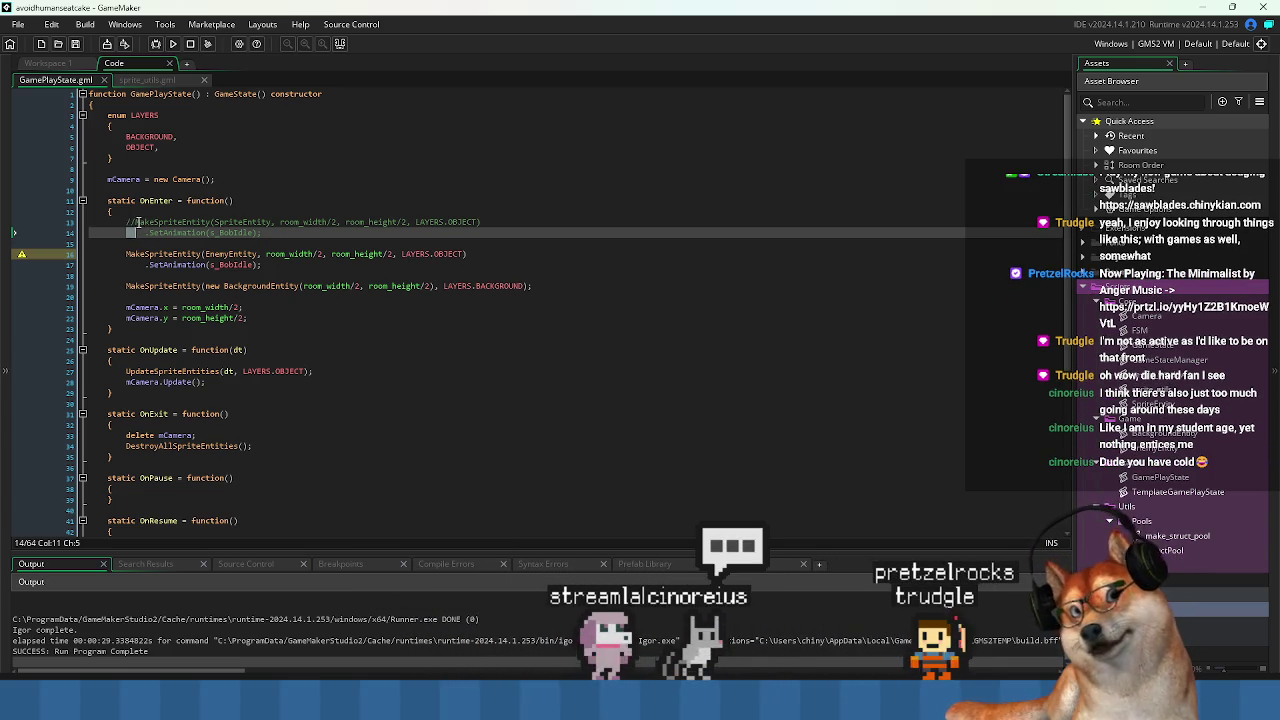
left_click(131, 223)
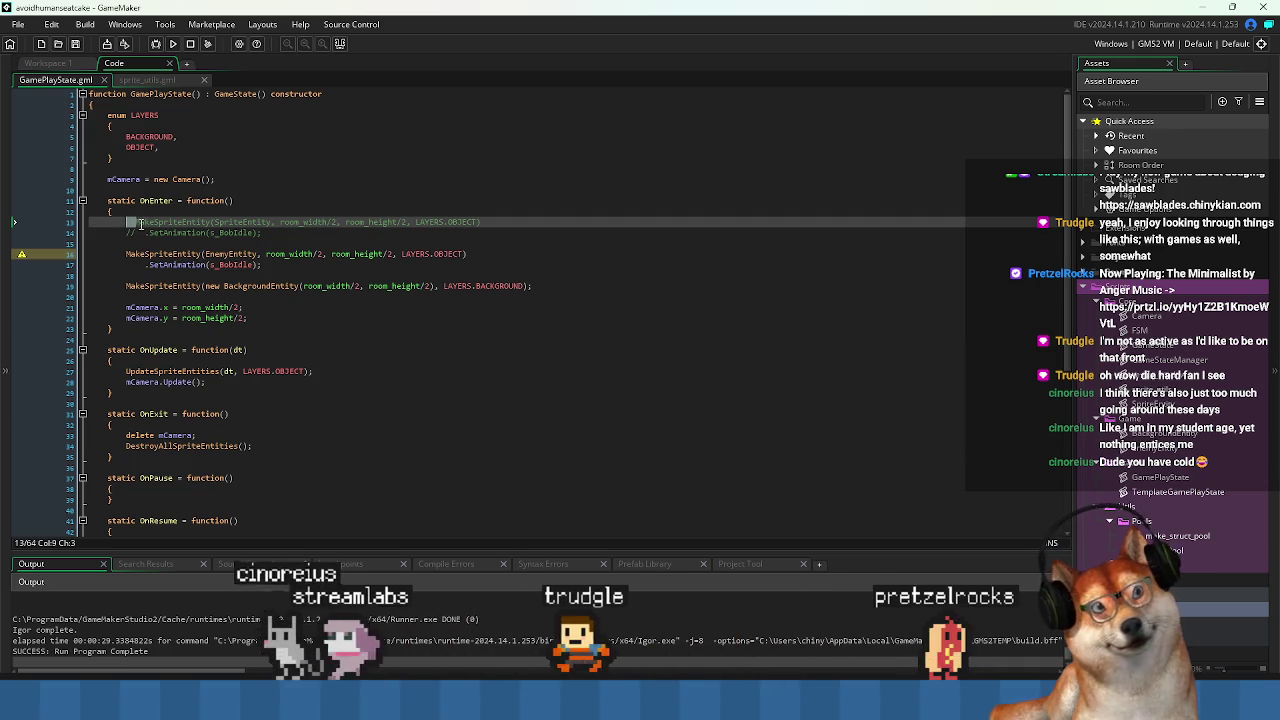
type("//")
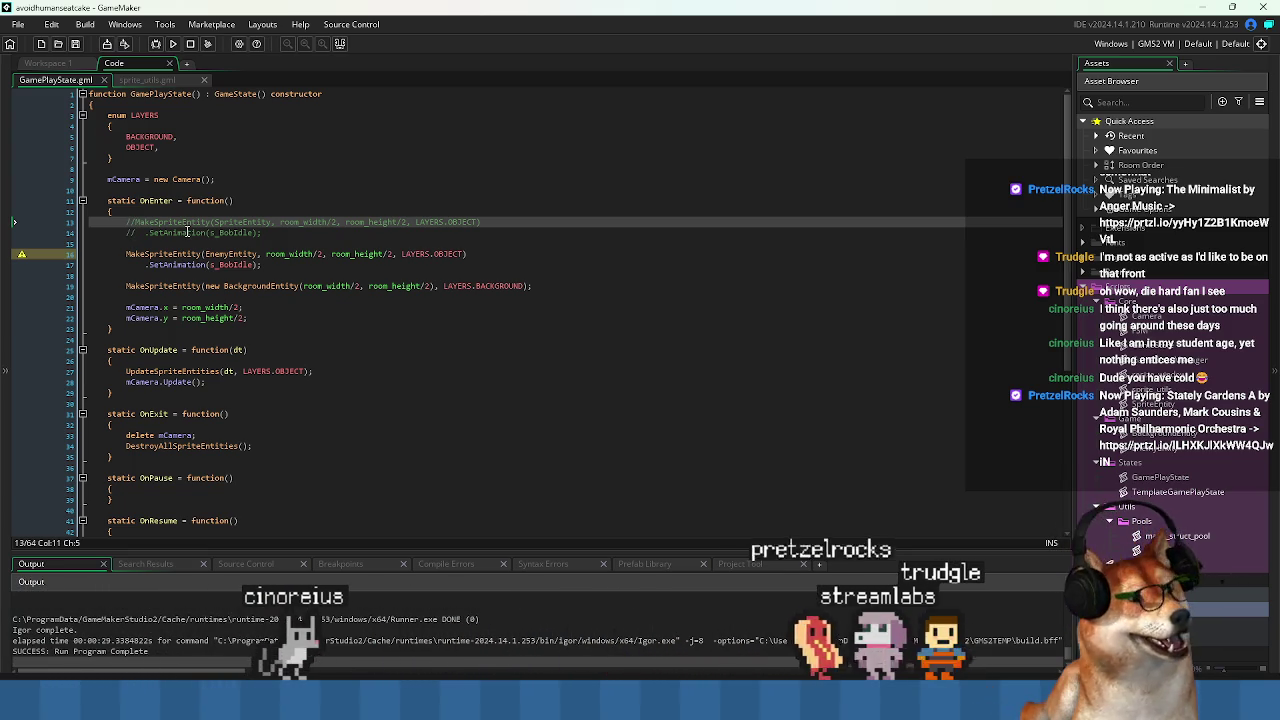
key("Down")
key("Down")
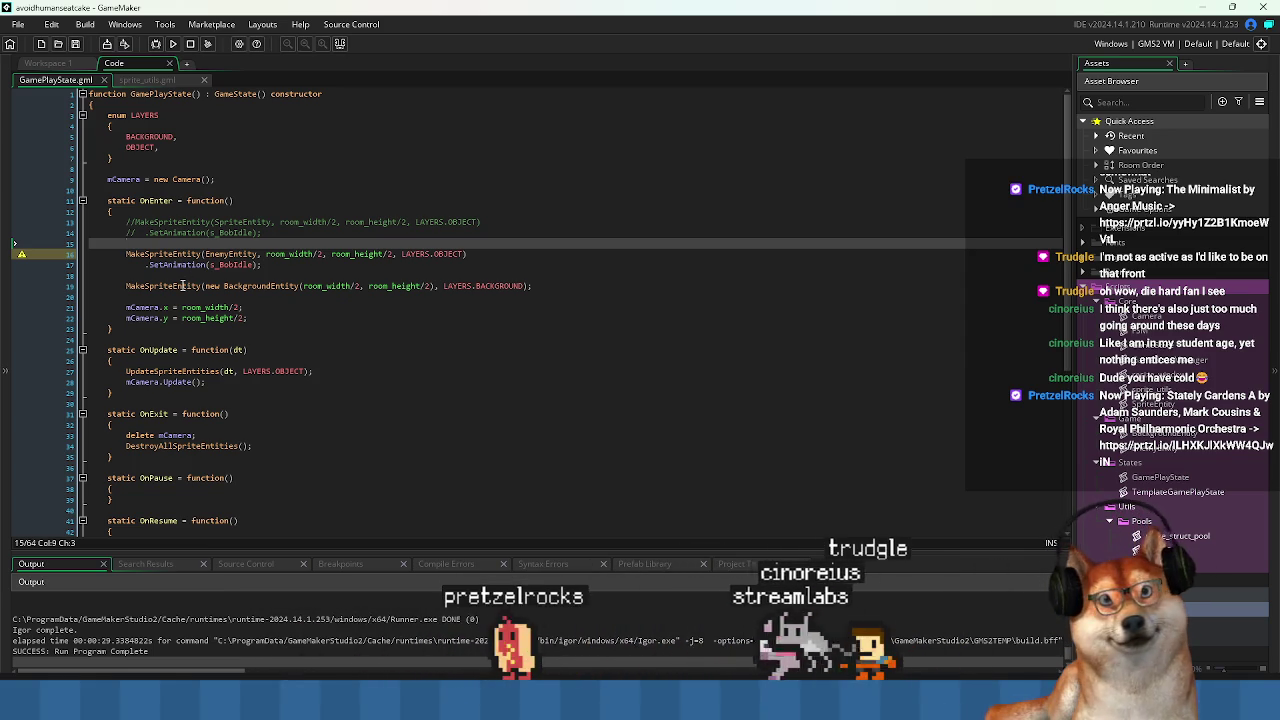
key("Down")
key("Down")
key("Down")
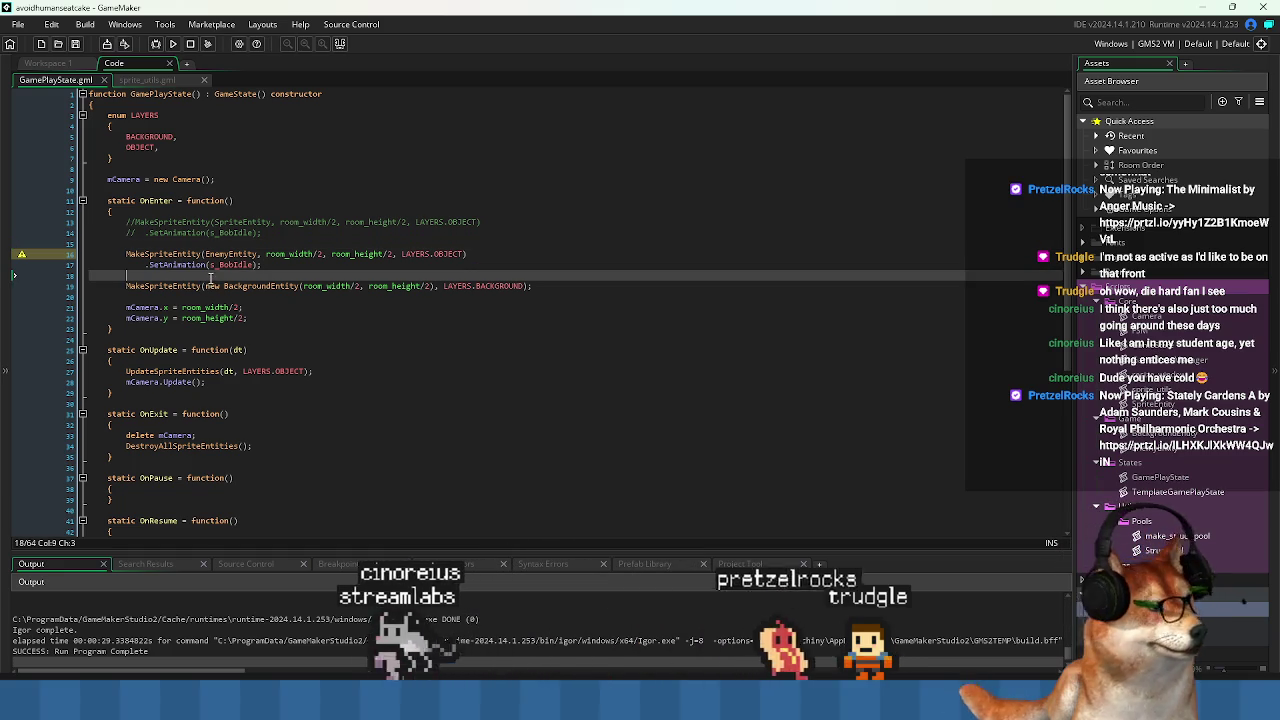
left_click(187, 293)
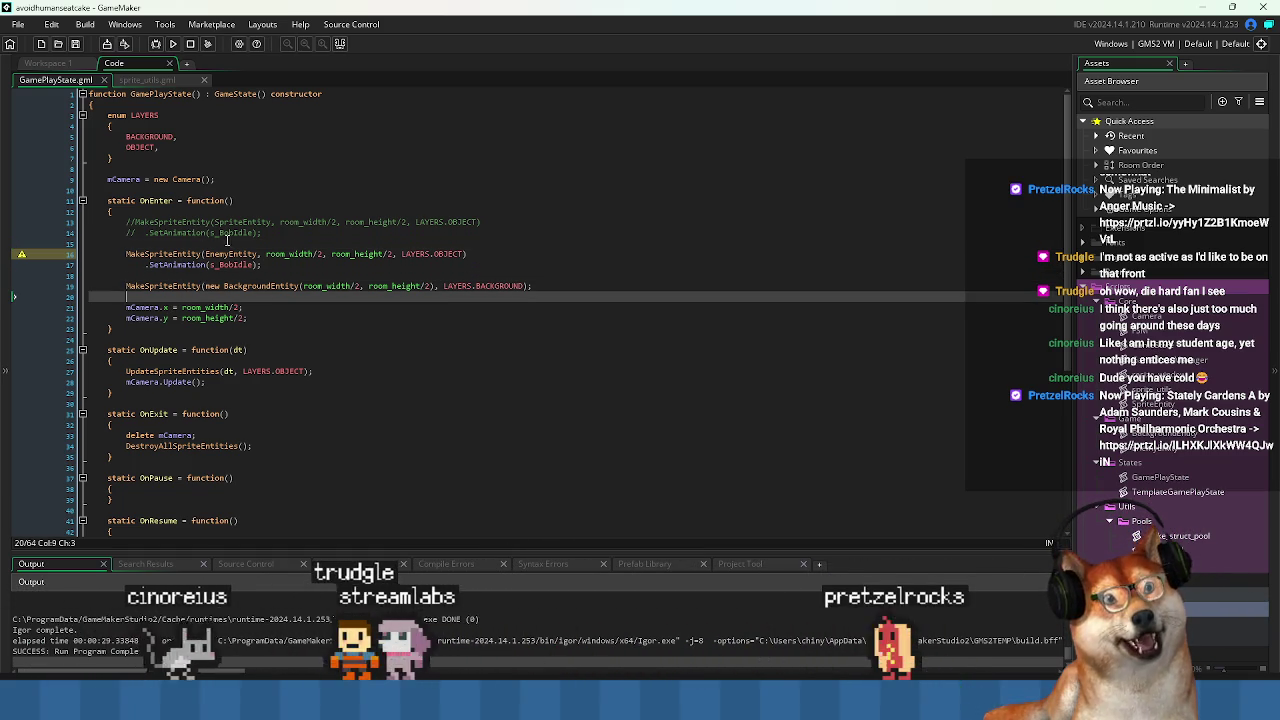
left_click(284, 275)
left_click(296, 235)
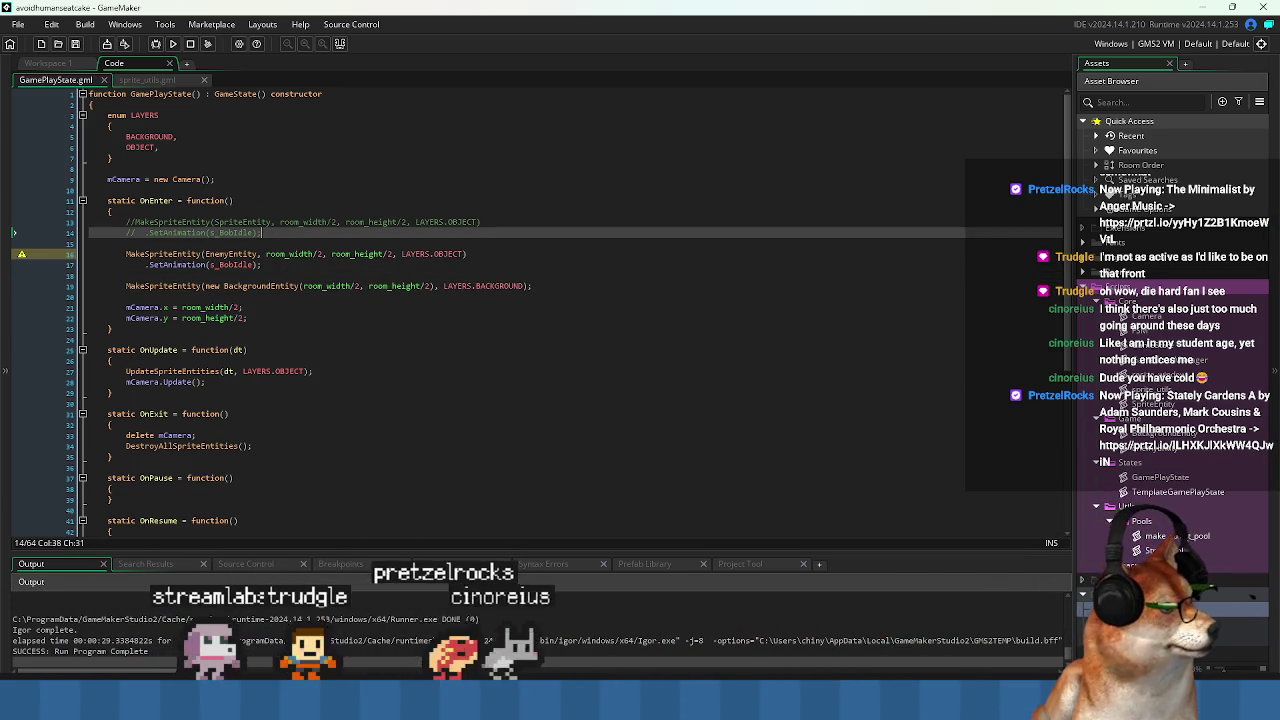
left_click(1140, 521)
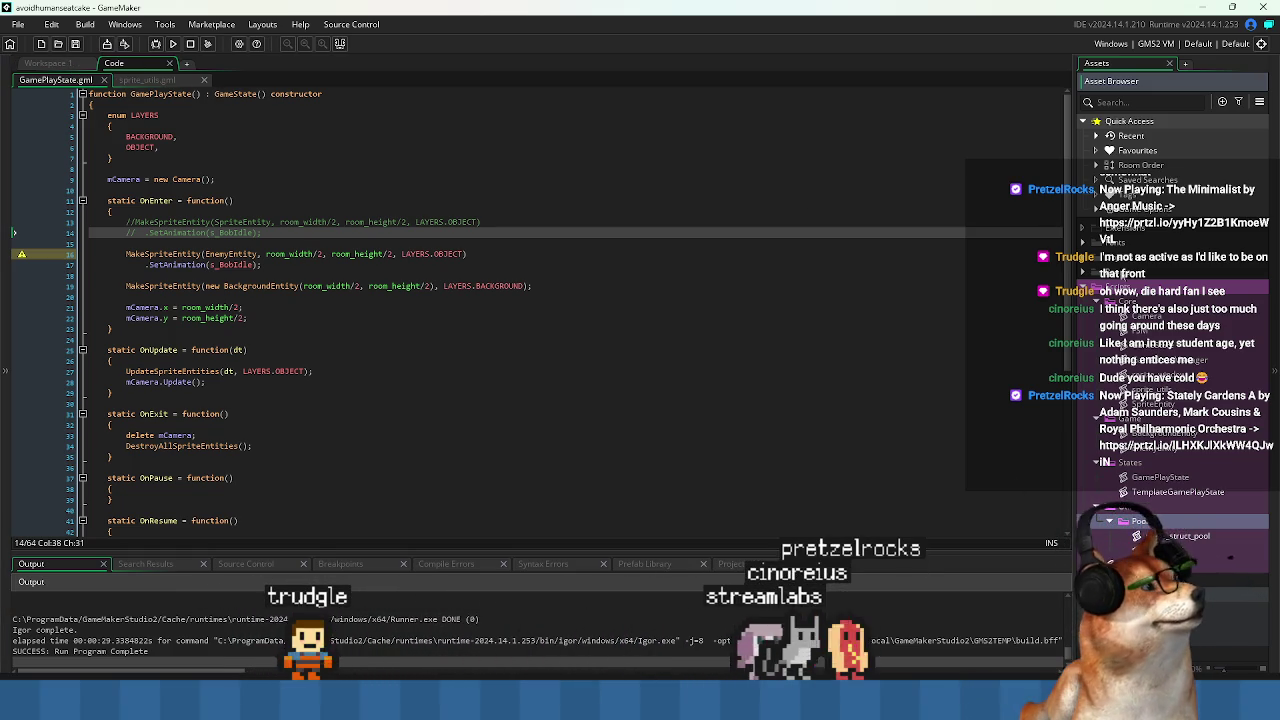
left_click(1150, 359)
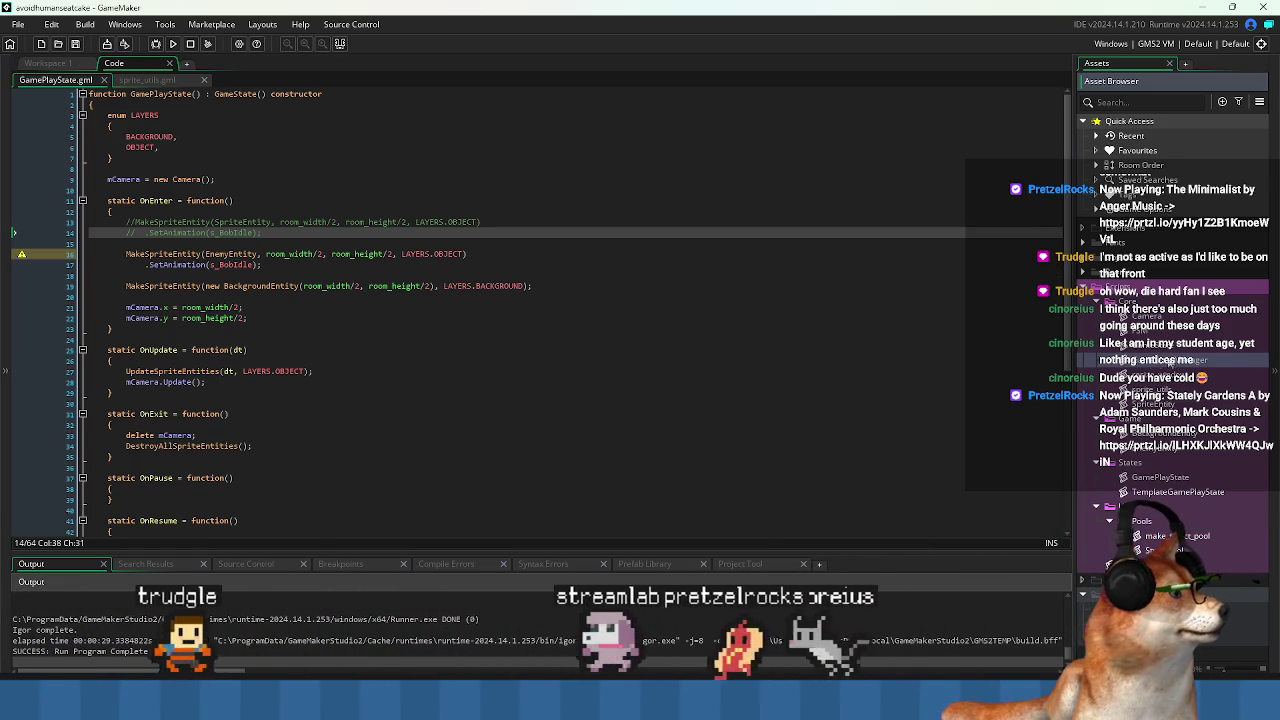
left_click(1138, 300)
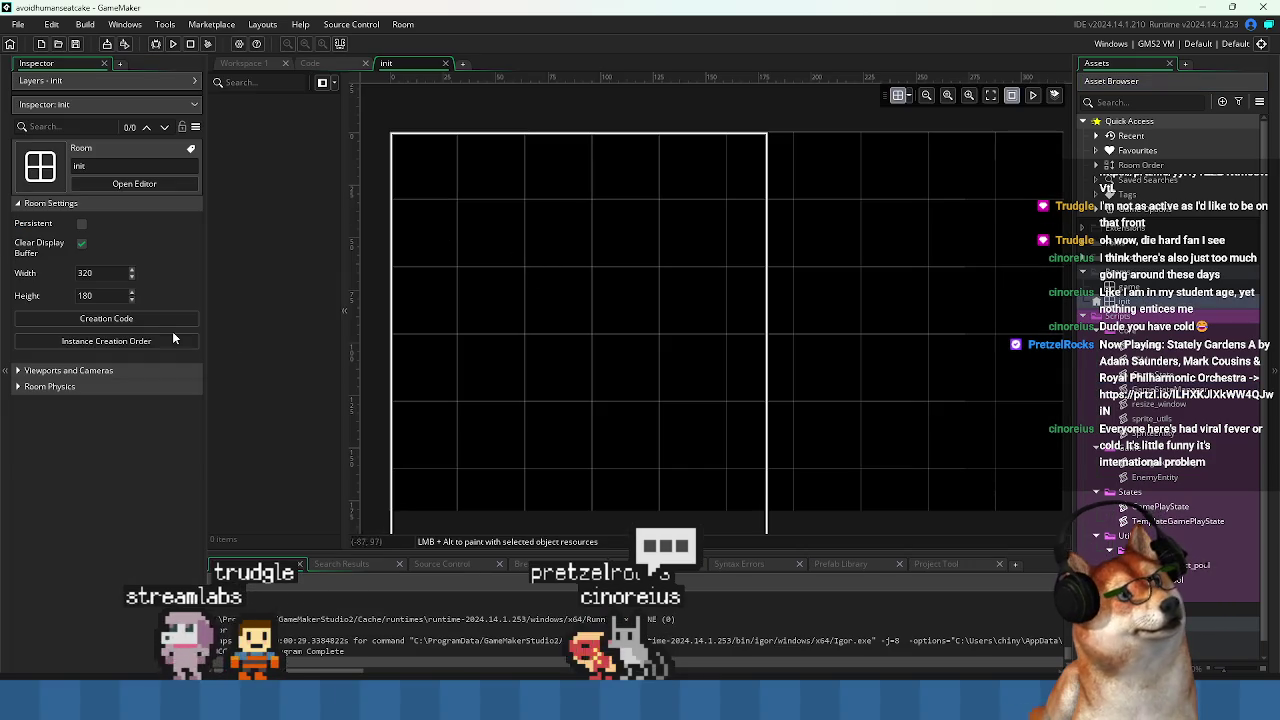
Open the init room's Creation Code and review its randomize() and room_goto(game) lines.
left_click(184, 320)
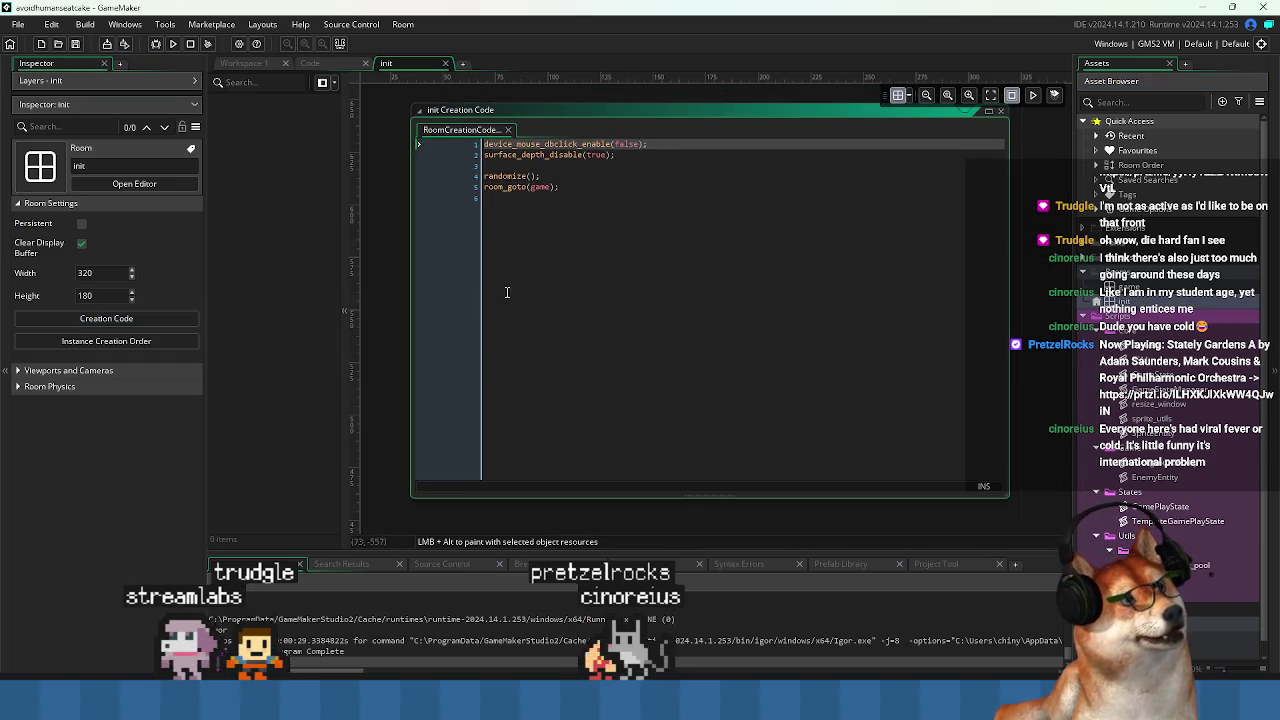
left_click_drag(629, 206, 276, 104)
left_click(574, 196)
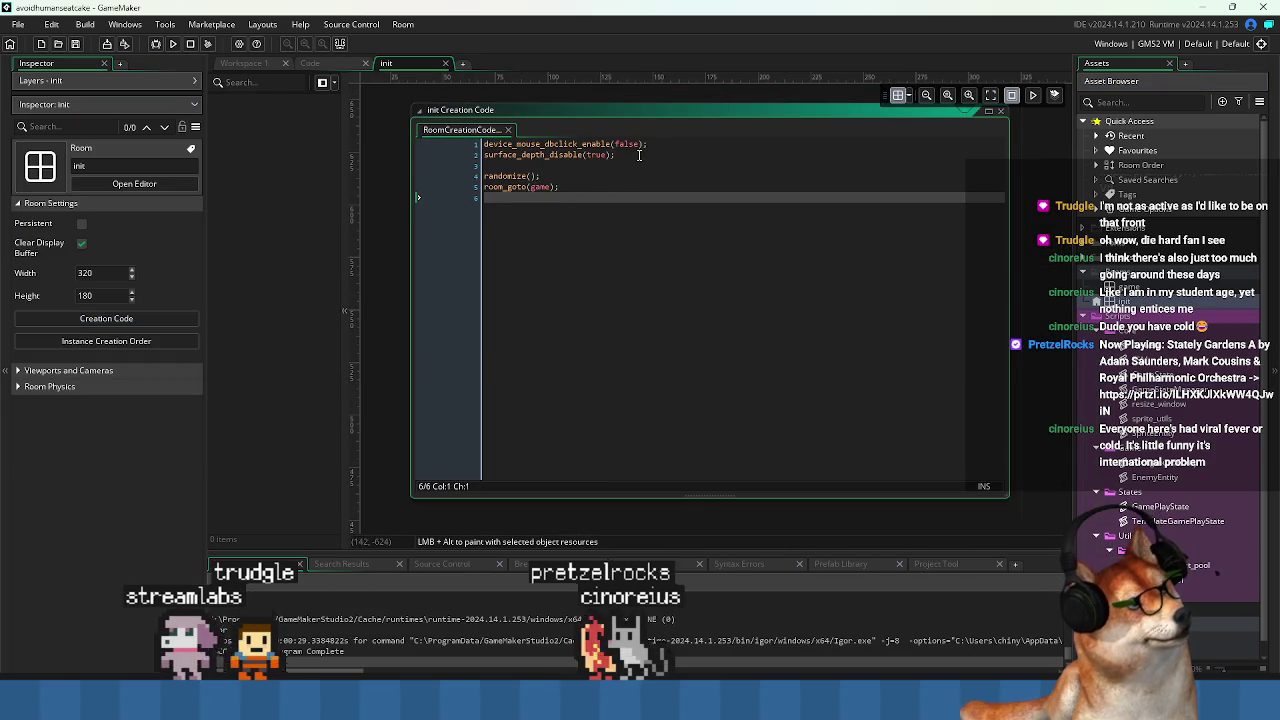
left_click_drag(639, 155, 484, 143)
left_click(634, 200)
left_click_drag(560, 187, 484, 175)
left_click(596, 197)
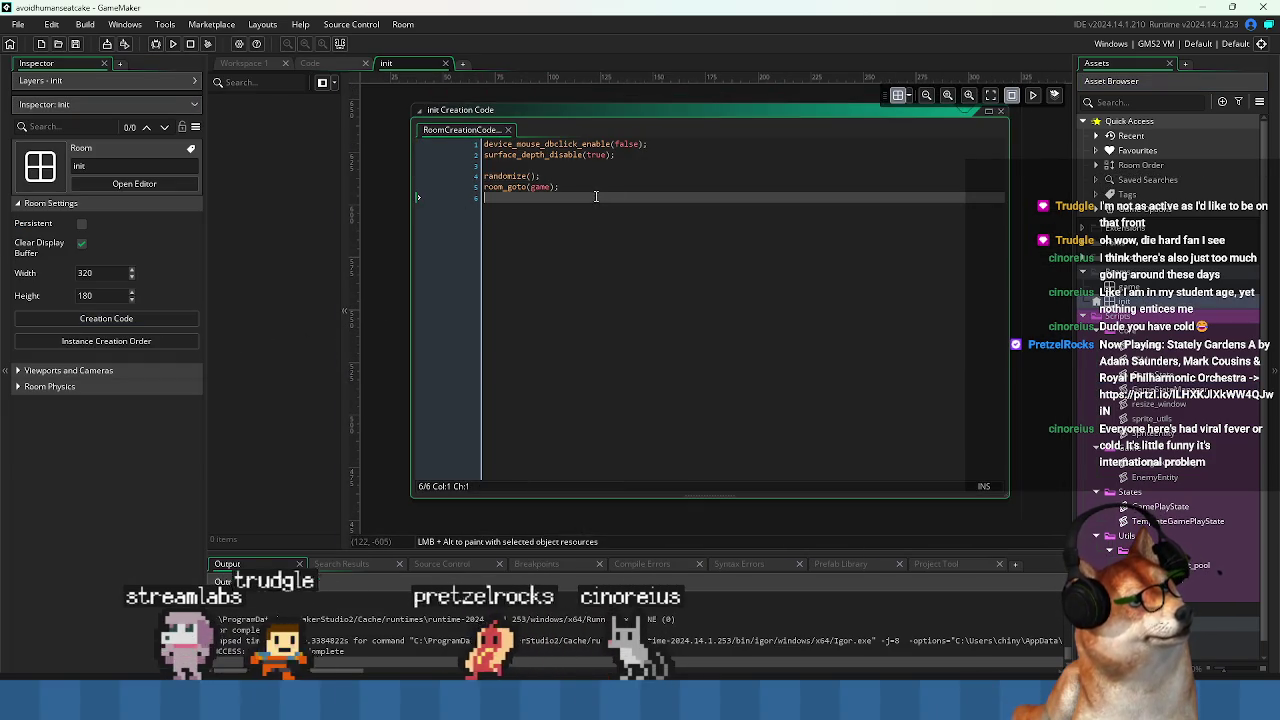
left_click_drag(596, 197, 484, 175)
left_click(600, 200)
left_click_drag(560, 187, 484, 175)
left_click(689, 306)
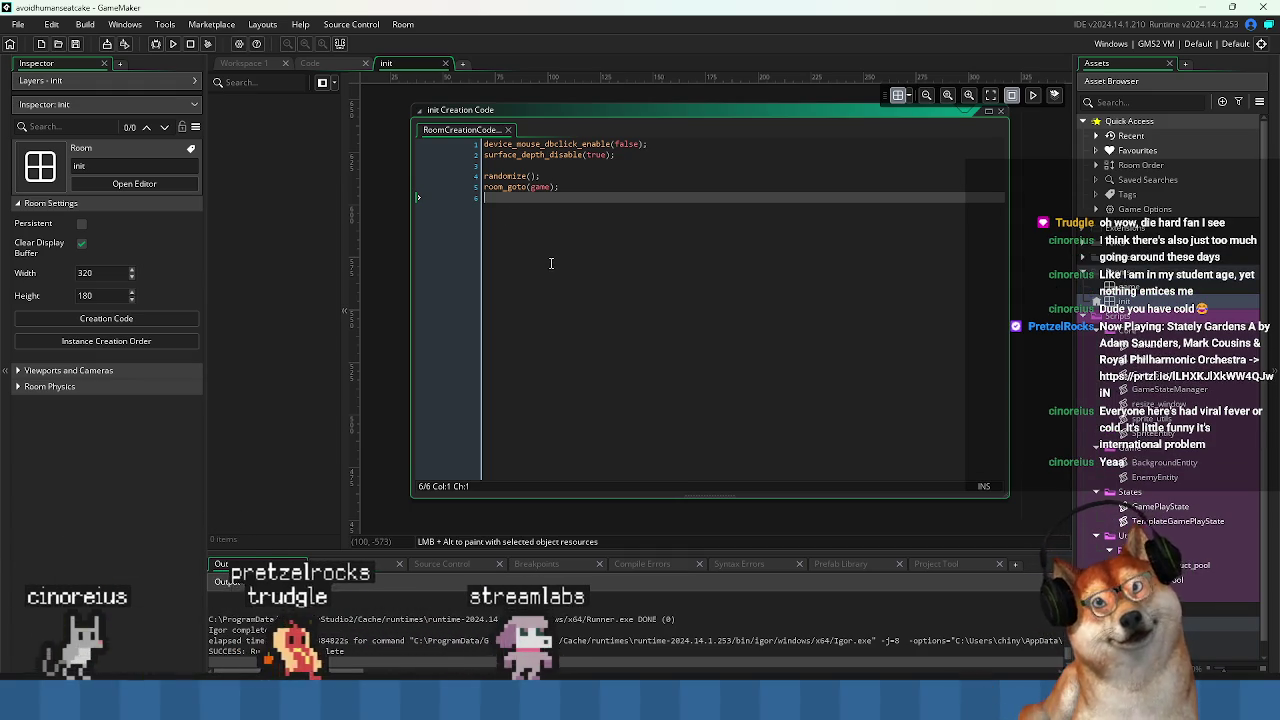
key("ctrl+a")
left_click(618, 254)
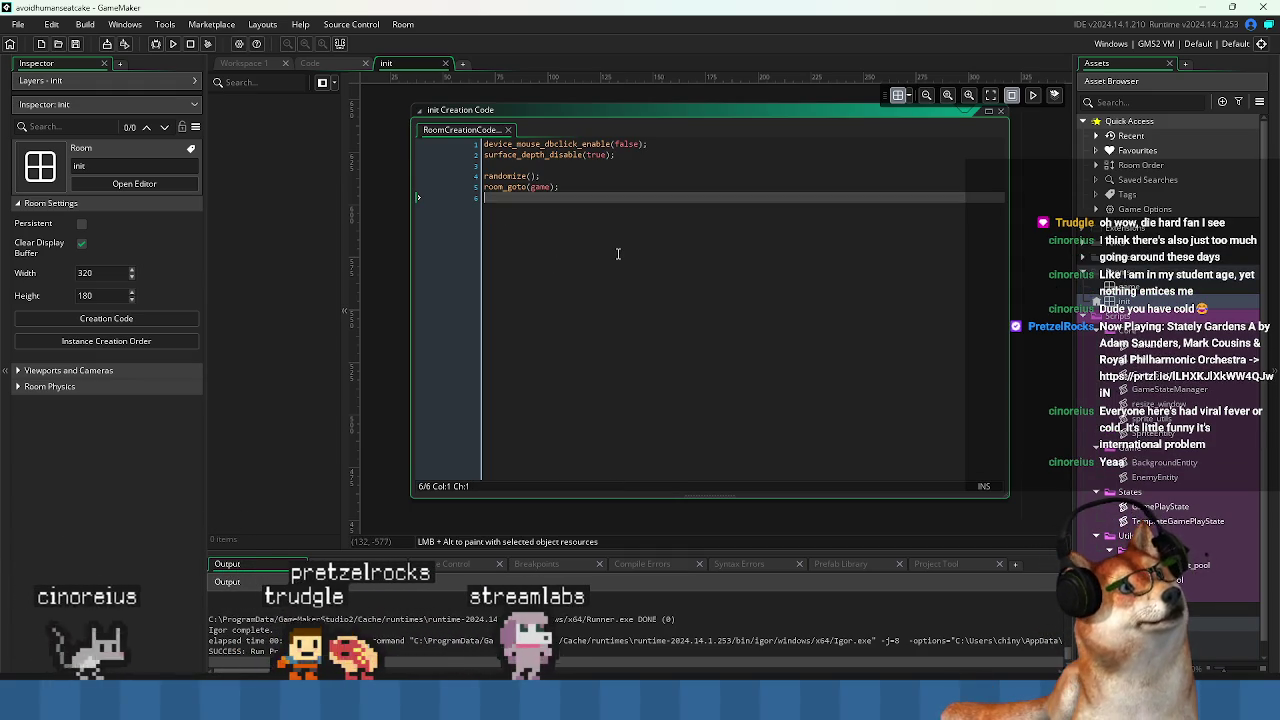
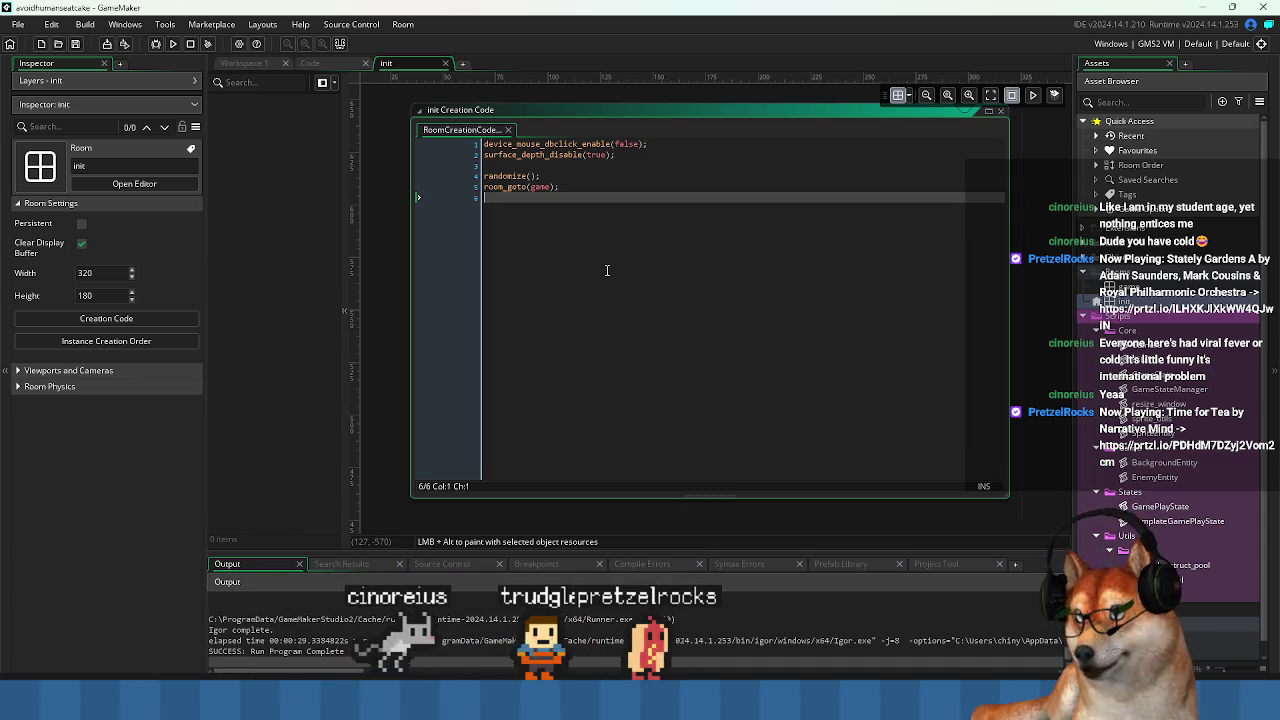
Switch from the init room creation code to Workspace 1 and review EnemyEntity's spawn functions.
left_click(493, 155, "shift")
left_click(638, 223)
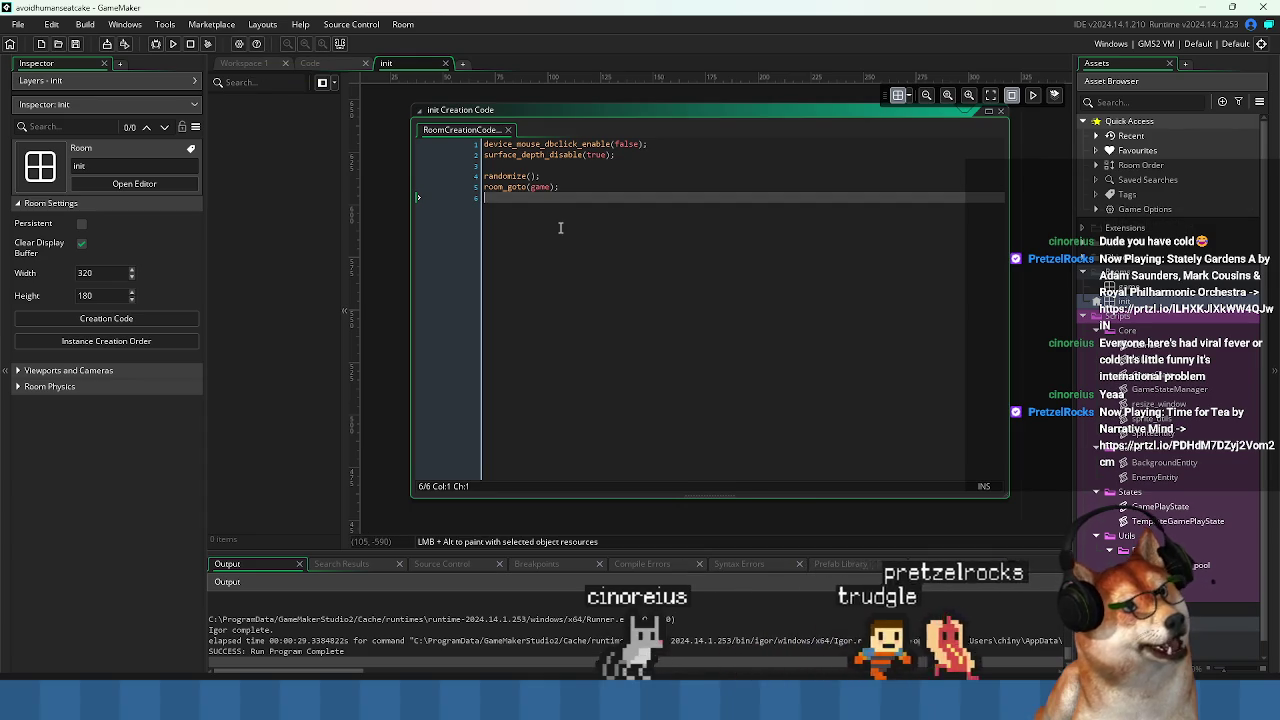
left_click(242, 61)
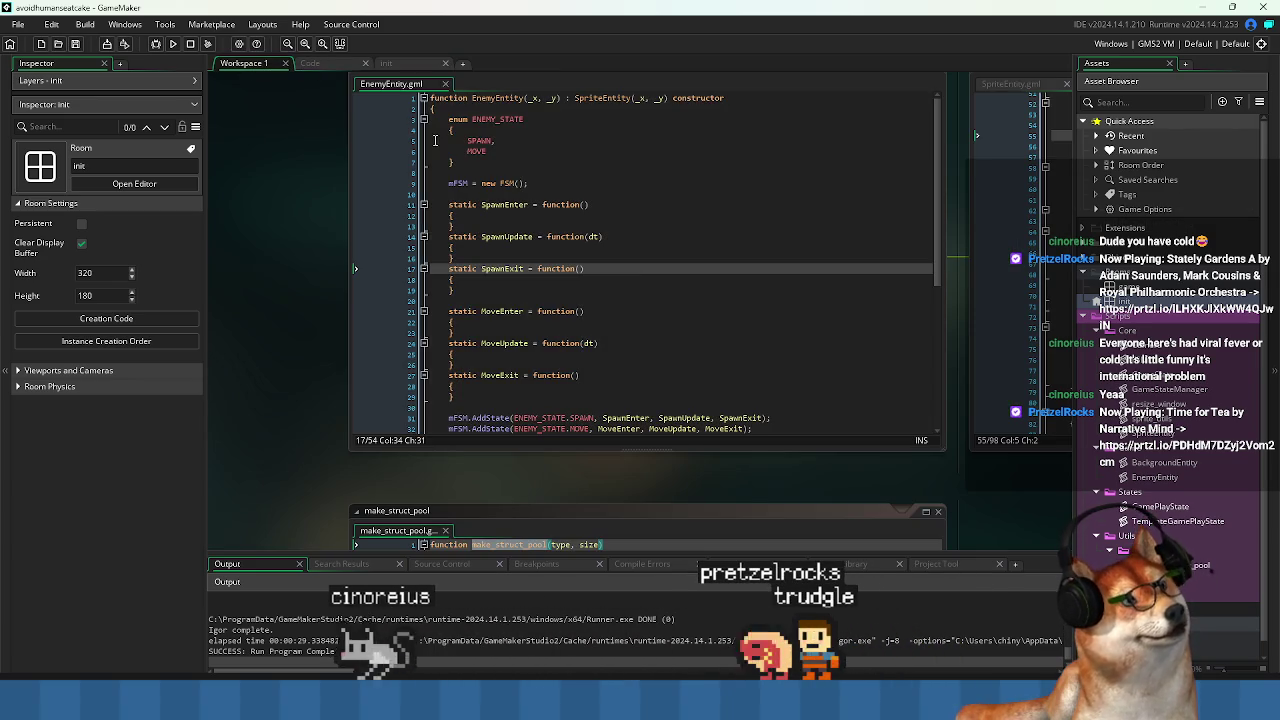
left_click(604, 291)
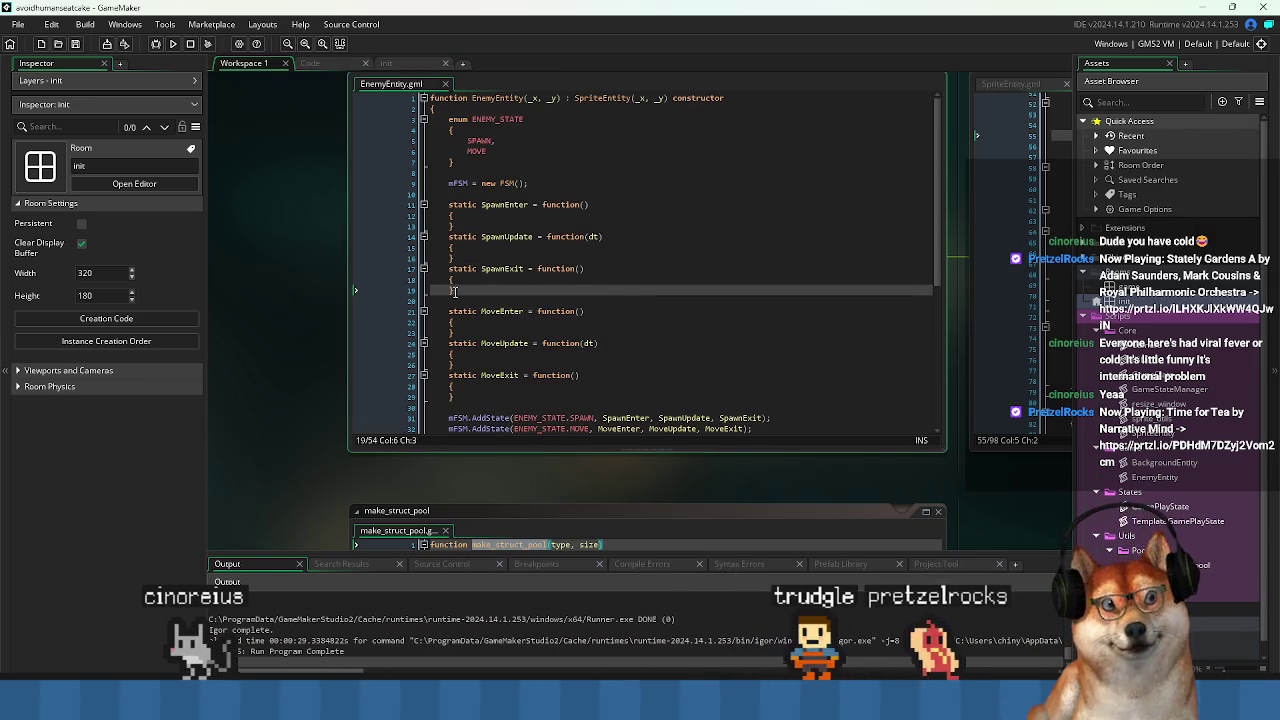
left_click_drag(604, 291, 452, 203)
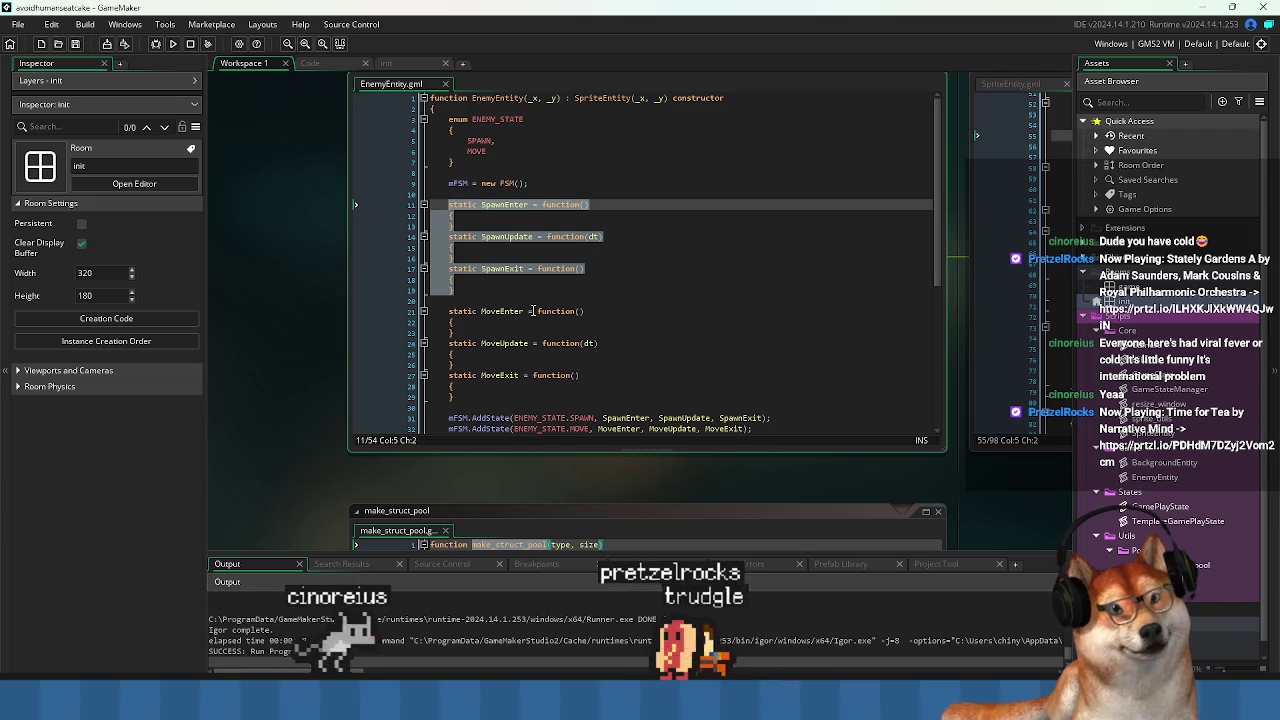
left_click(470, 291)
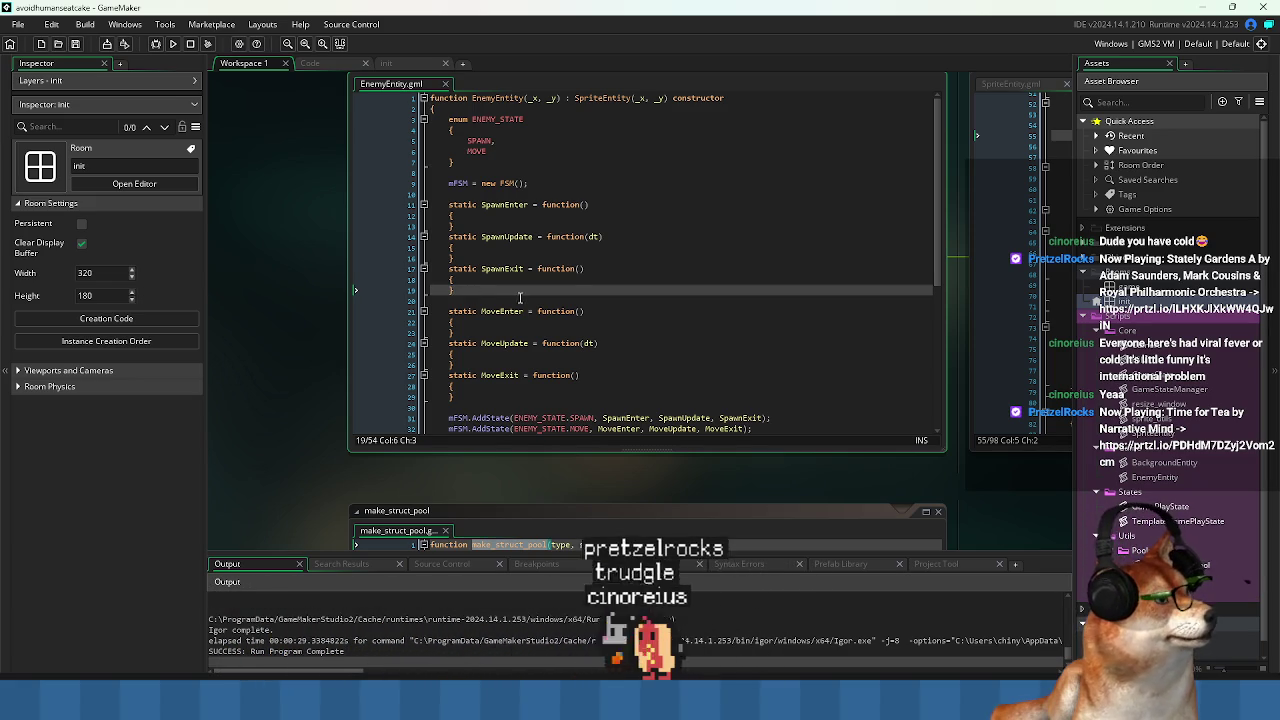
left_click_drag(473, 293, 385, 279)
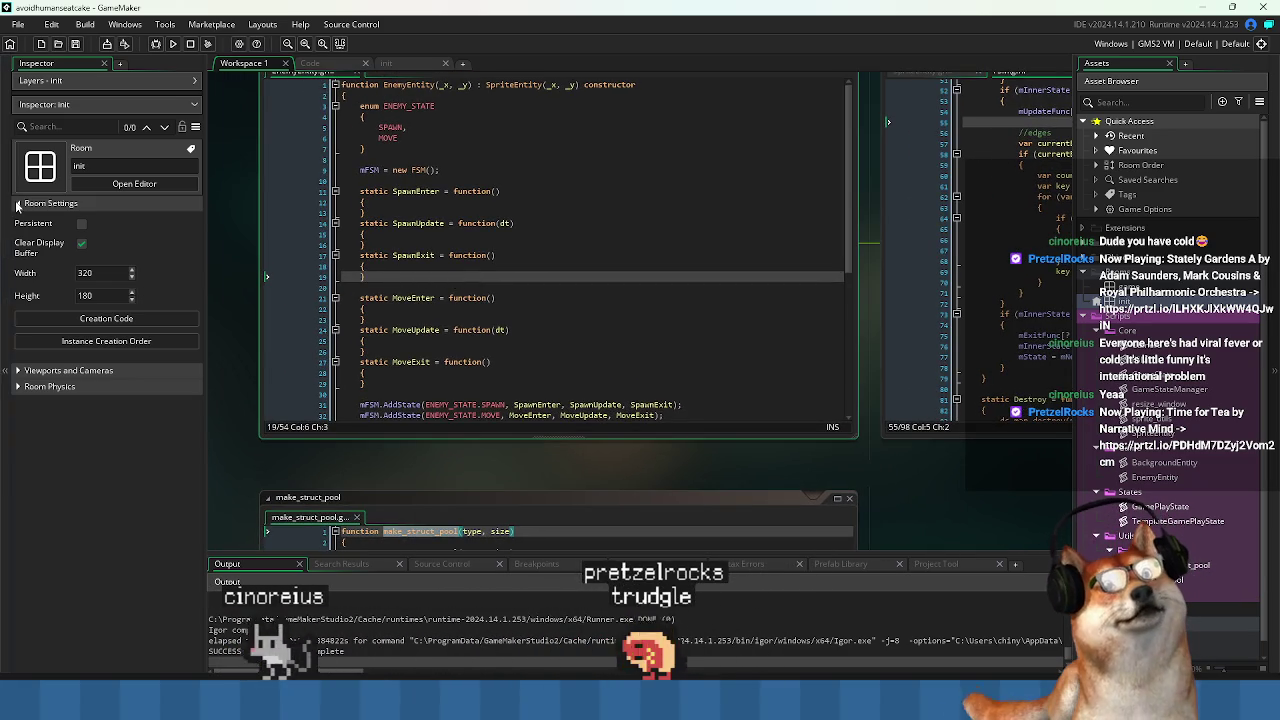
mouse_move(618, 275)
left_mouse_down()
mouse_move(422, 275)
mouse_move(553, 284)
left_mouse_up()
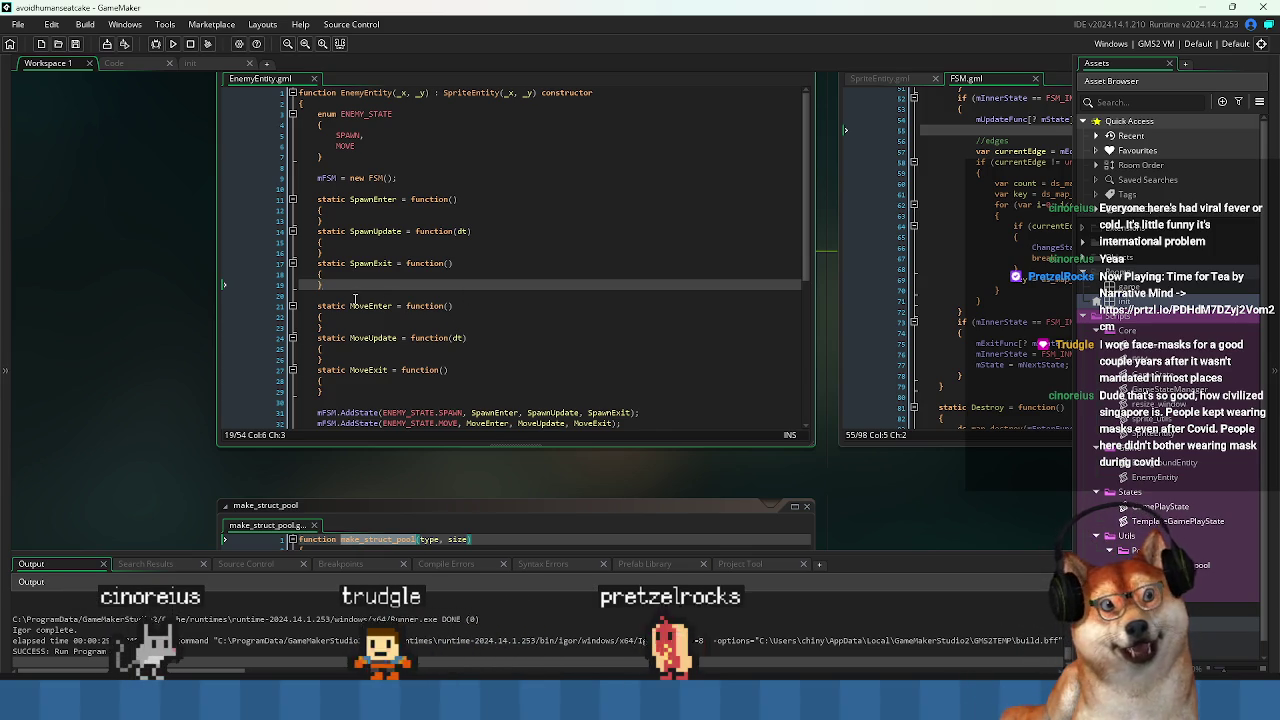
left_click_drag(347, 288, 319, 199)
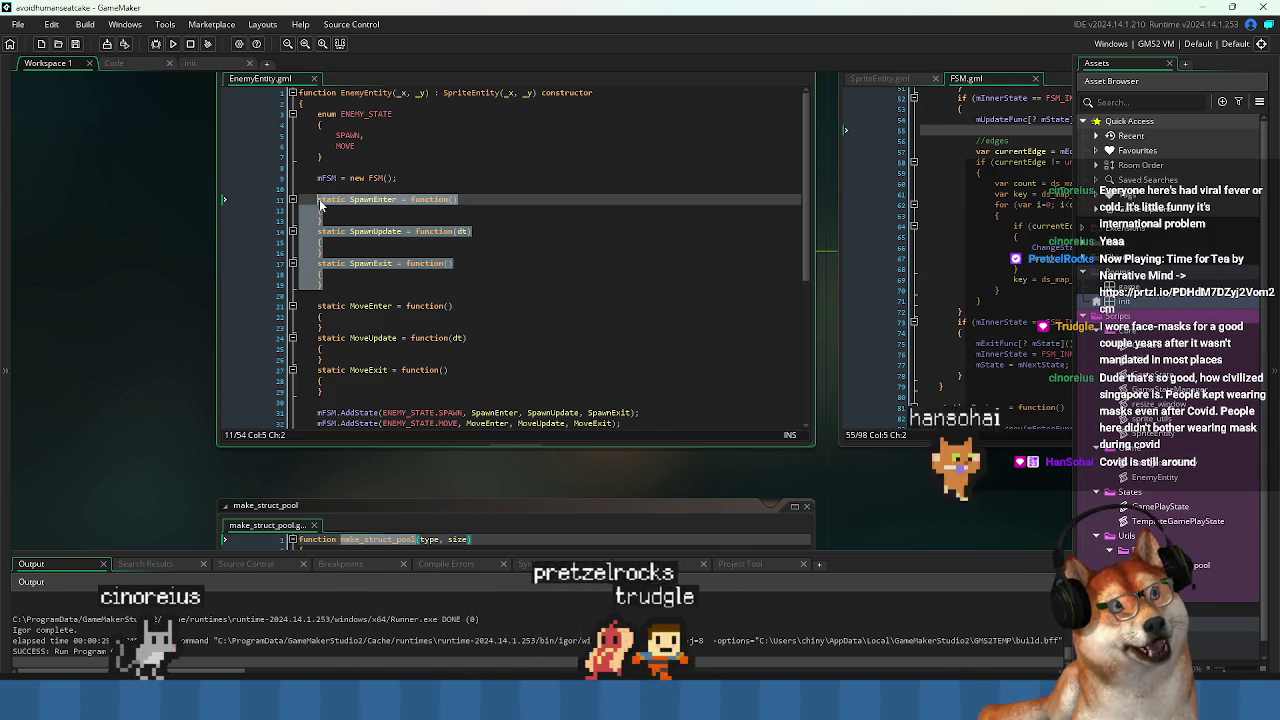
left_click(340, 283)
left_click_drag(340, 283, 313, 204)
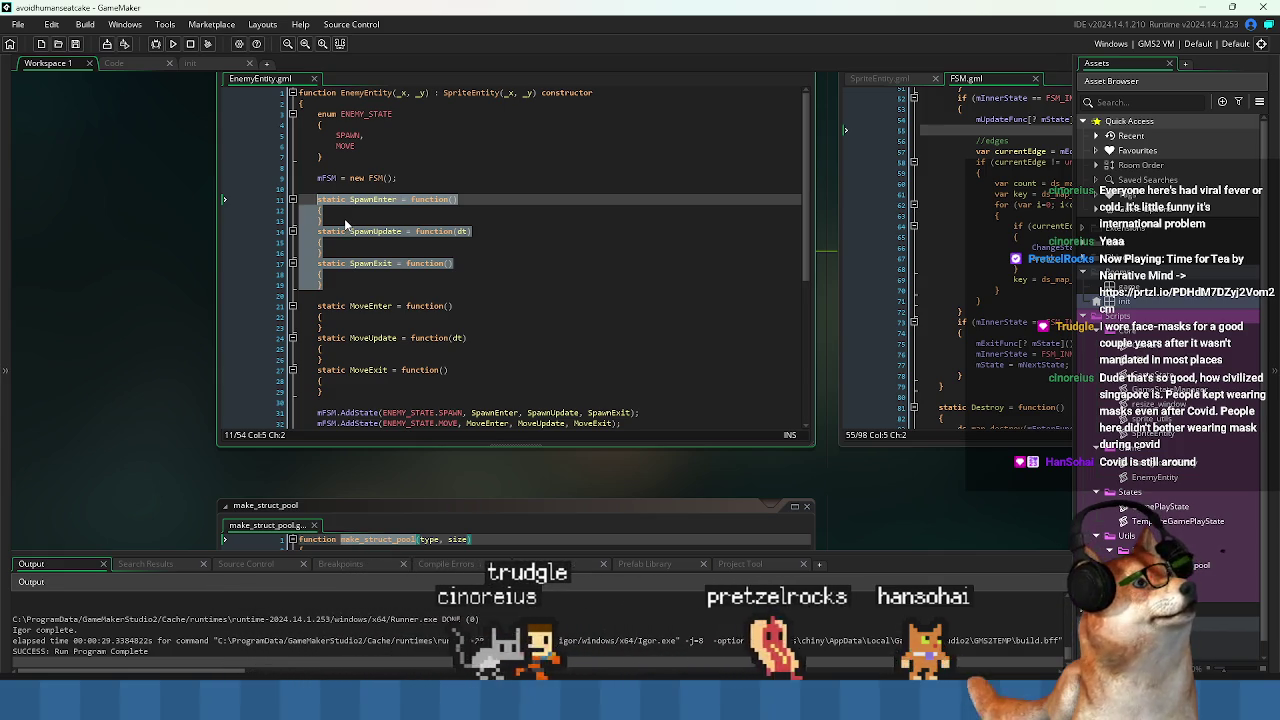
Scroll down EnemyEntity.gml to the Spawn function, then back up to line 10.
left_click(346, 212)
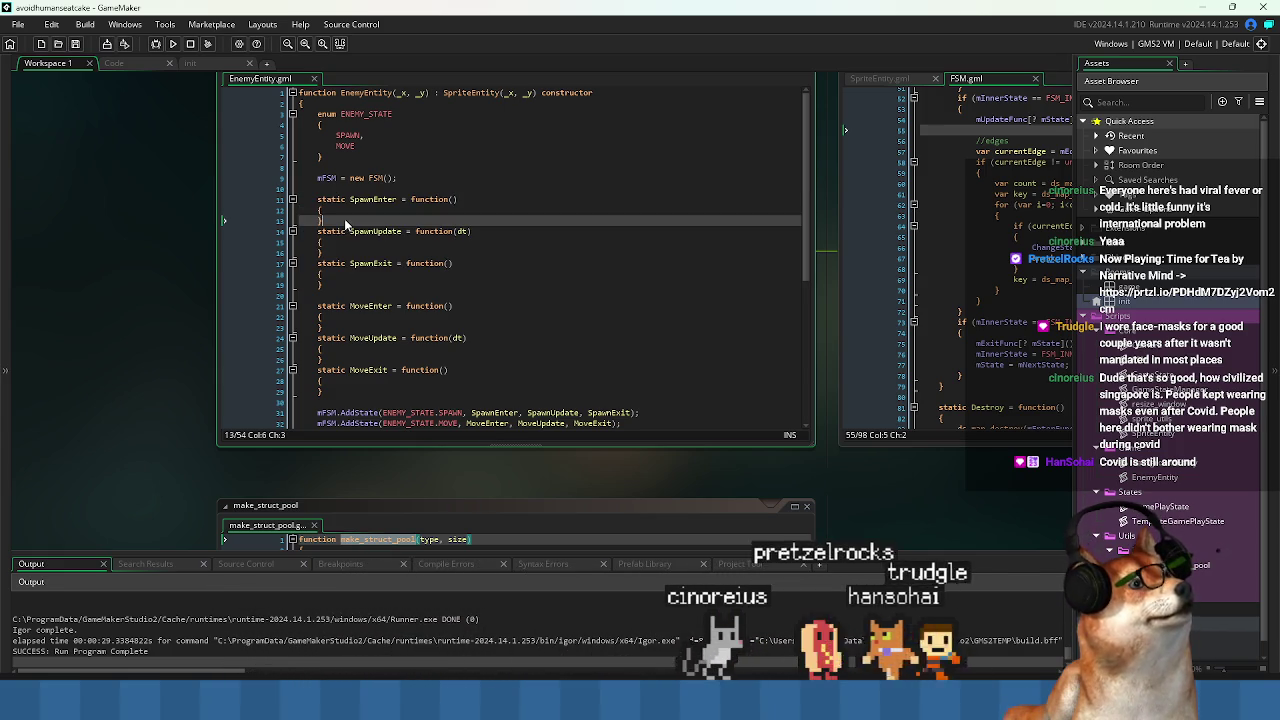
scroll(346, 212, "down", 2)
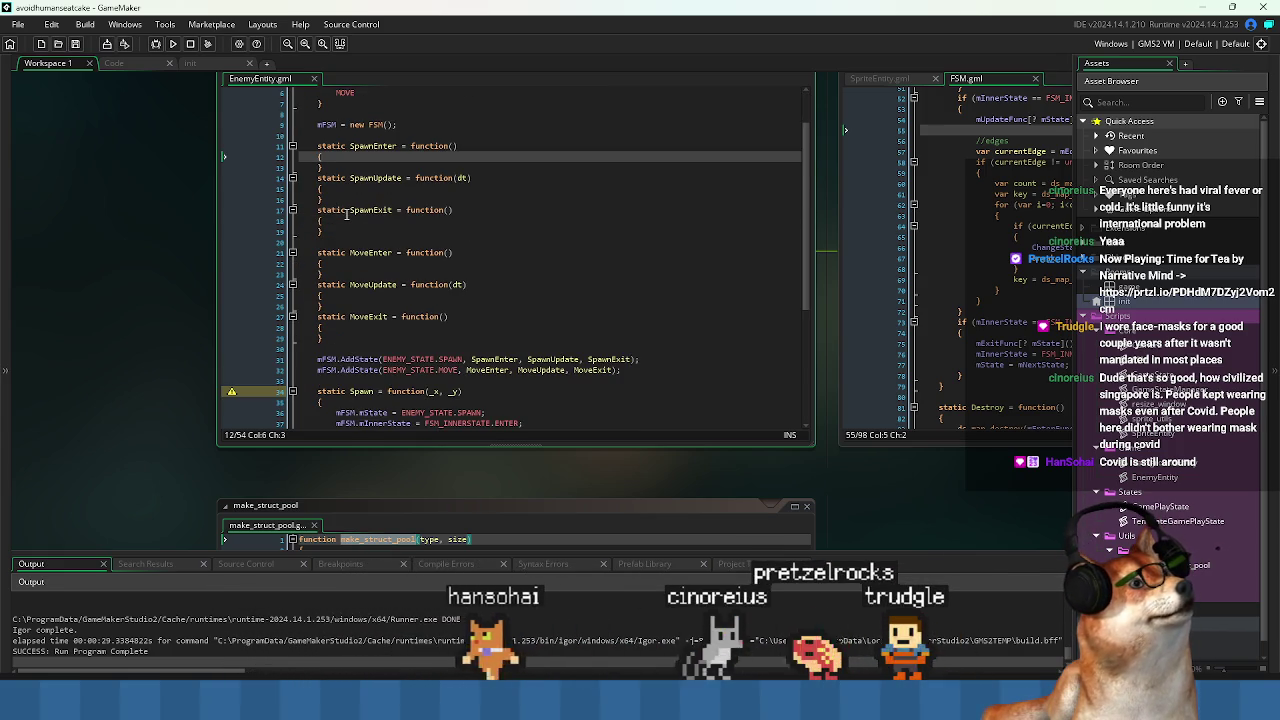
scroll(366, 240, "down", 2)
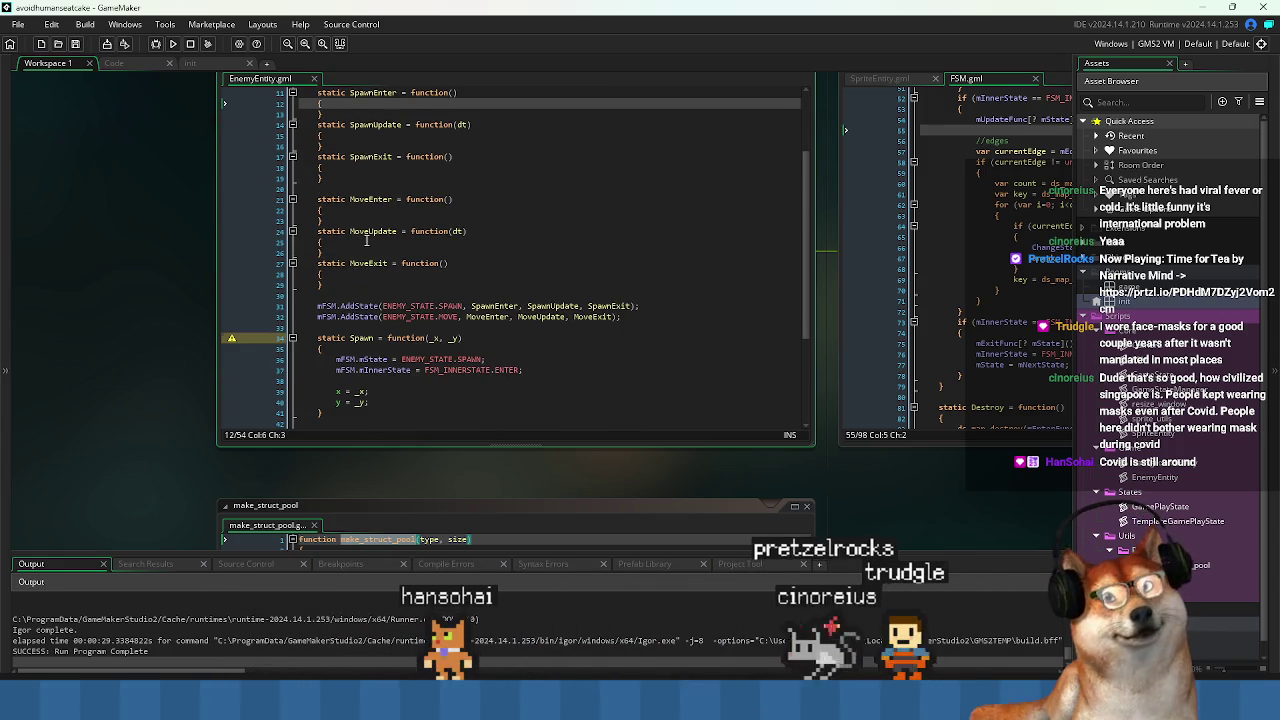
scroll(366, 240, "down", 2)
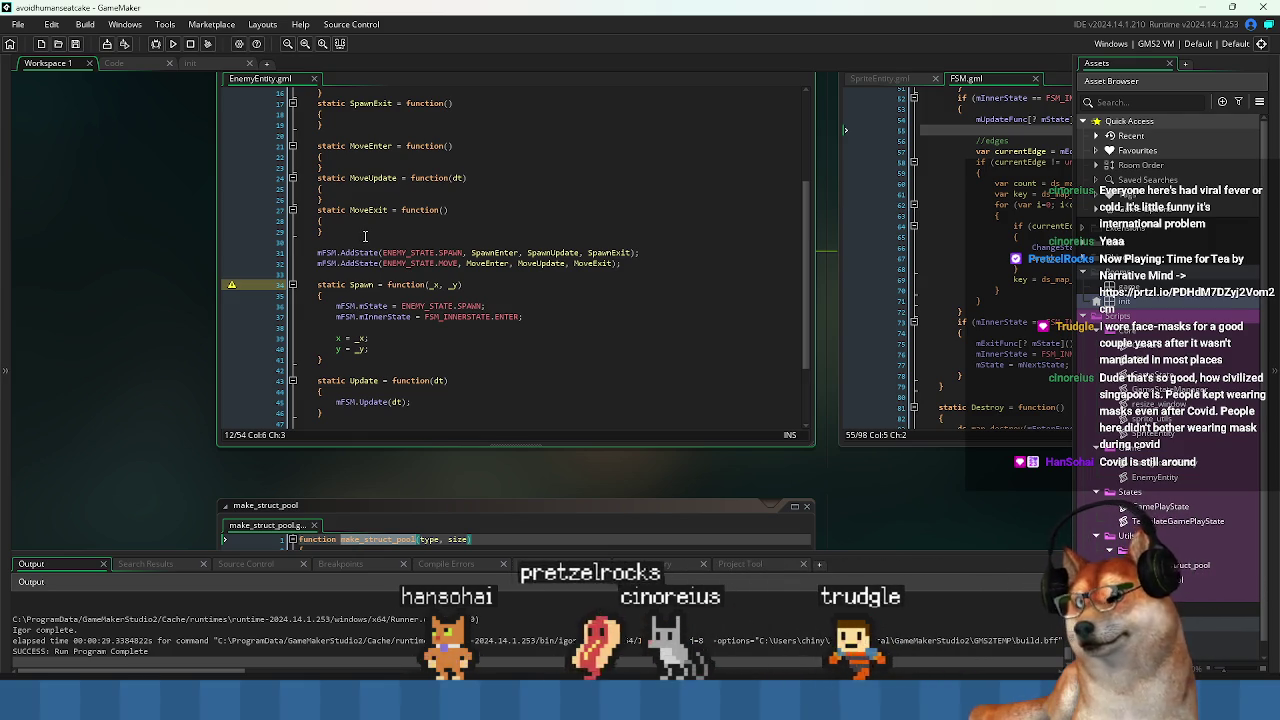
scroll(365, 236, "down", 1)
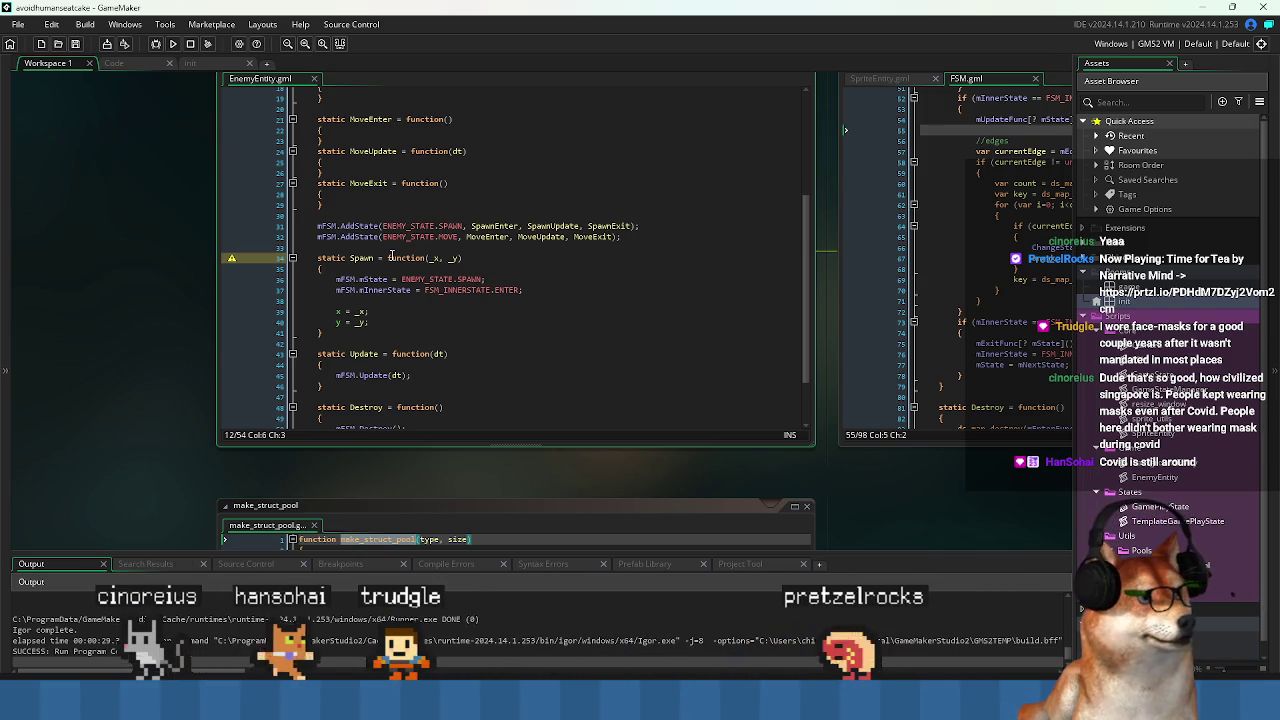
scroll(431, 308, "down", 1)
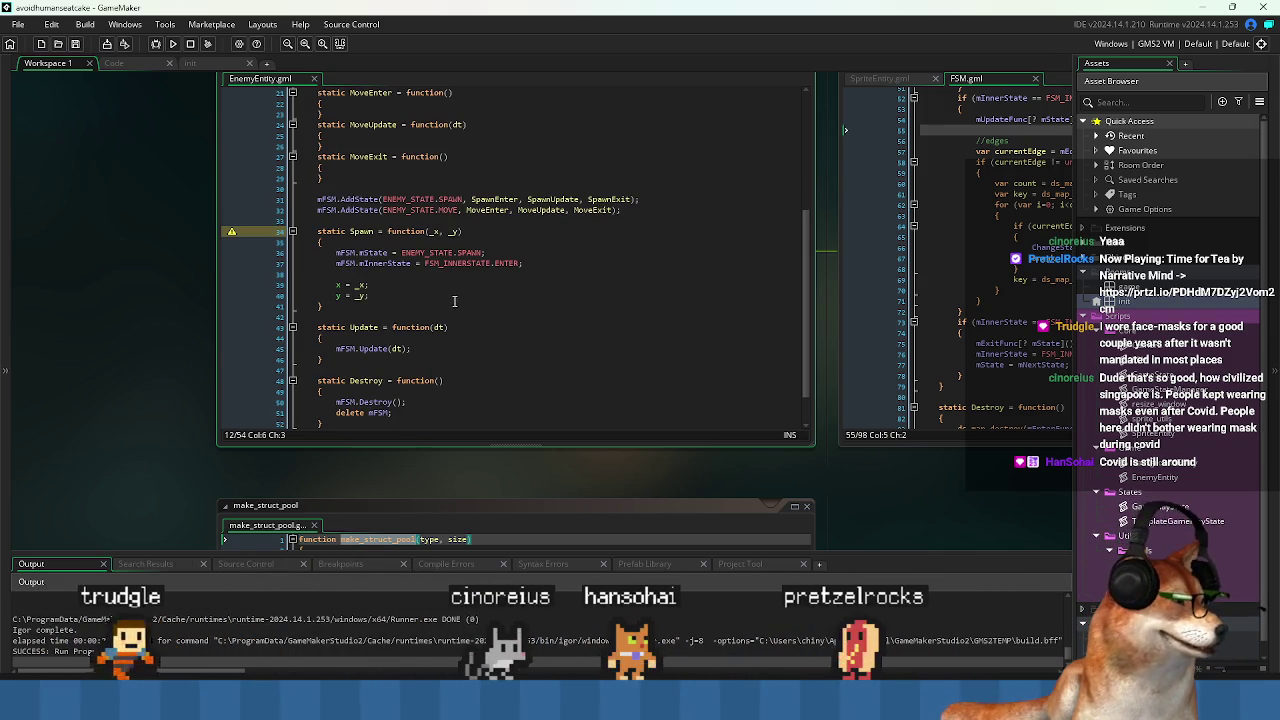
left_click(460, 304)
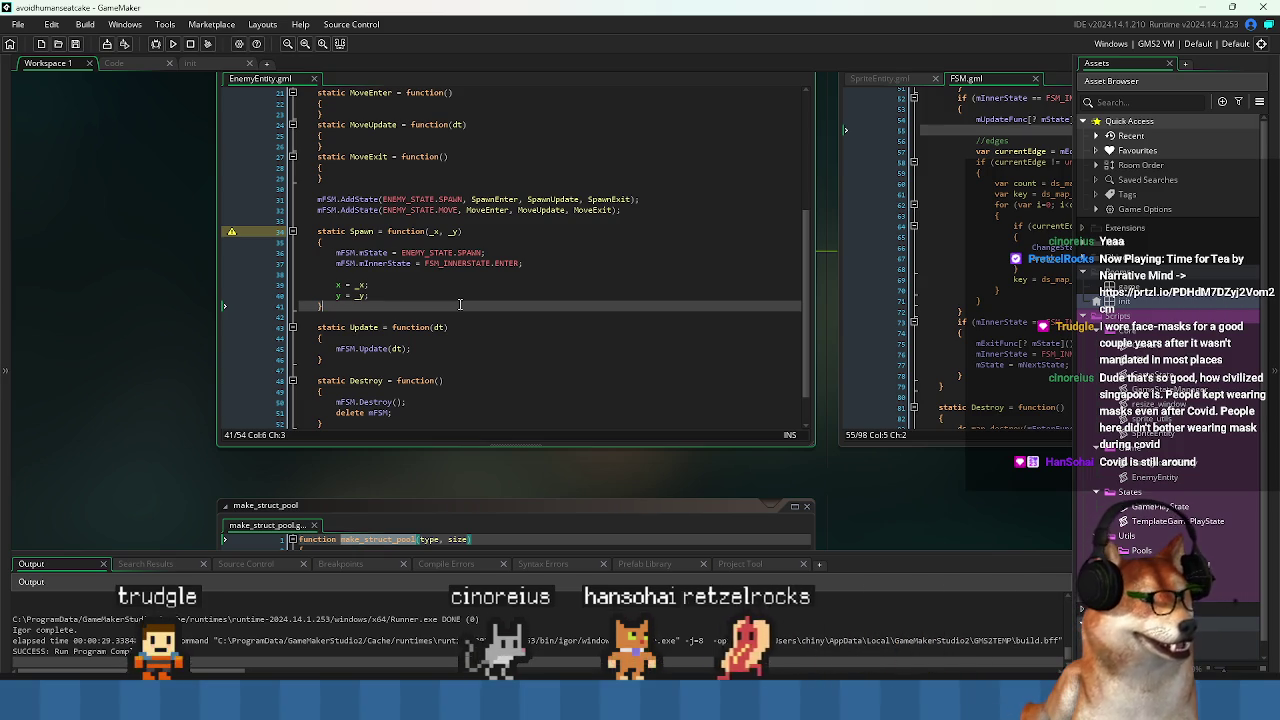
scroll(489, 275, "up", 4)
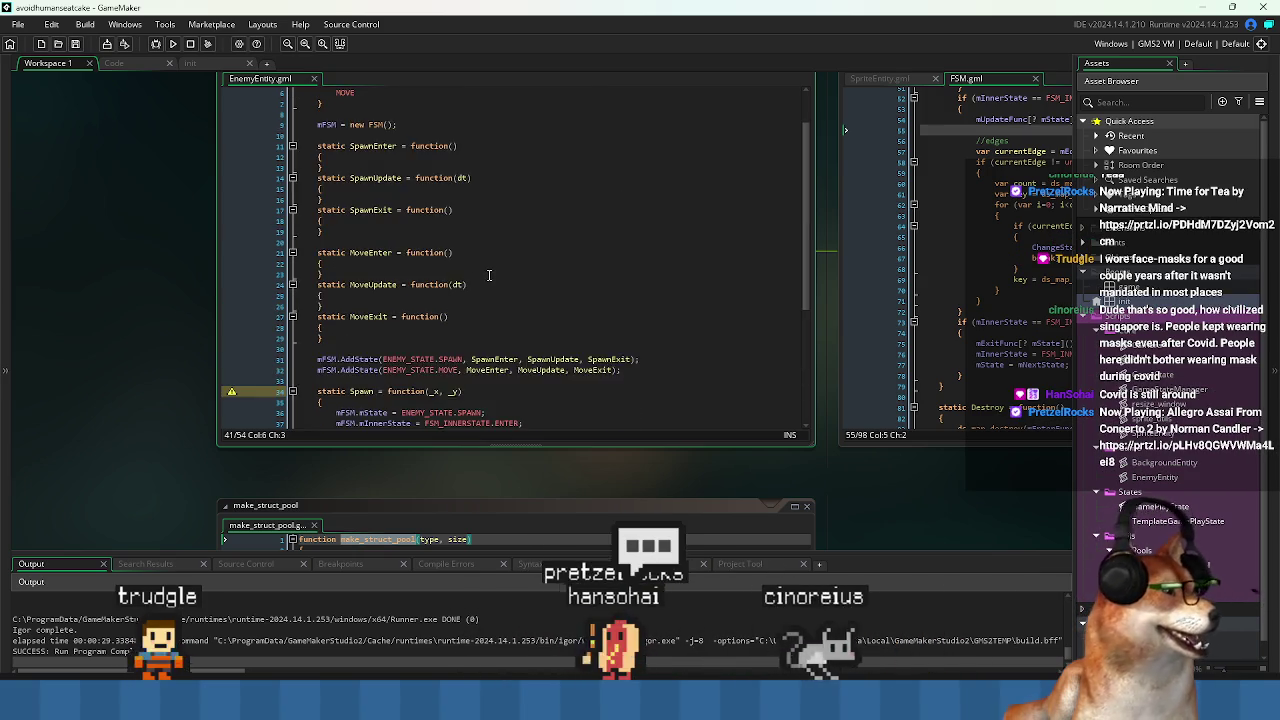
scroll(489, 275, "up", 2)
left_click(466, 189)
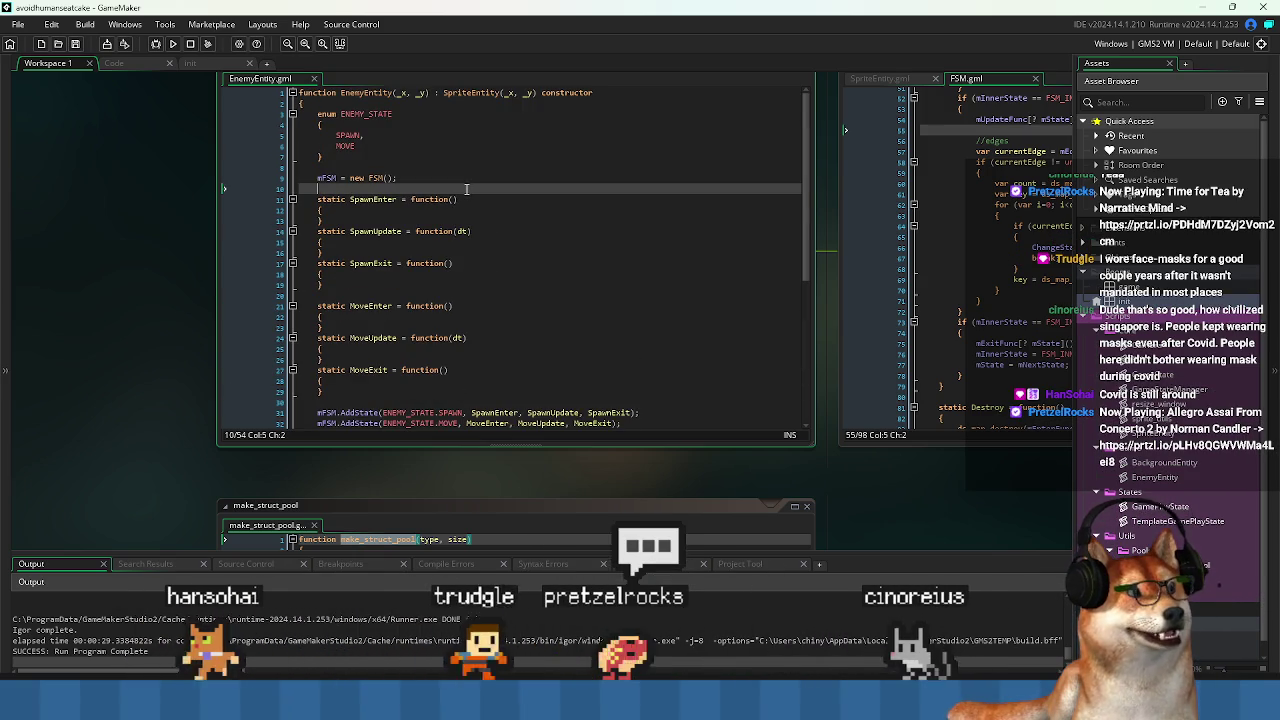
Use the workspace overview to visit the Code workspace and the game room's creation code.
key("ctrl+Tab")
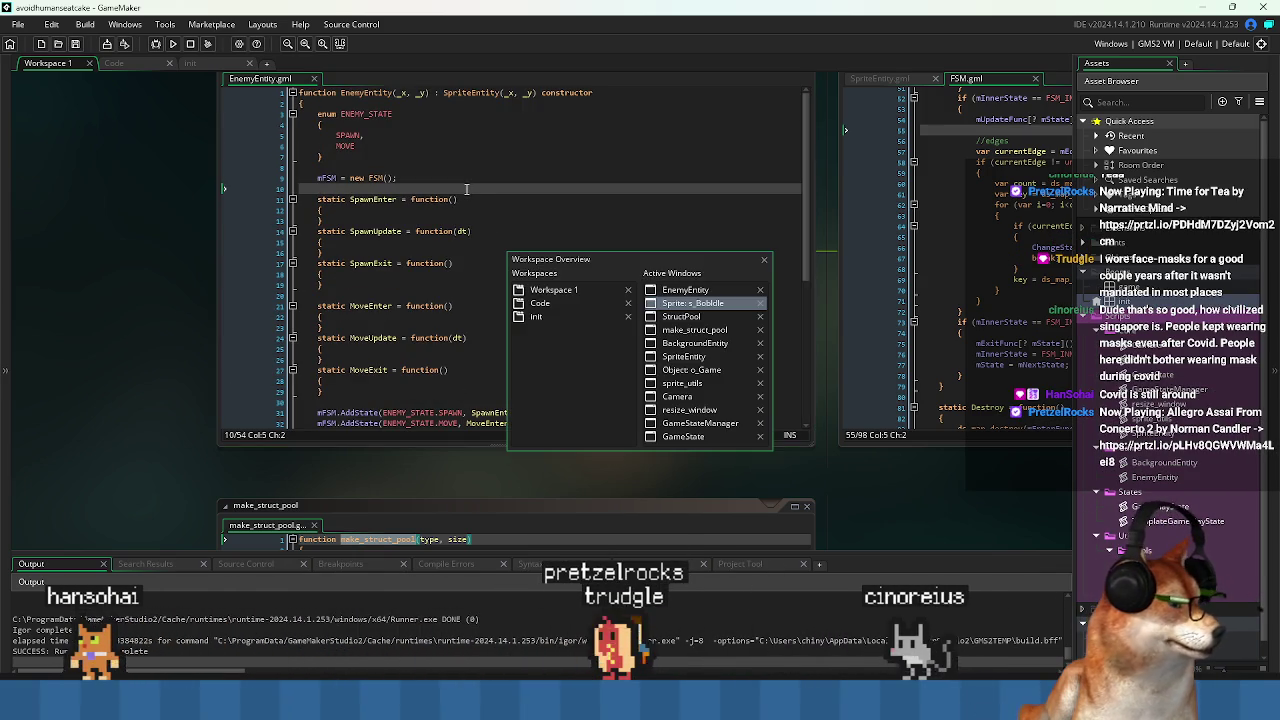
left_click(134, 62)
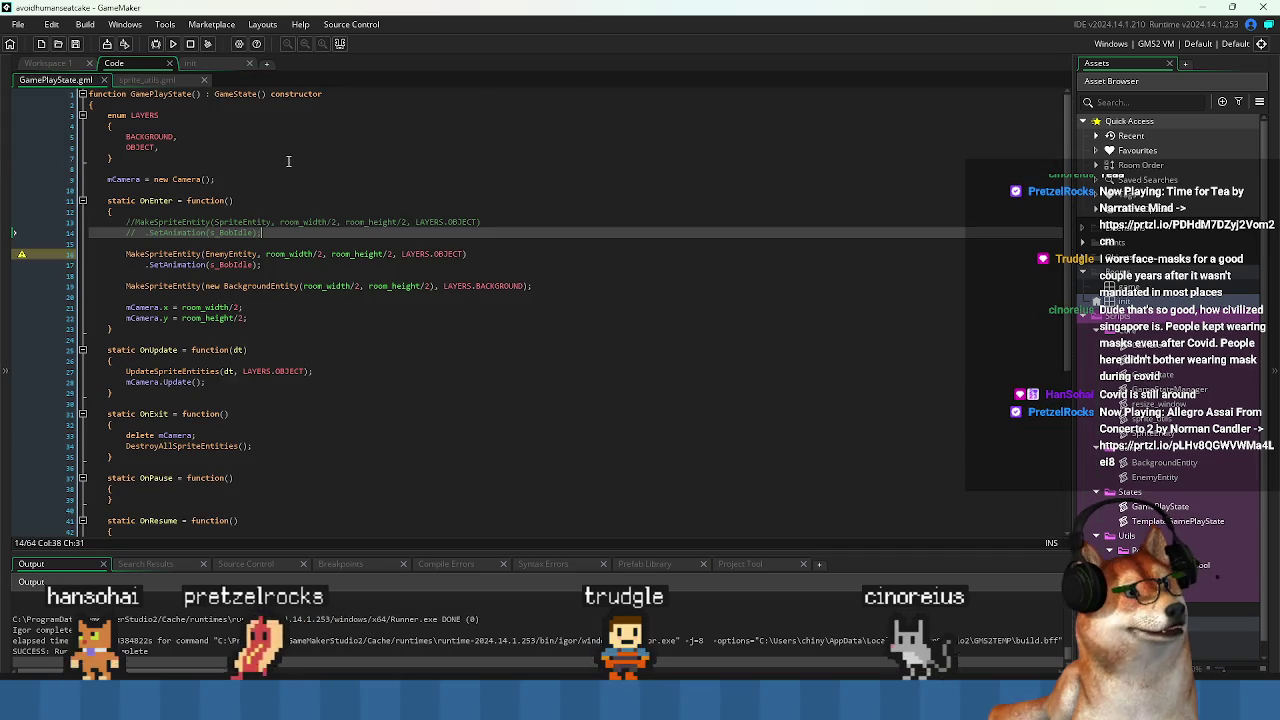
key("ctrl+Tab")
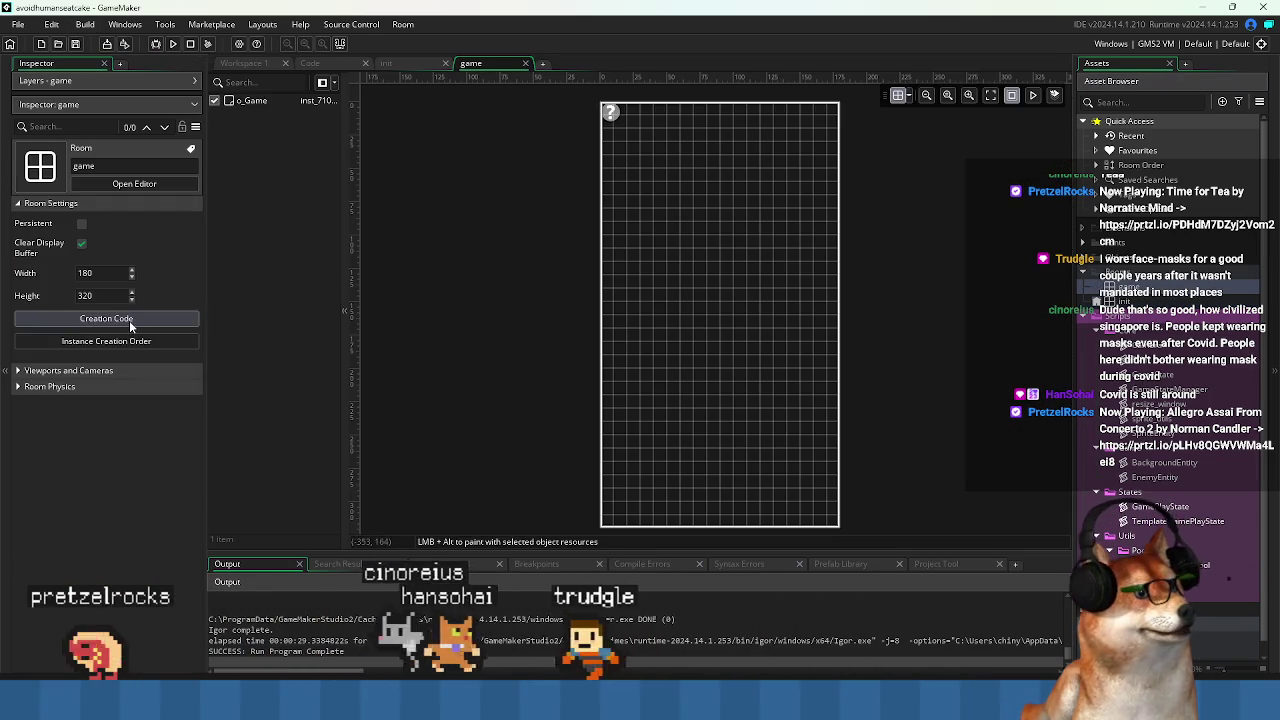
left_click(129, 319)
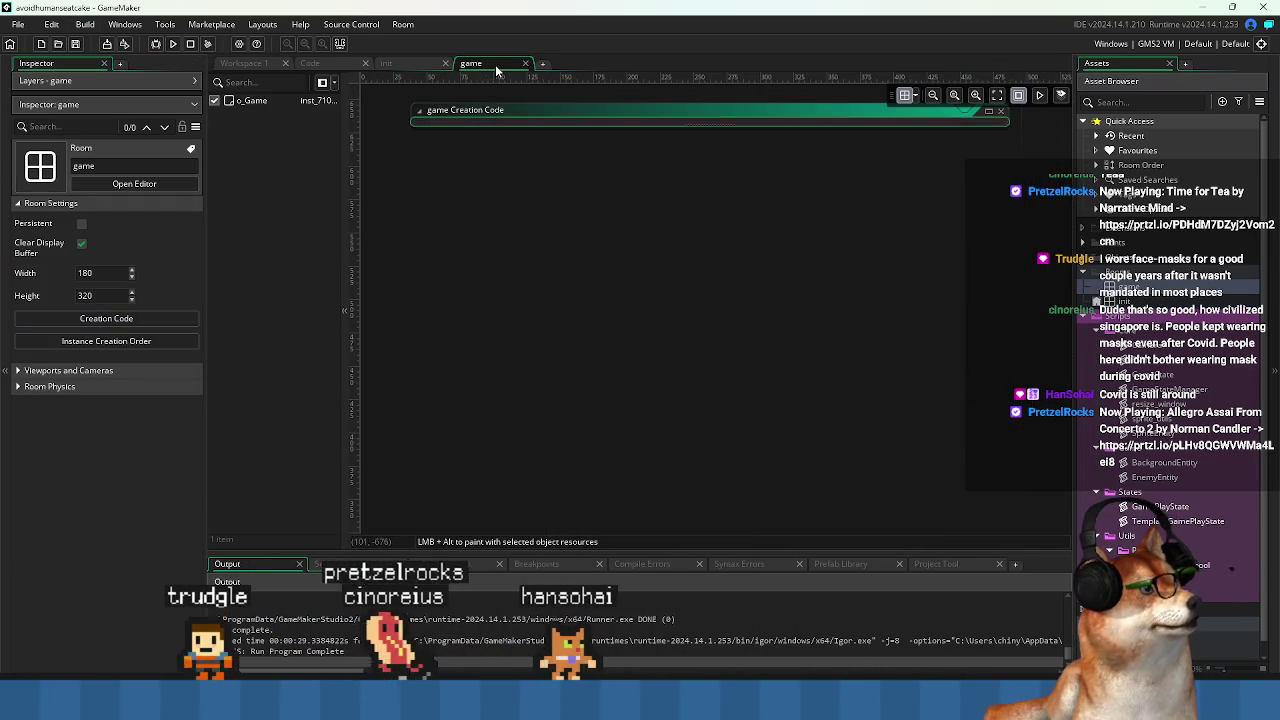
Return to Workspace 1, then jump to the o_Game object's editor through the overview.
left_click(246, 64)
left_click(560, 242)
key("ctrl+Tab")
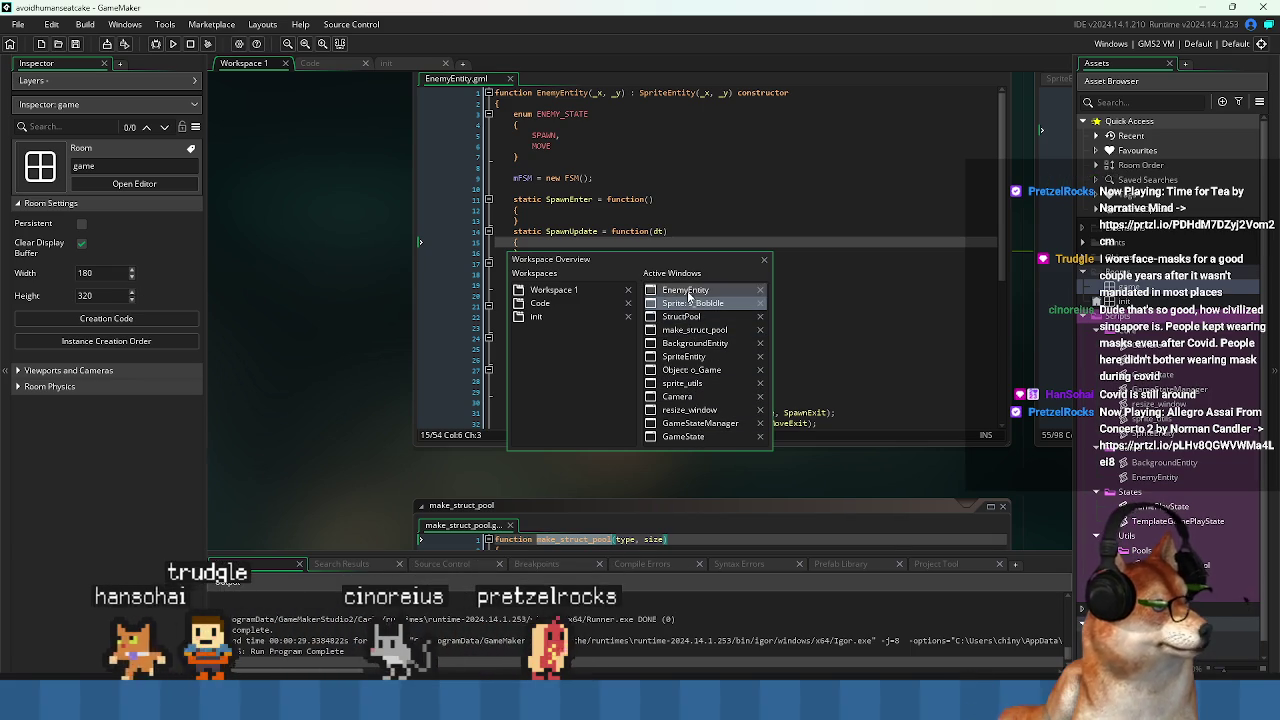
left_click(700, 374)
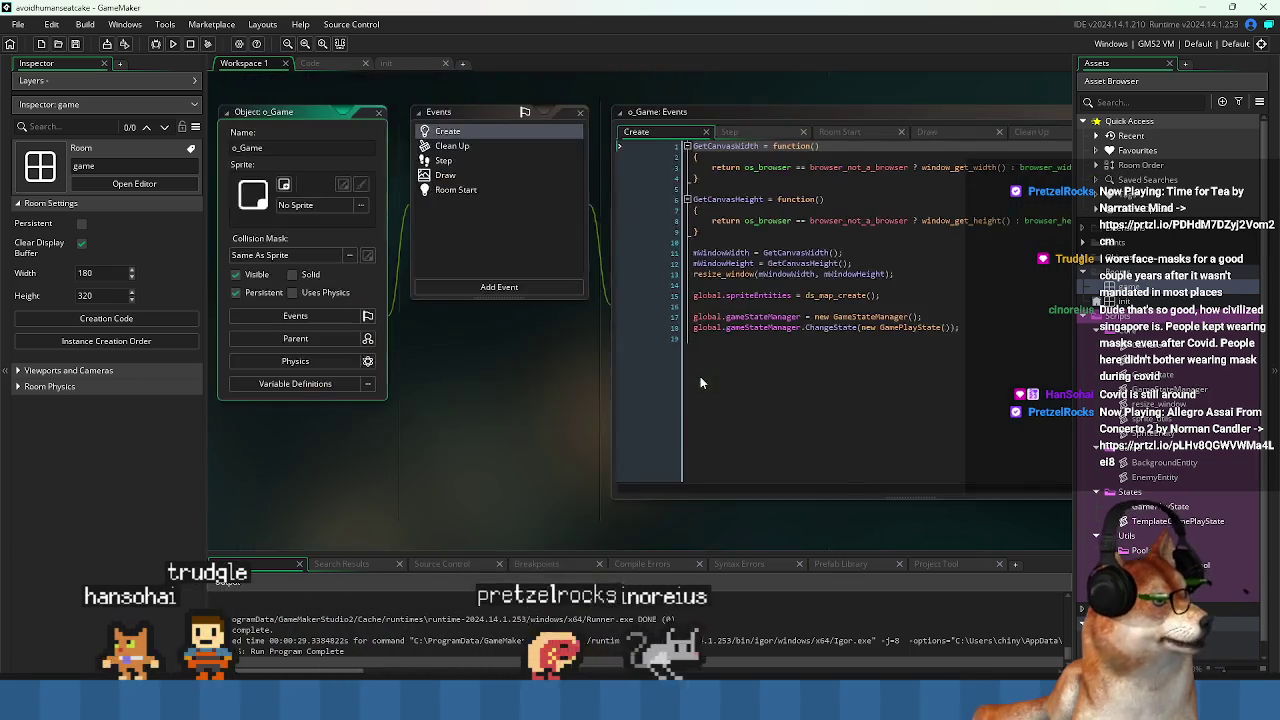
Insert a '//make pools' comment above a new 'global' line after spriteEntities, and save.
left_click(800, 288)
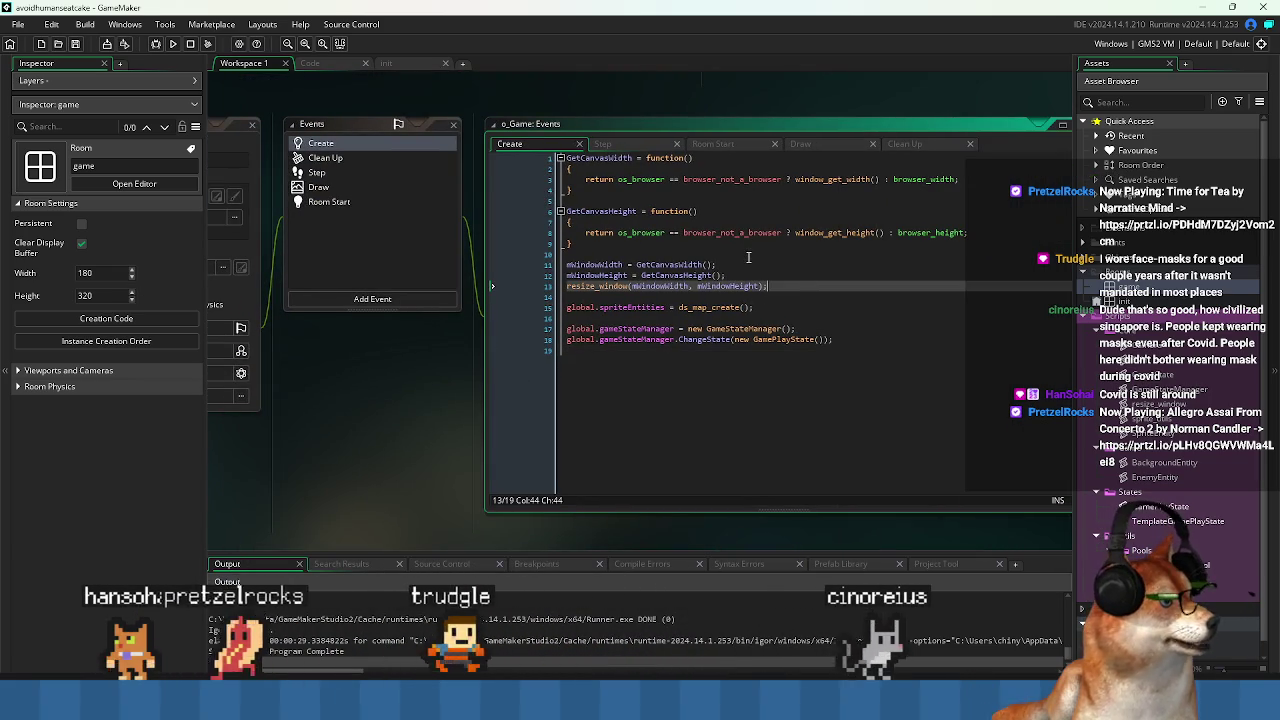
left_click(896, 305)
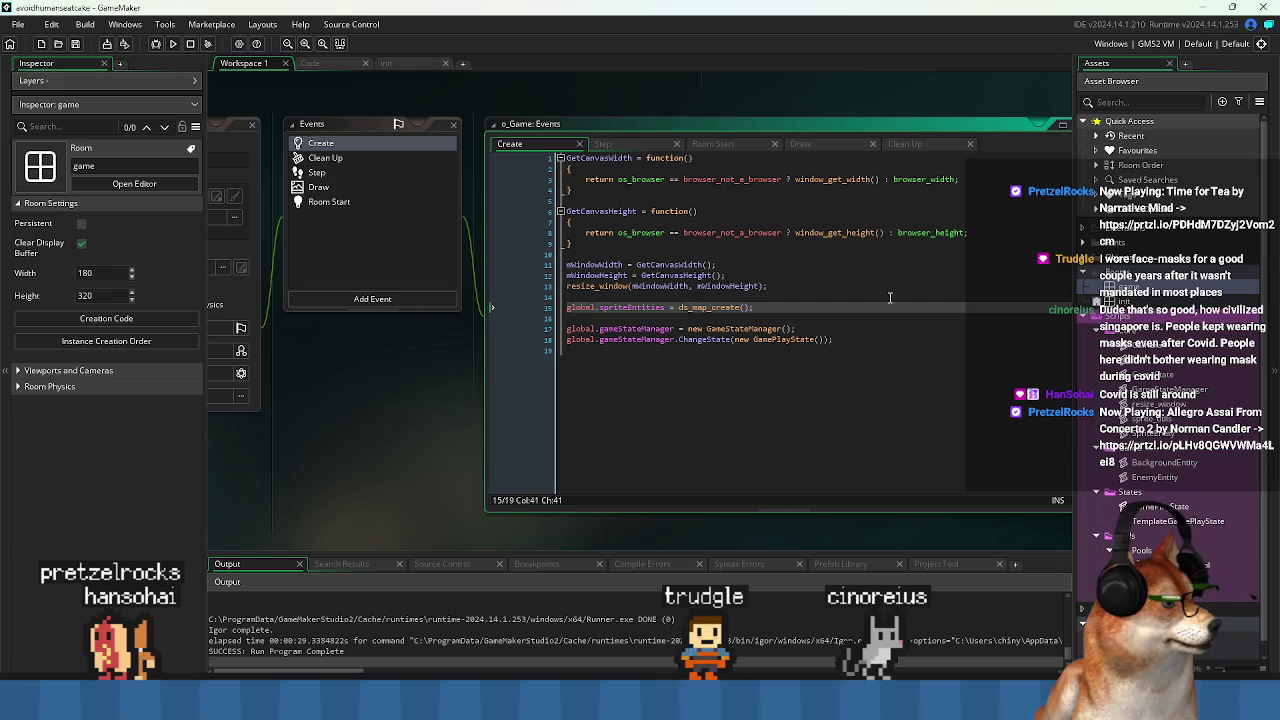
left_click(888, 298)
left_click(886, 302)
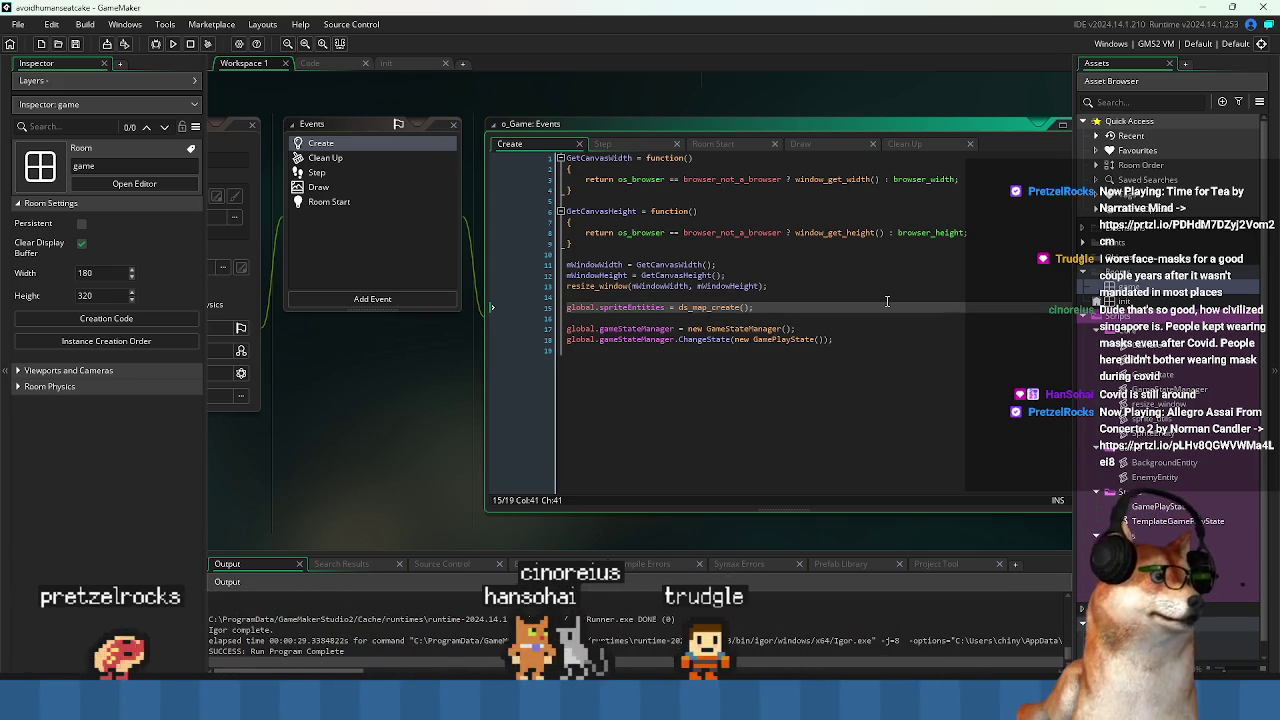
key("Return")
key("Return")
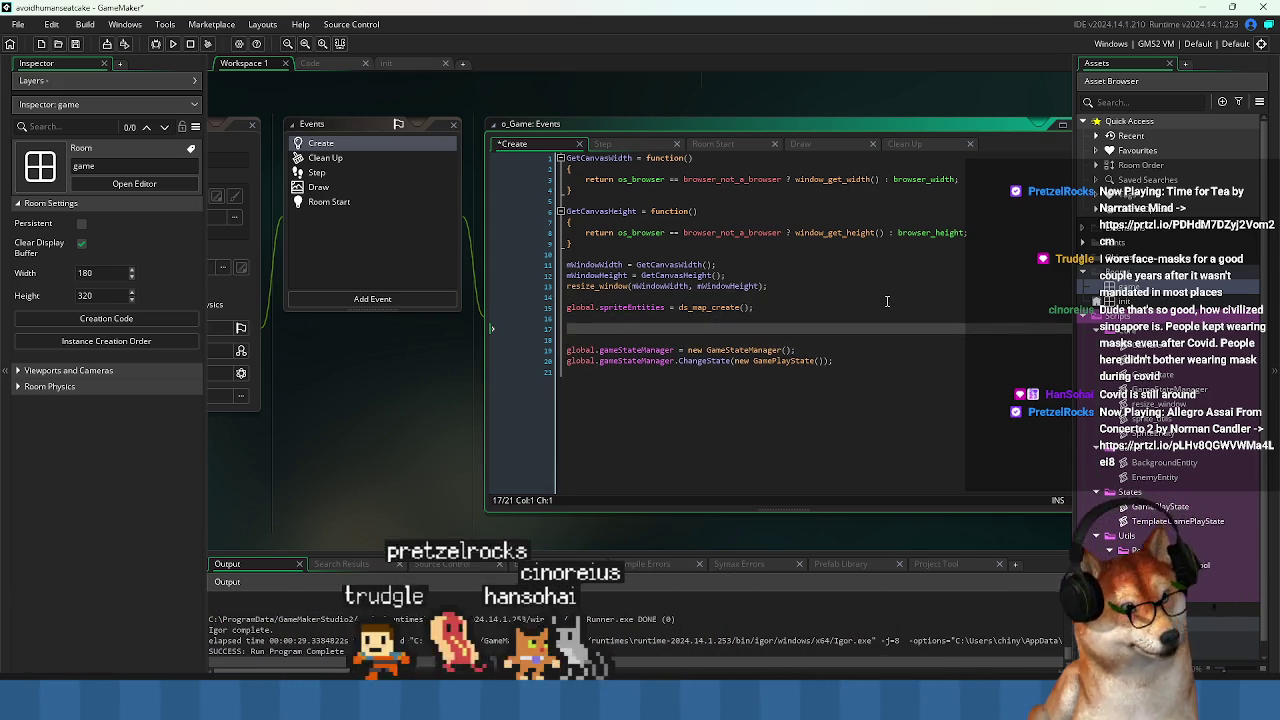
type("global")
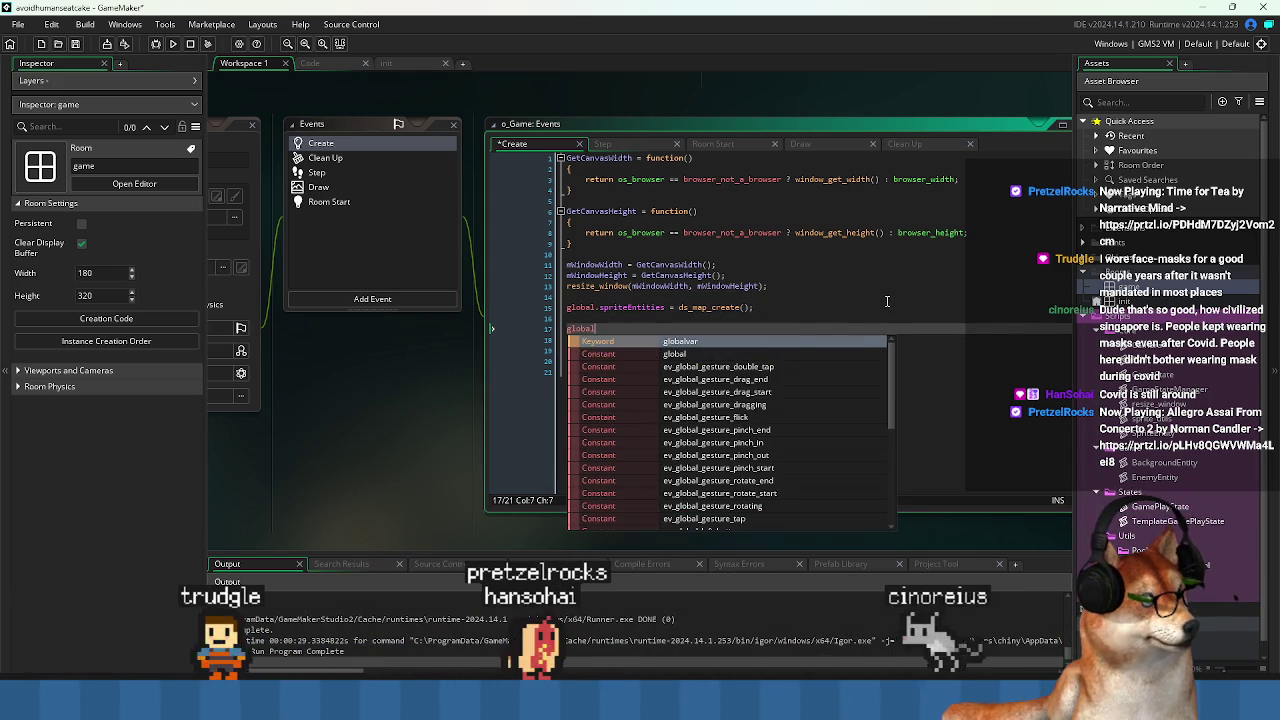
key("Escape")
key("Home")
key("Return")
key("Up")
type("ake pools")
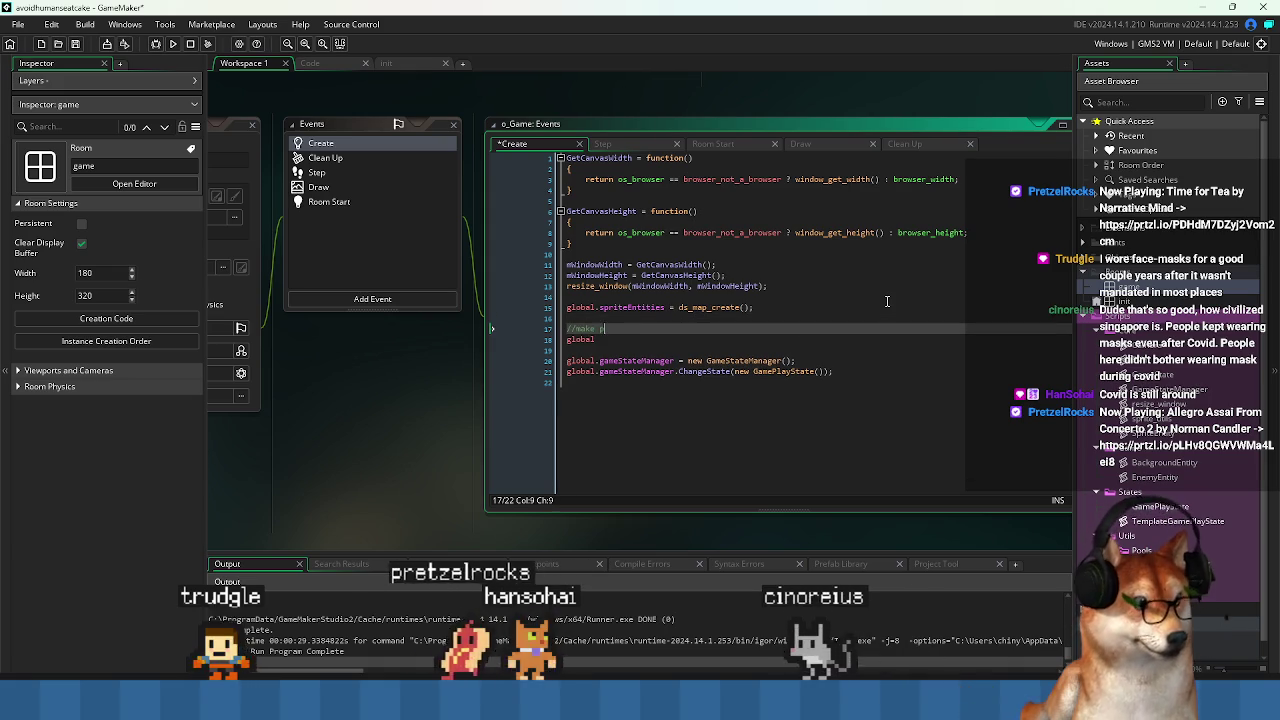
key("ctrl+s")
Complete line 18 as global.pools = ds_map_create(); and save the Create event.
key("Up")
key("Up")
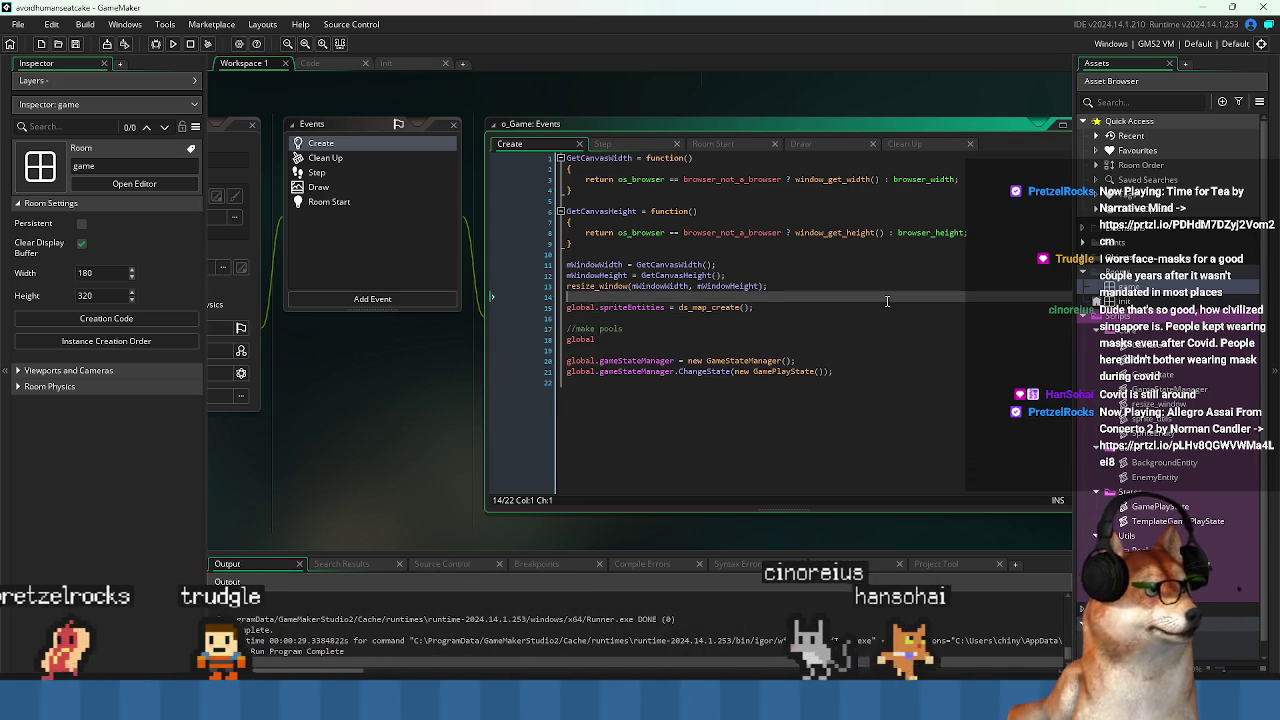
key("Down")
key("Down")
key("Up")
key("Up")
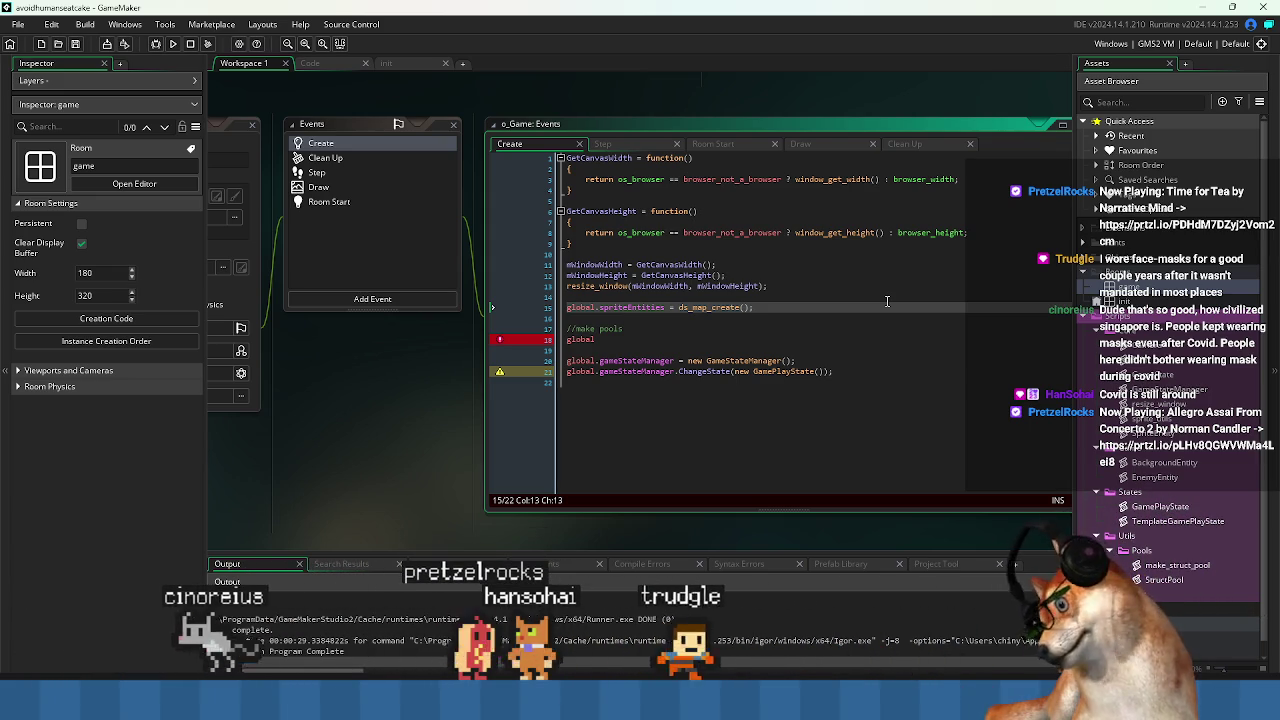
key("Down")
key("Down")
key("Down")
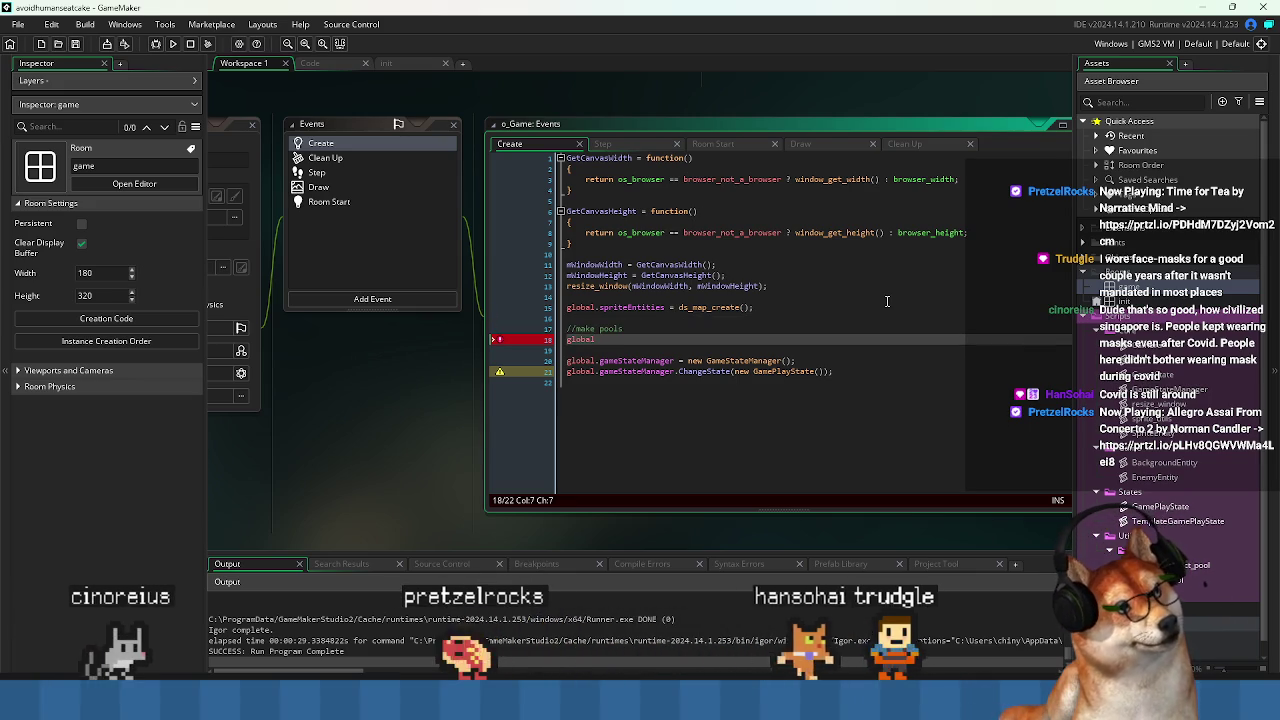
type(".")
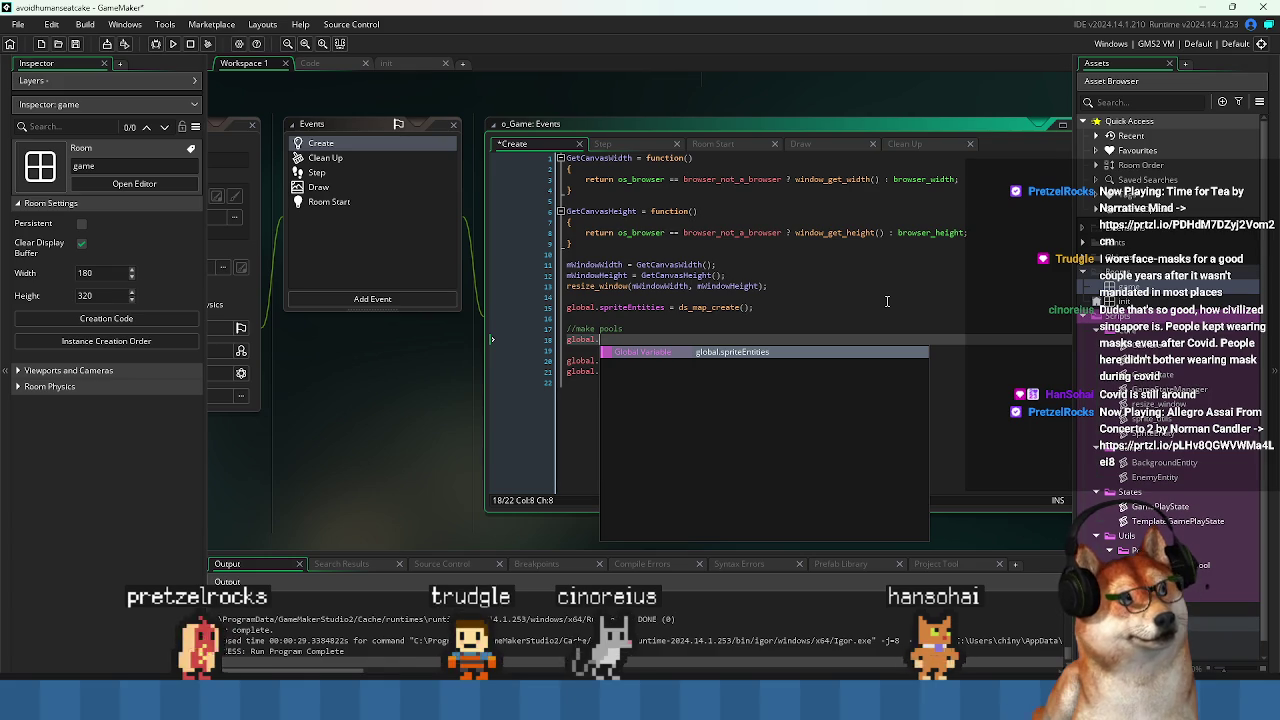
type("pools = ds_")
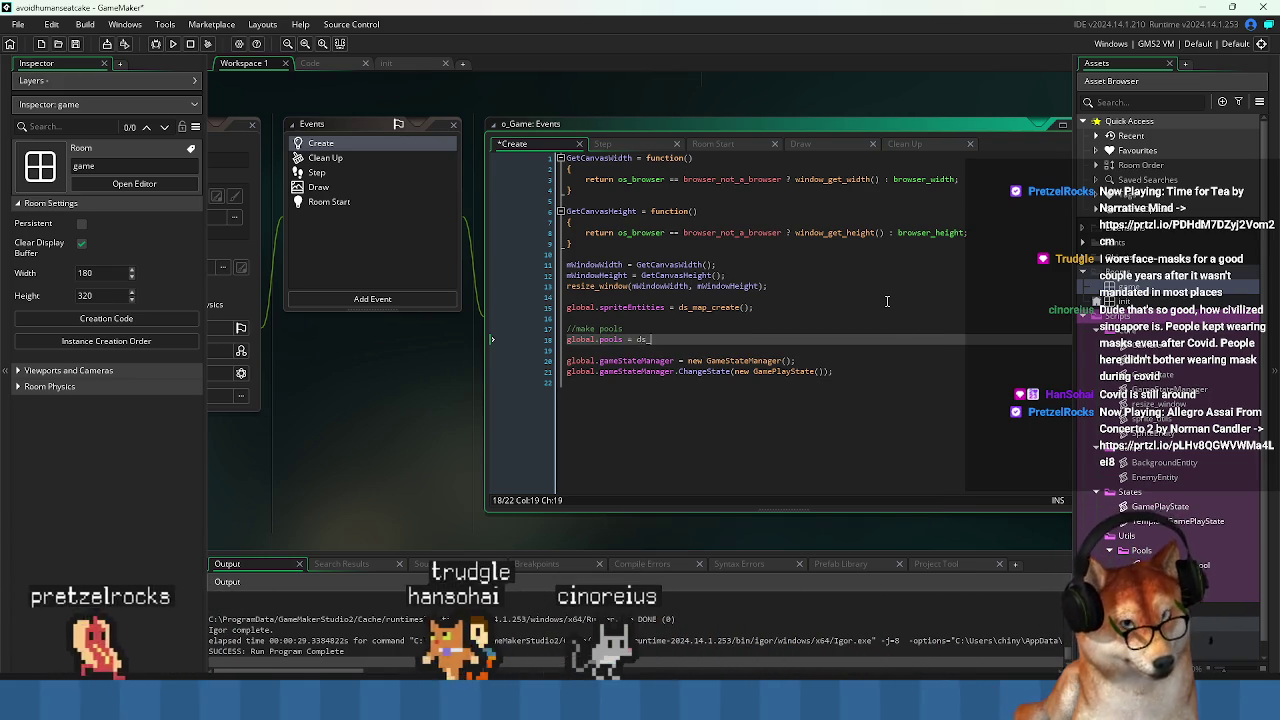
type("map_create()")
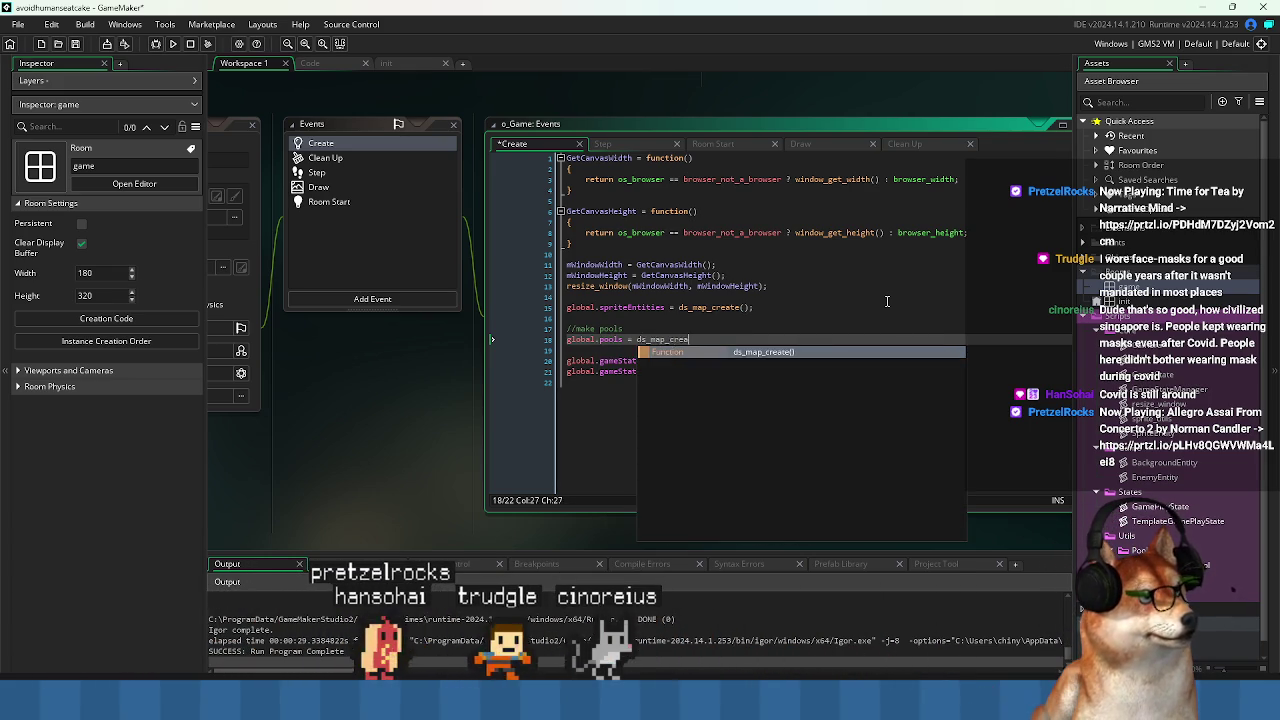
type(";")
key("ctrl+s")
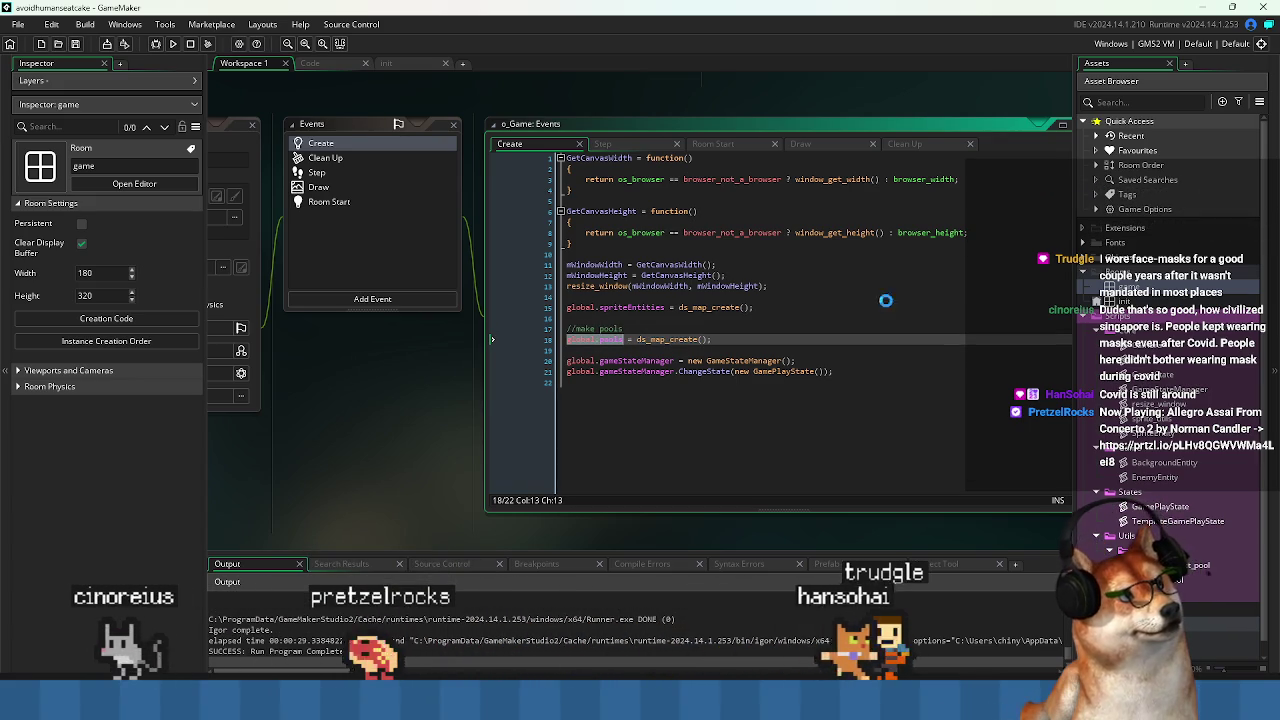
Add ds_map_destroy(global.pools); to the o_Game Clean Up event.
left_click(363, 157)
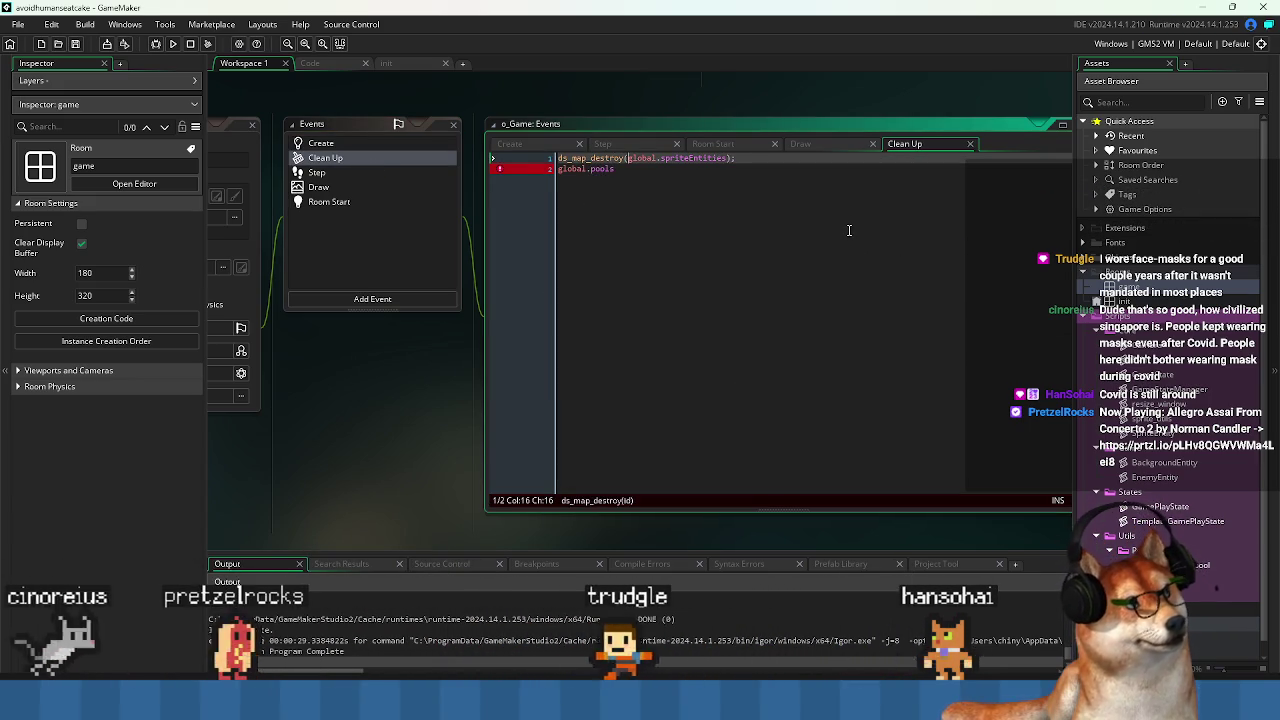
key("Down")
key("Home")
type("ds_map_destroy(global.pools)")
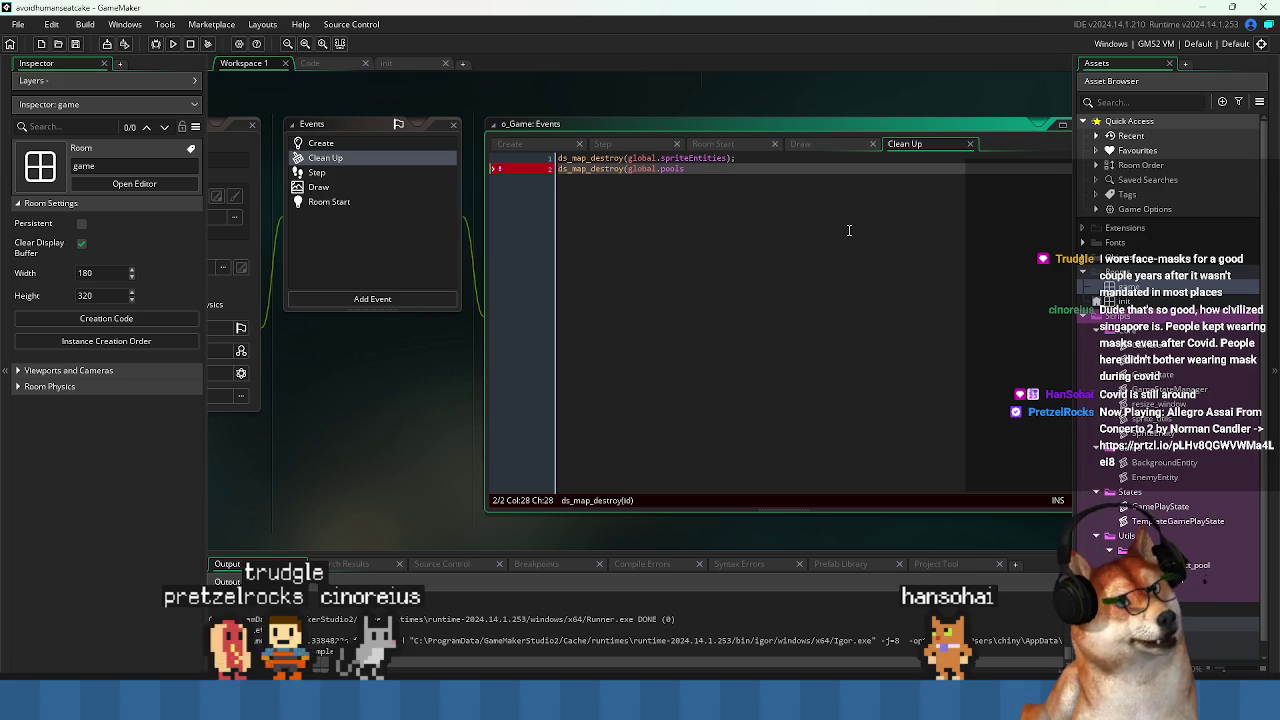
type(";")
key("Return")
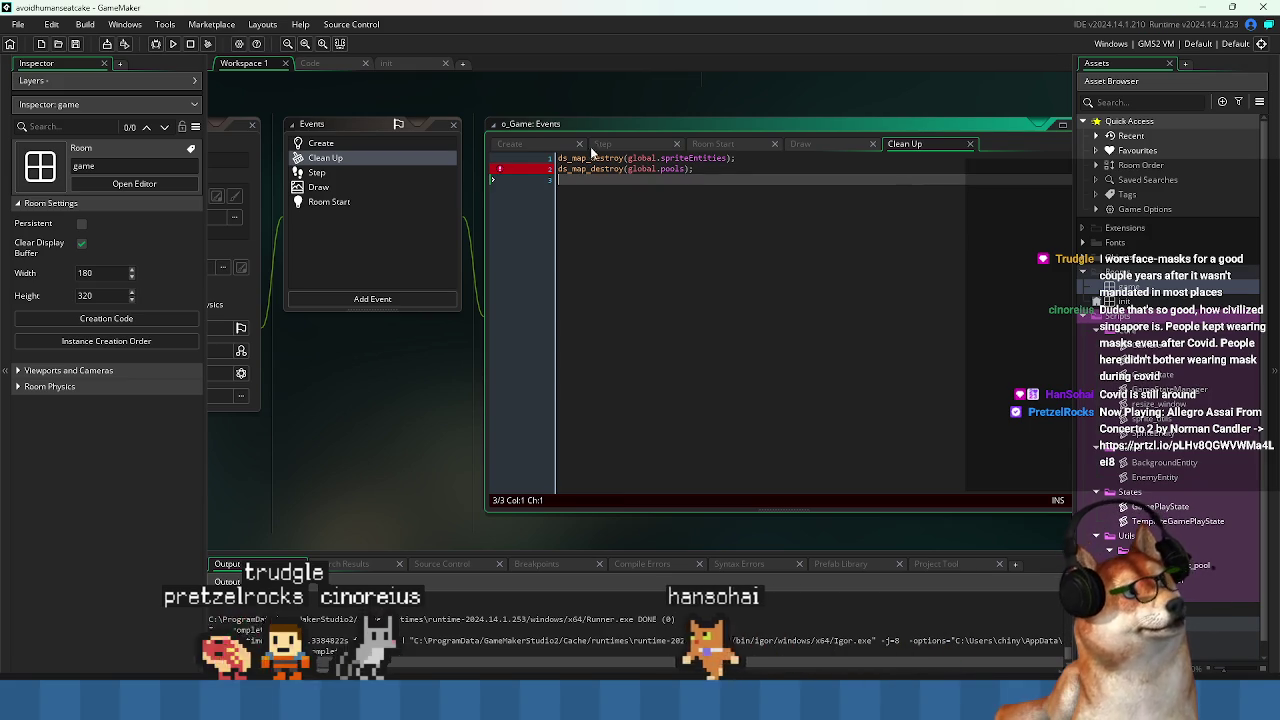
left_click(548, 145)
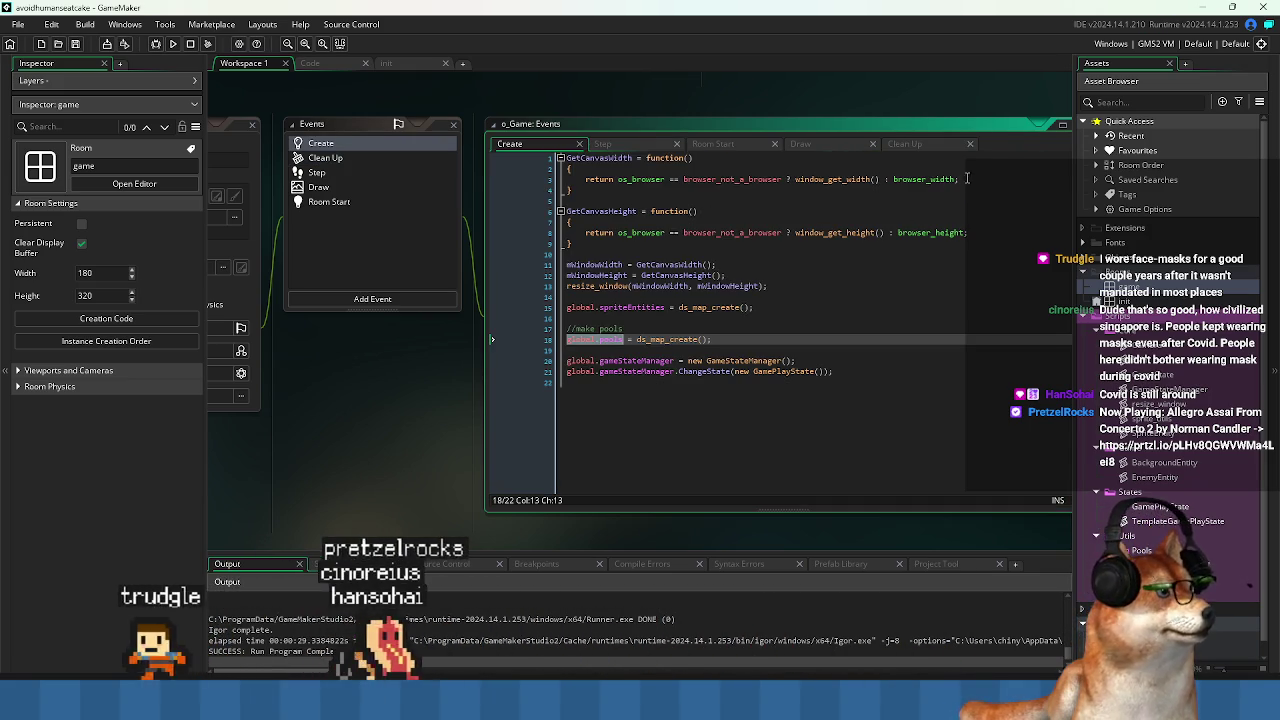
left_click(904, 143)
Move the pools destroy line above the spriteEntities line, fix its closing ');', and return to Create.
key("Up")
key("shift+End")
key("ctrl+c")
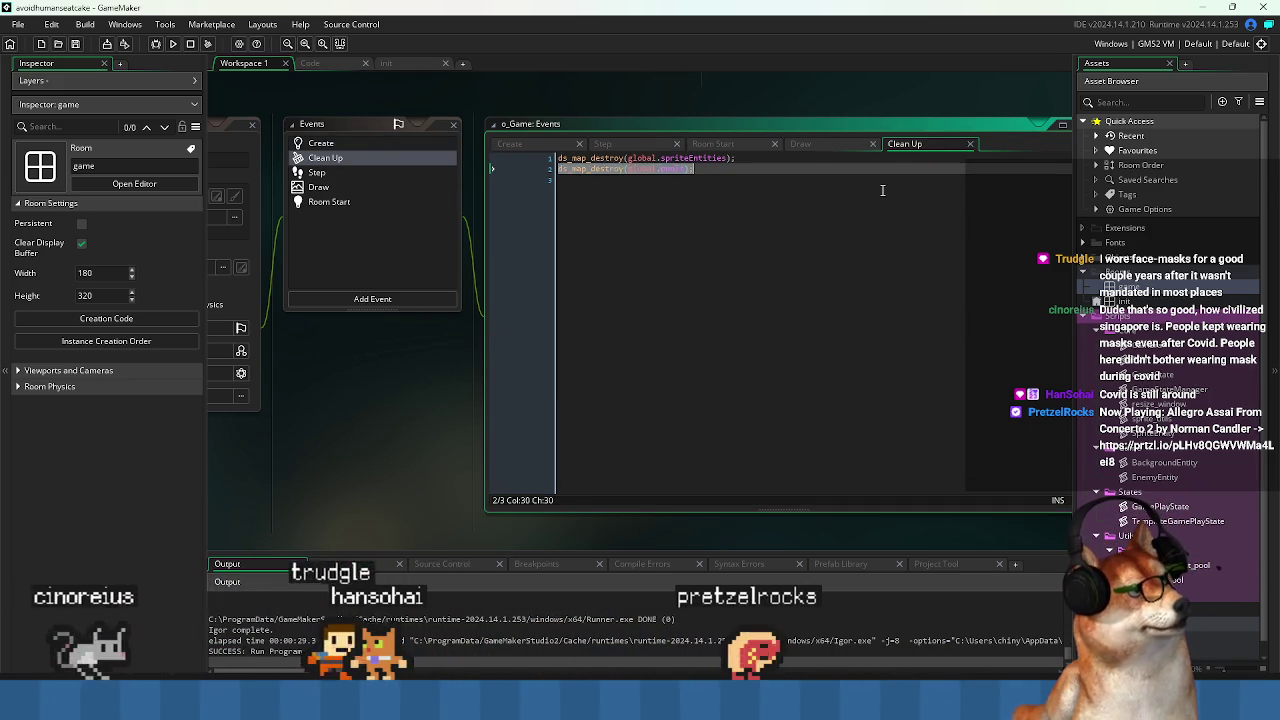
key("BackSpace")
key("BackSpace")
key("BackSpace")
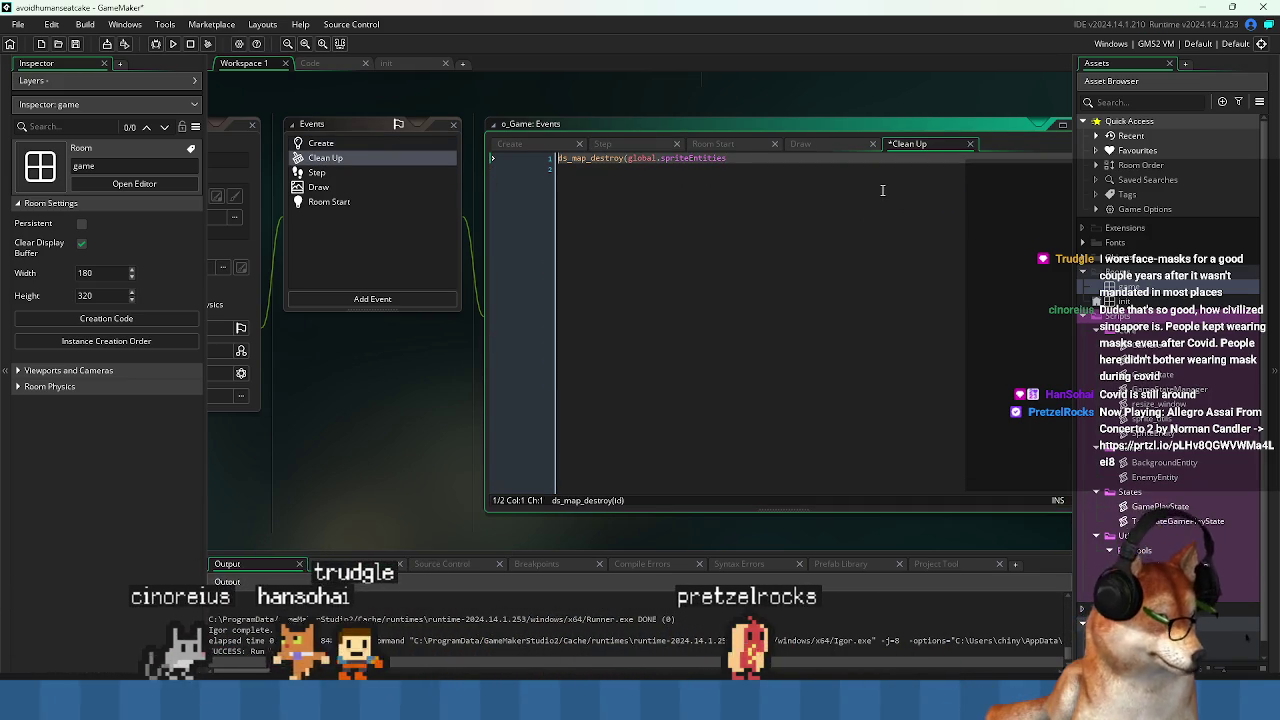
key("Return")
key("Up")
key("ctrl+v")
key("Down")
key("Down")
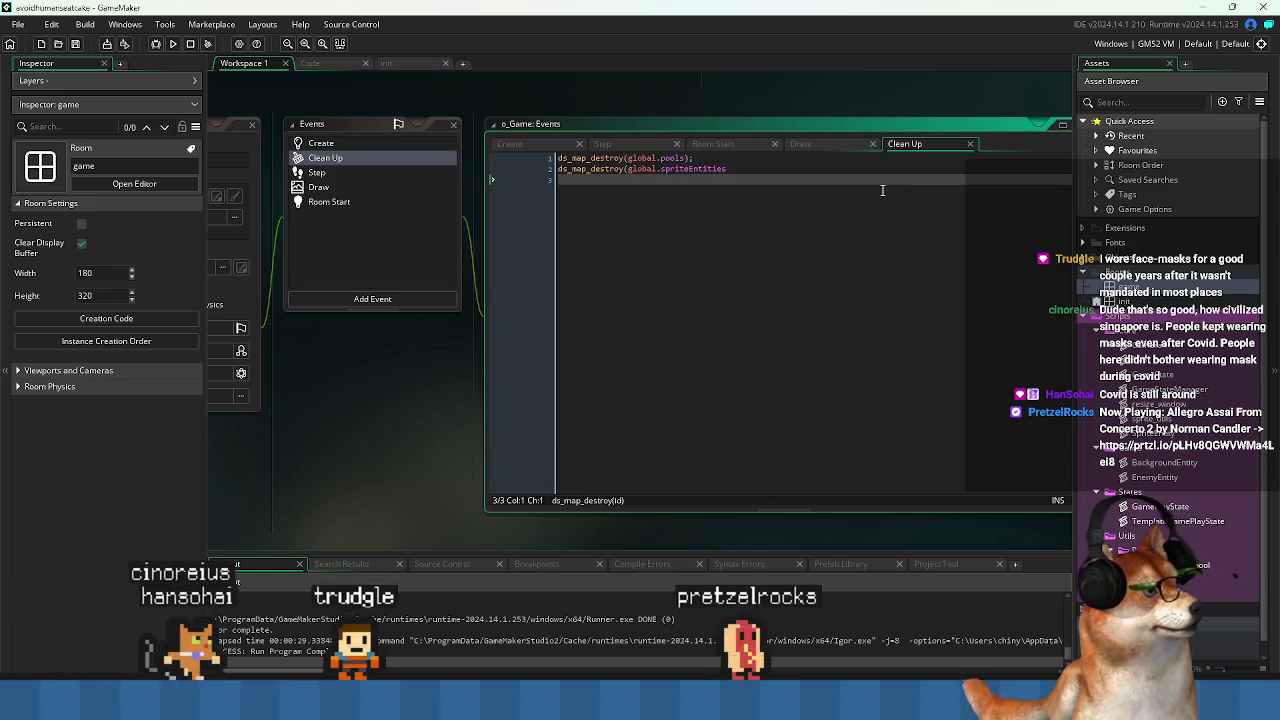
left_click(858, 168)
type(");")
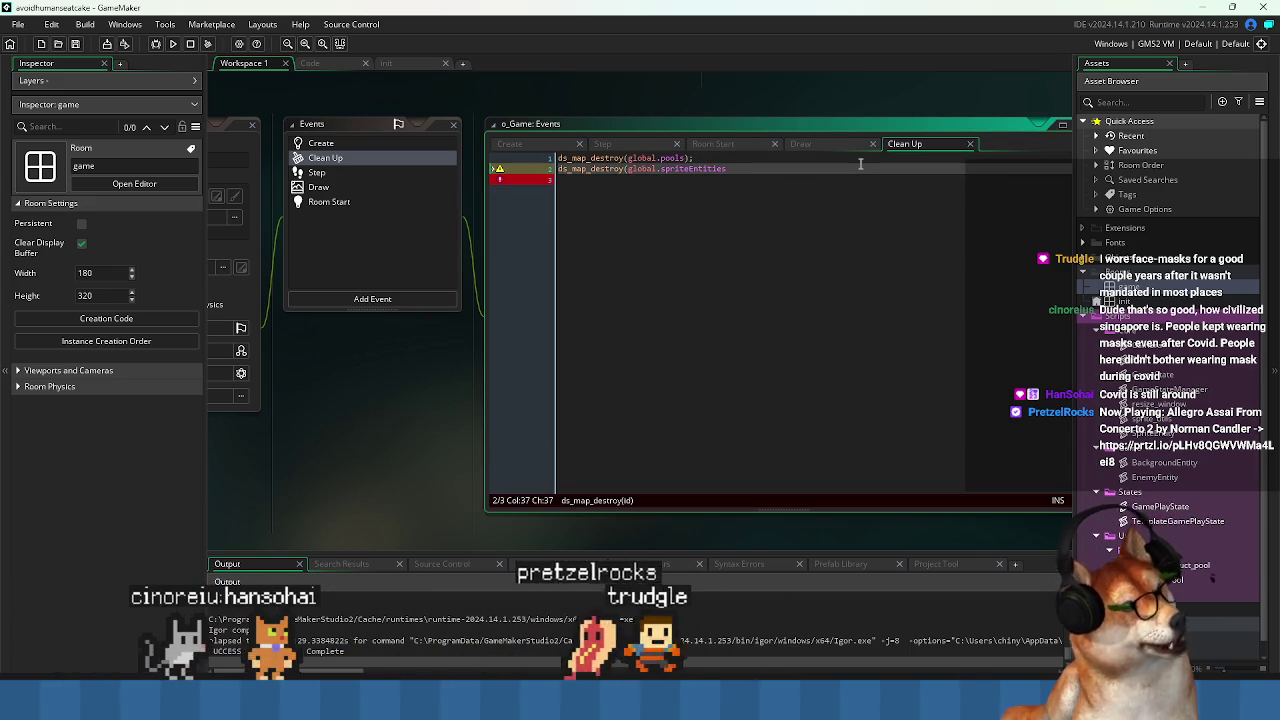
key("Down")
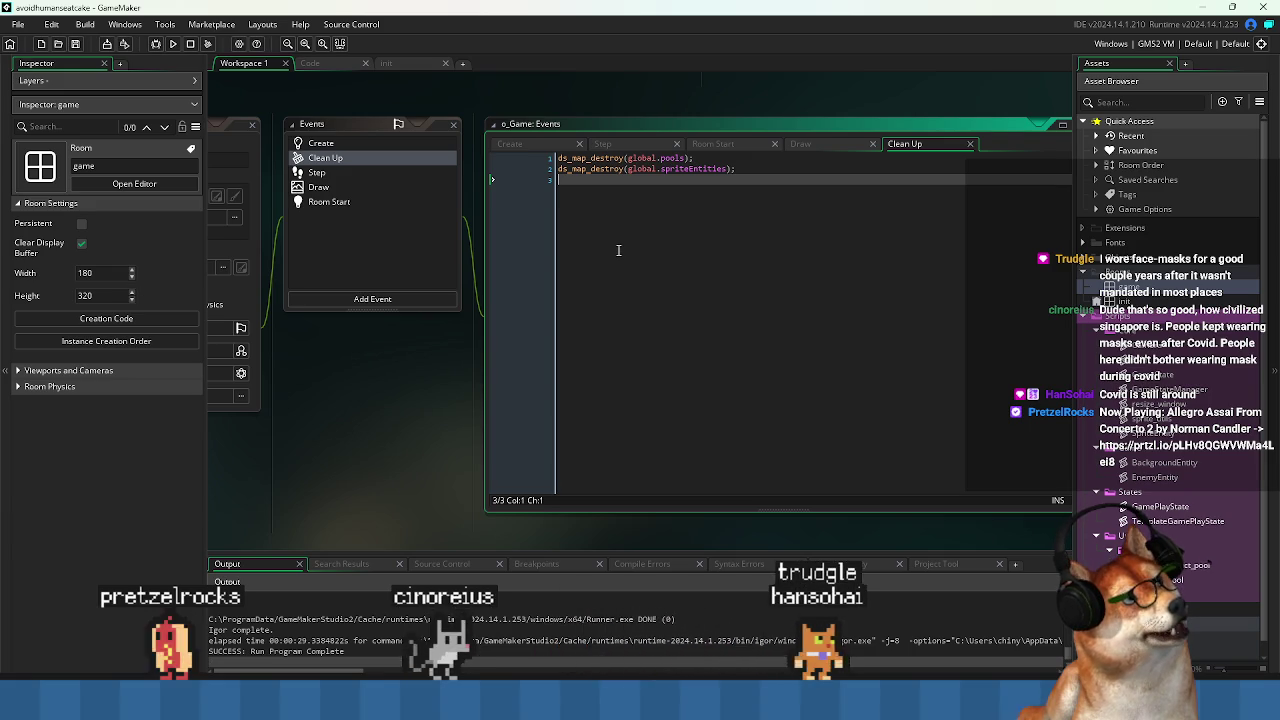
left_click(530, 144)
left_click(714, 426)
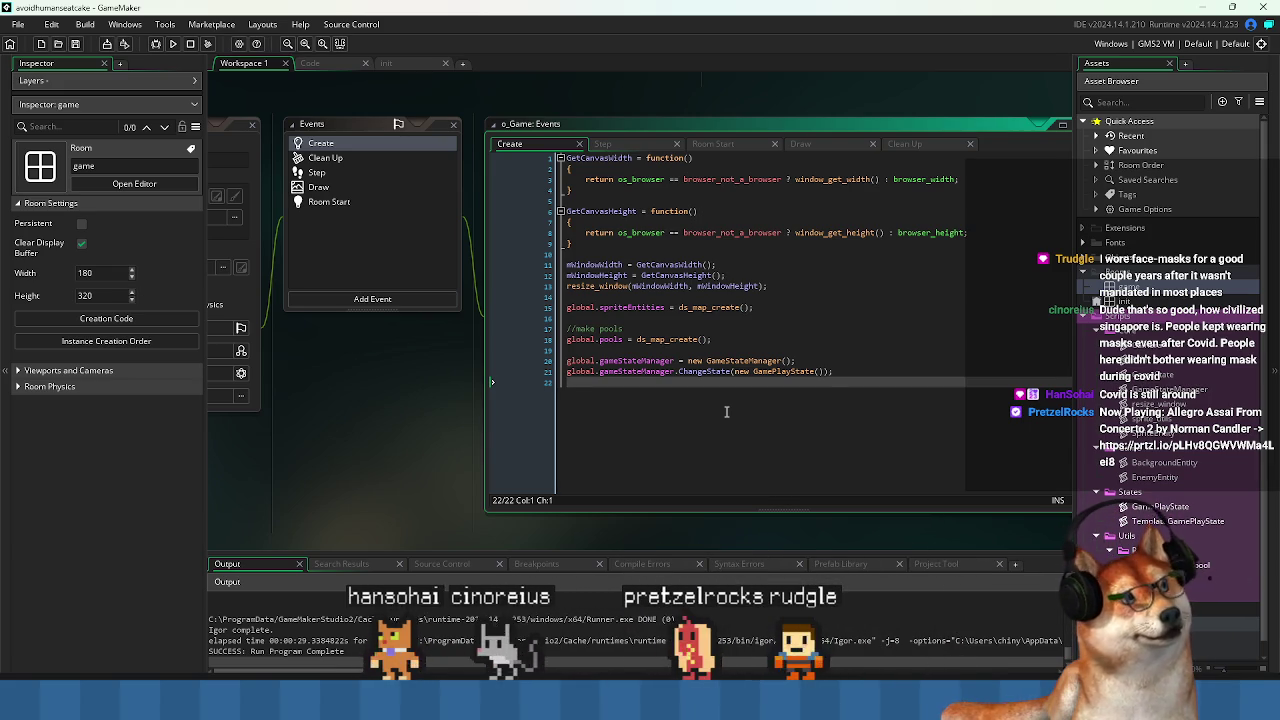
Hide the side panel with F12 to widen the code editor, then show the collision_rectangle manual page.
key("F12")
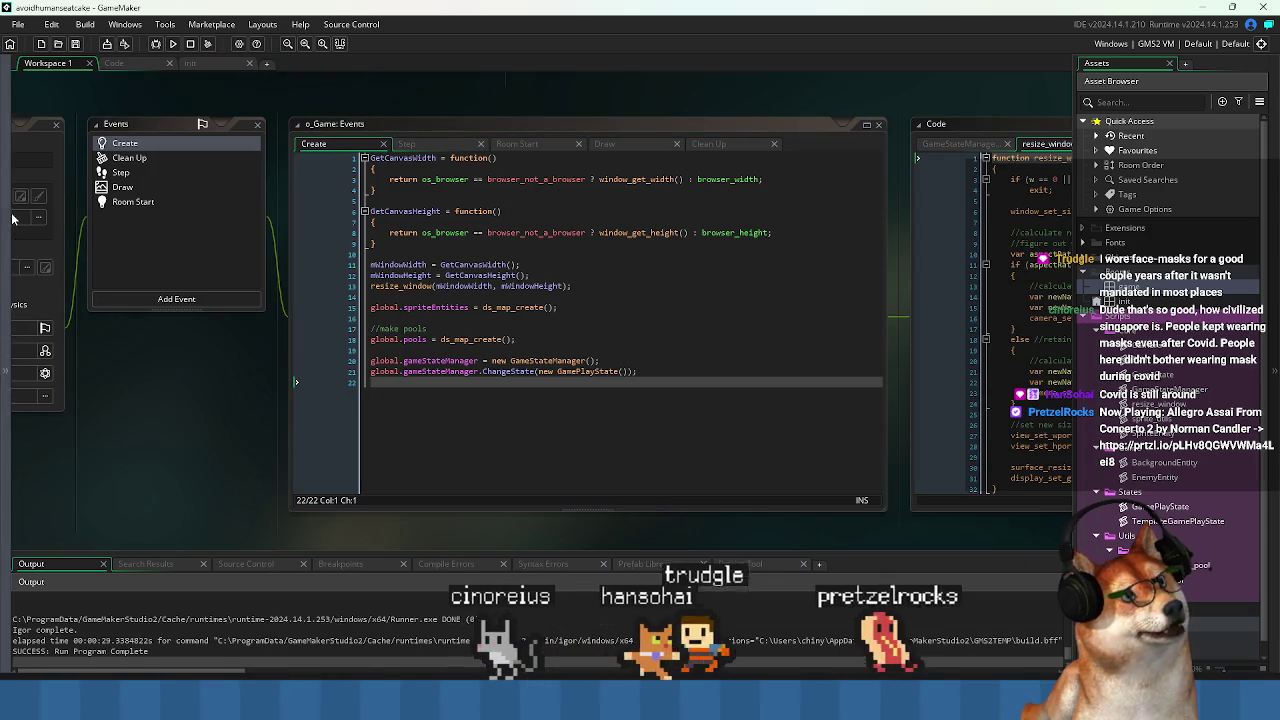
scroll(551, 437, "left", 3)
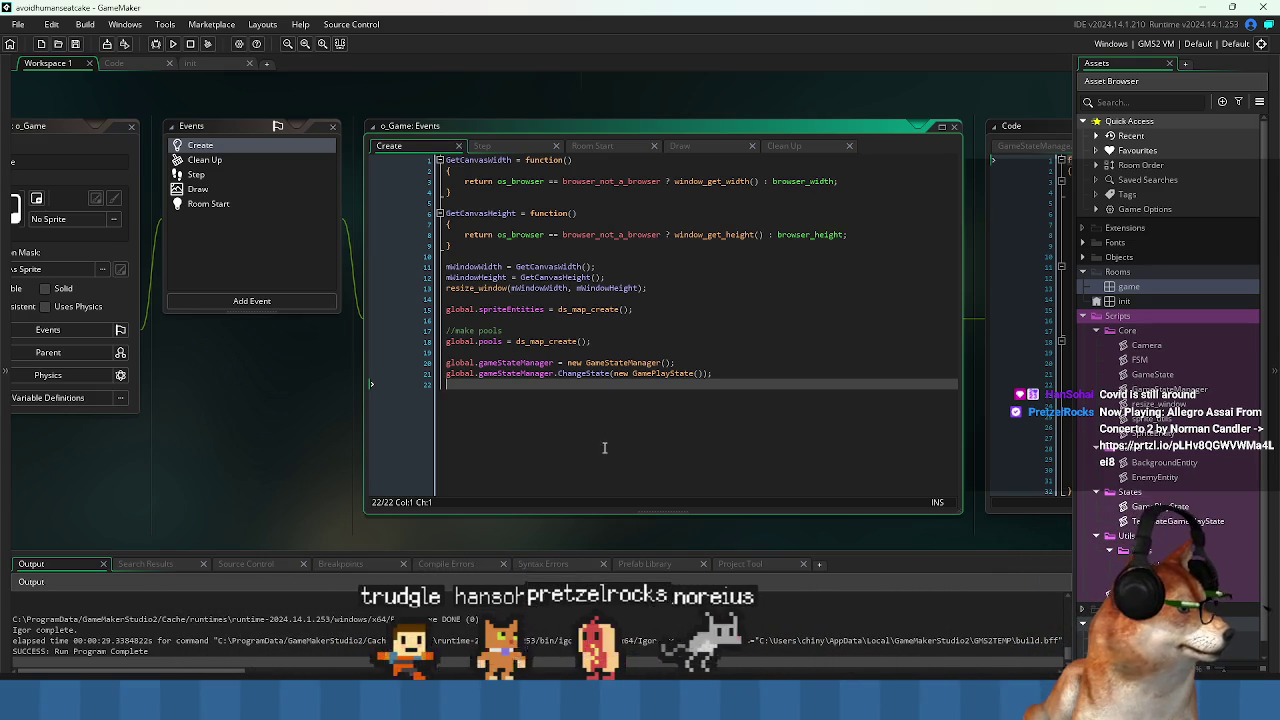
left_click(623, 342)
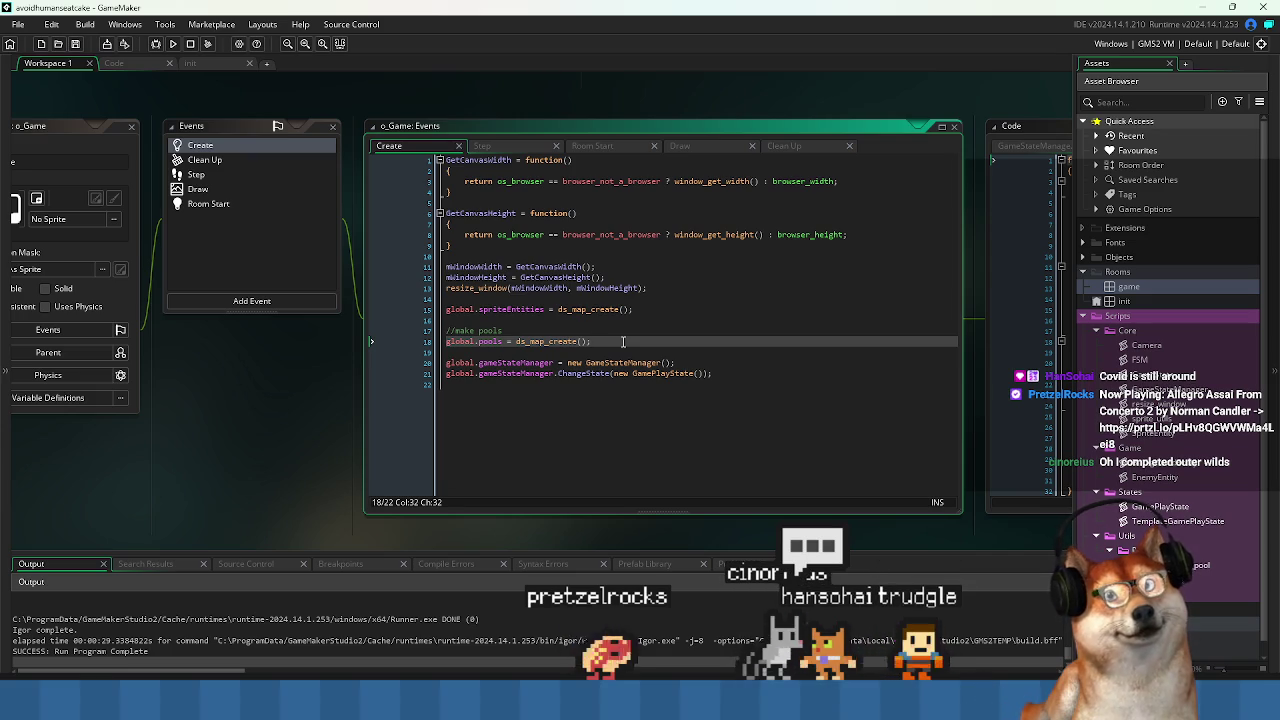
left_click(643, 426)
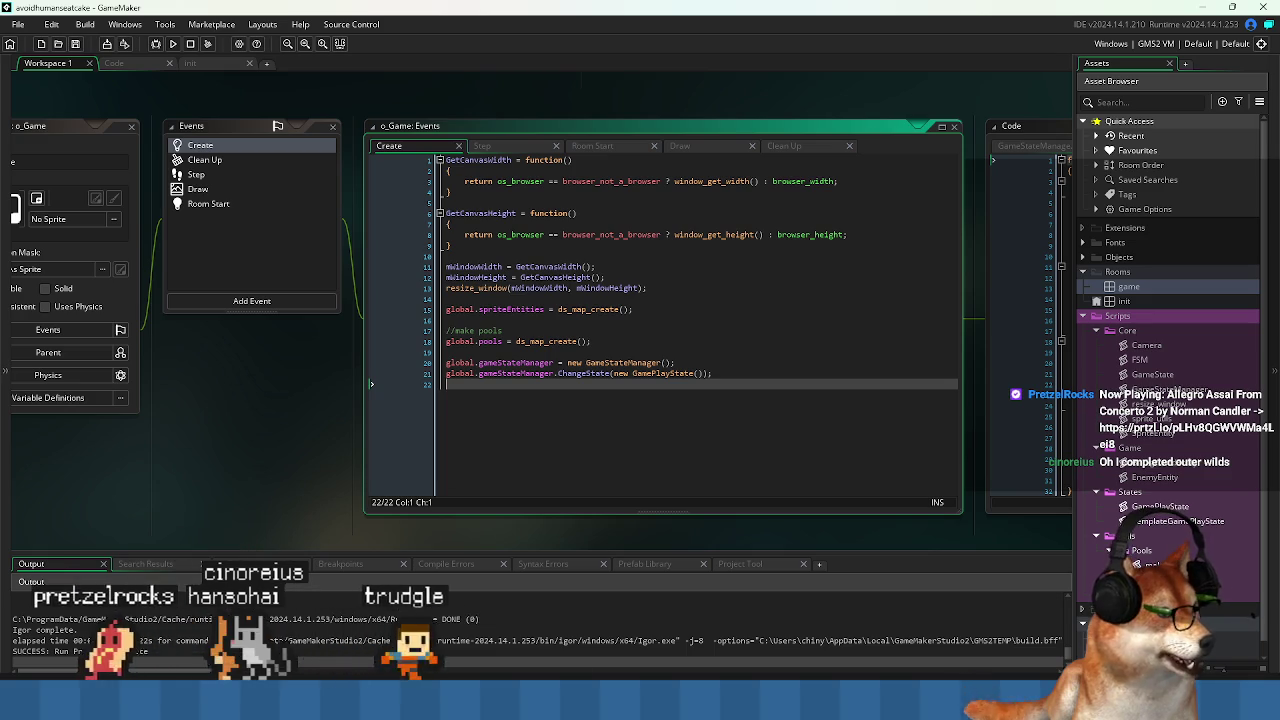
mouse_move(672, 705)
left_click(742, 625)
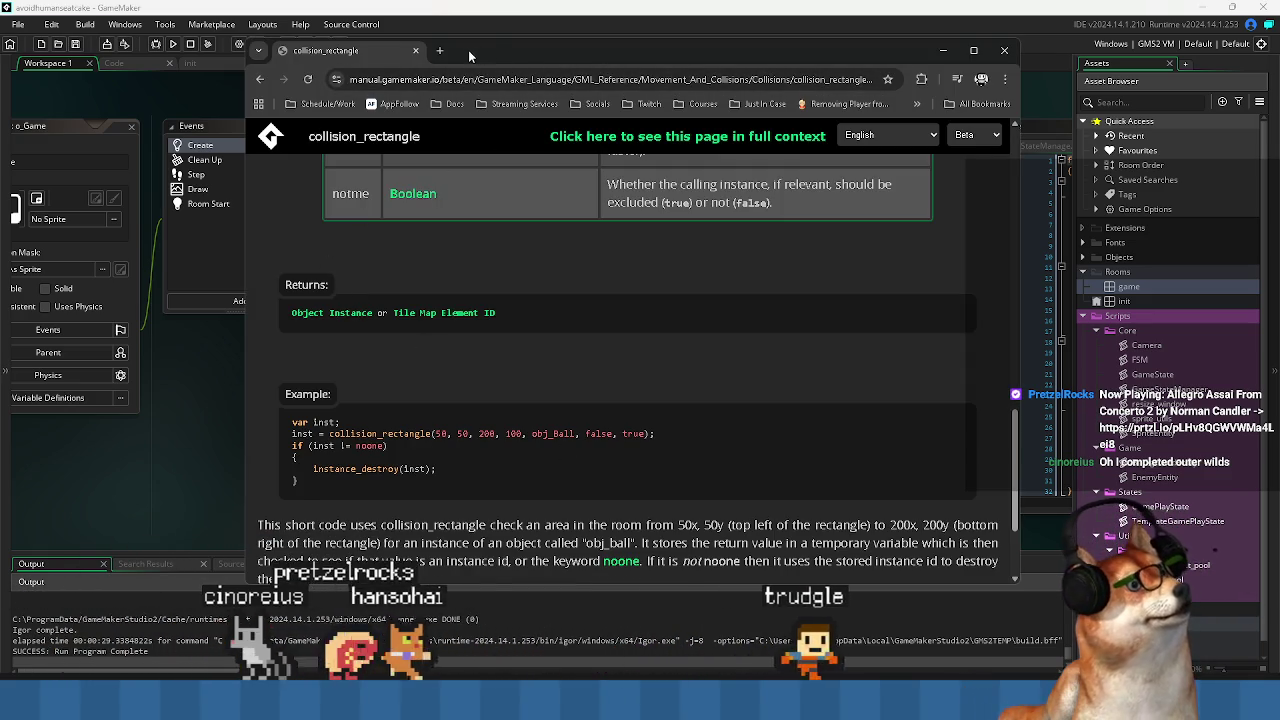
Open a new Chrome tab, switch to GameMaker, and later return to the 'outer worlds' search.
key("ctrl+t")
key("alt+Tab")
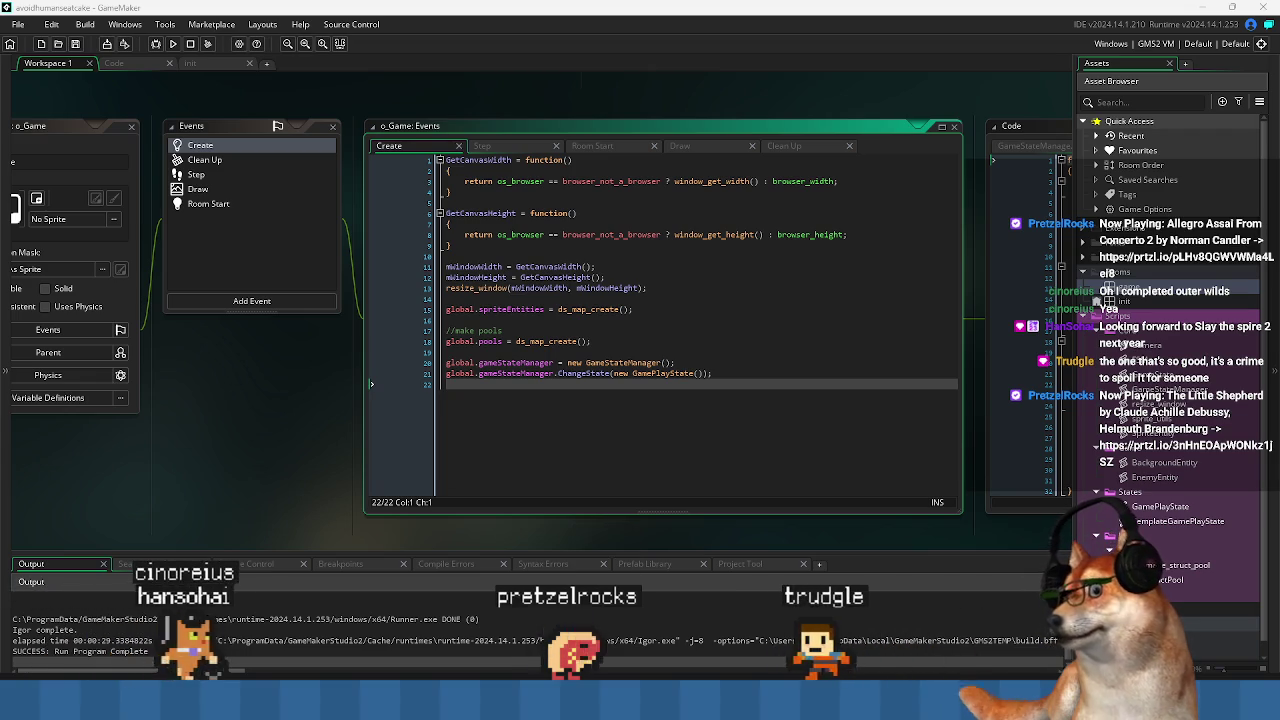
key("alt+Tab")
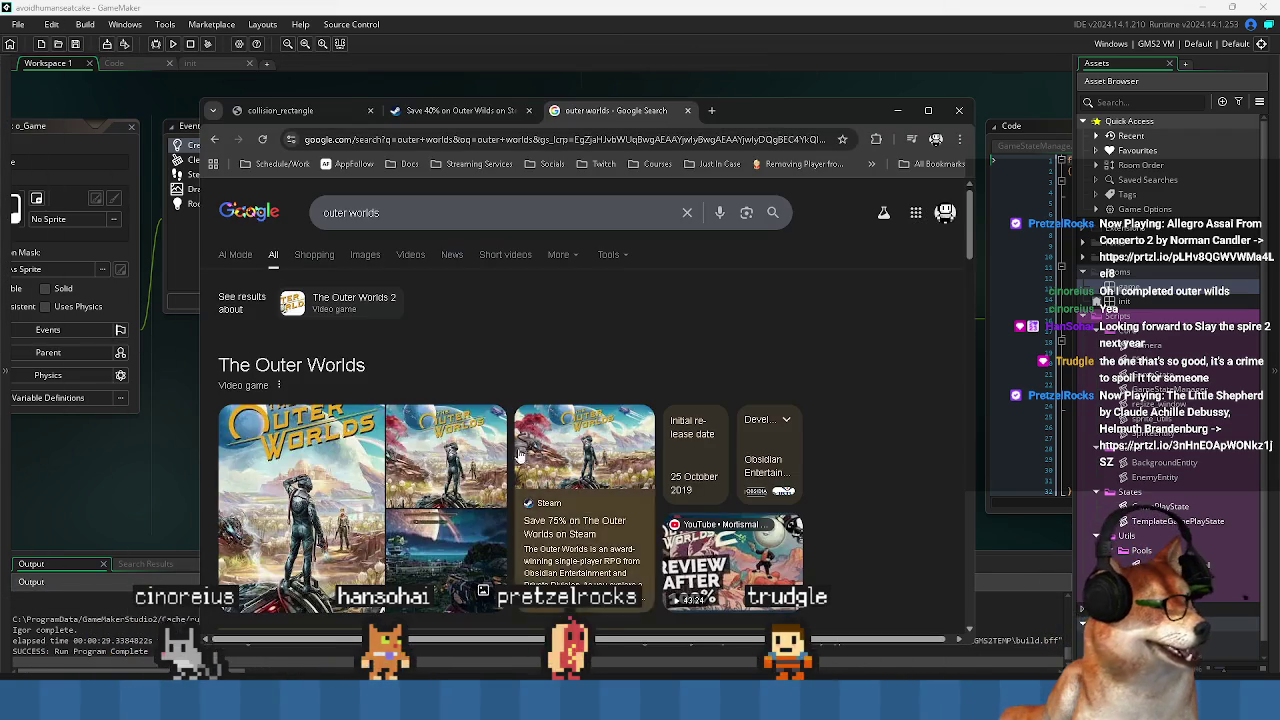
Switch to the Outer Wilds store page and scroll down to its description.
left_click(472, 111)
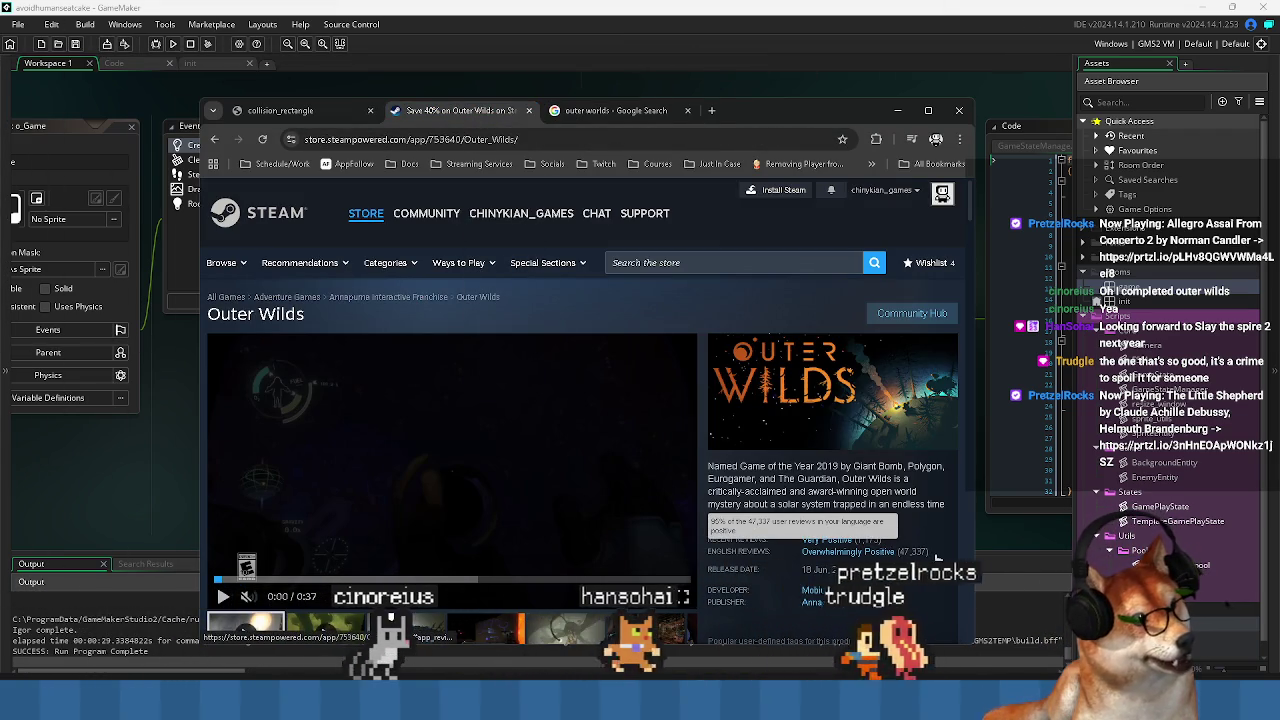
scroll(495, 325, "down", 5)
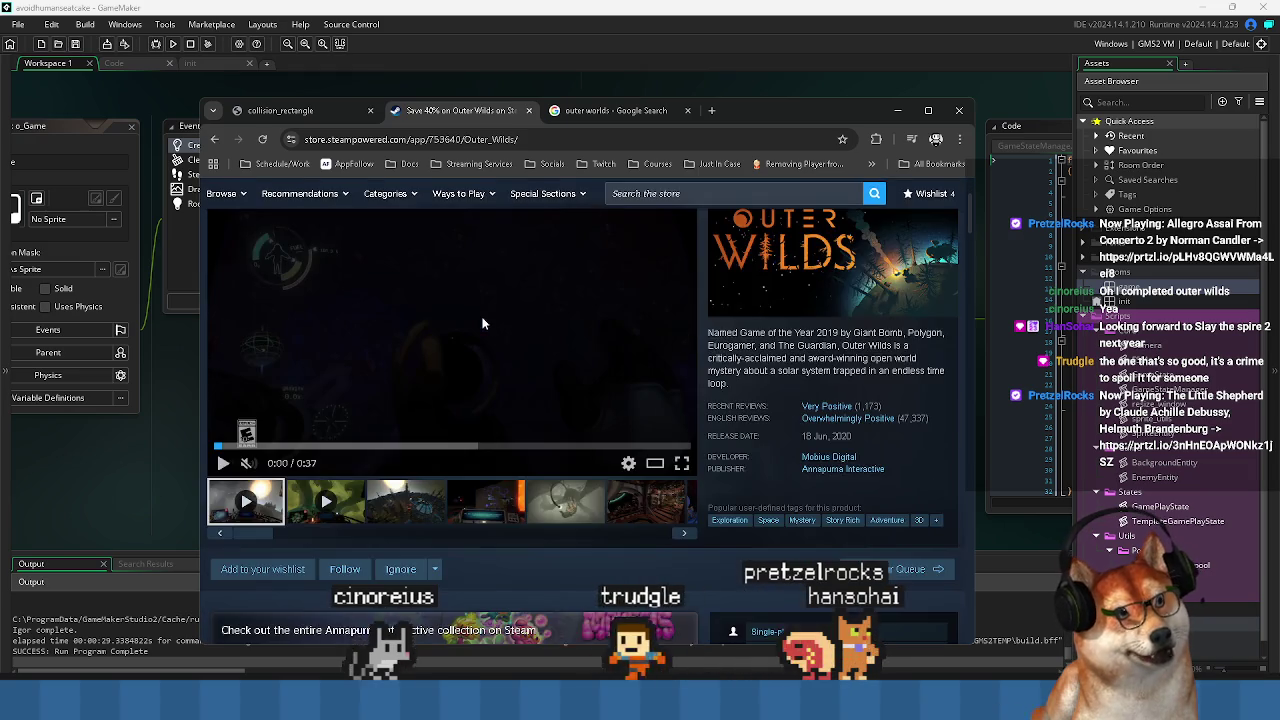
scroll(454, 310, "down", 10)
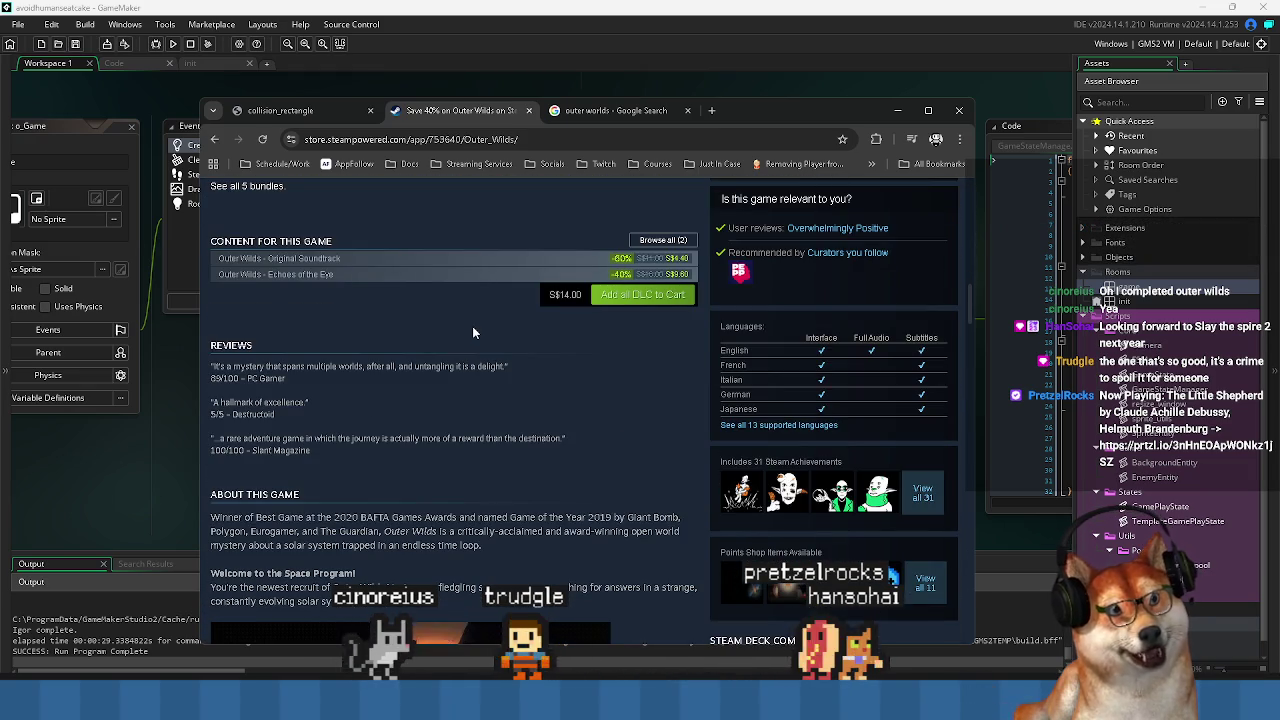
scroll(472, 326, "down", 3)
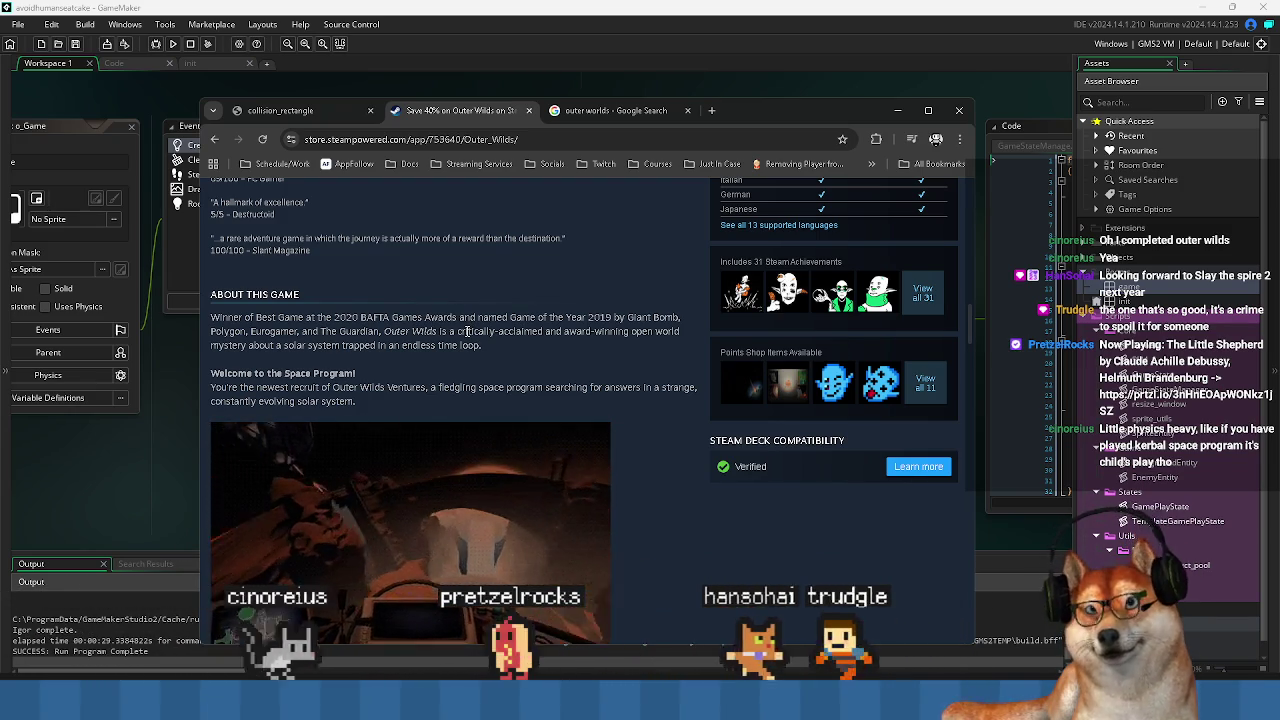
scroll(506, 347, "down", 4)
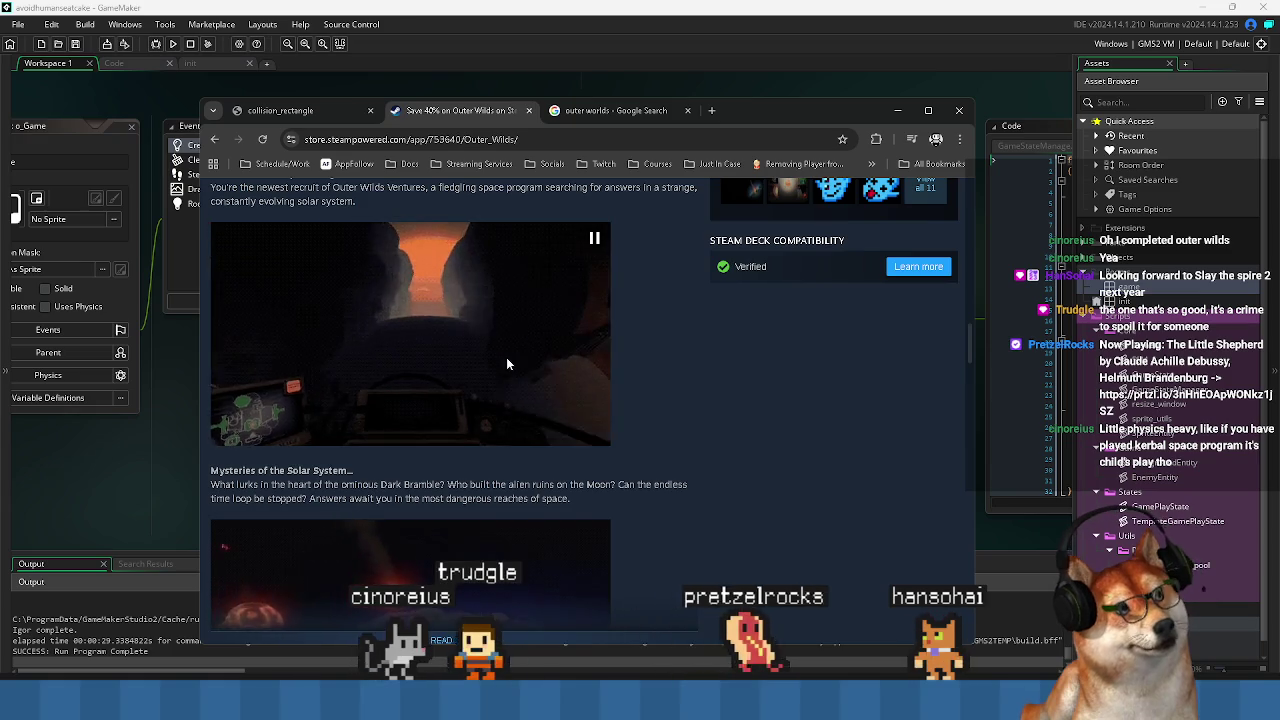
scroll(506, 347, "down", 5)
Expand the full Mysteries of the Solar System description and browse the purchase options and bundles.
left_click(472, 375)
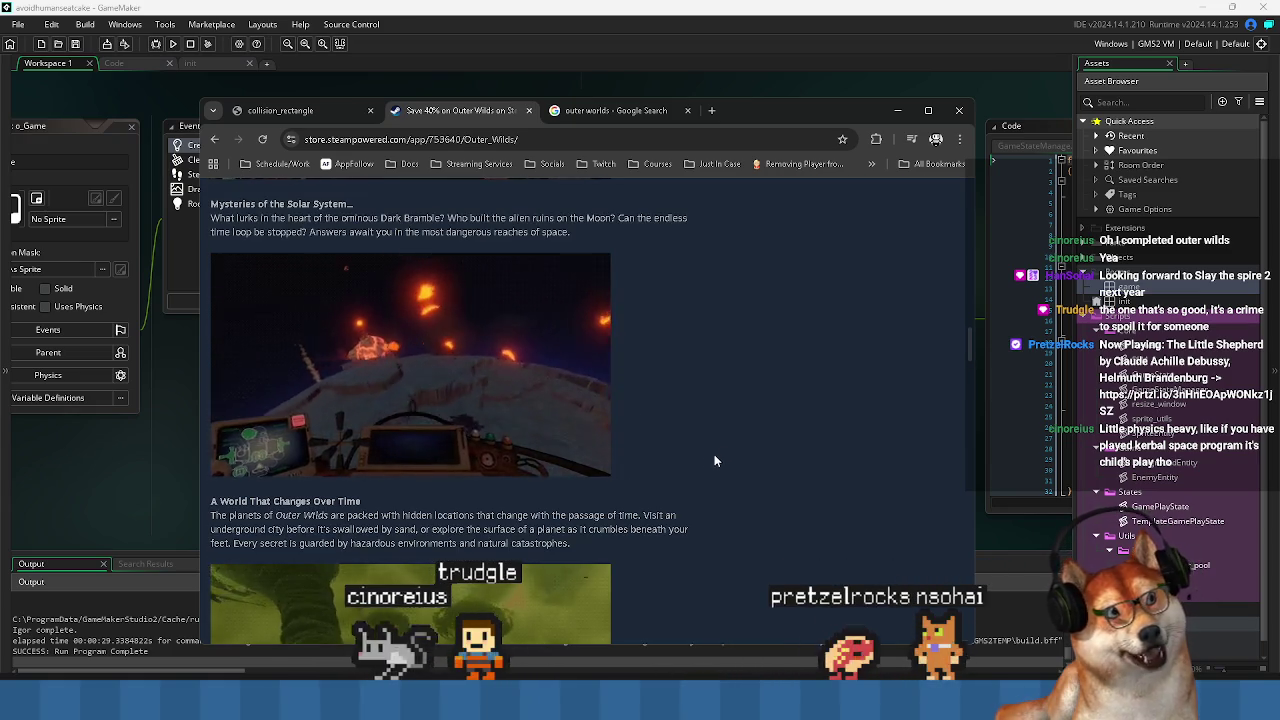
scroll(718, 452, "down", 3)
scroll(721, 450, "down", 3)
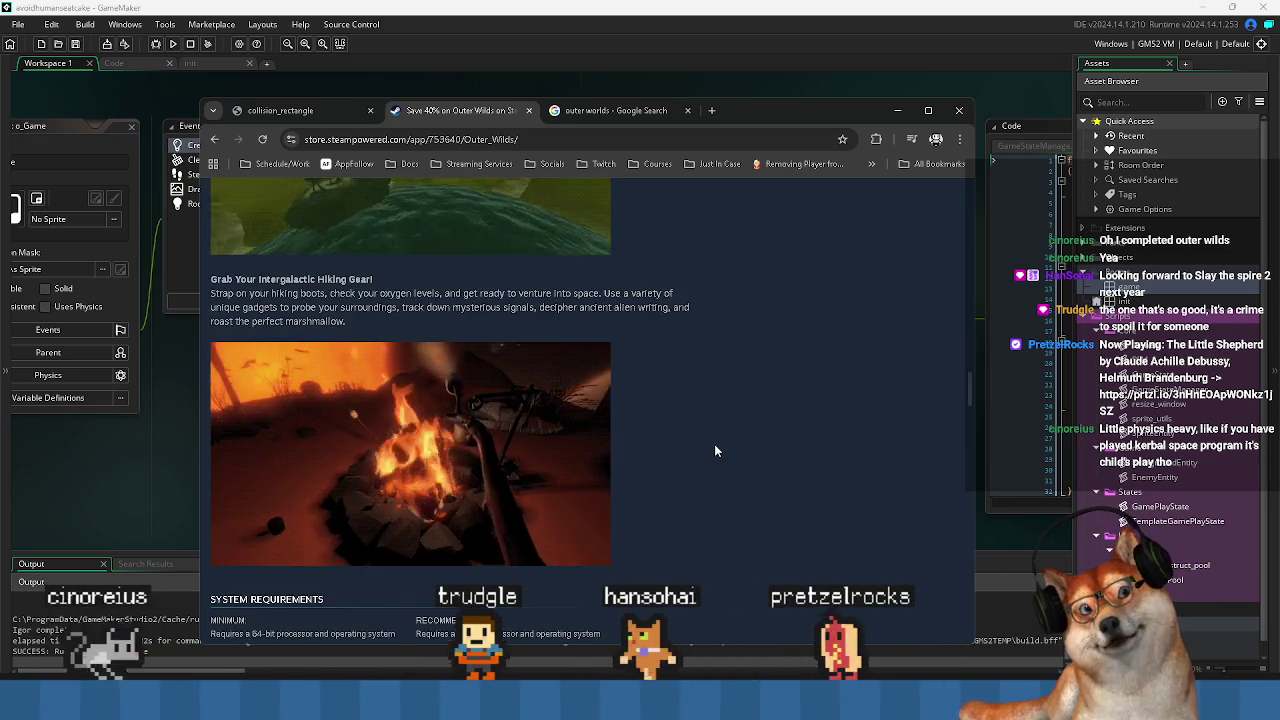
scroll(714, 444, "down", 3)
scroll(760, 445, "up", 15)
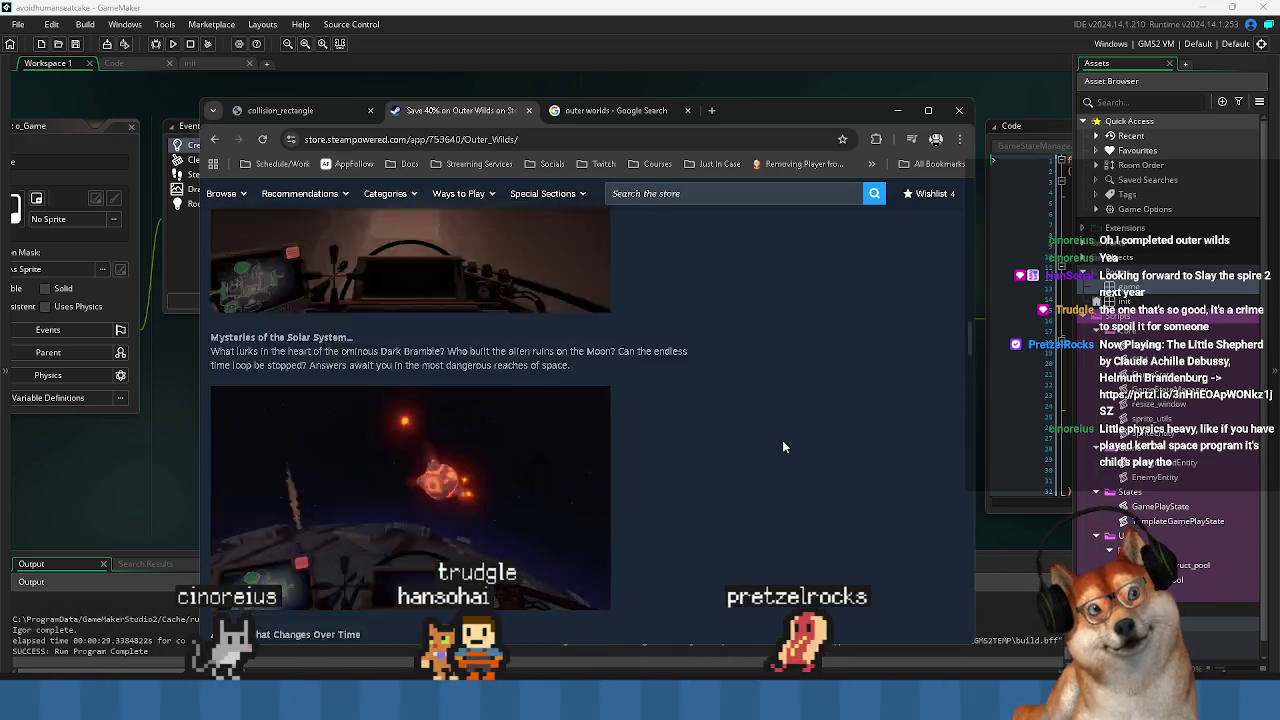
scroll(778, 437, "up", 10)
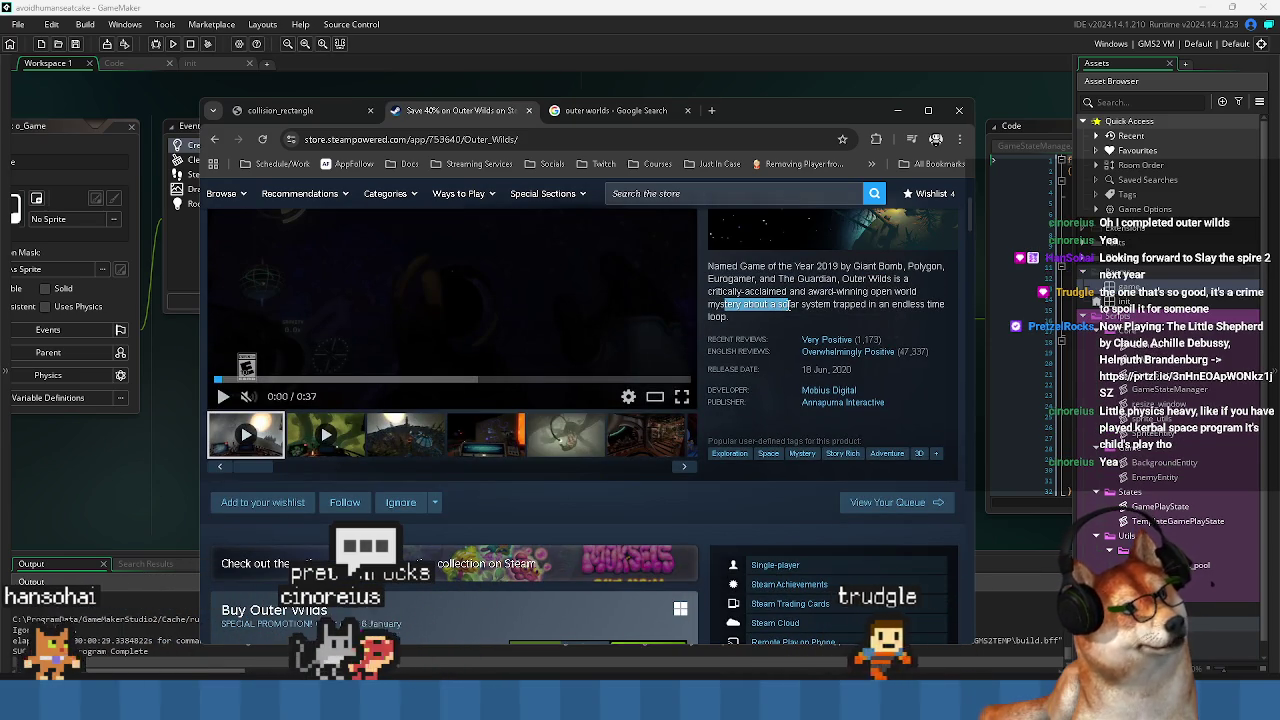
scroll(446, 525, "down", 5)
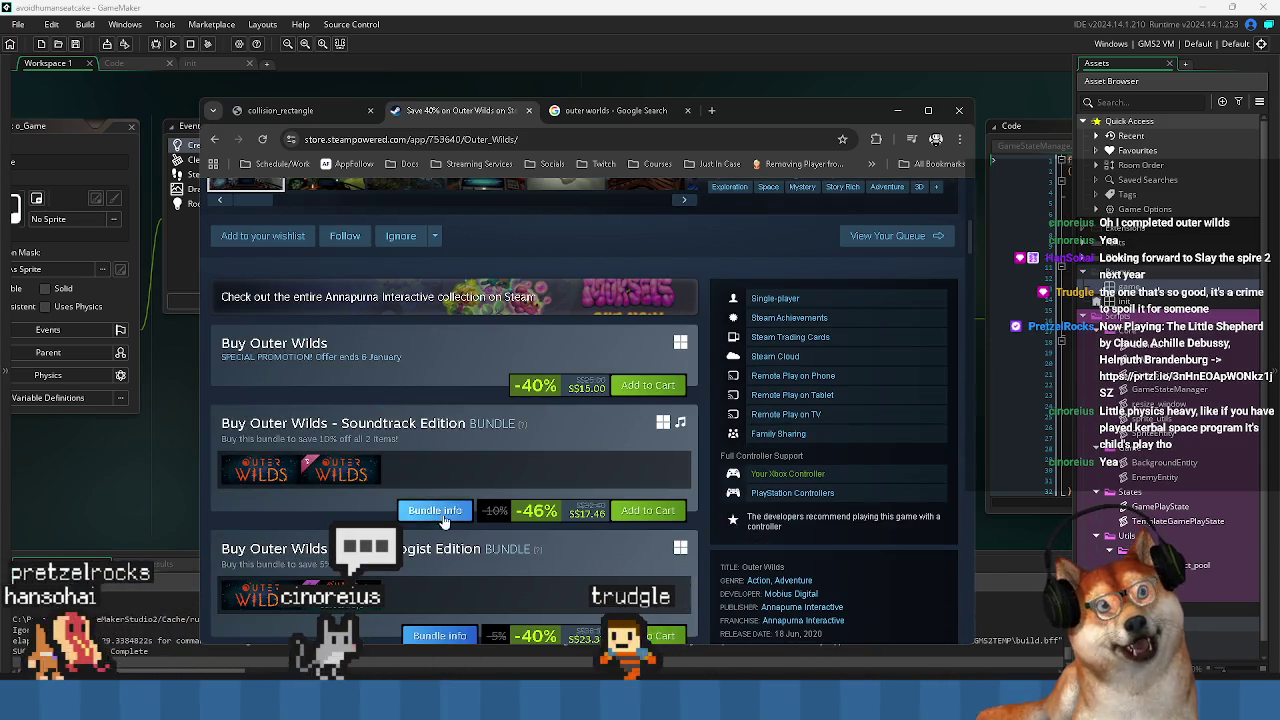
scroll(446, 525, "up", 7)
scroll(462, 520, "down", 3)
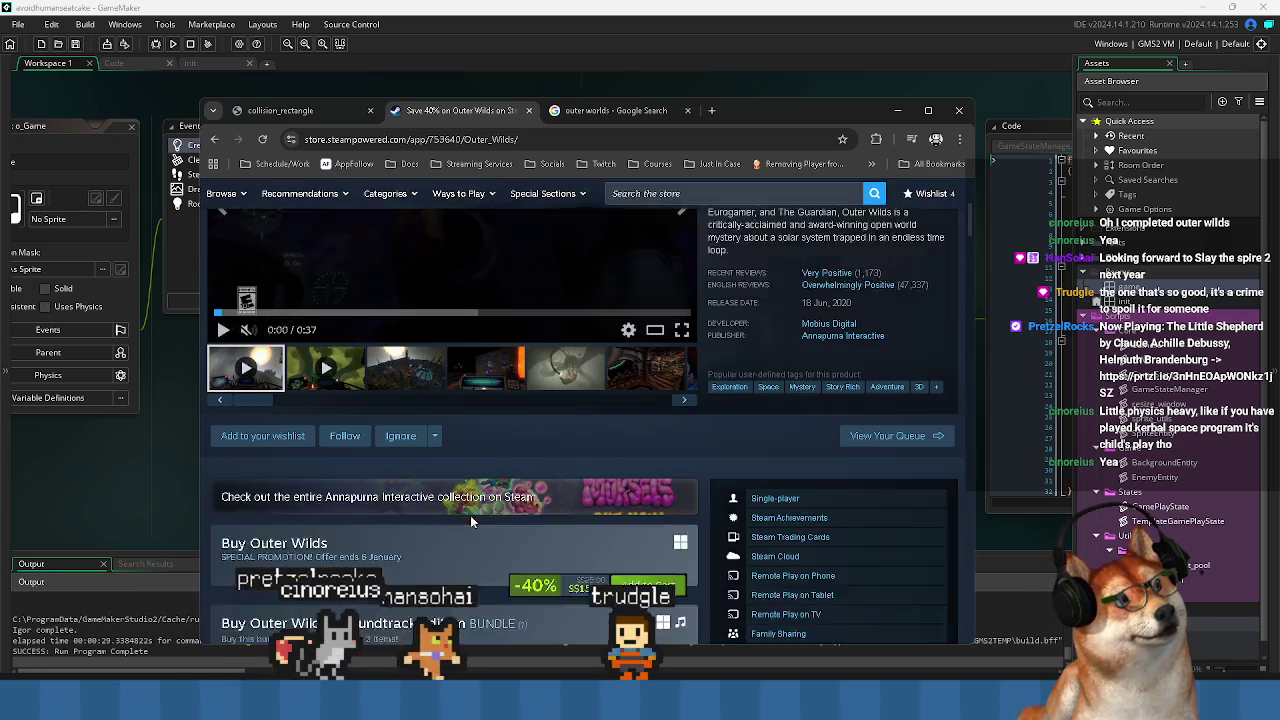
scroll(461, 456, "down", 2)
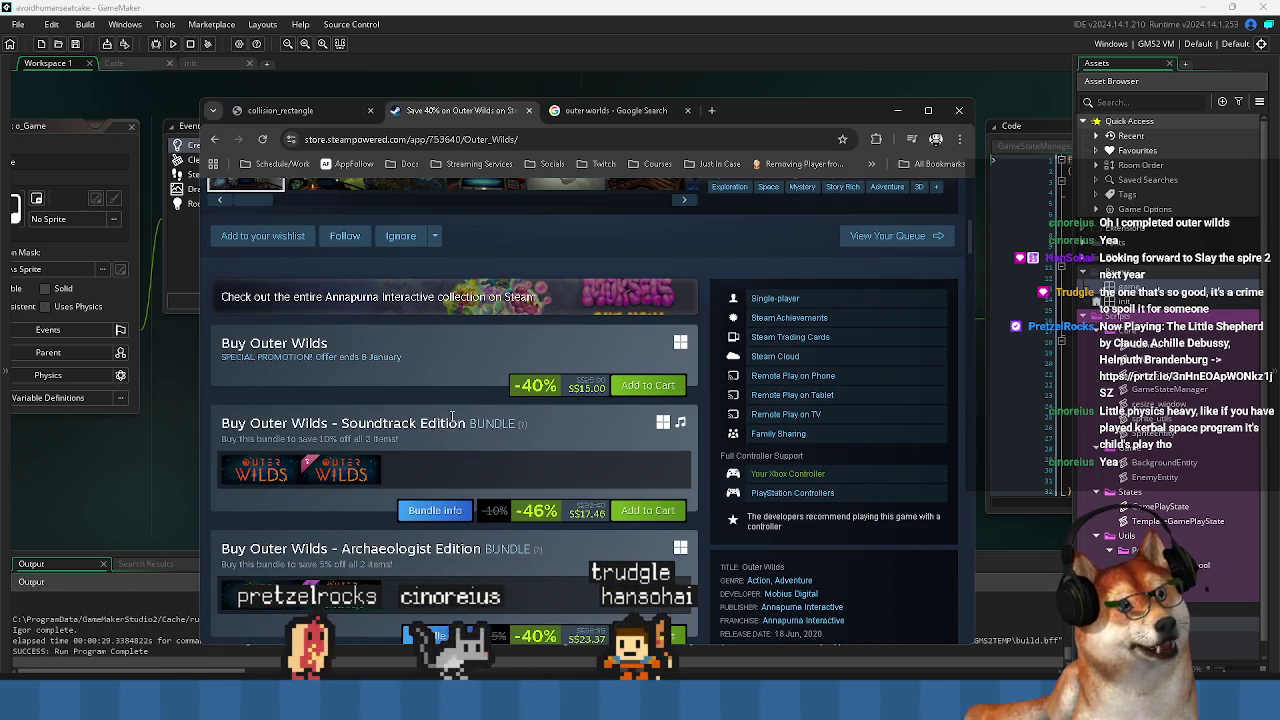
scroll(453, 415, "down", 2)
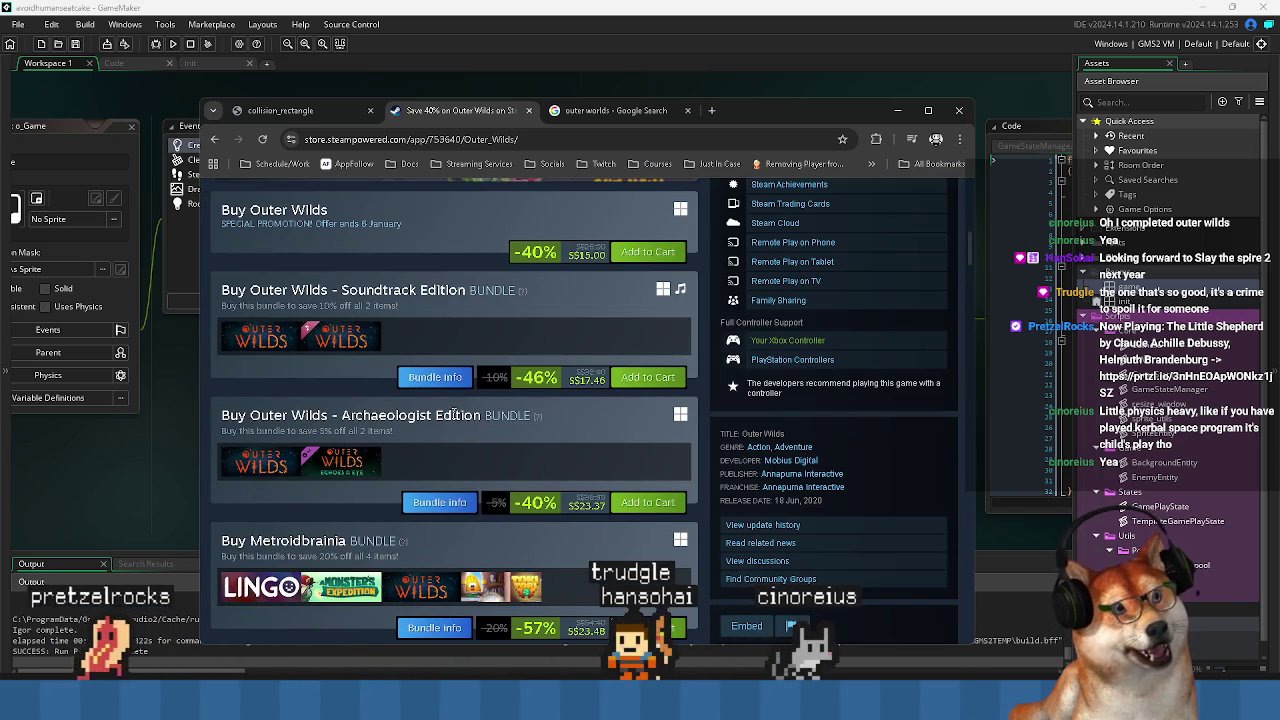
scroll(454, 410, "up", 3)
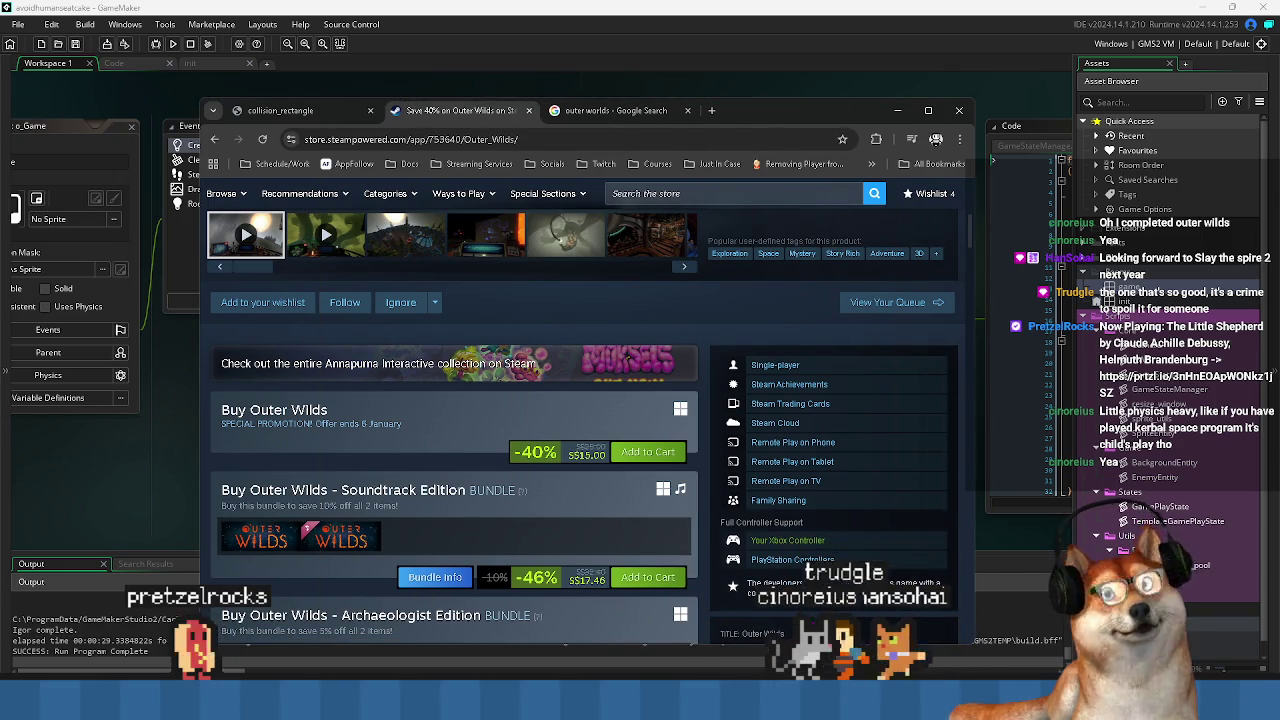
key("alt+Tab")
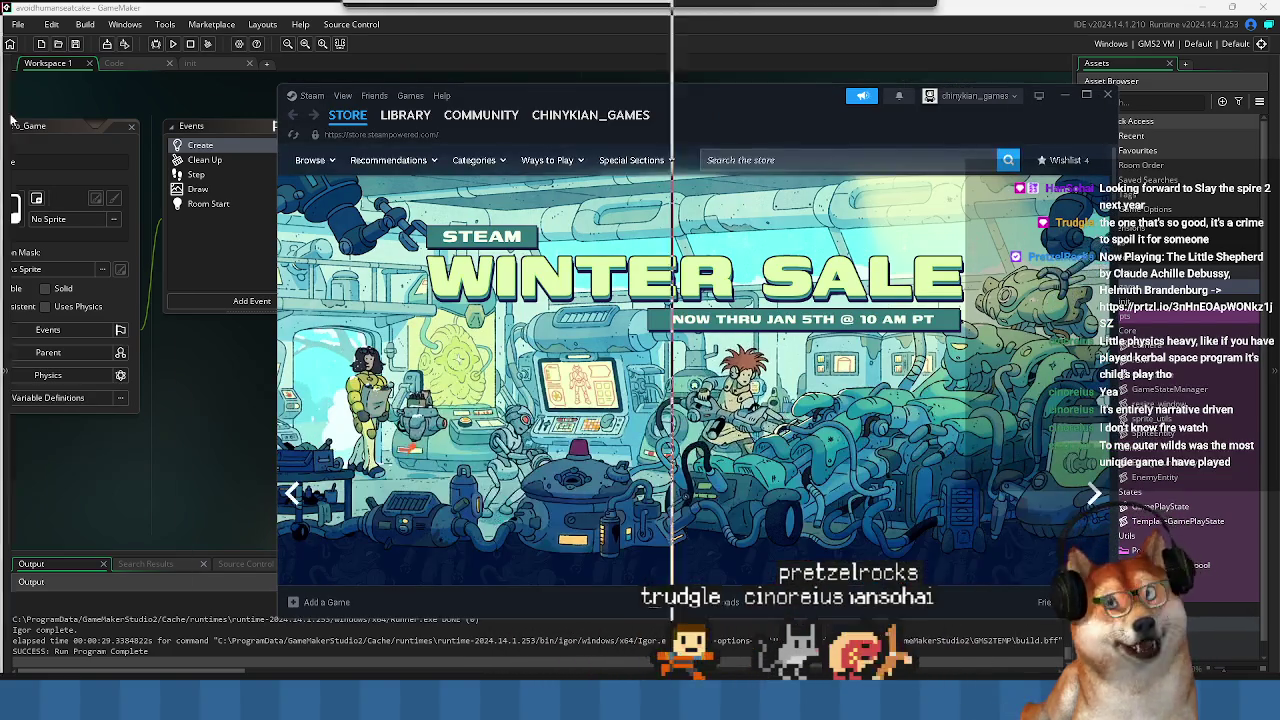
Leave the Steam Winter Sale page and return to the o_Game Create event code.
key("alt+Tab")
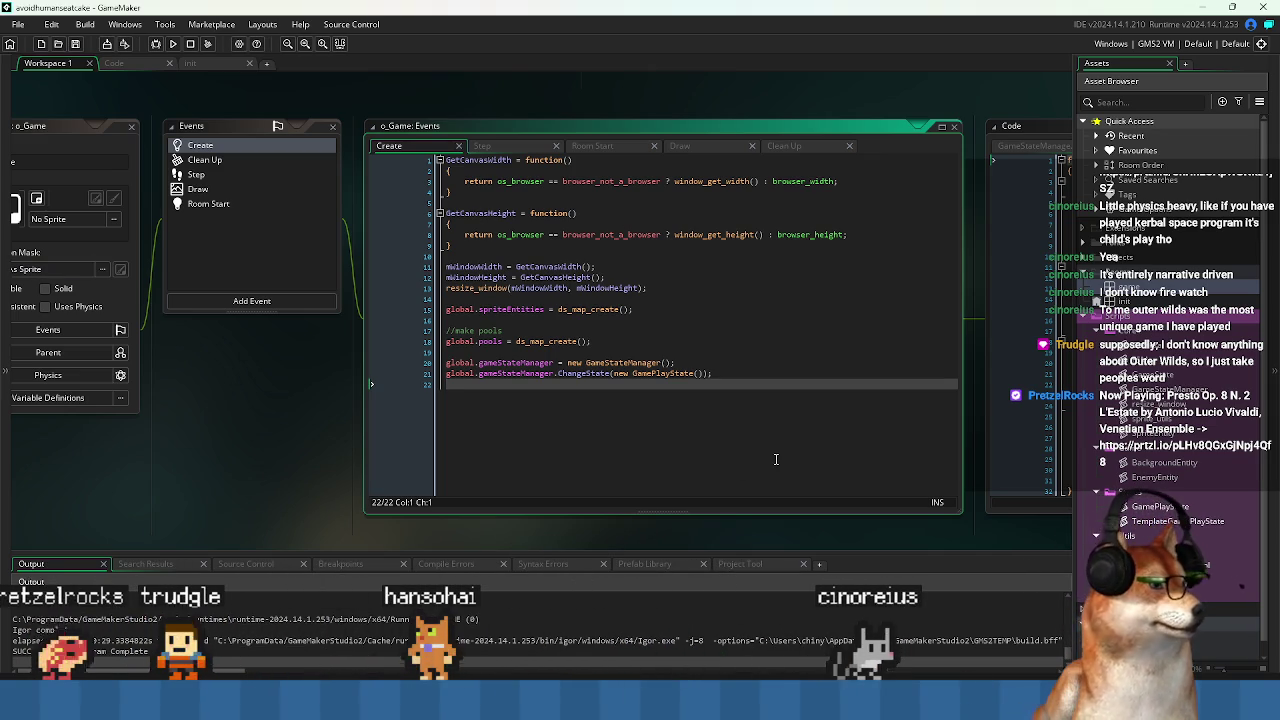
Start a new line 19 below the pools map reading global.pools[? EnemyEntity.
key("Up")
key("Up")
key("Up")
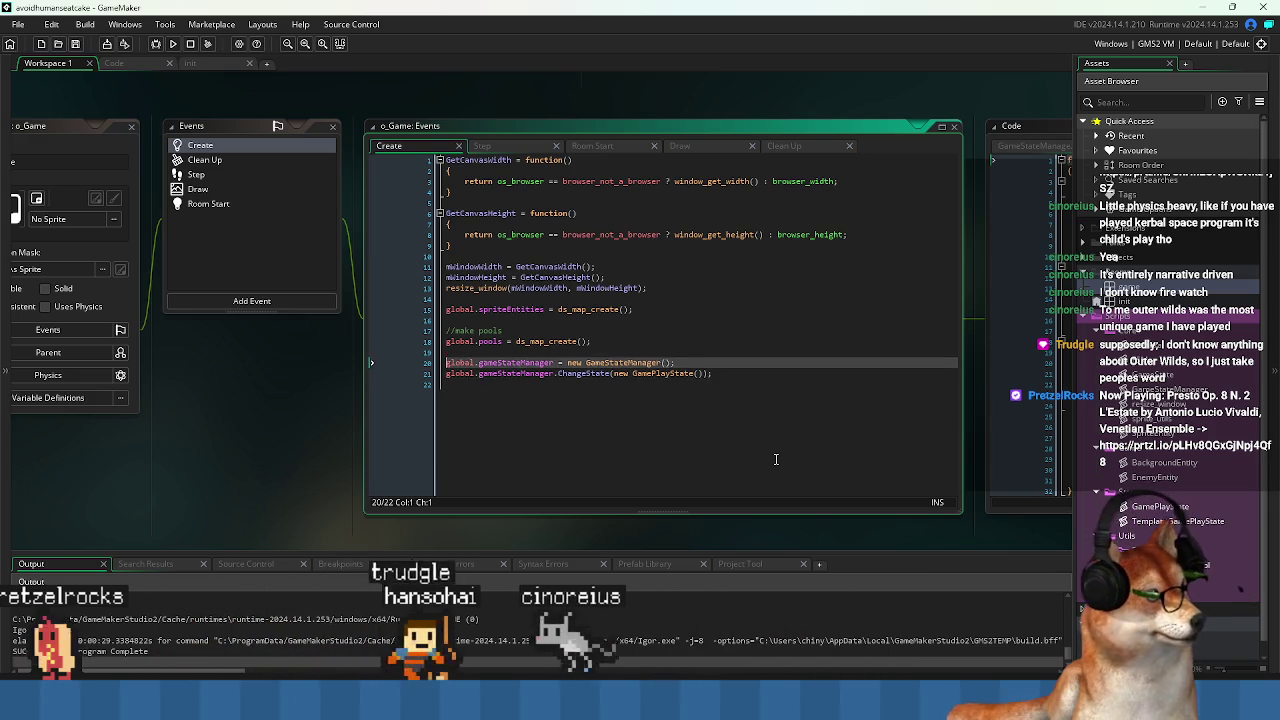
key("ctrl+shift+Right")
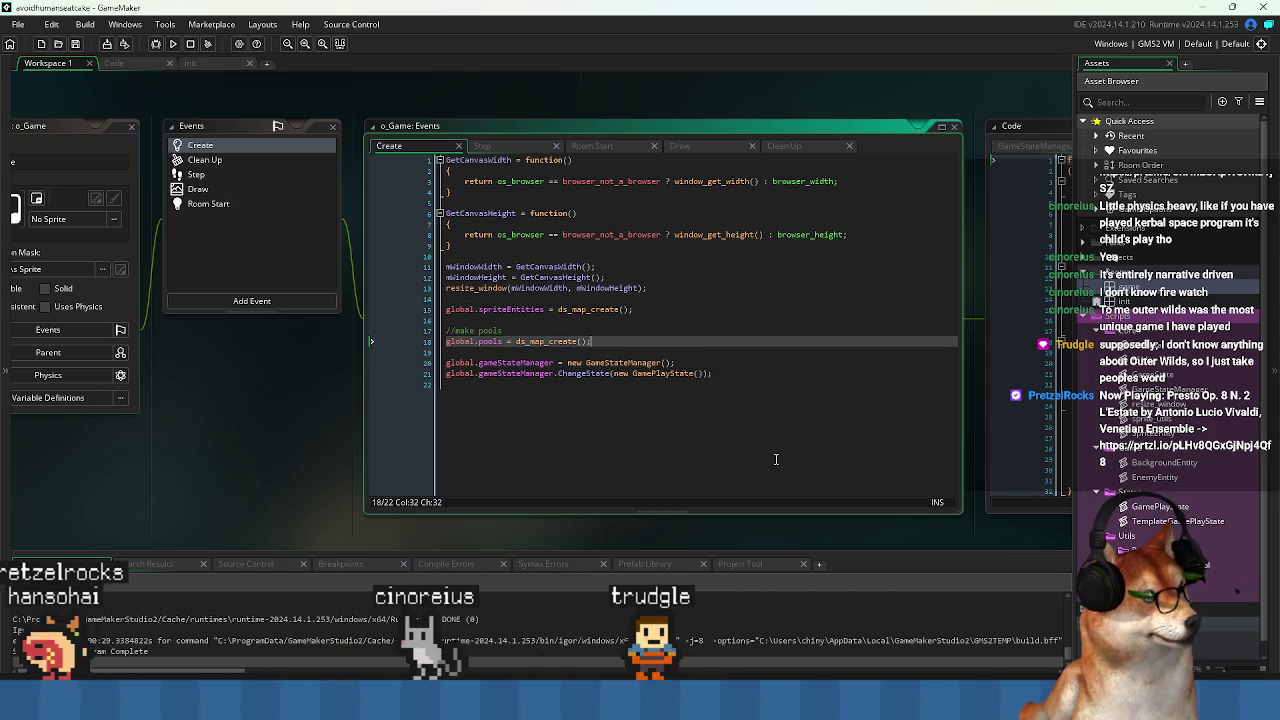
key("End")
key("Return")
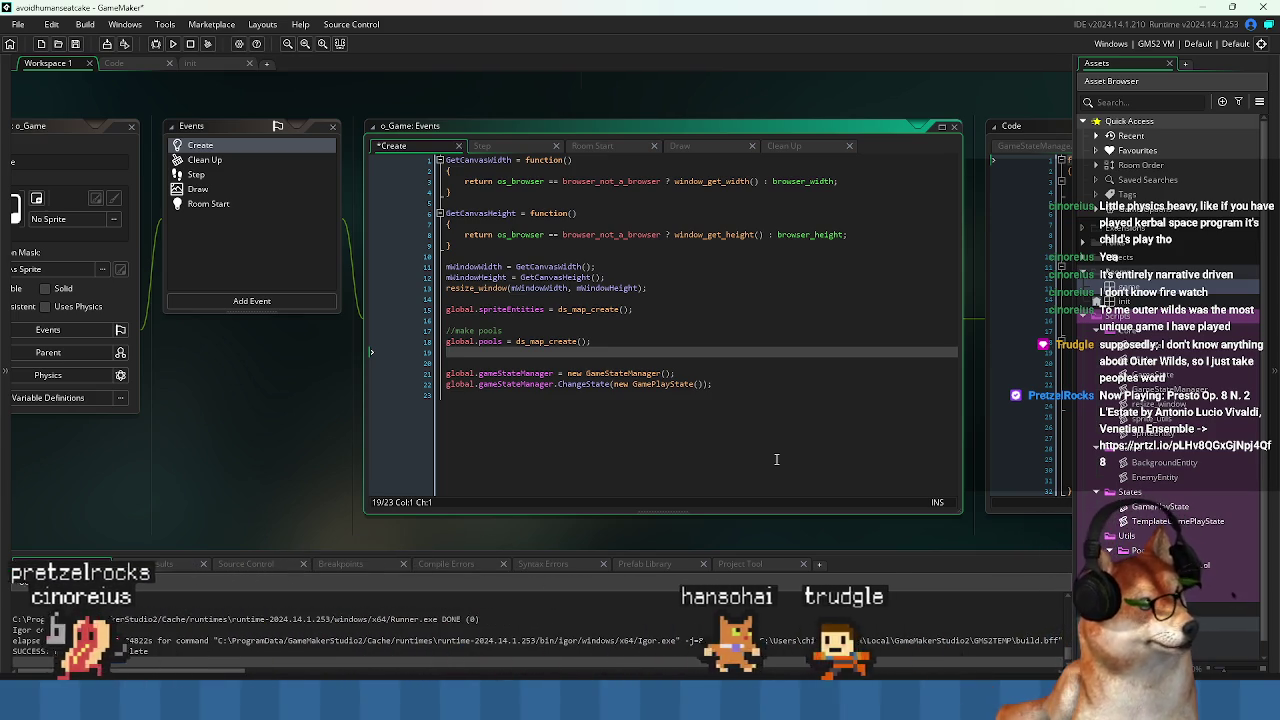
key("Up")
key("ctrl+s")
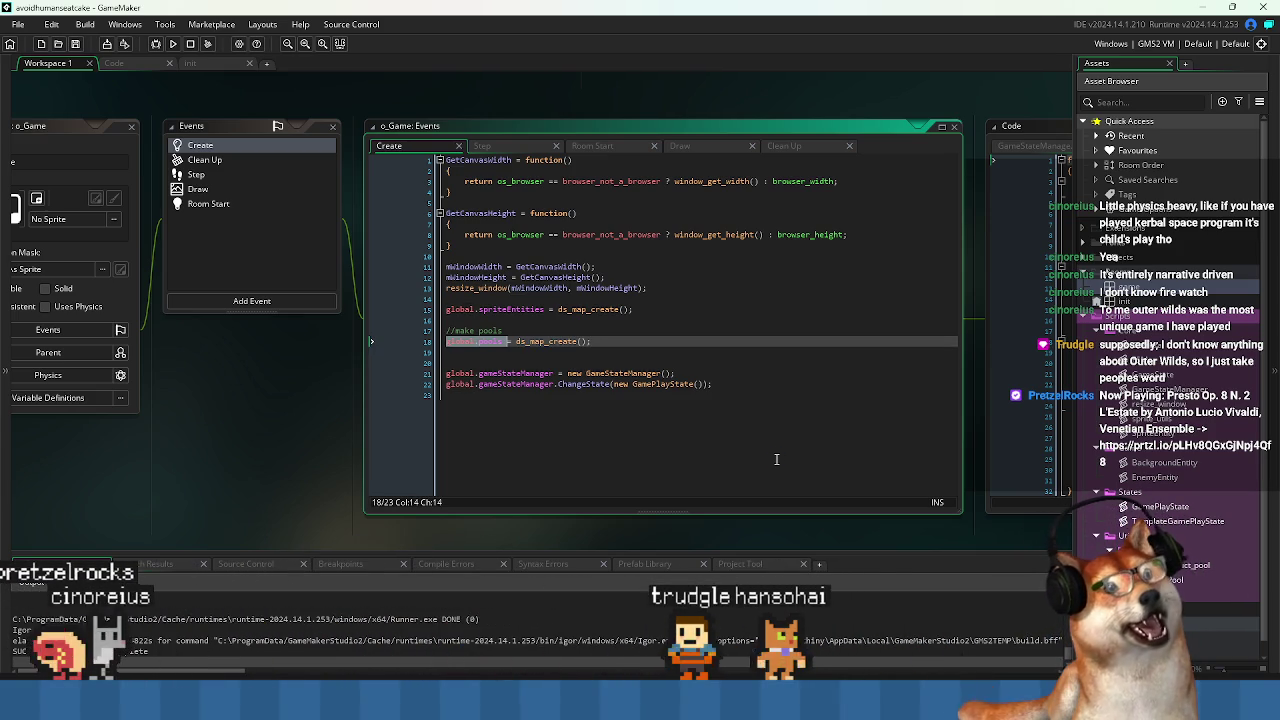
key("ctrl+c")
key("Down")
key("ctrl+v")
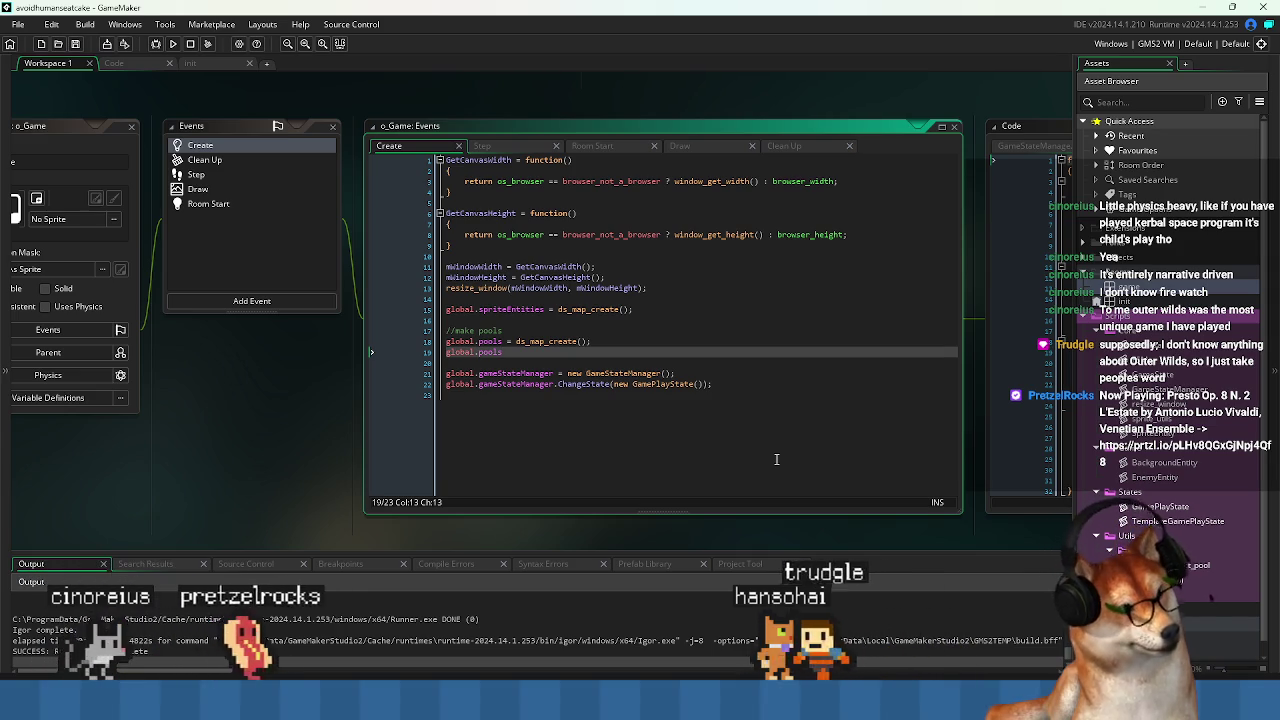
type("[")
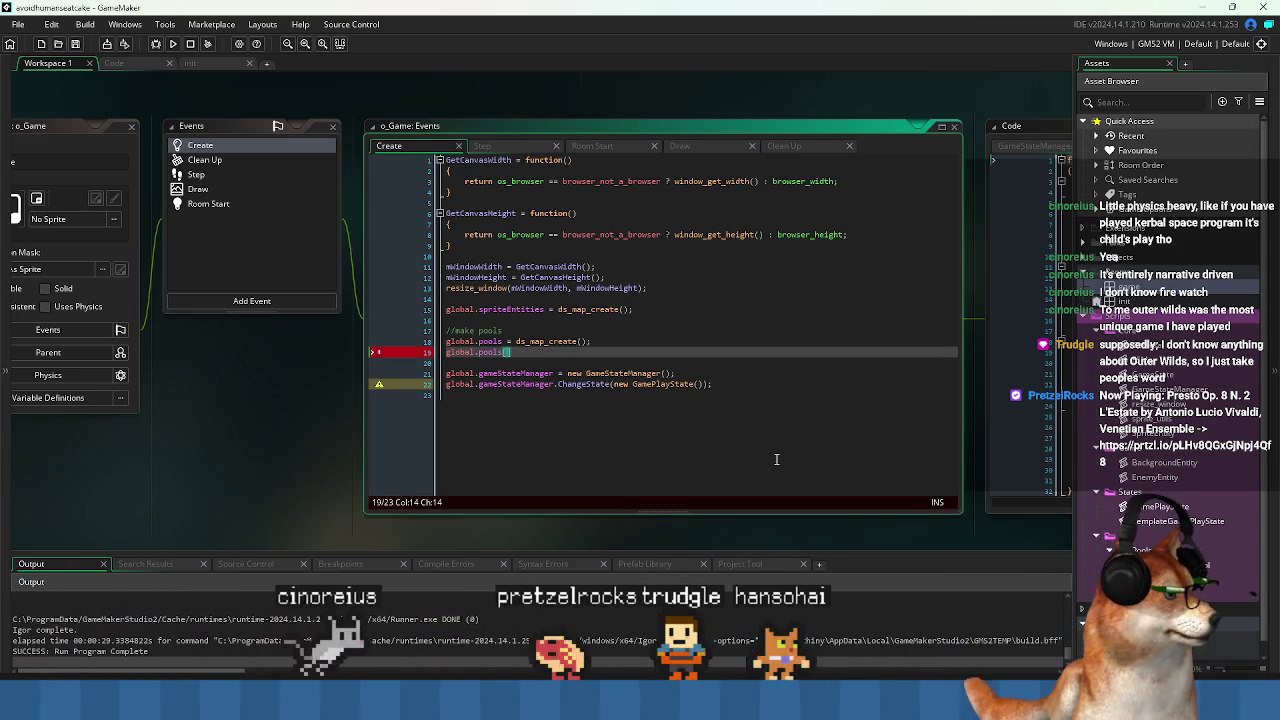
type("? ")
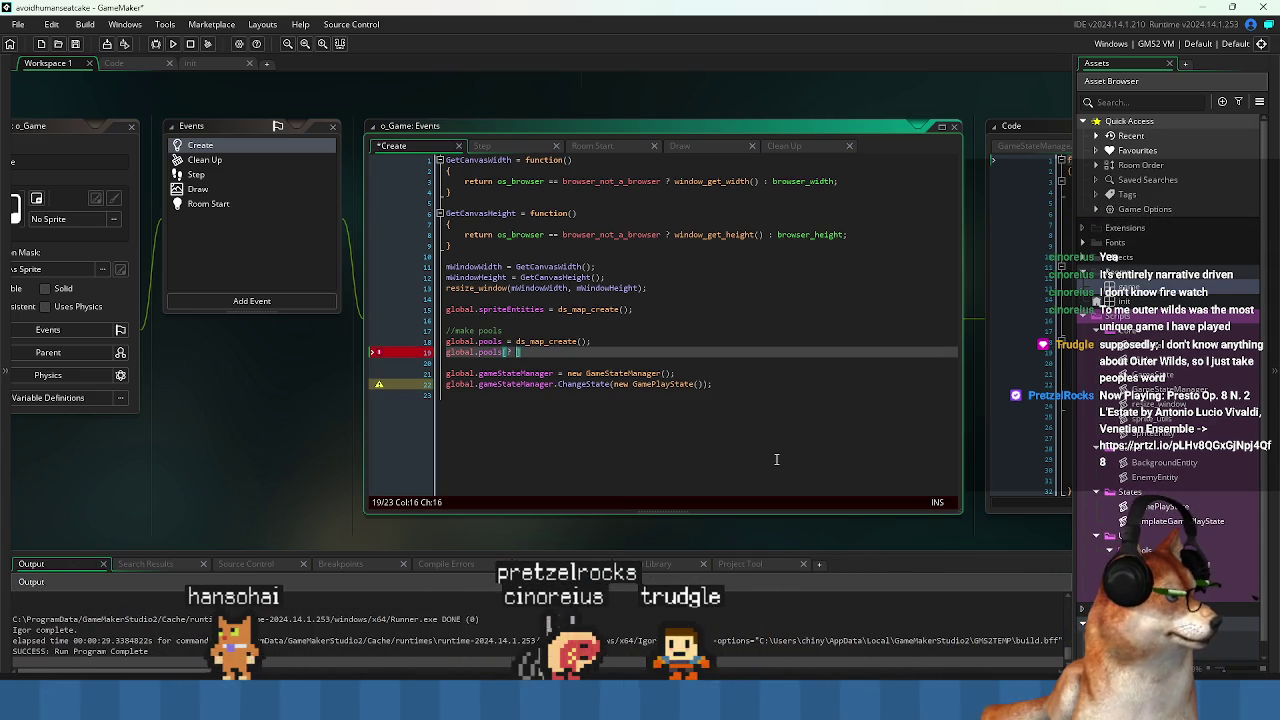
type("EnemyEntity(")
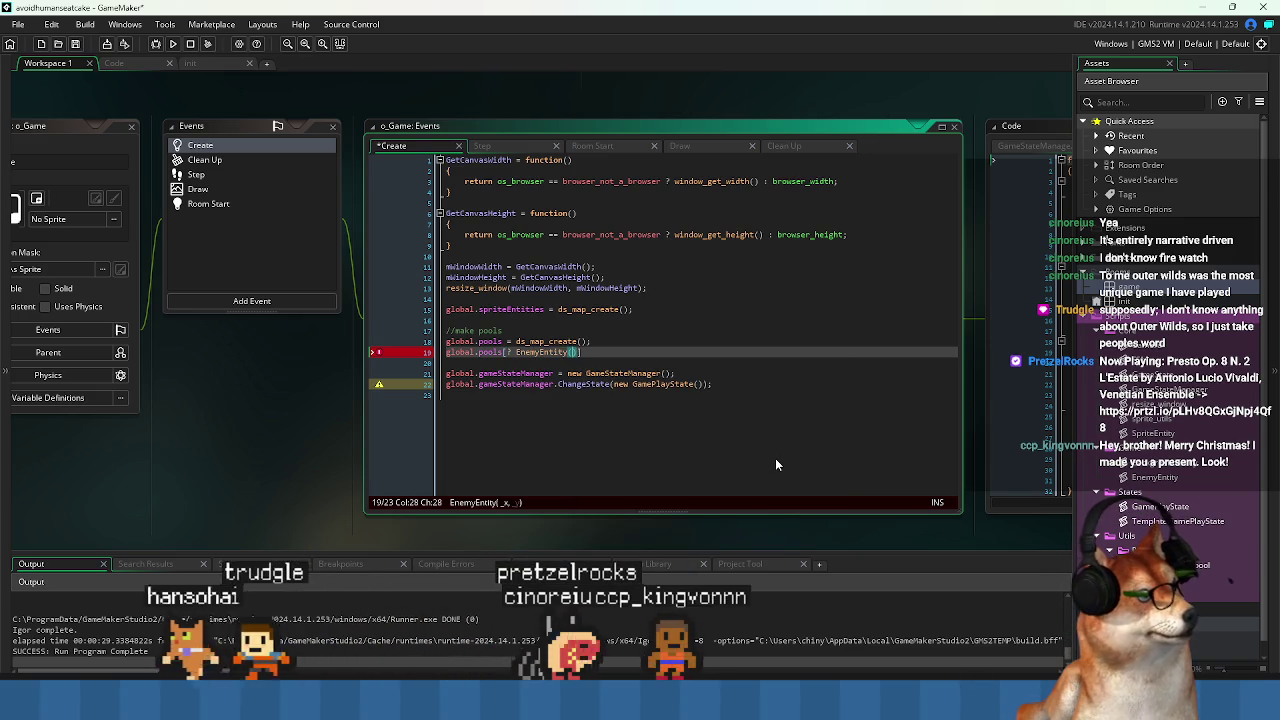
key("Return")
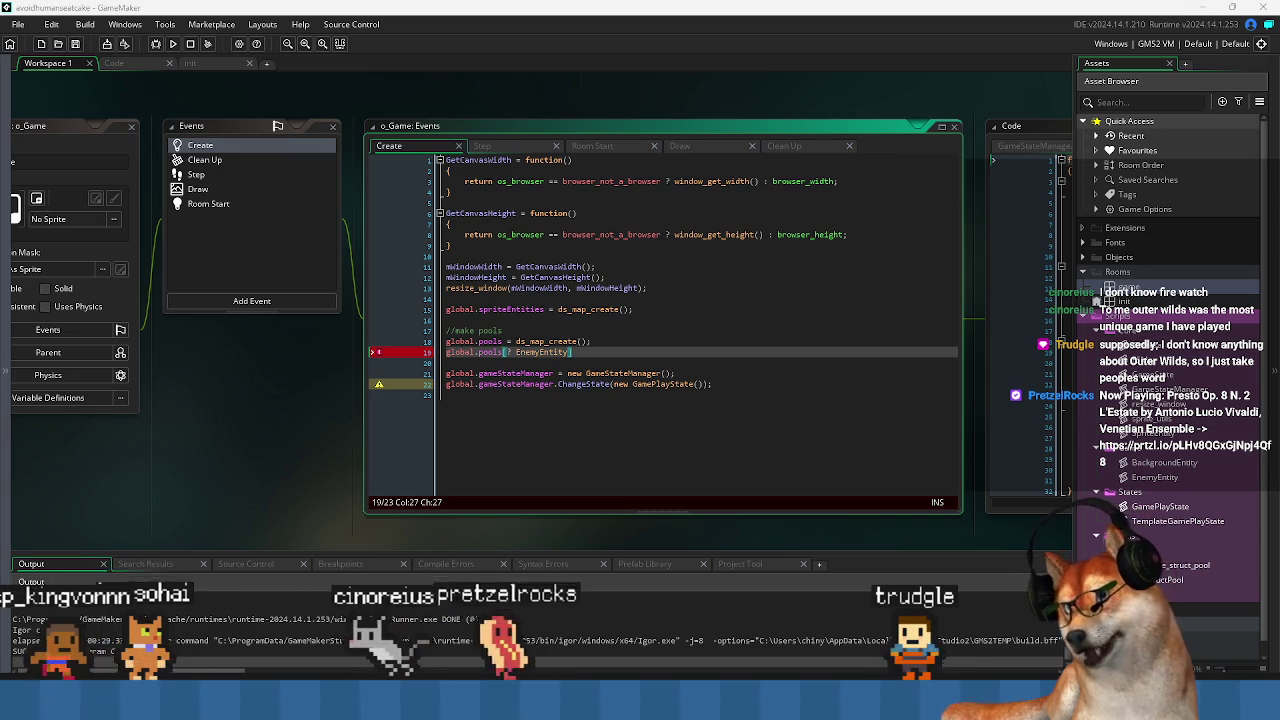
Assign make_struct_pool to the EnemyEntity key, removing the leftover new keyword.
left_click(683, 437)
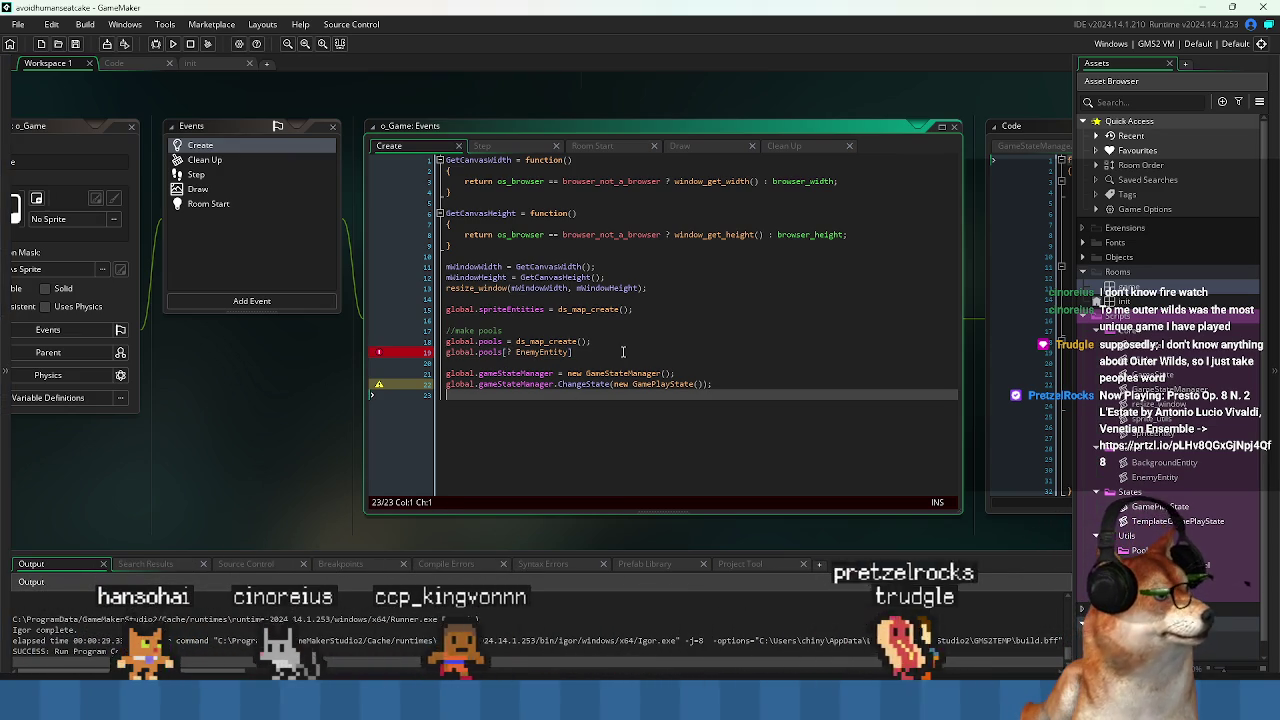
left_click(622, 351)
type("=")
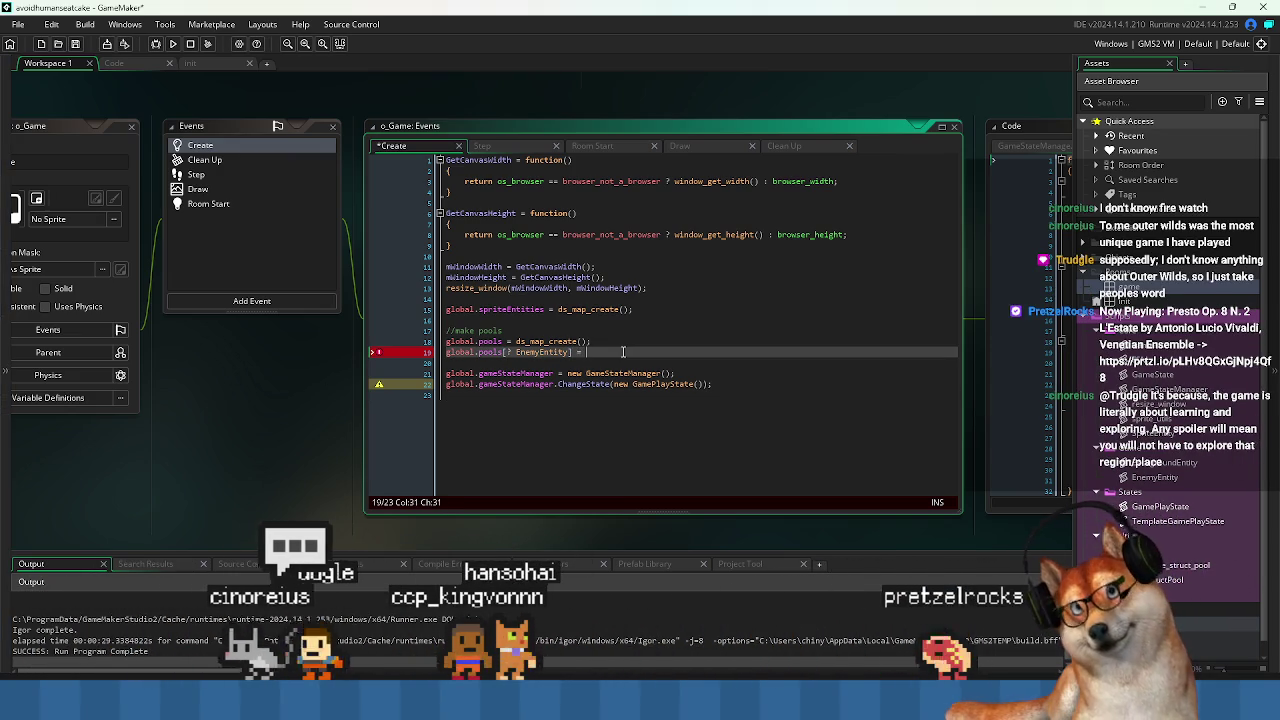
key("ctrl+s")
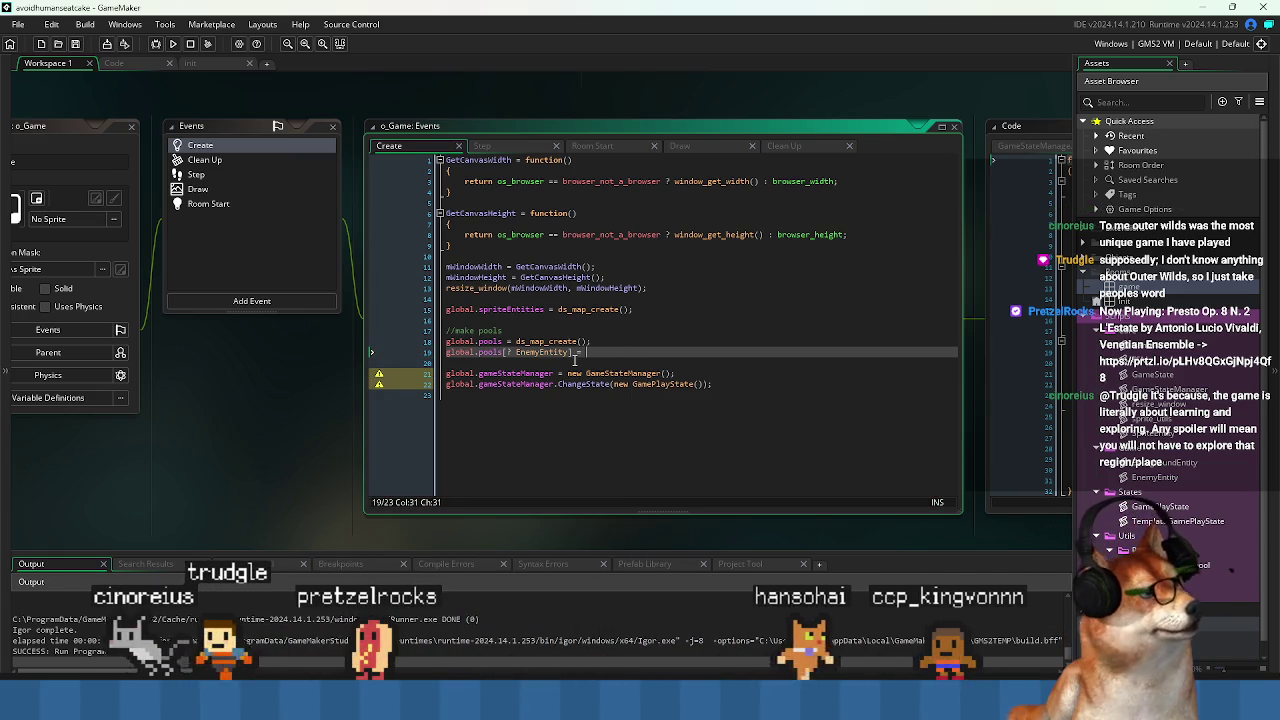
type("[")
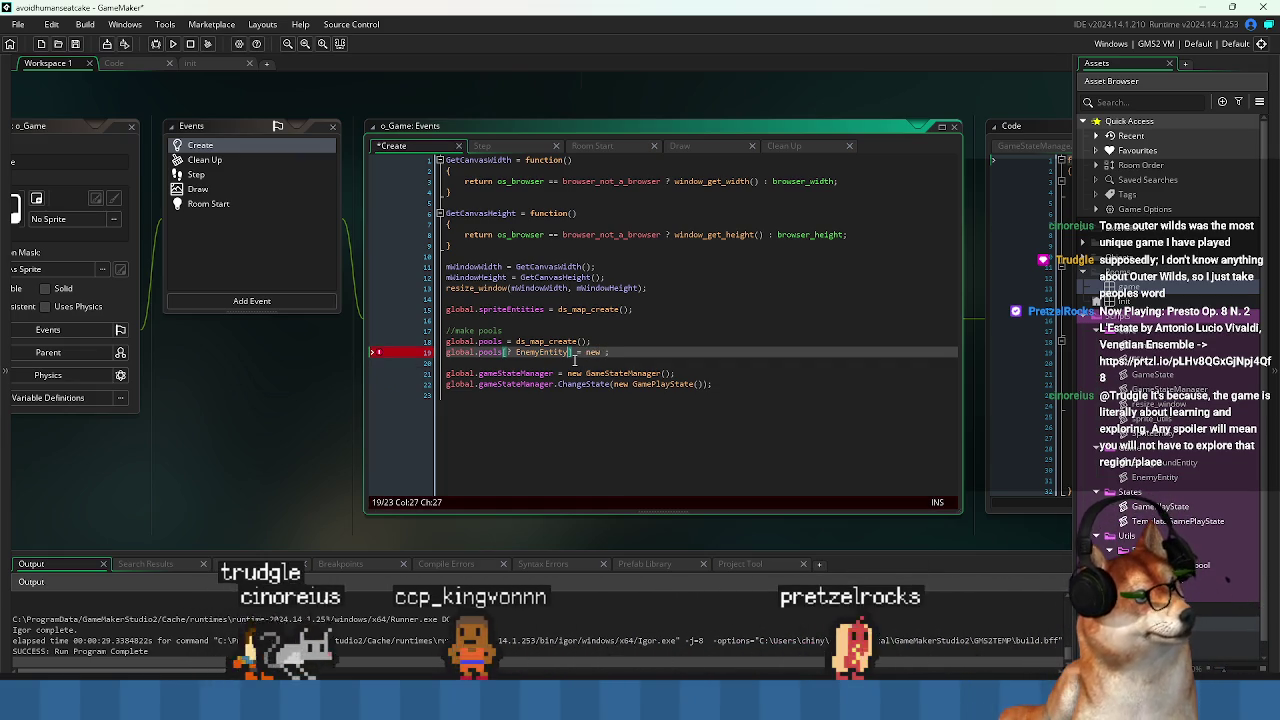
key("Right")
key("Right")
key("Right")
key("Delete")
key("Delete")
key("Delete")
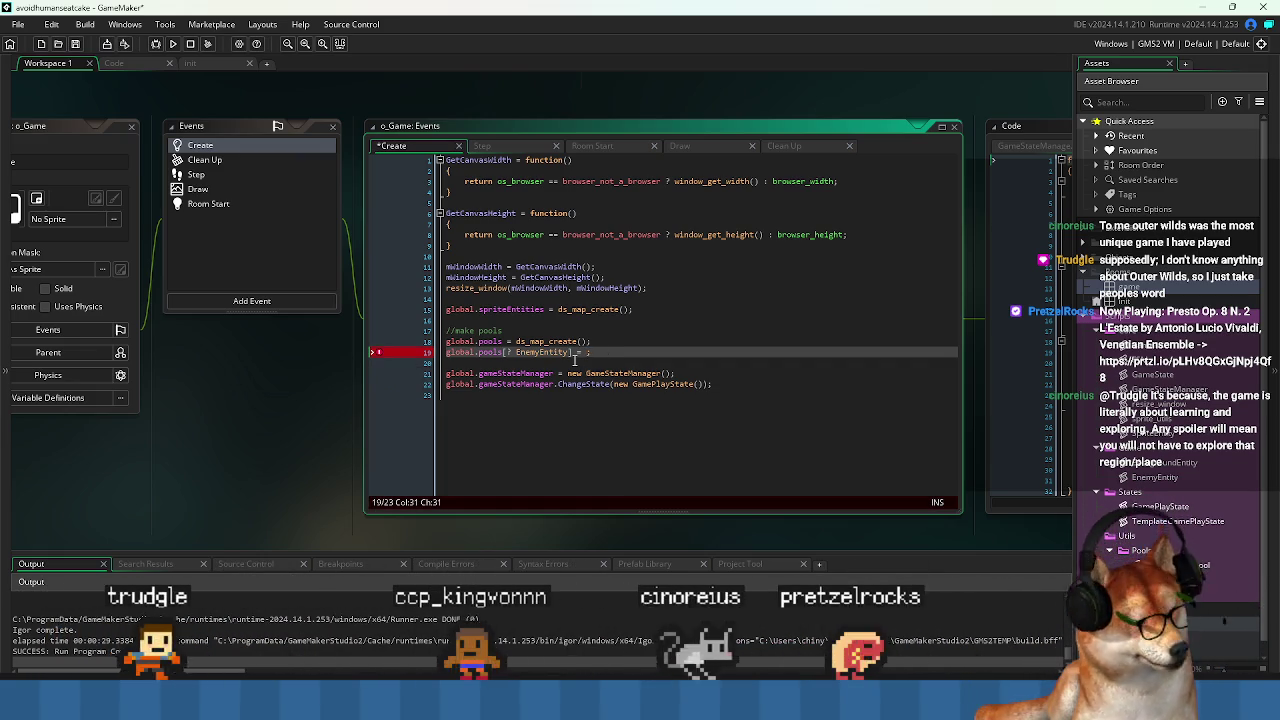
type("make_str")
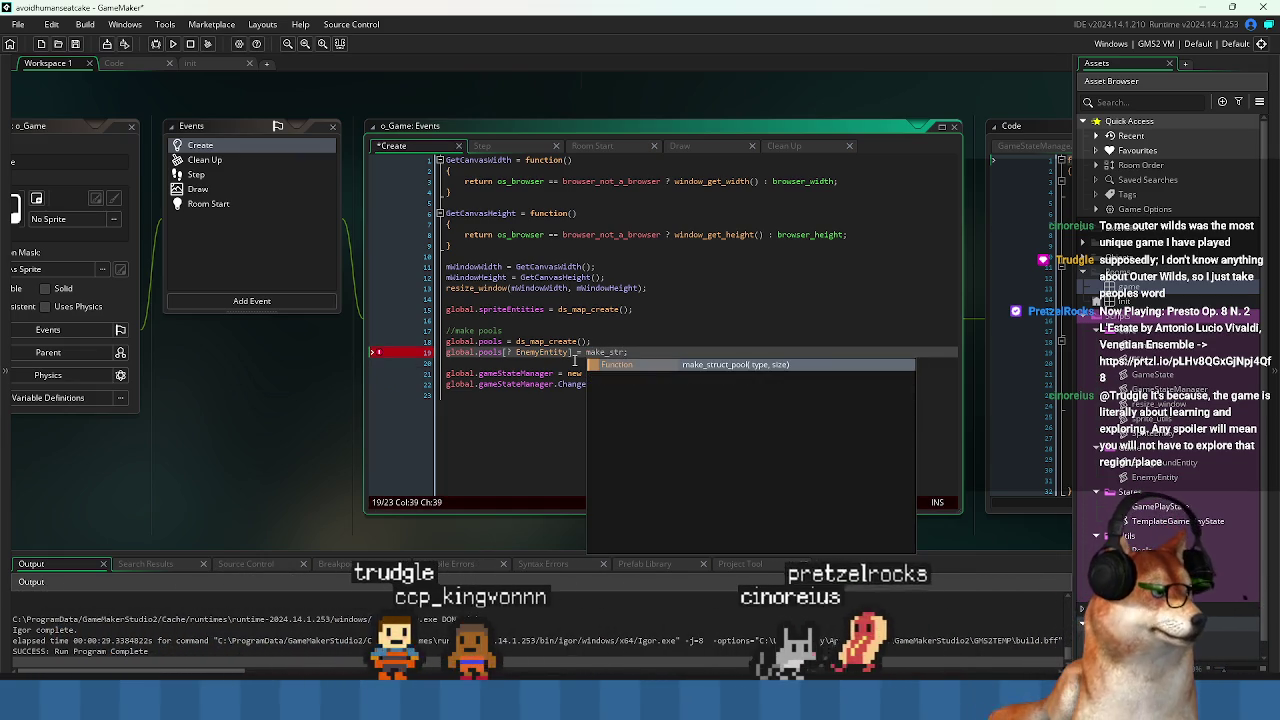
key("Return")
Pass EnemyEntity as the pool type with size 50 and save the Create event.
left_click(573, 356)
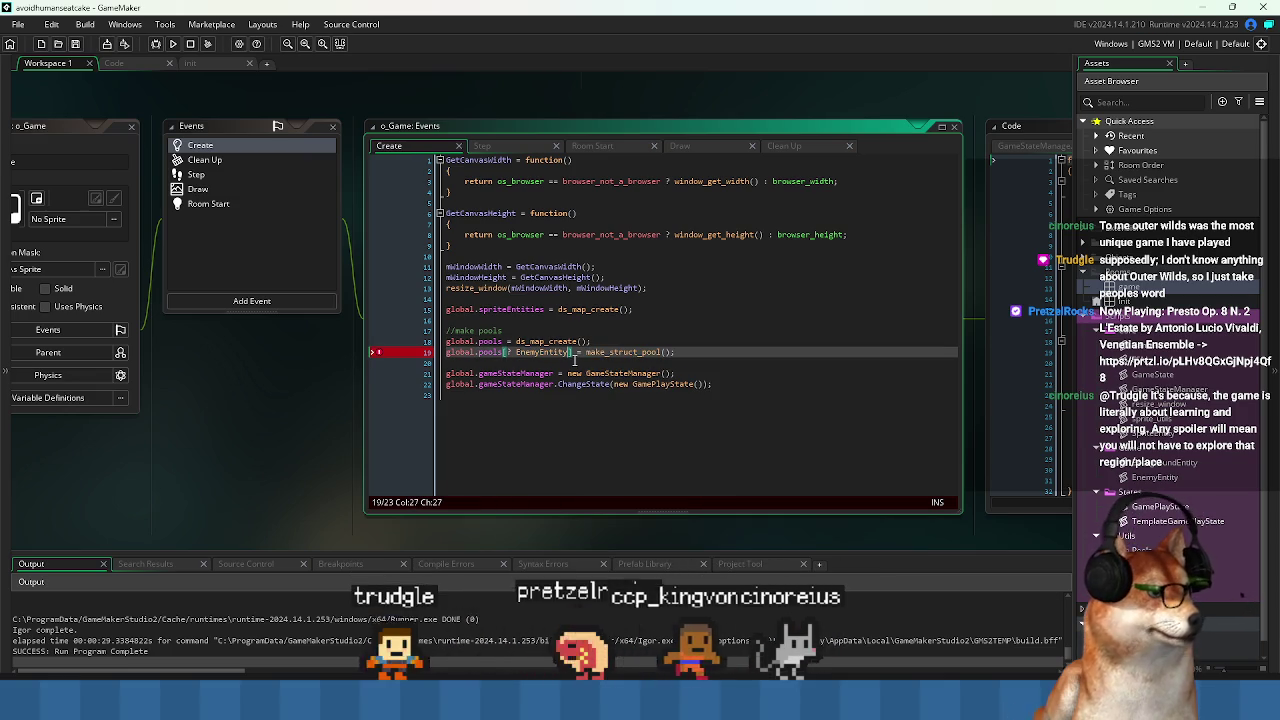
key("ctrl+shift+Left")
type("EnemyEntity")
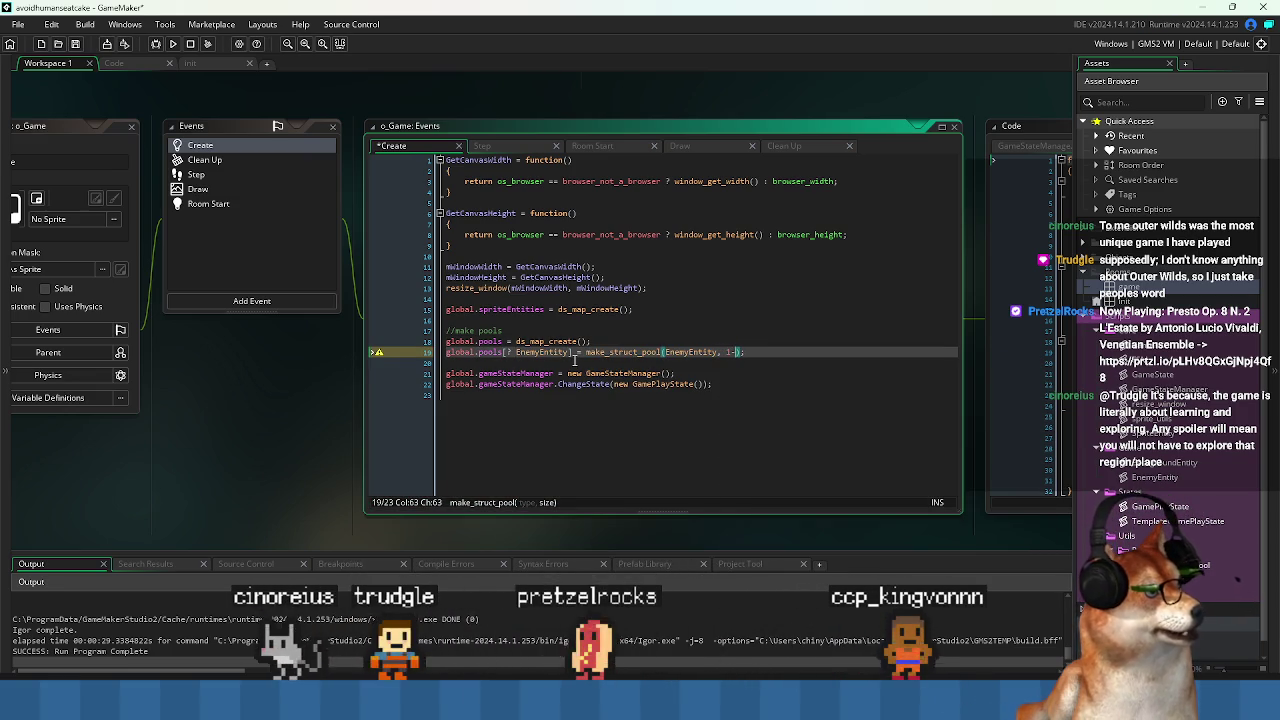
key("Left")
key("Left")
key("BackSpace")
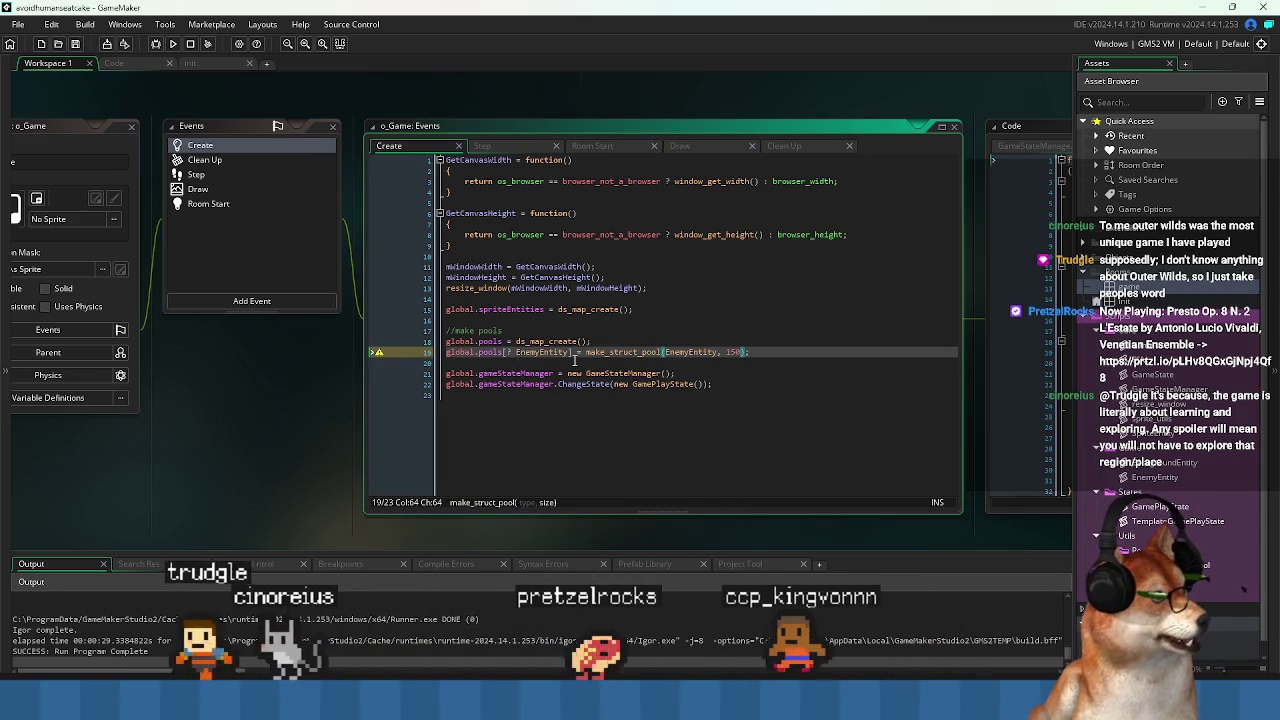
key("Home")
key("ctrl+s")
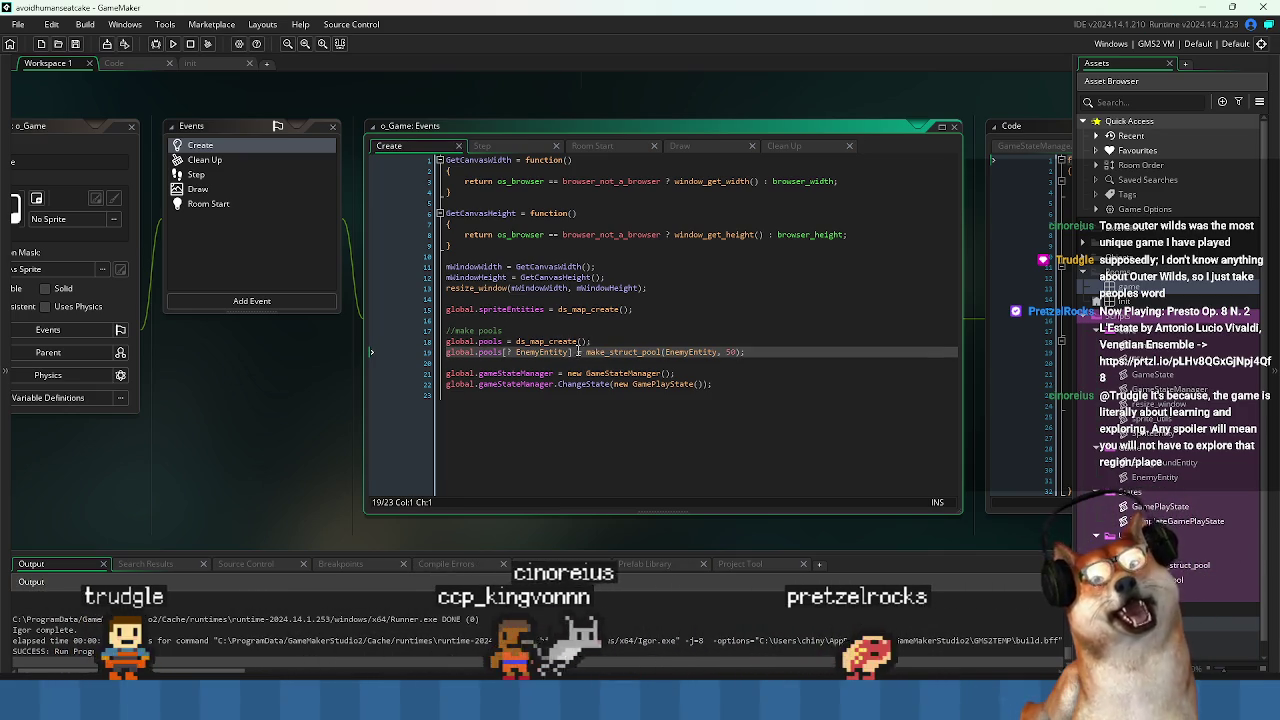
Leave Pyxel Edit and return to GameMaker's o_Game Create event code.
key("alt+Tab")
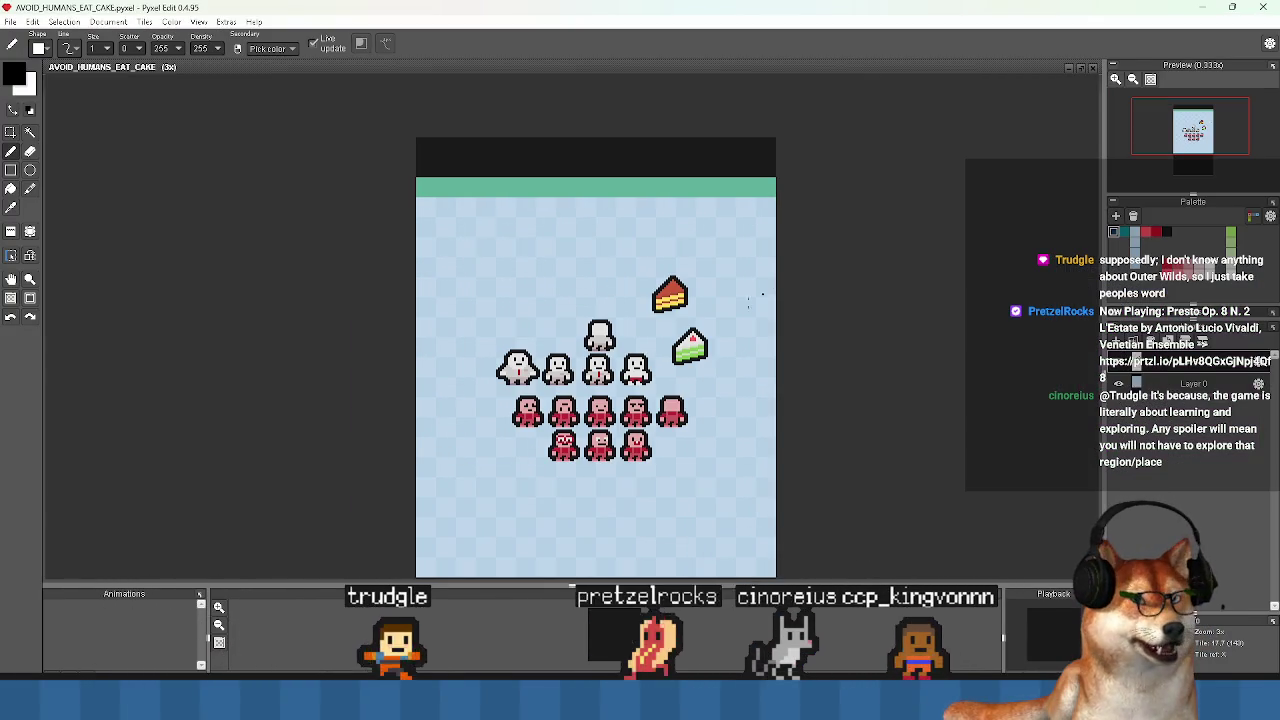
key("alt+Tab")
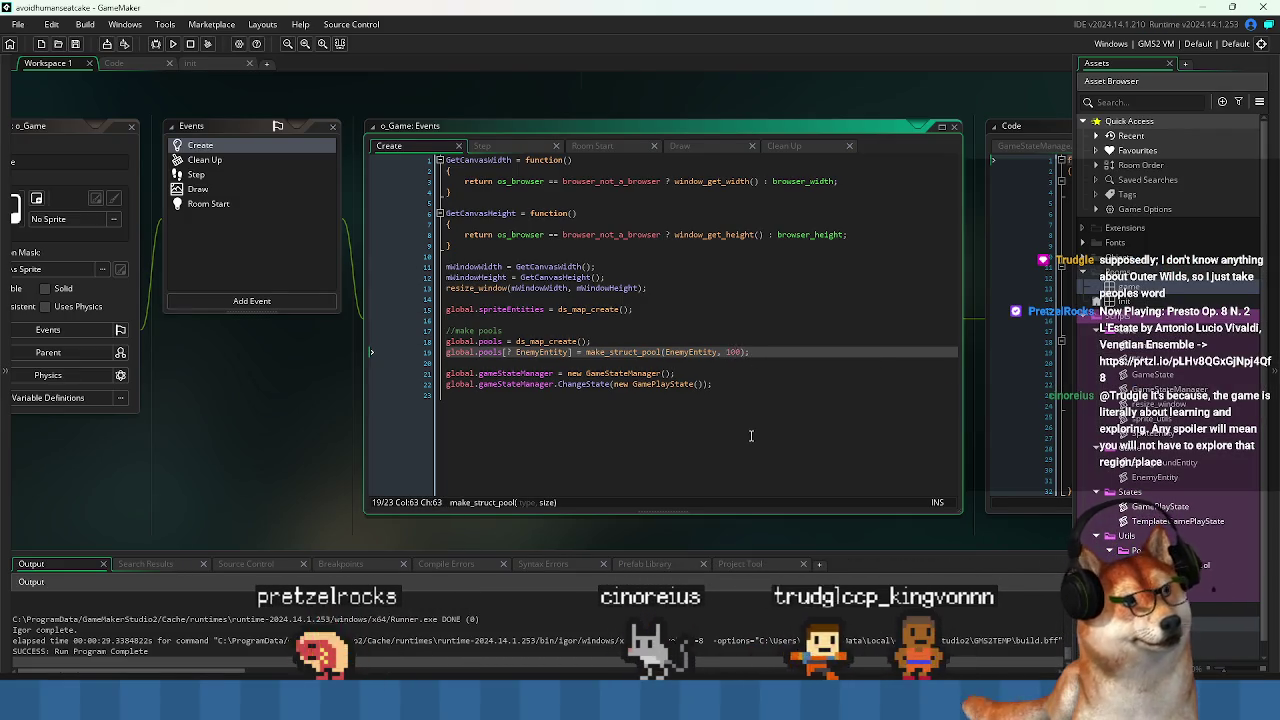
Open GamePlayState's code at the enemy MakeSpriteEntity call in OnEnter.
left_click(717, 427)
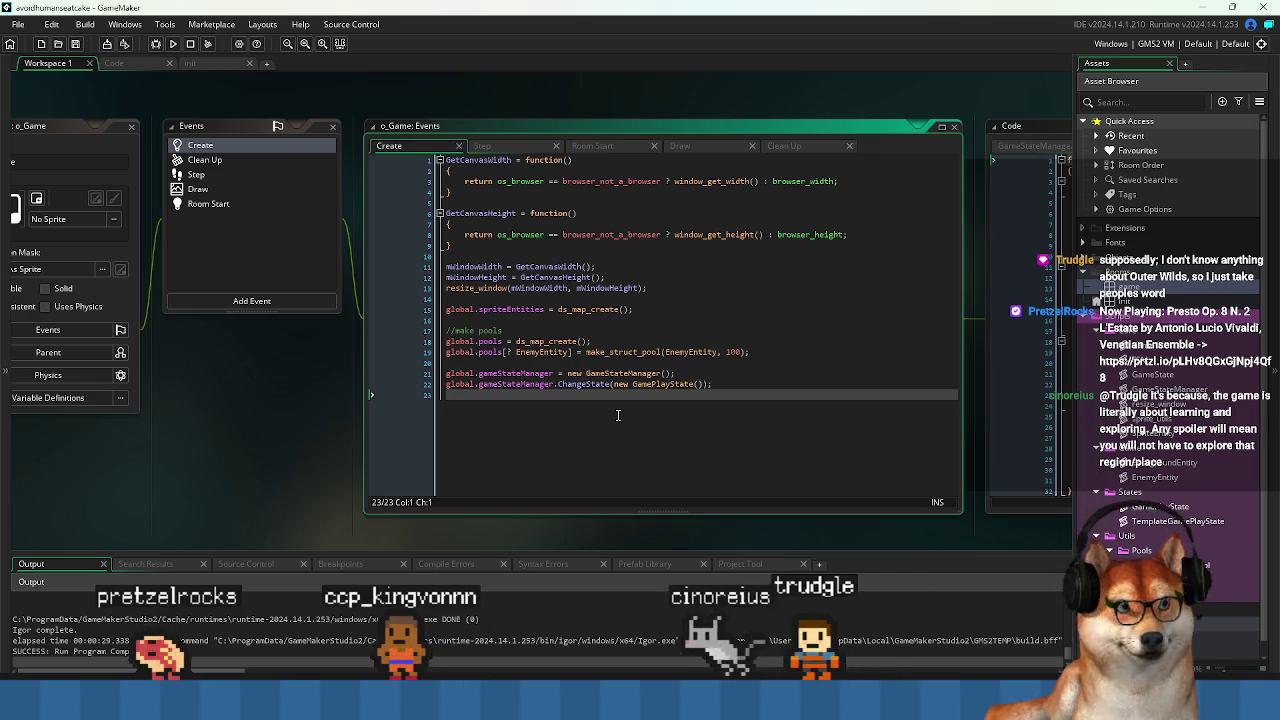
left_click(621, 361)
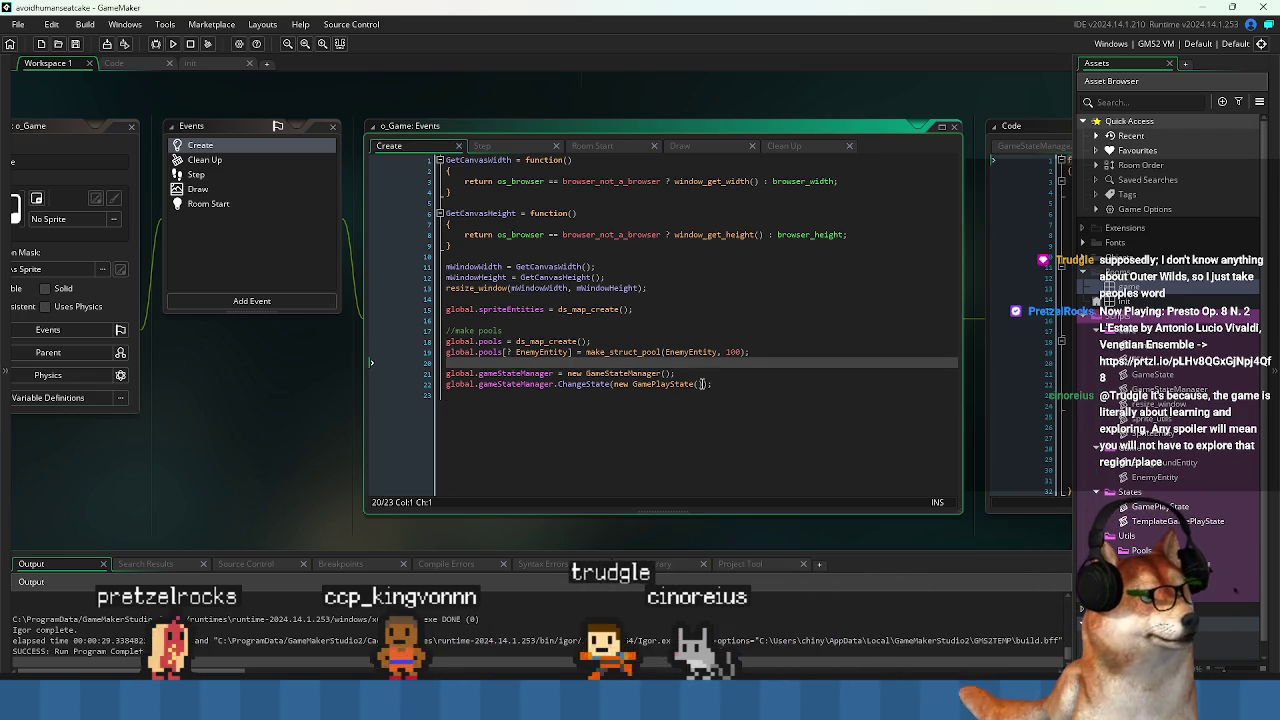
key("ctrl+Tab")
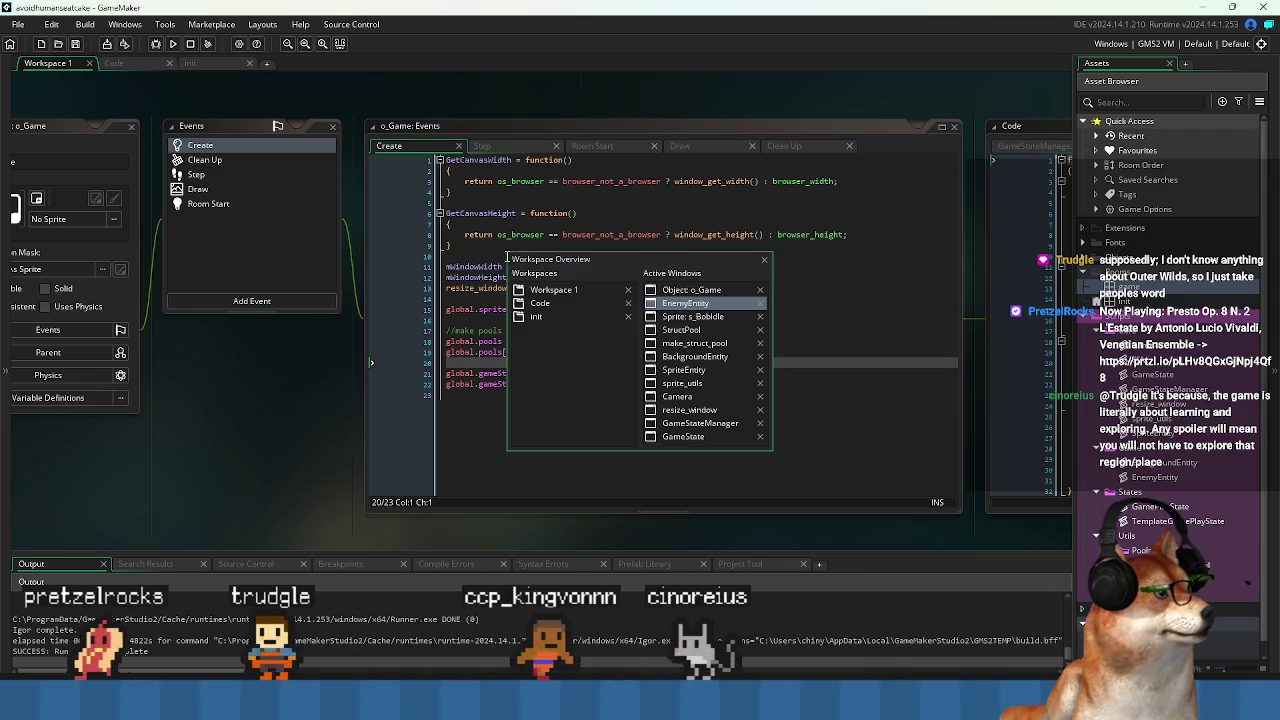
left_click(127, 60)
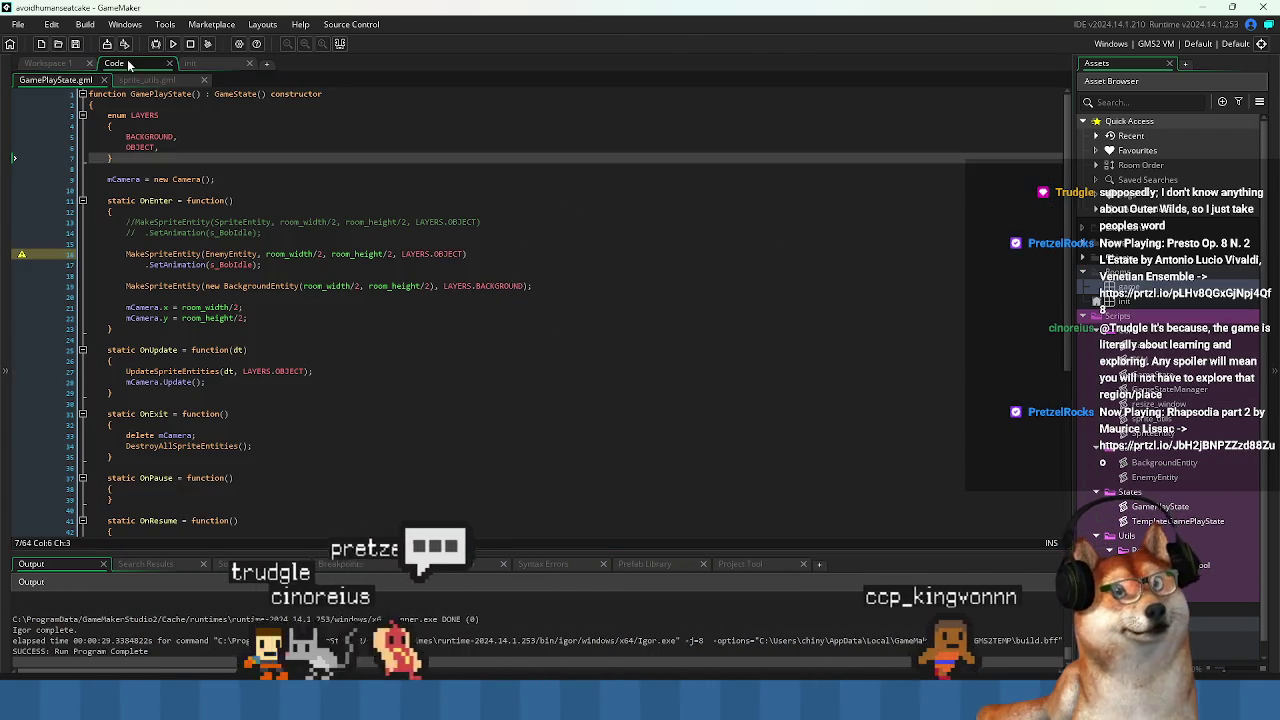
left_click(452, 348)
left_click(710, 264)
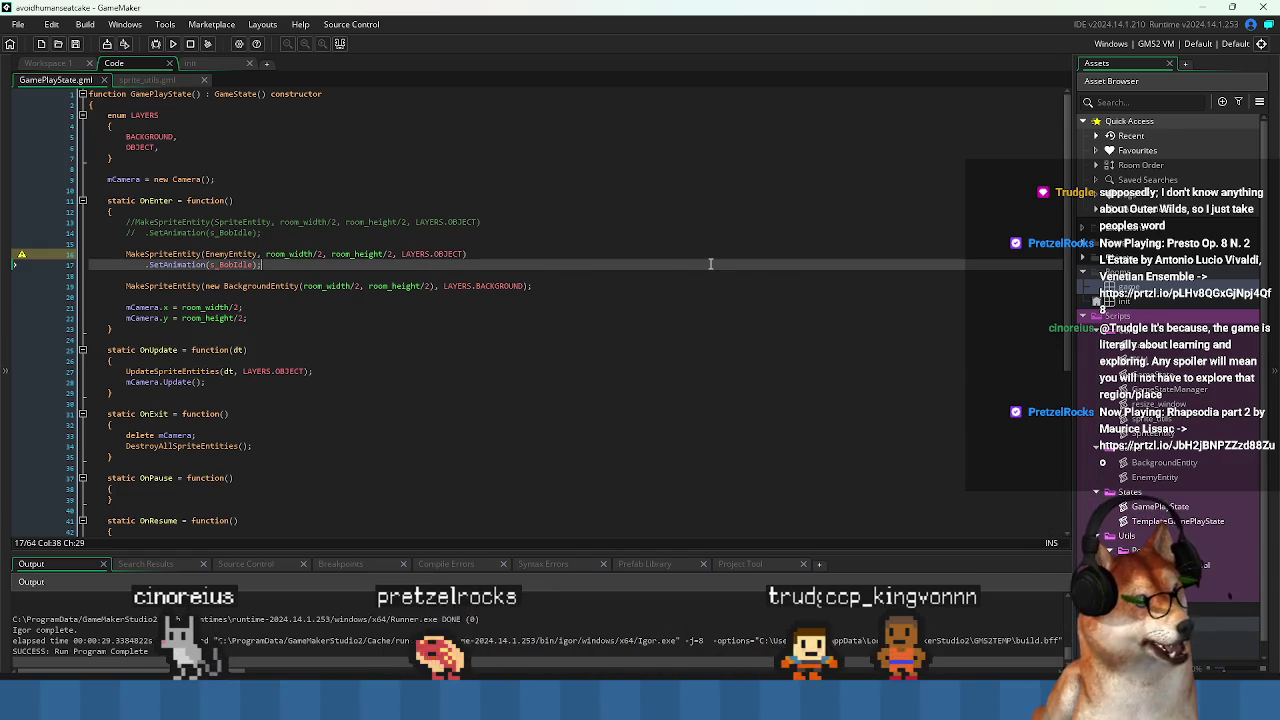
Delete 'EnemyEntity, room_width/2, room_height/2' so the call reads MakeSpriteEntity(, LAYERS.OBJECT).
key("Up")
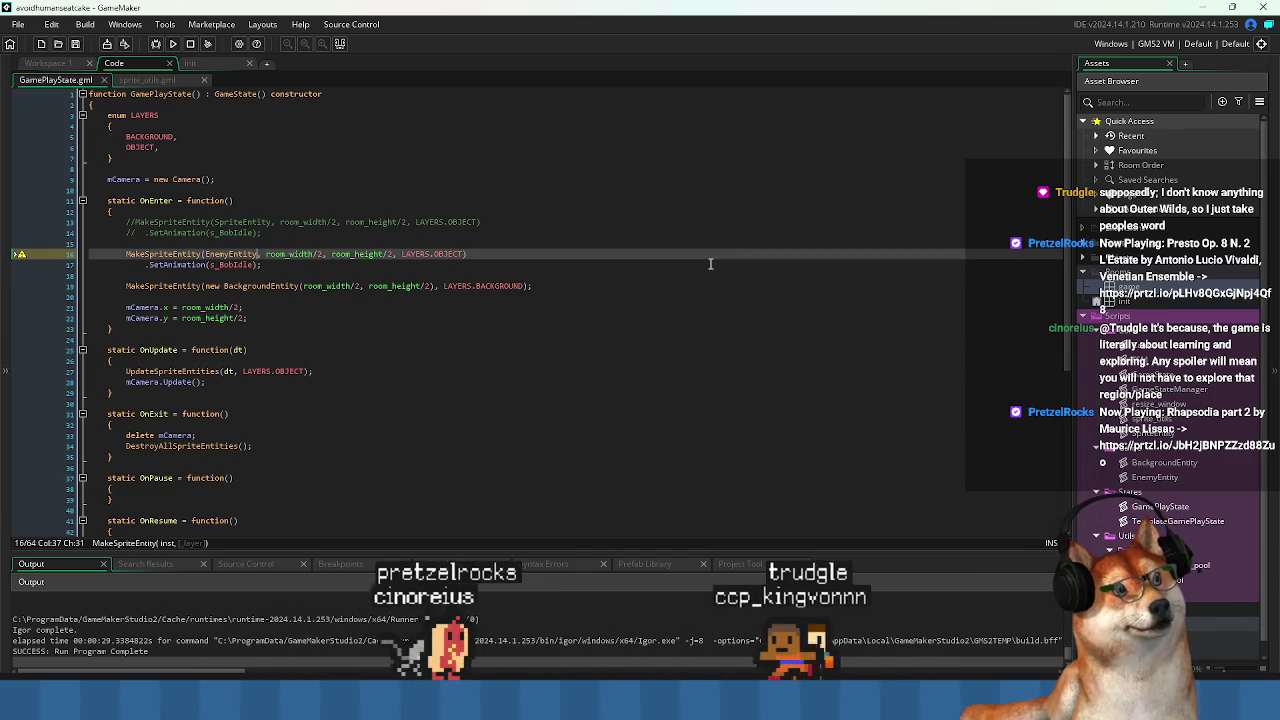
key("ctrl+shift+Left")
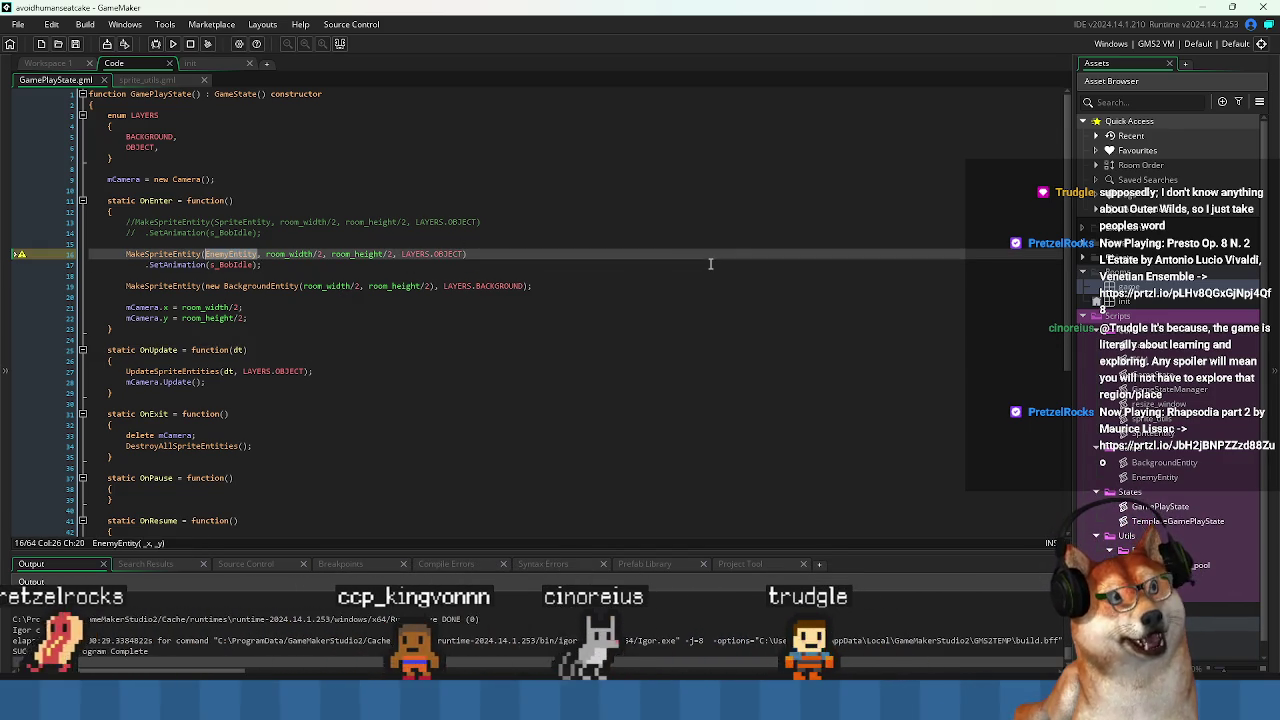
left_click(451, 302)
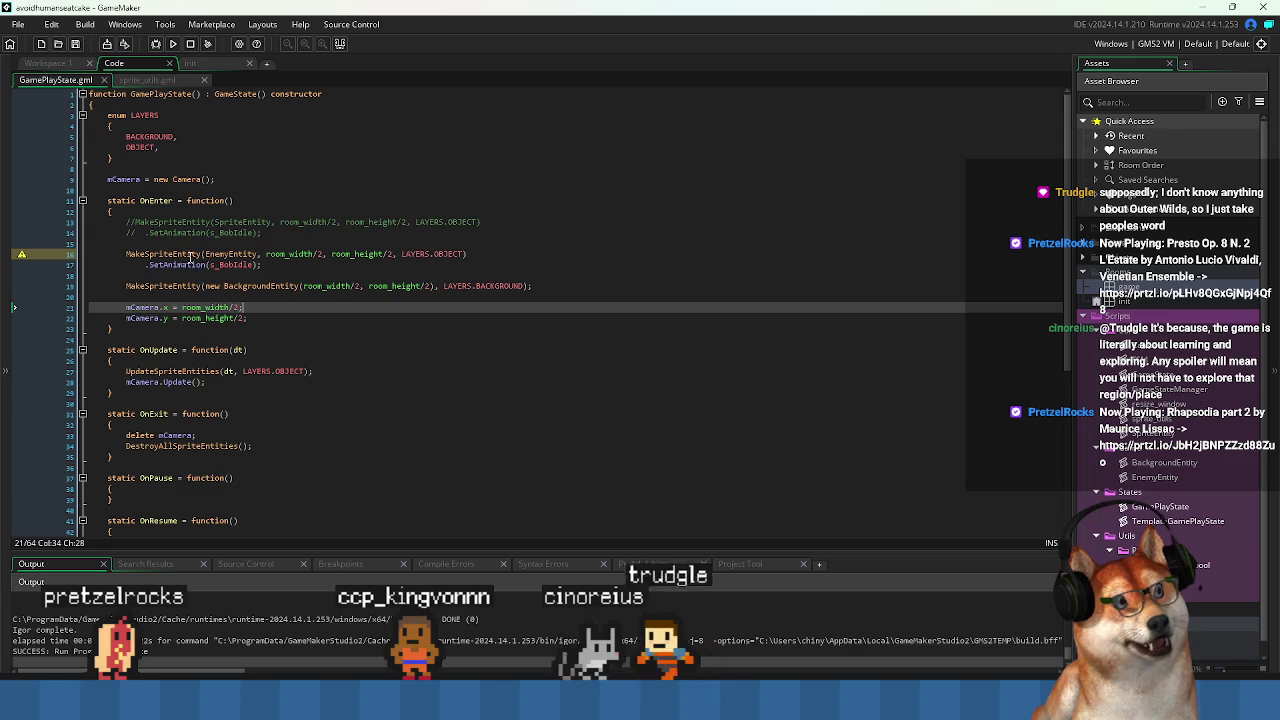
left_click_drag(206, 254, 299, 254)
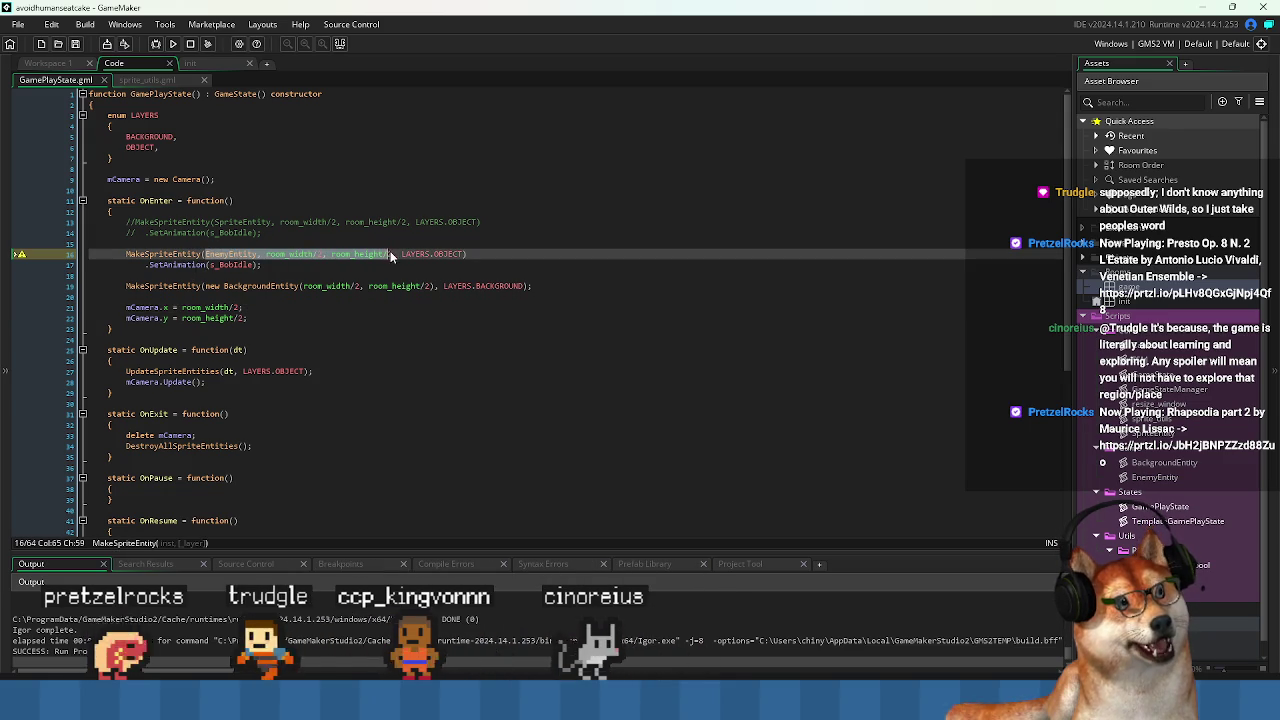
left_click_drag(390, 254, 394, 254)
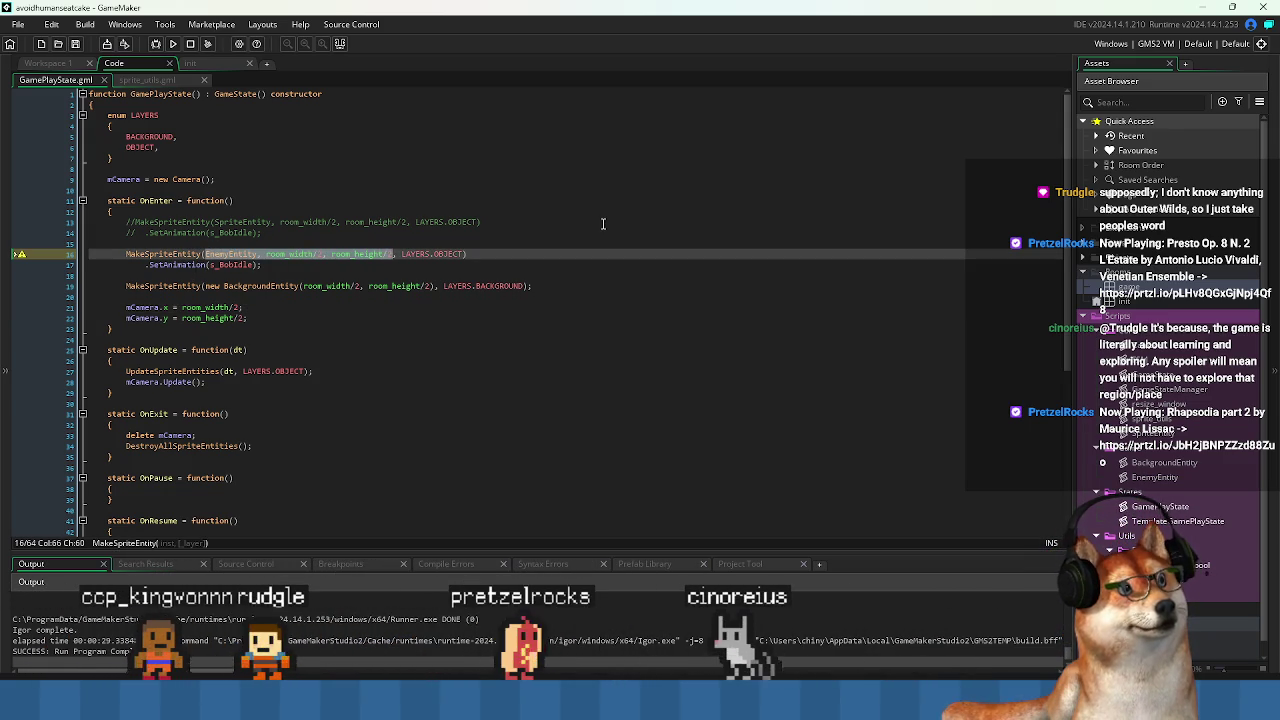
key("BackSpace")
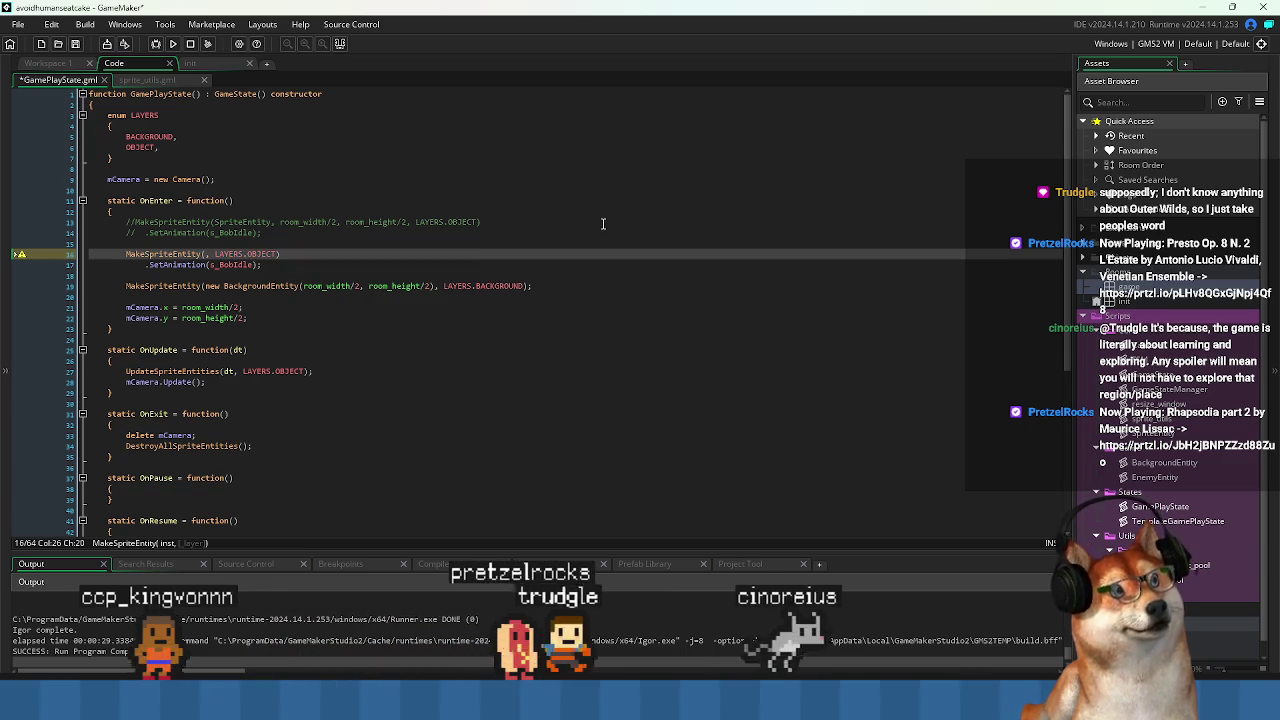
type("glo")
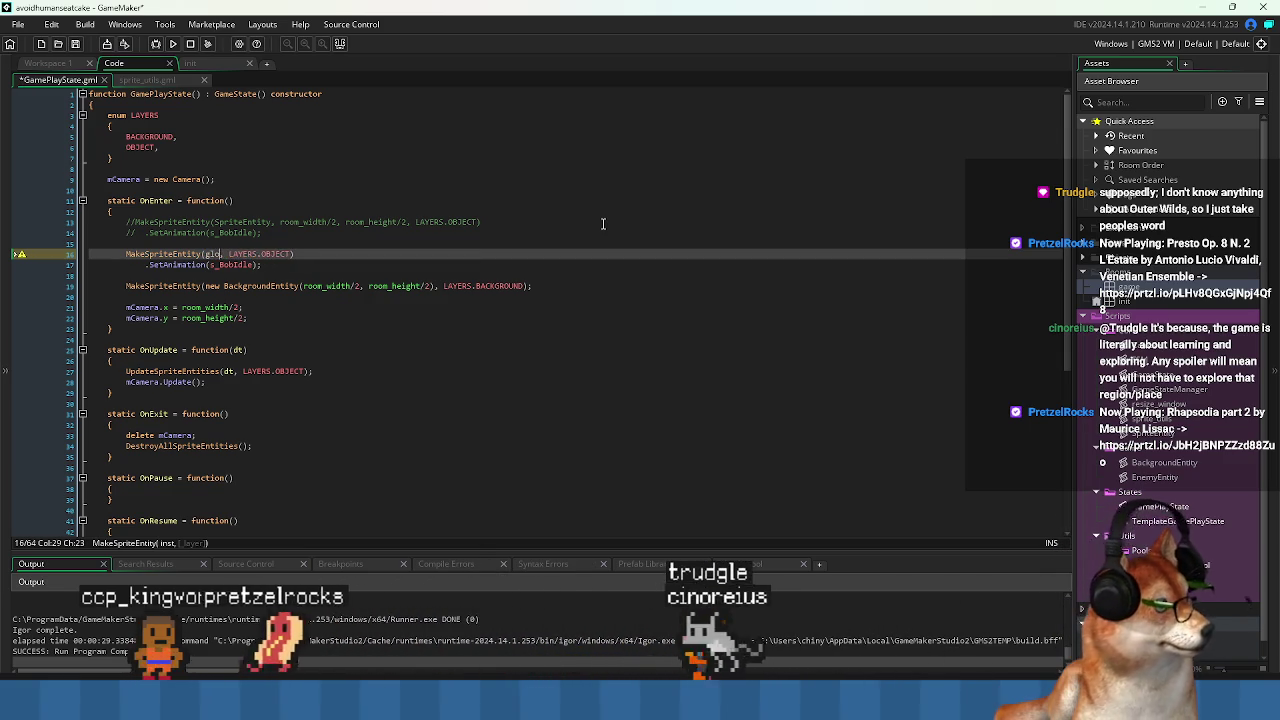
type("bal.")
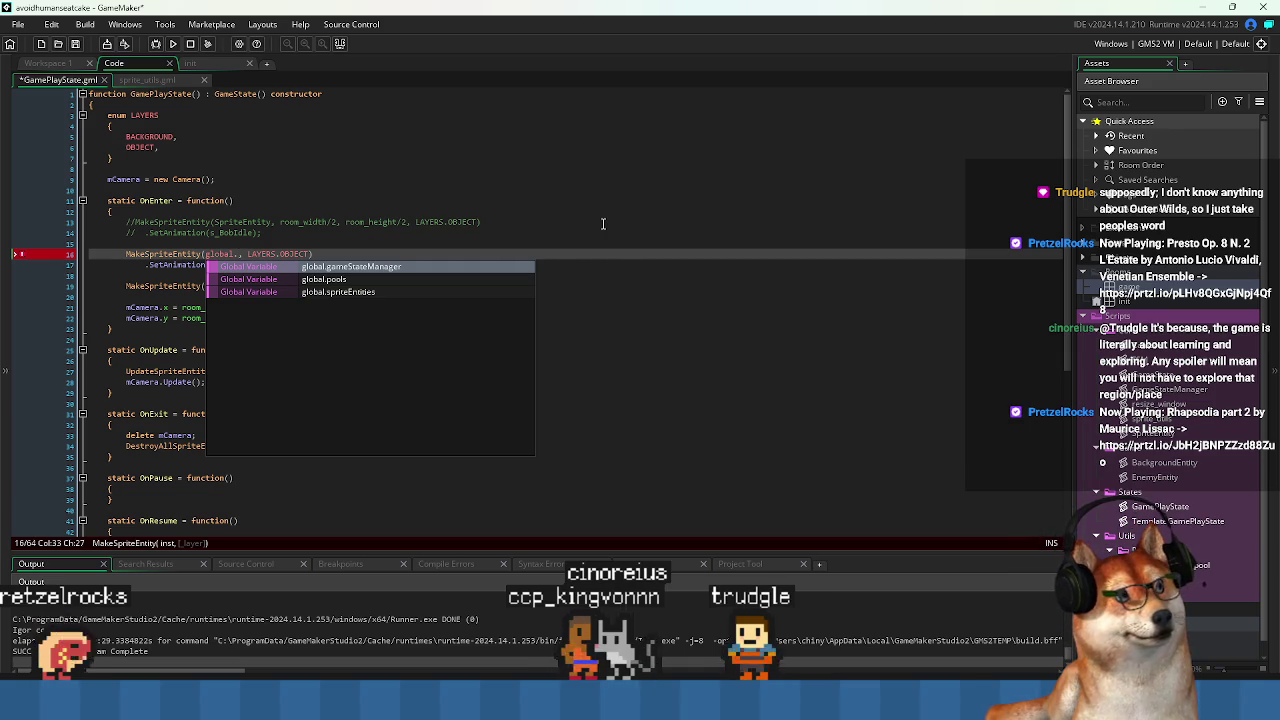
key("ctrl+z")
key("ctrl+z")
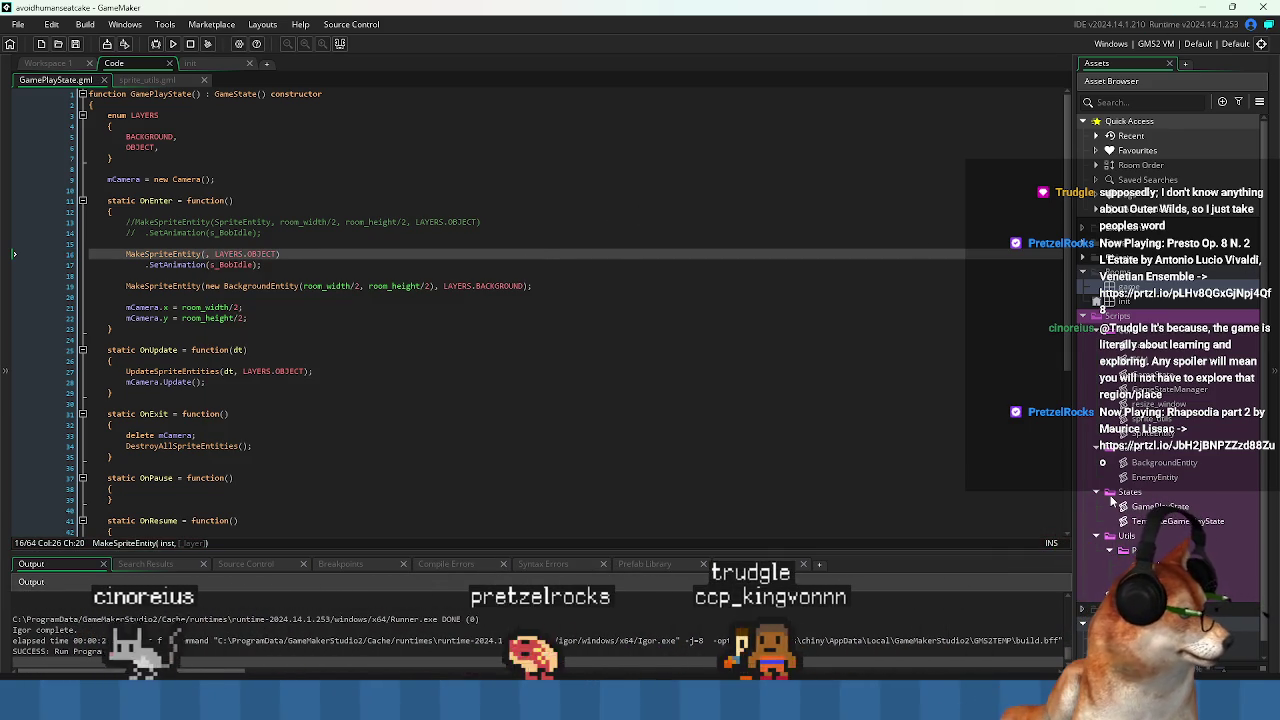
scroll(1230, 556, "down", 1)
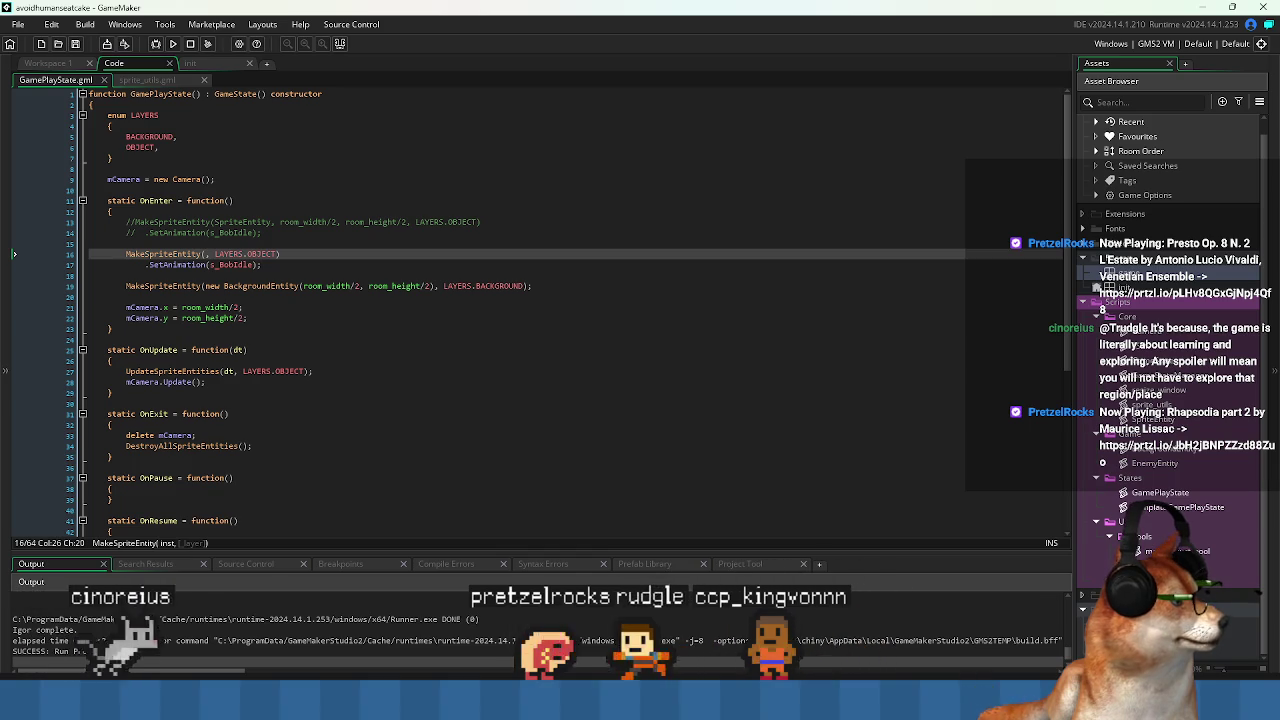
Create a new script asset in the Scripts folder named get_from_.
right_click(1165, 537)
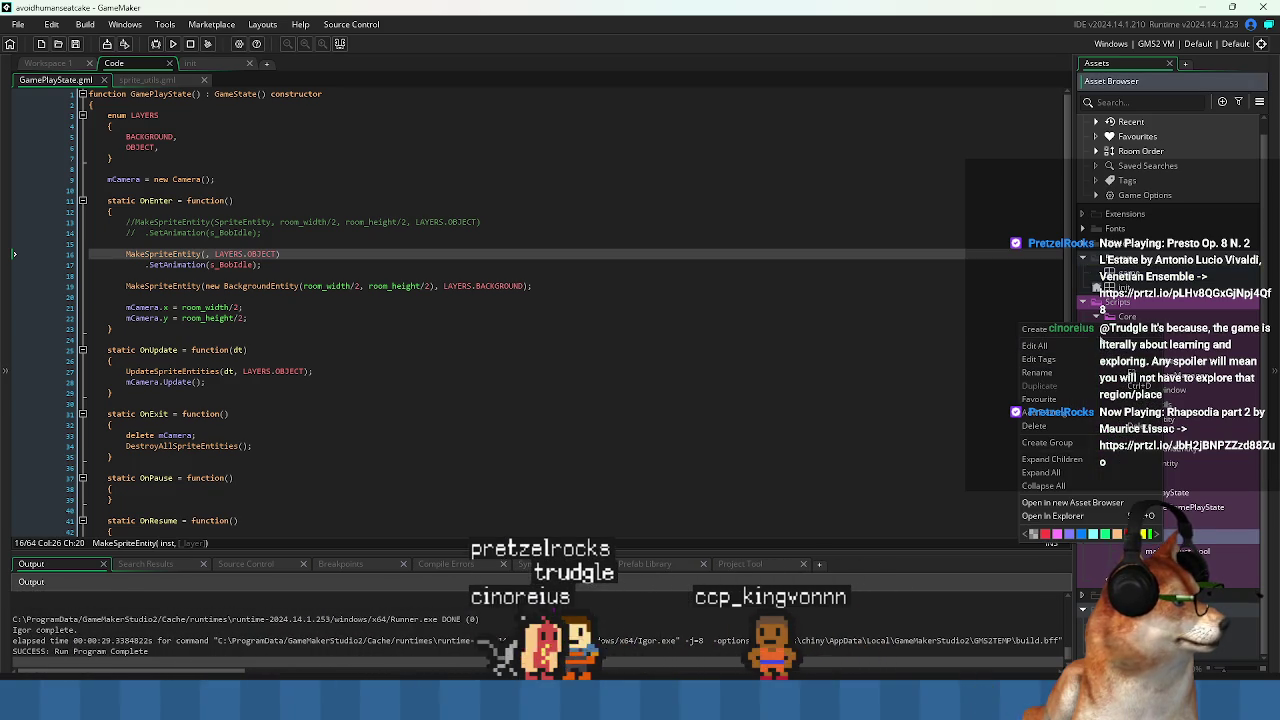
left_click(1240, 462)
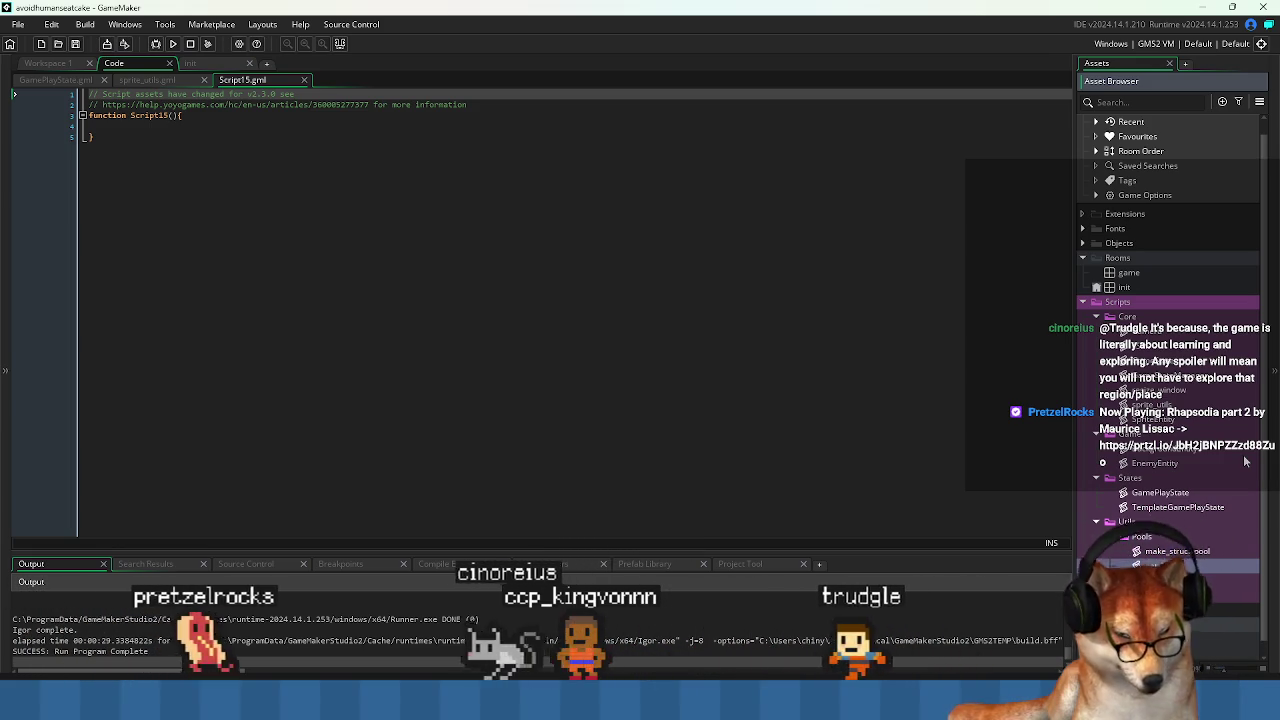
type("get_from_")
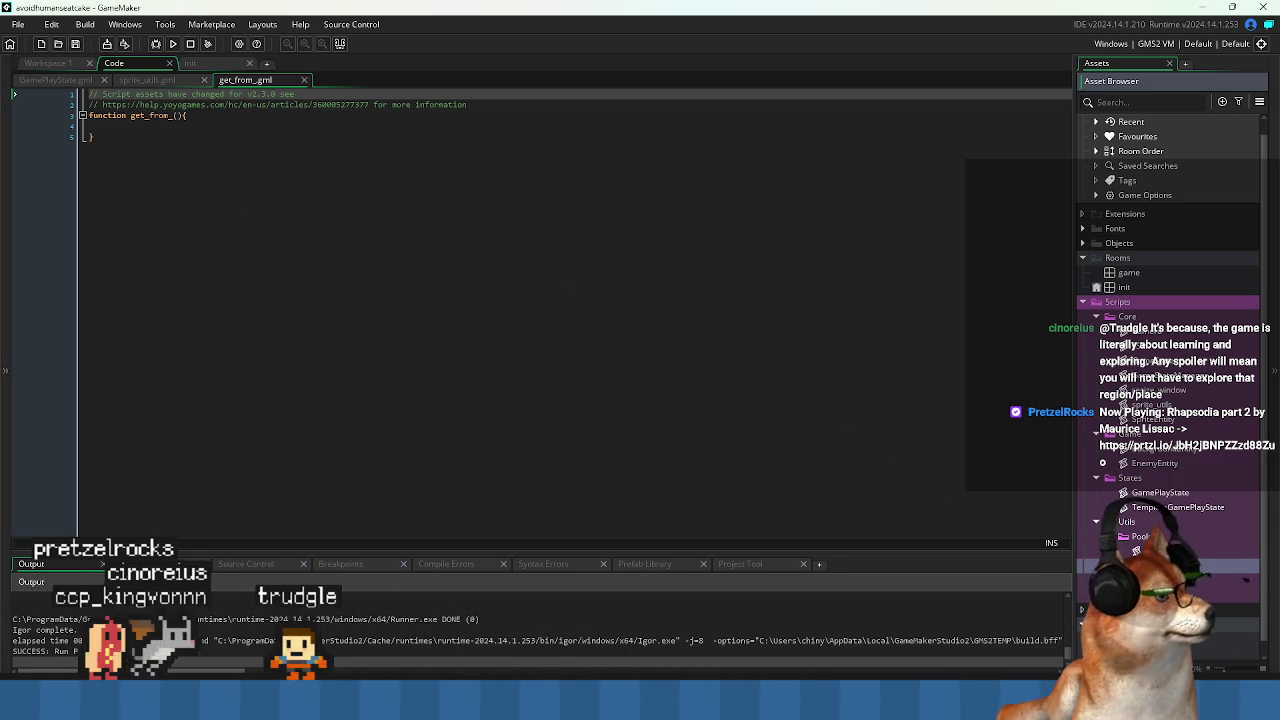
left_click(48, 63)
Rename make_struct_pool to make_pool, and call make_pool(EnemyEntity, 100) in o_Game's Create event.
type("make_pool(type, size")
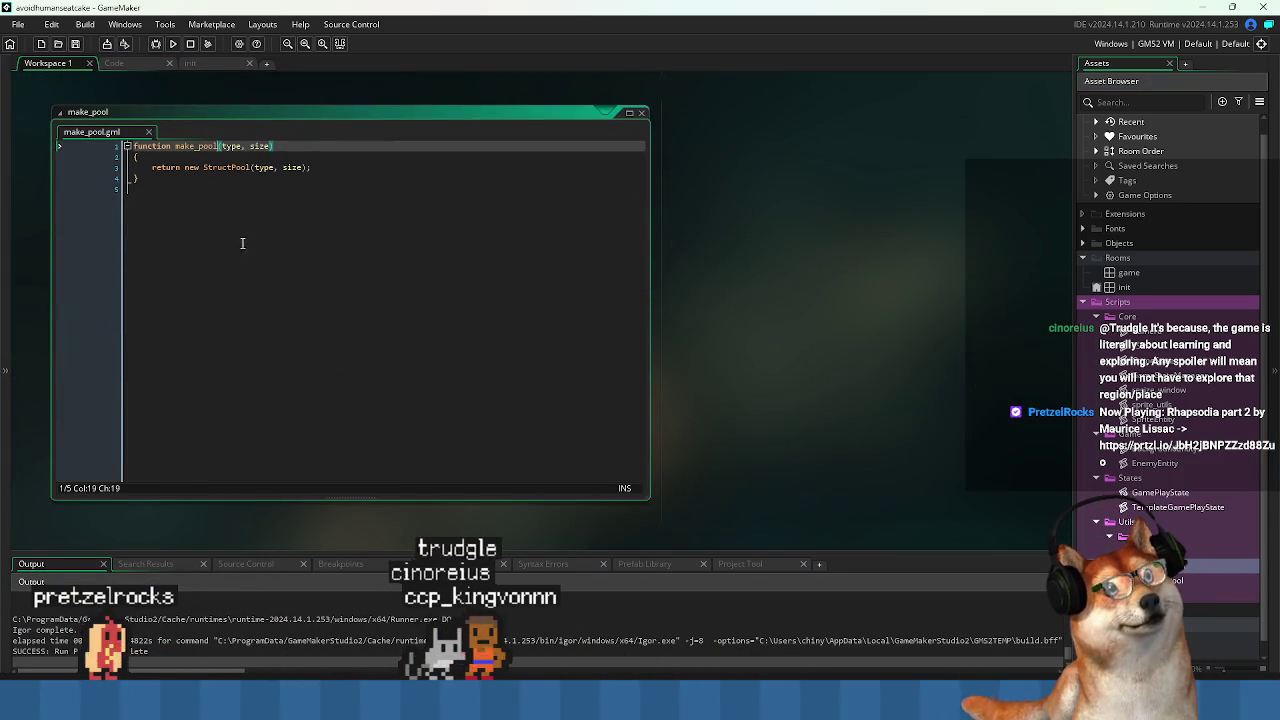
left_click(242, 243)
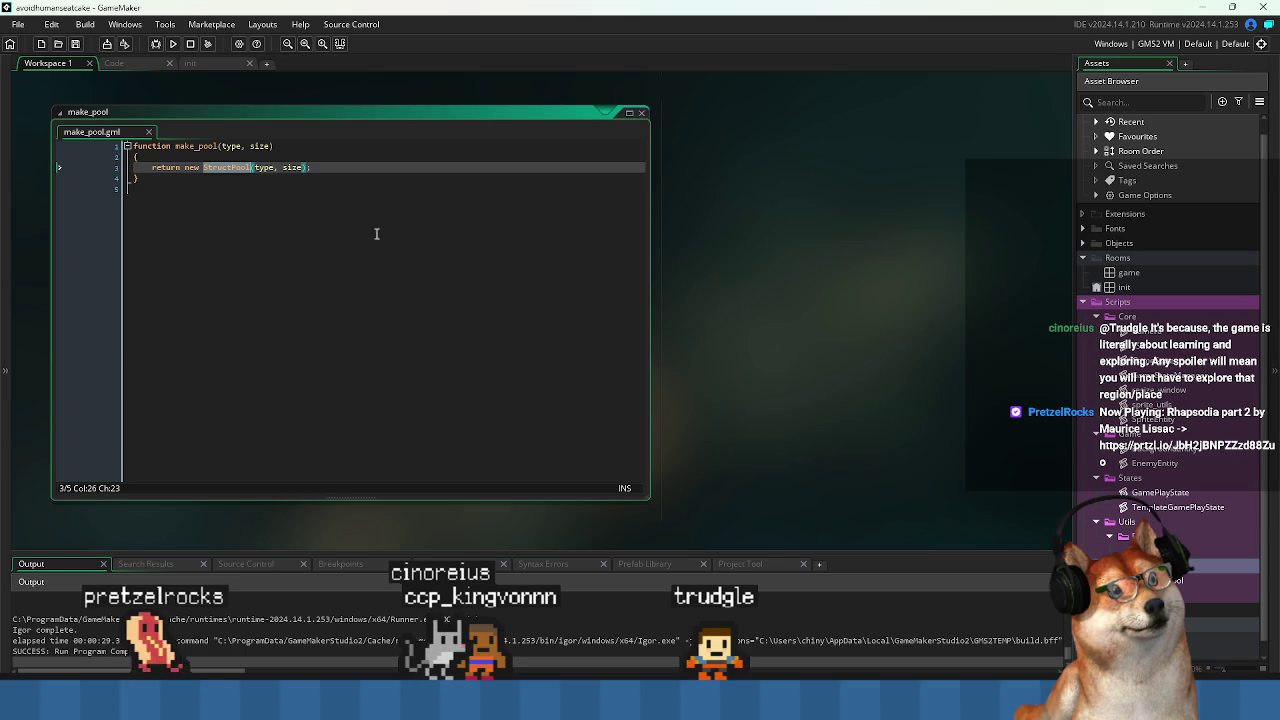
key("ctrl+Tab")
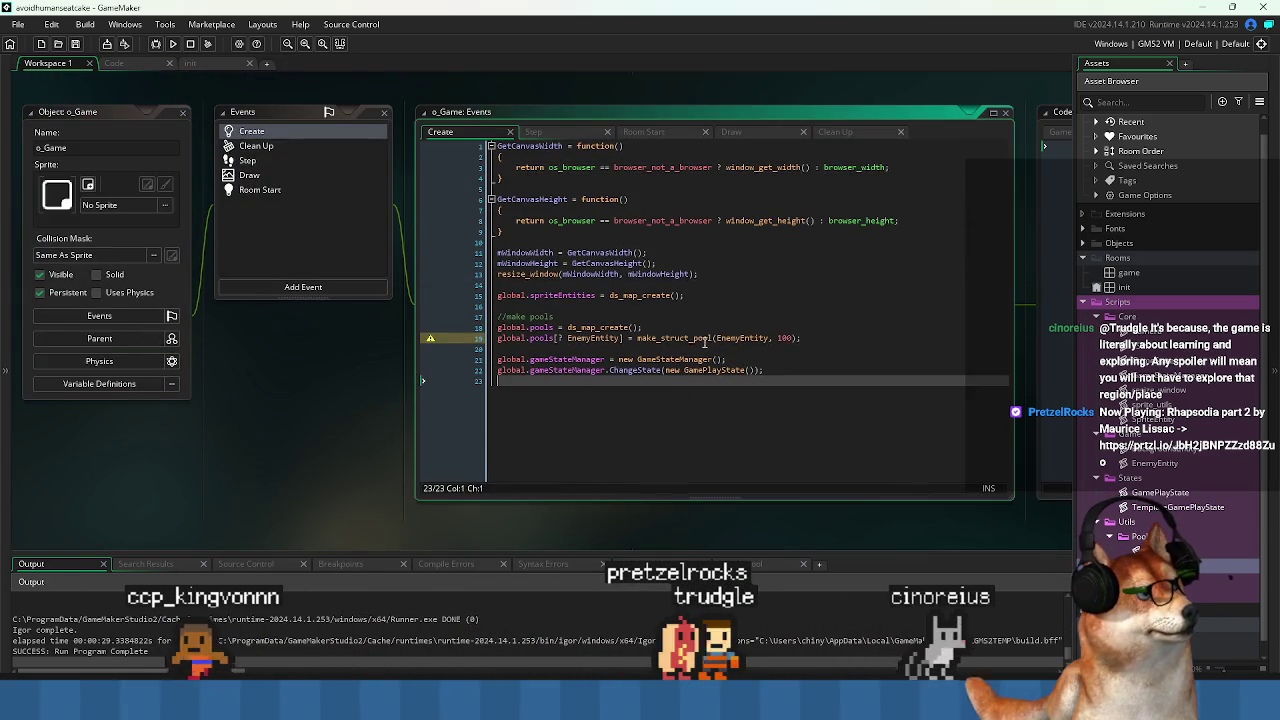
double_click(712, 339)
type("make_pool")
left_click(814, 420)
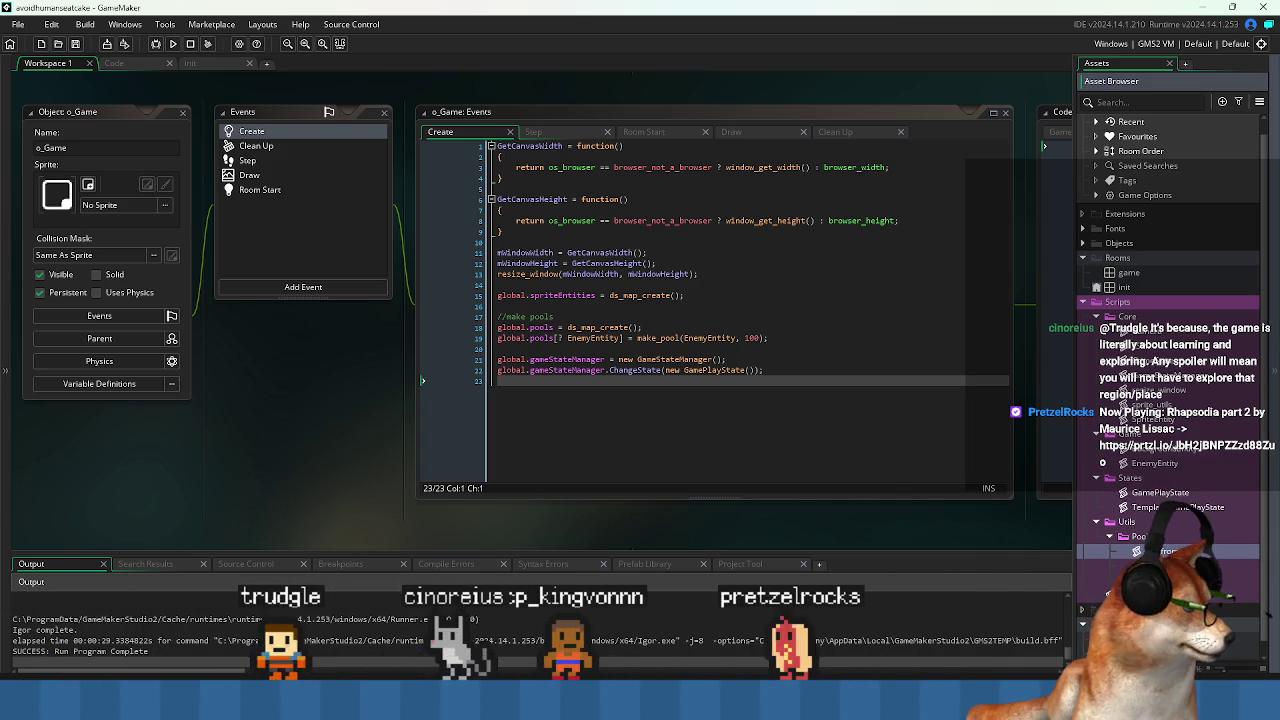
Strip the template comments from get_from_pool, put the brace on its own line, and save.
double_click(1150, 551)
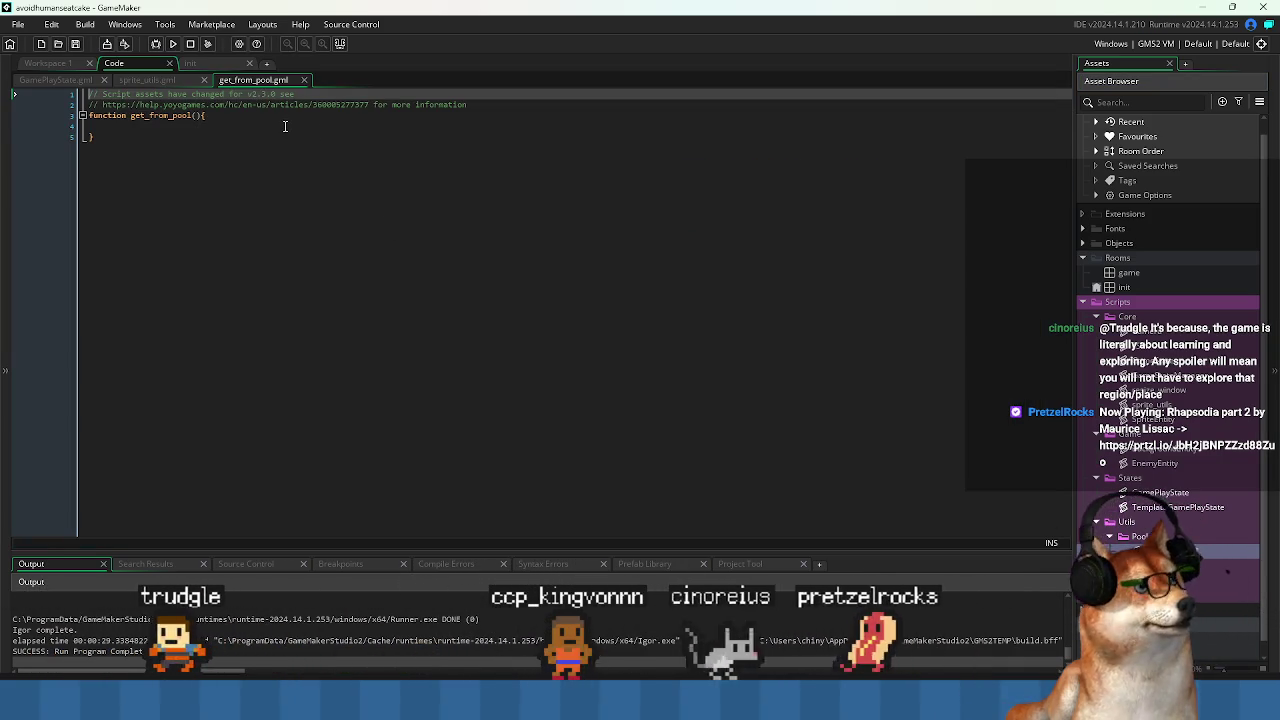
key("shift+Down")
key("shift+End")
key("Delete")
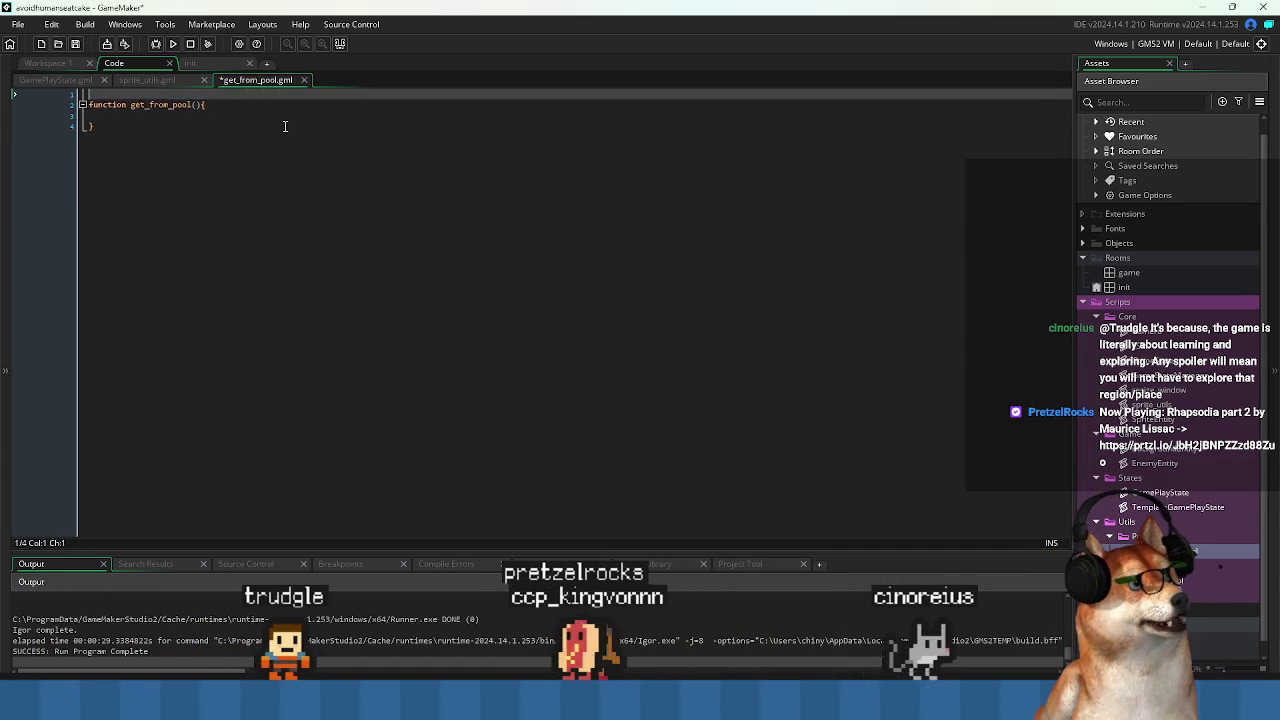
key("Delete")
key("End")
key("Left")
key("Return")
key("ctrl+s")
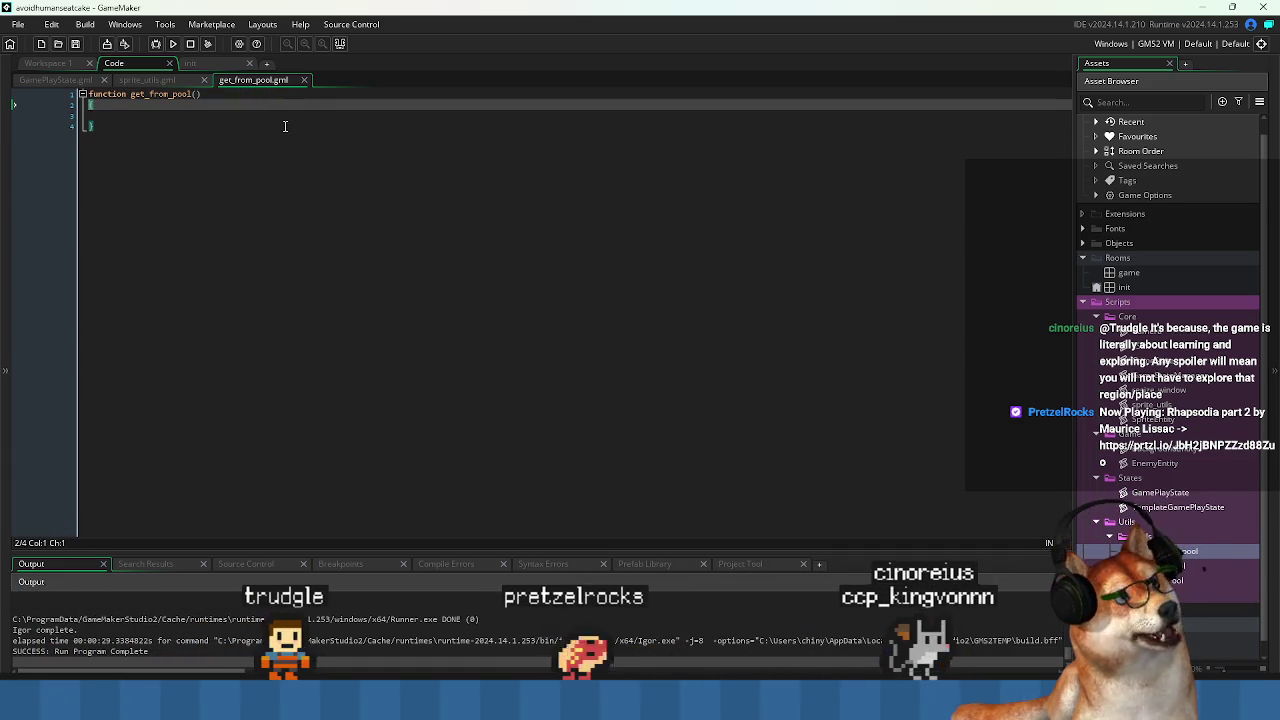
key("Down")
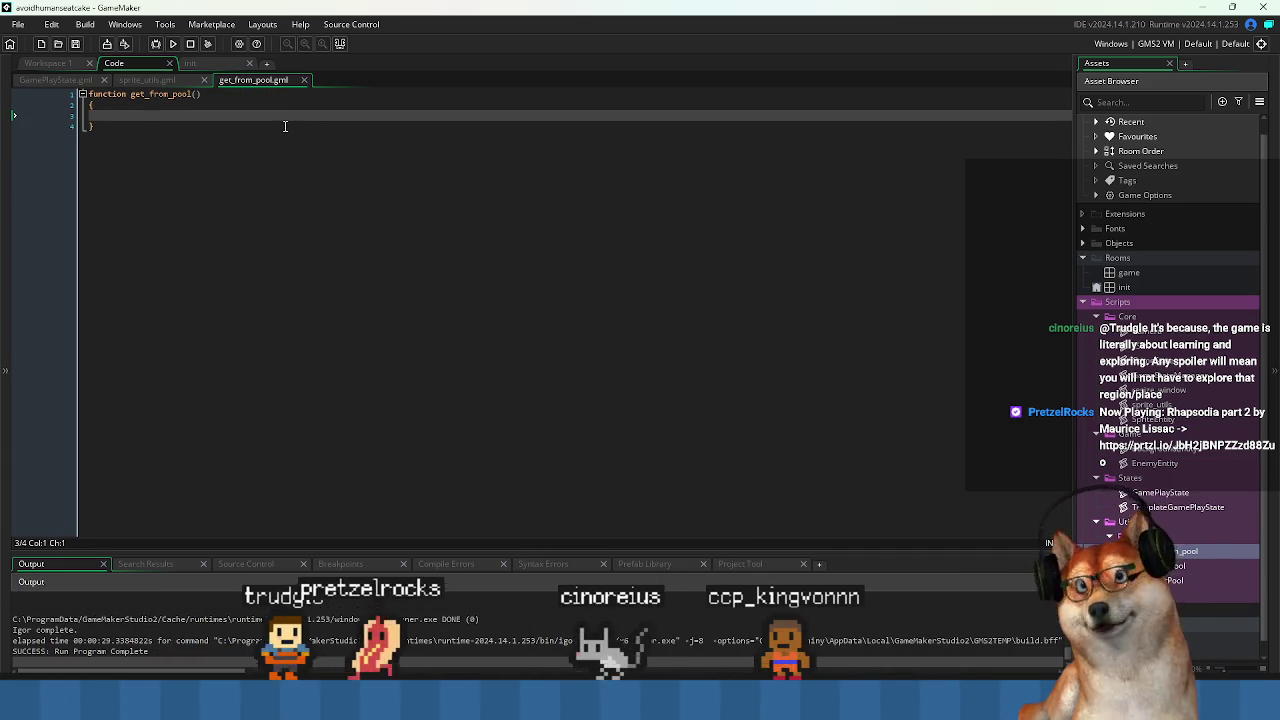
key("Up")
key("Up")
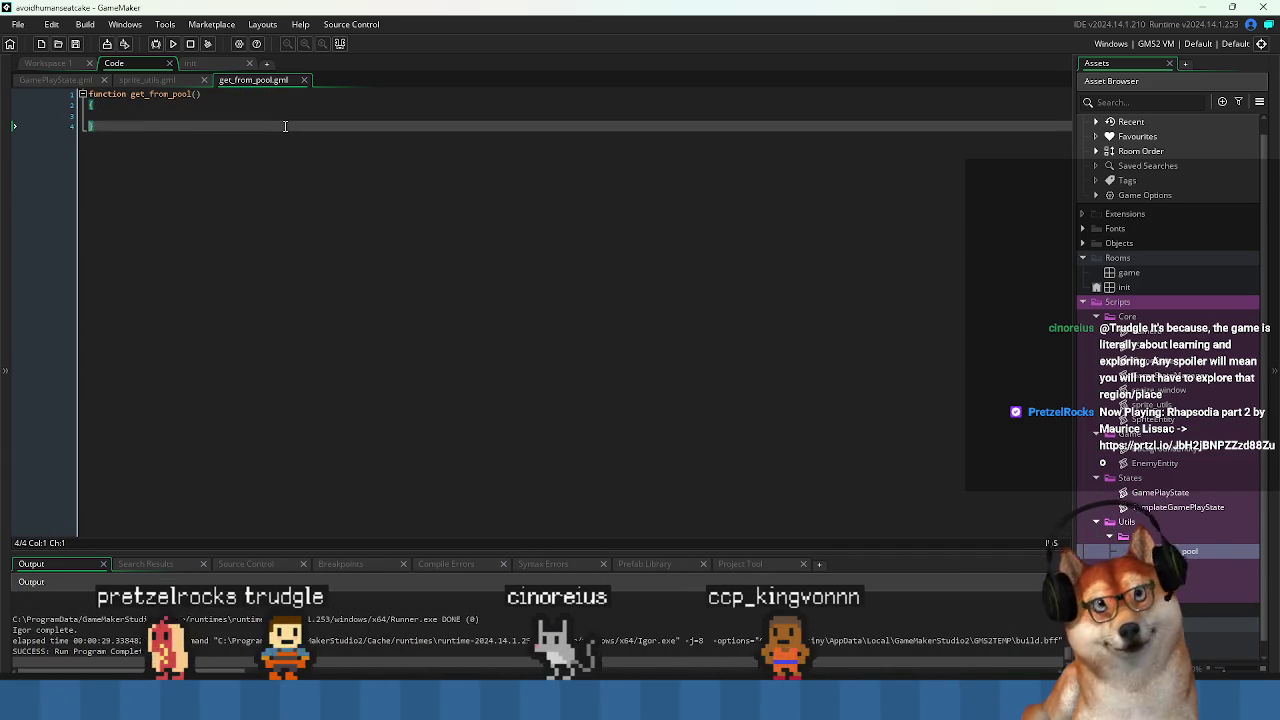
key("Right")
key("Right")
key("Right")
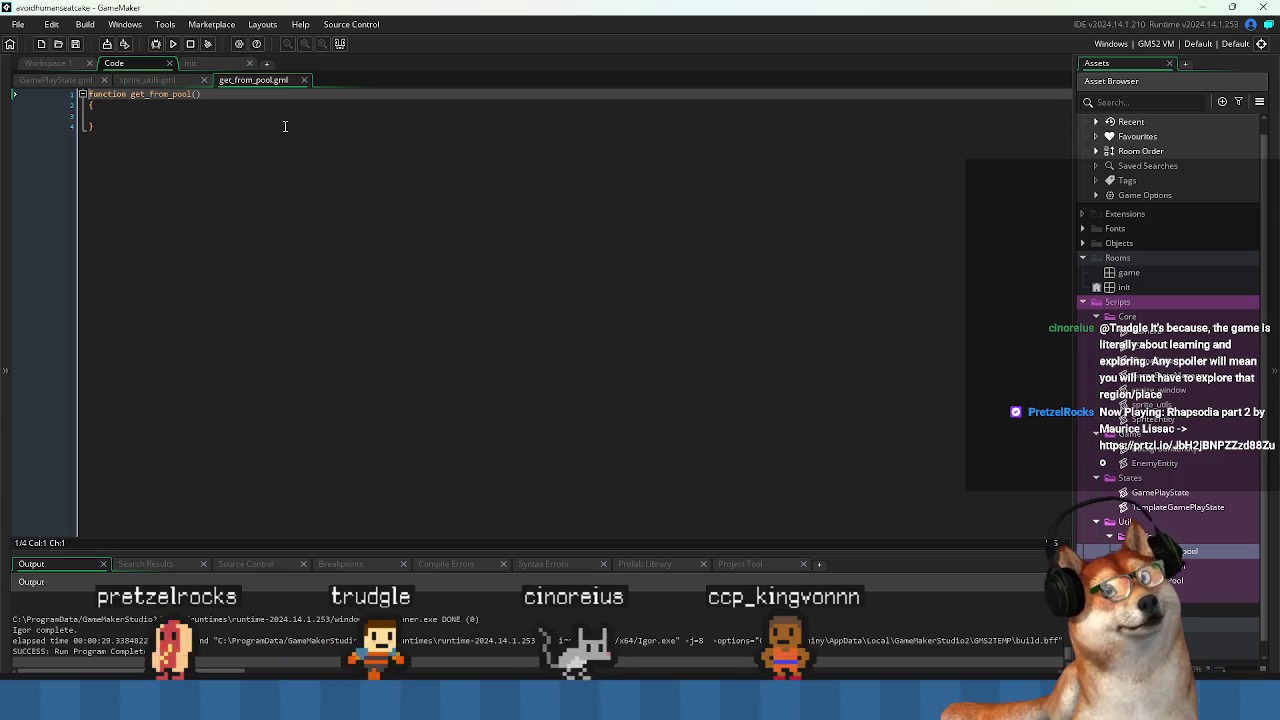
key("Return")
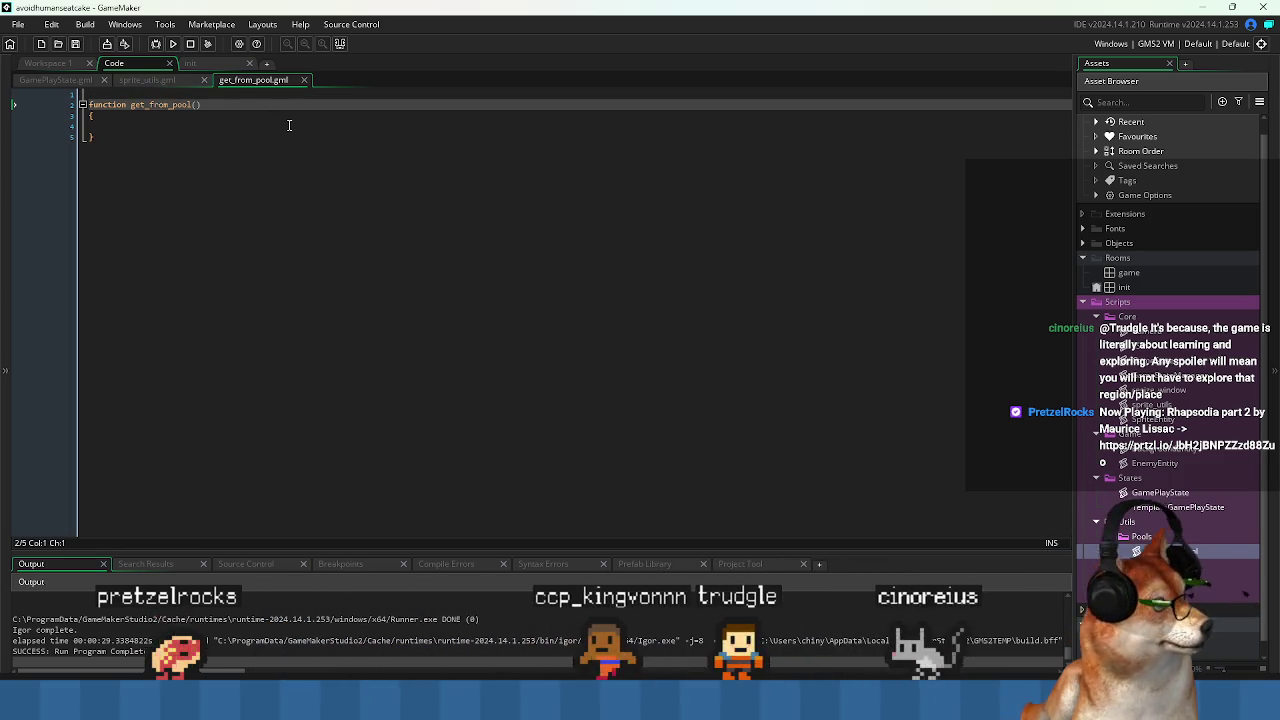
Declare get_from_pool's parameters as type, _x=0, _y=0.
left_click(196, 104)
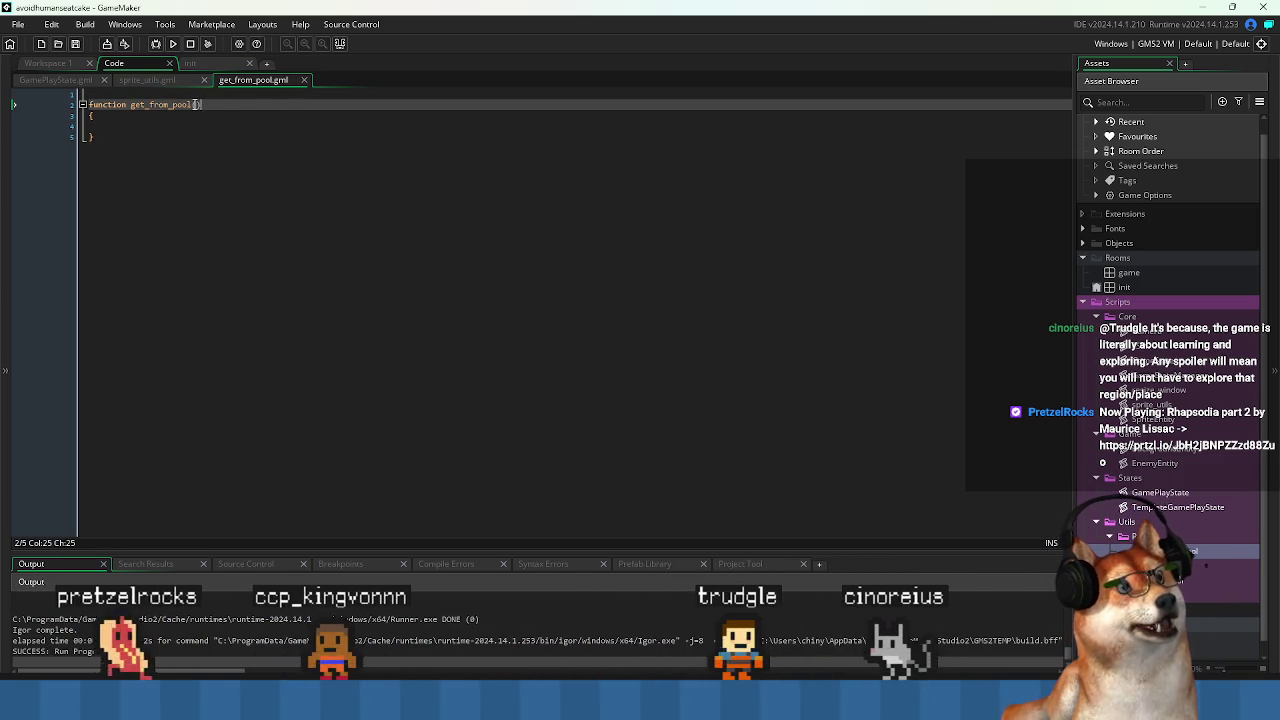
left_click(198, 105)
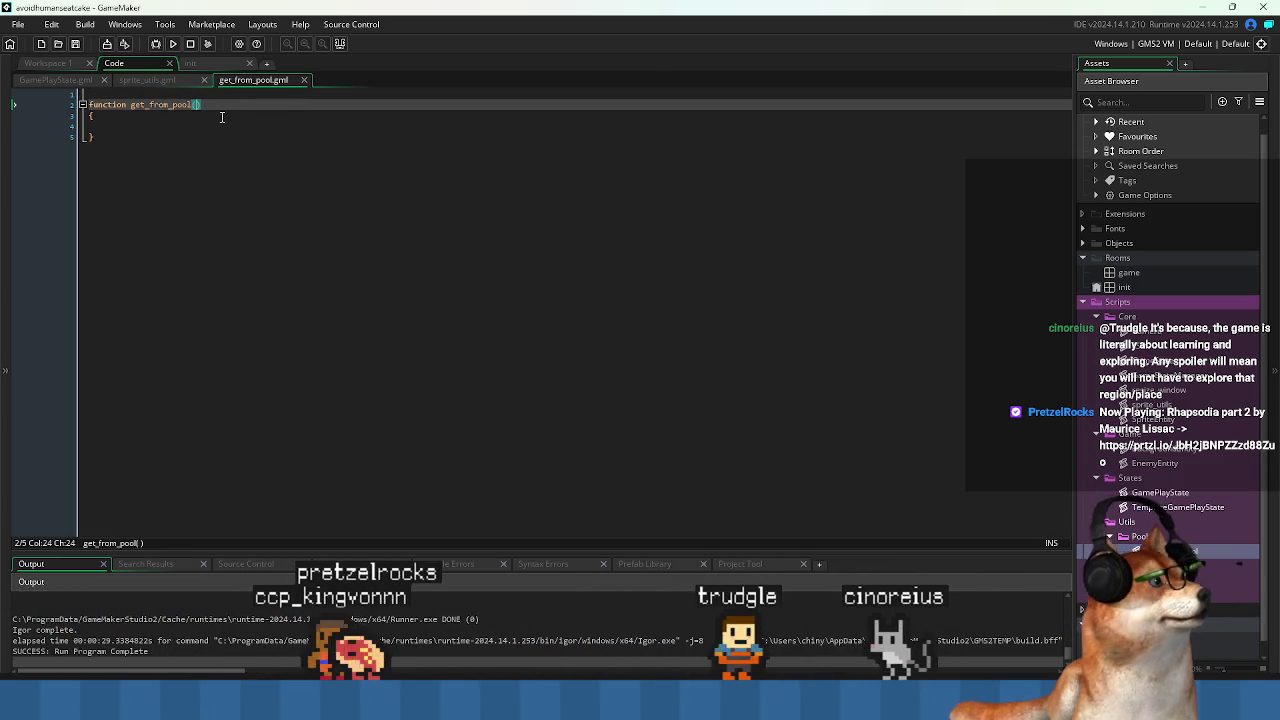
type("type,")
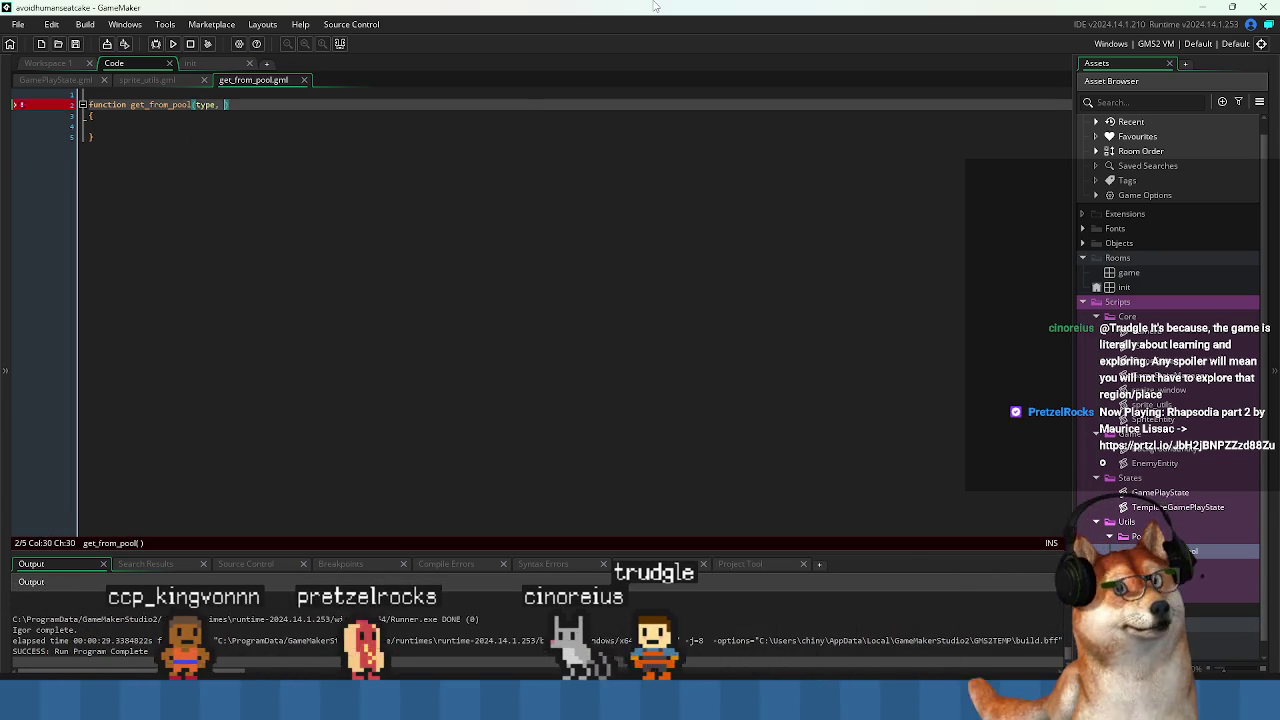
type("x, _")
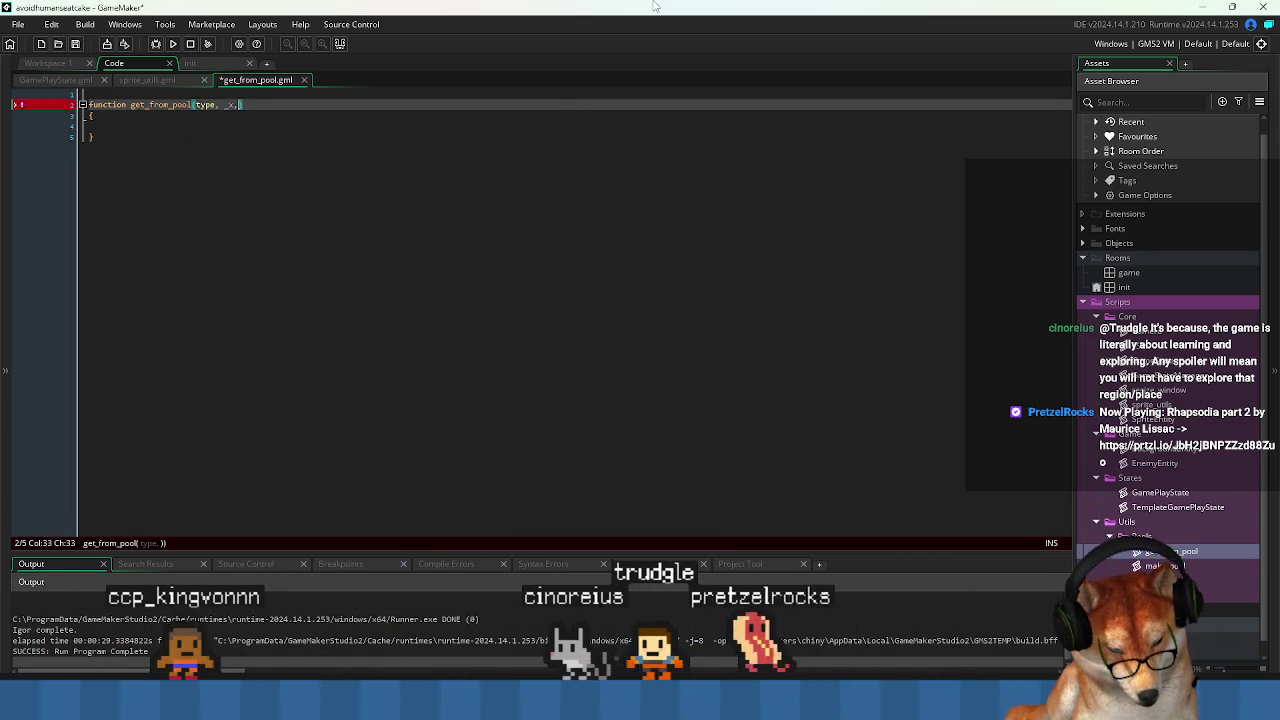
type("y")
key("Escape")
key("Left")
key("Left")
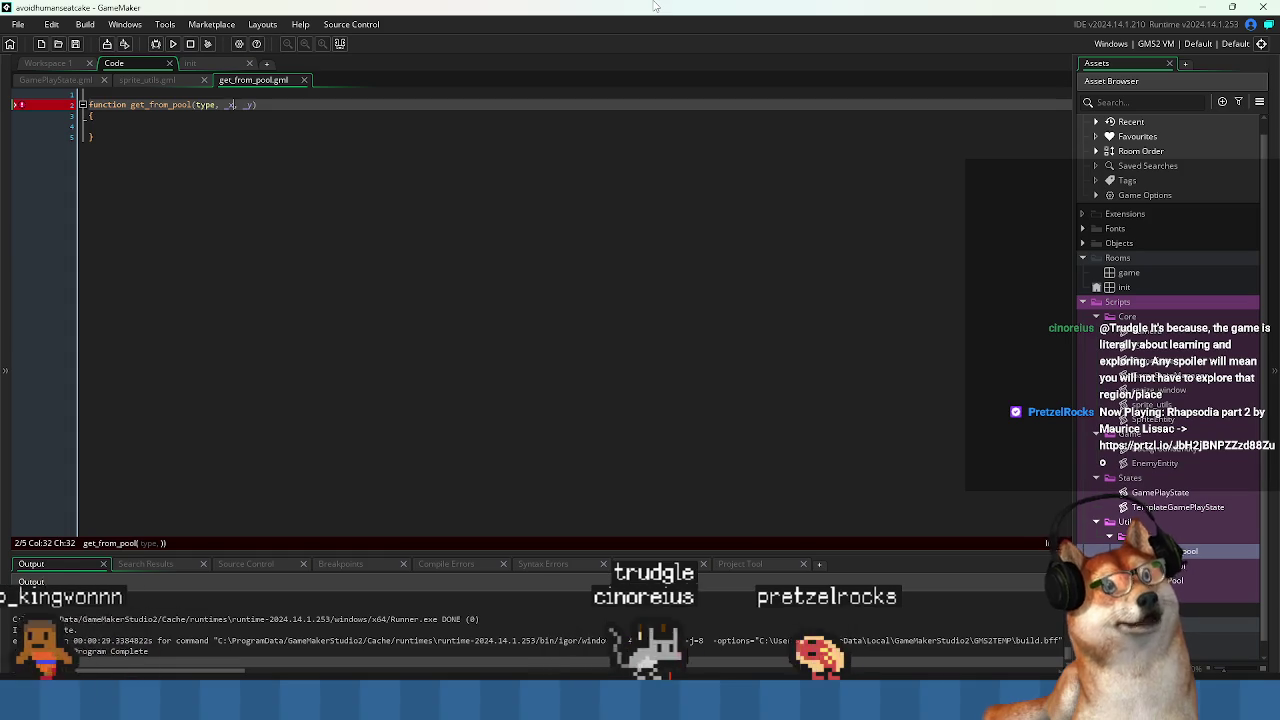
type("=0")
key("Right")
key("Right")
key("Right")
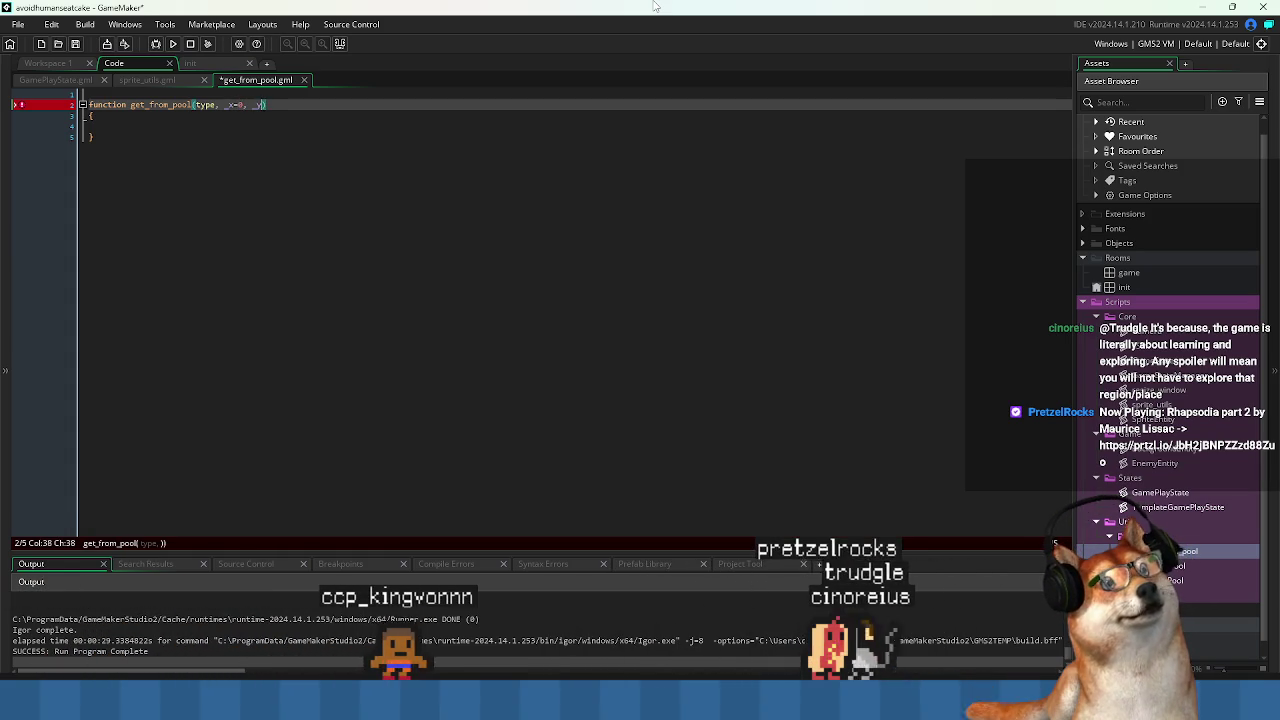
key("Down")
key("Down")
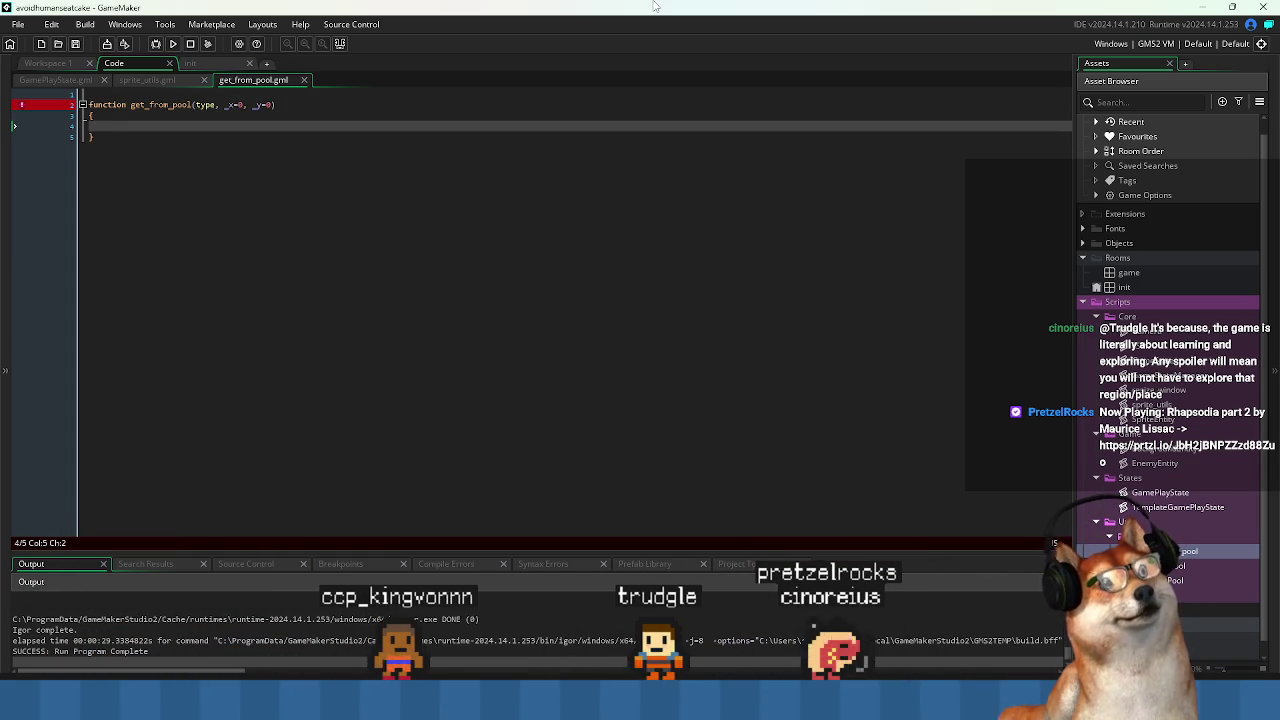
left_click(141, 97)
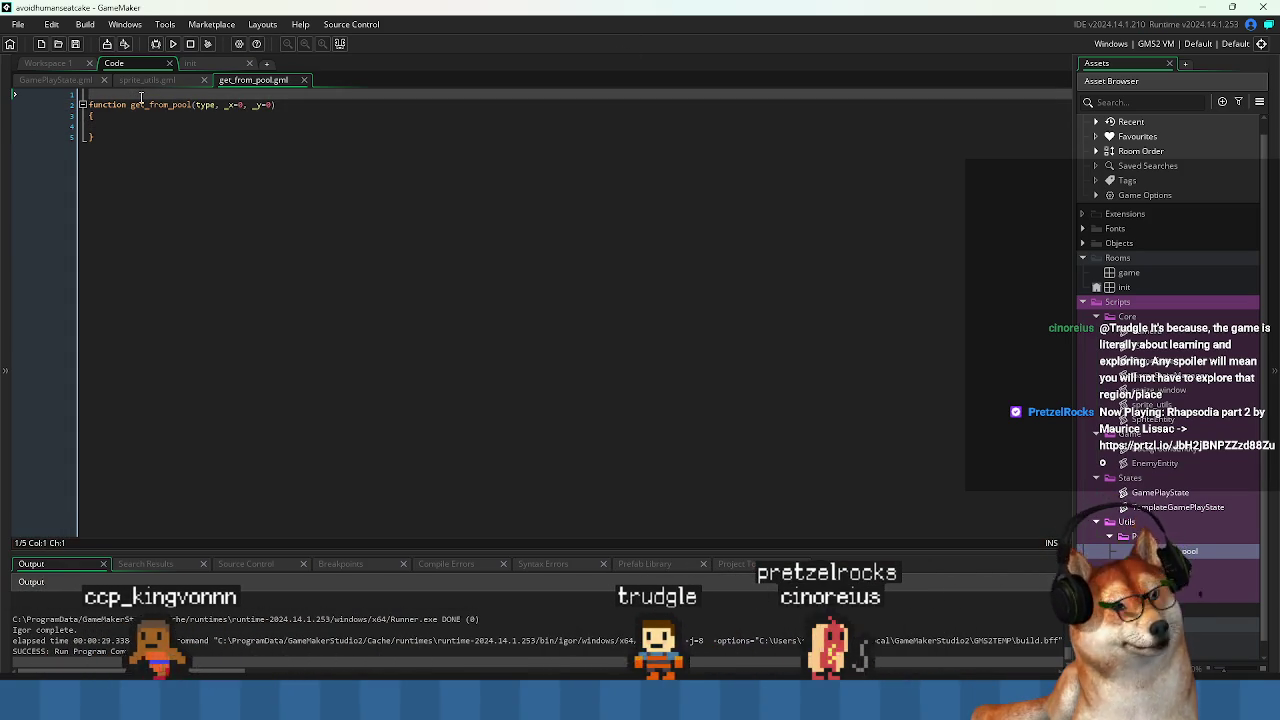
Delete the empty first line so get_from_pool starts at line 1.
key("Delete")
key("Down")
key("Down")
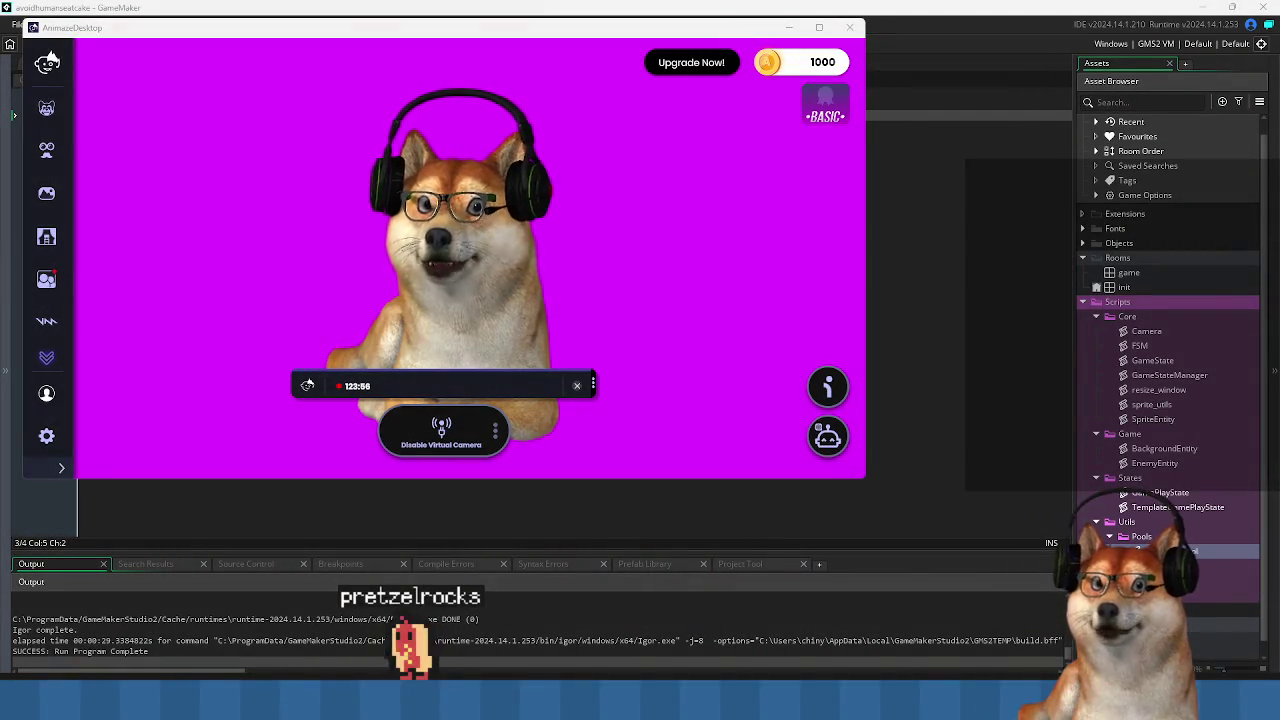
Bring the GameMaker code editor in front of the Animaze Desktop window.
left_click(789, 27)
left_click(698, 356)
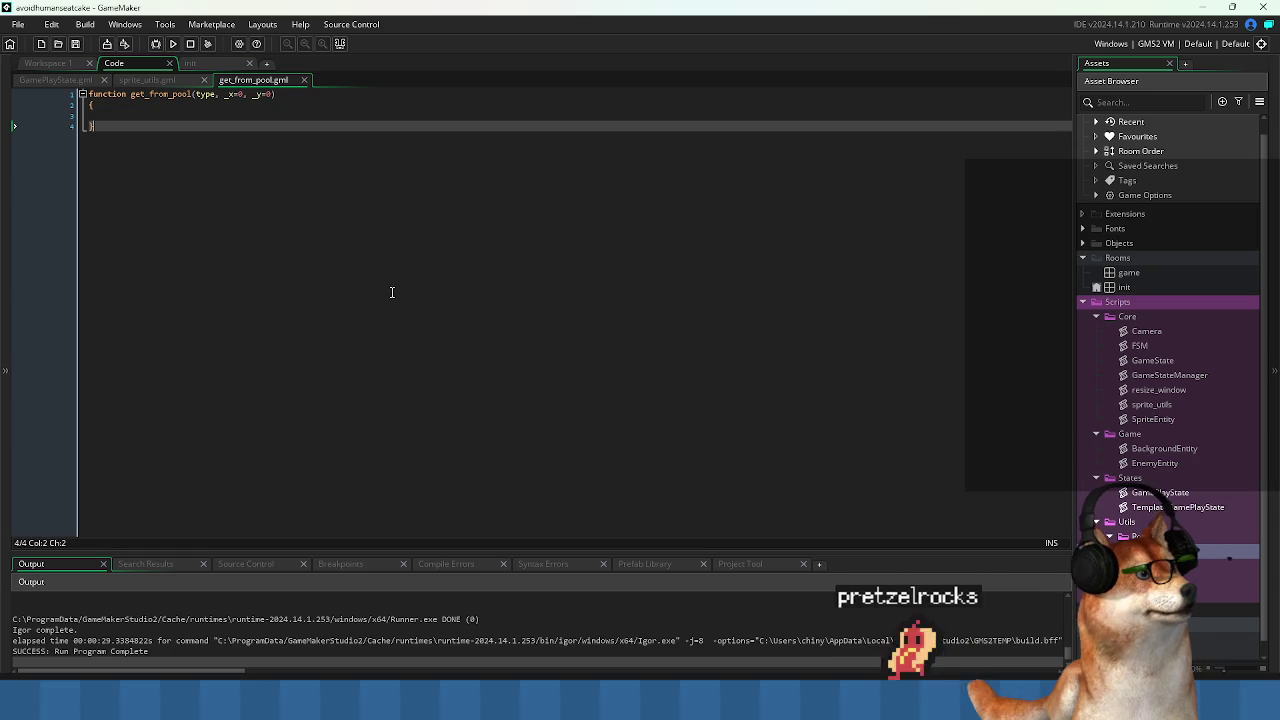
Add the line global.pools[? type]; to get_from_pool's body and save.
key("Up")
key("Up")
key("Up")
key("Down")
key("Down")
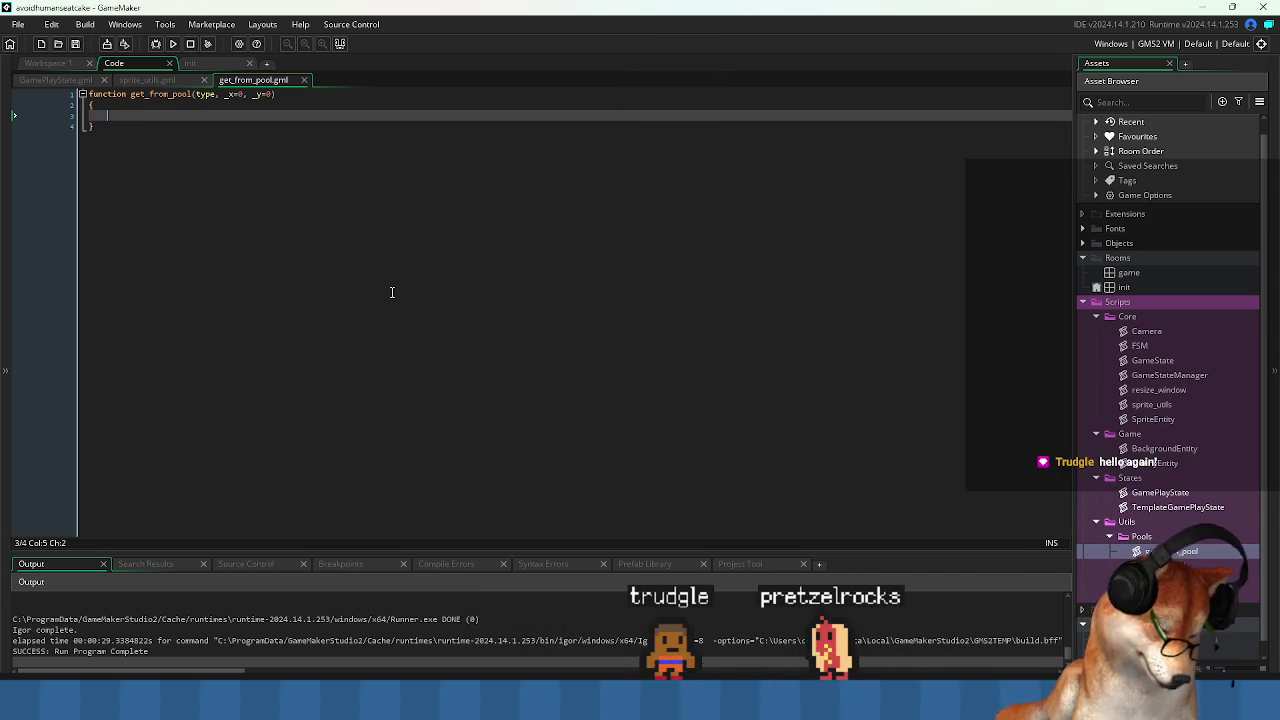
type("global.")
key("Down")
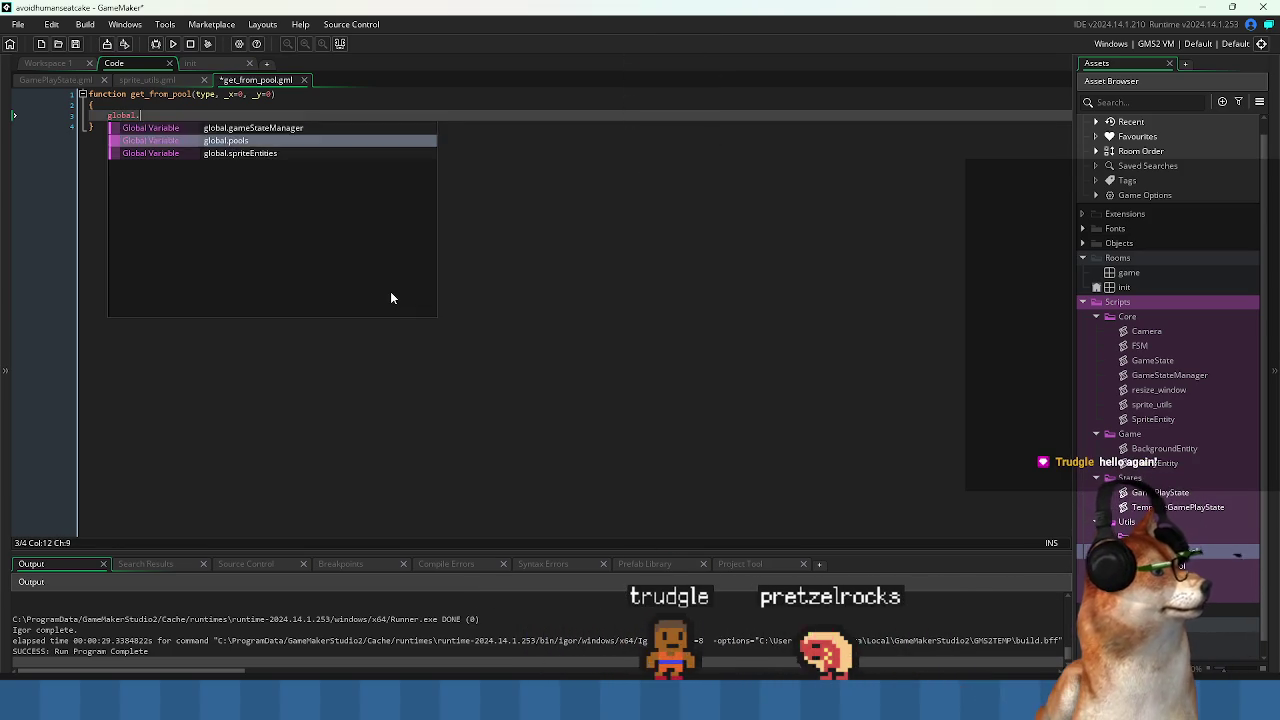
key("Return")
type("[")
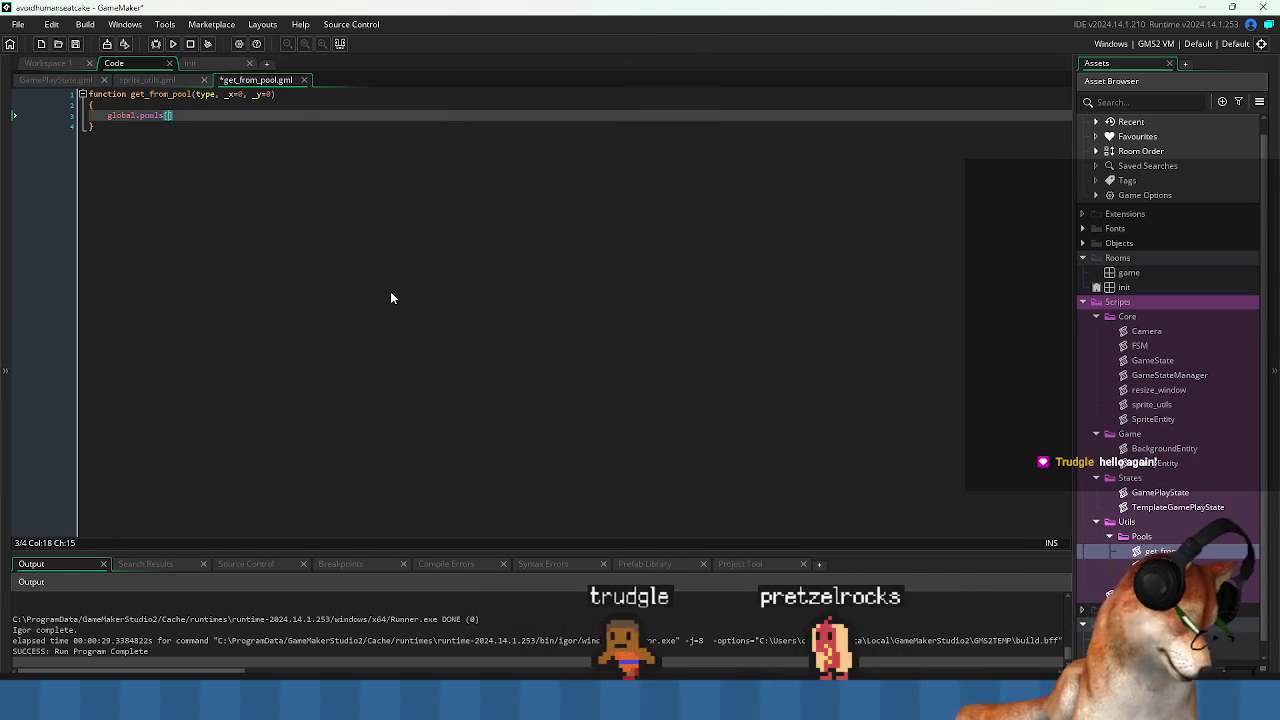
type("? ")
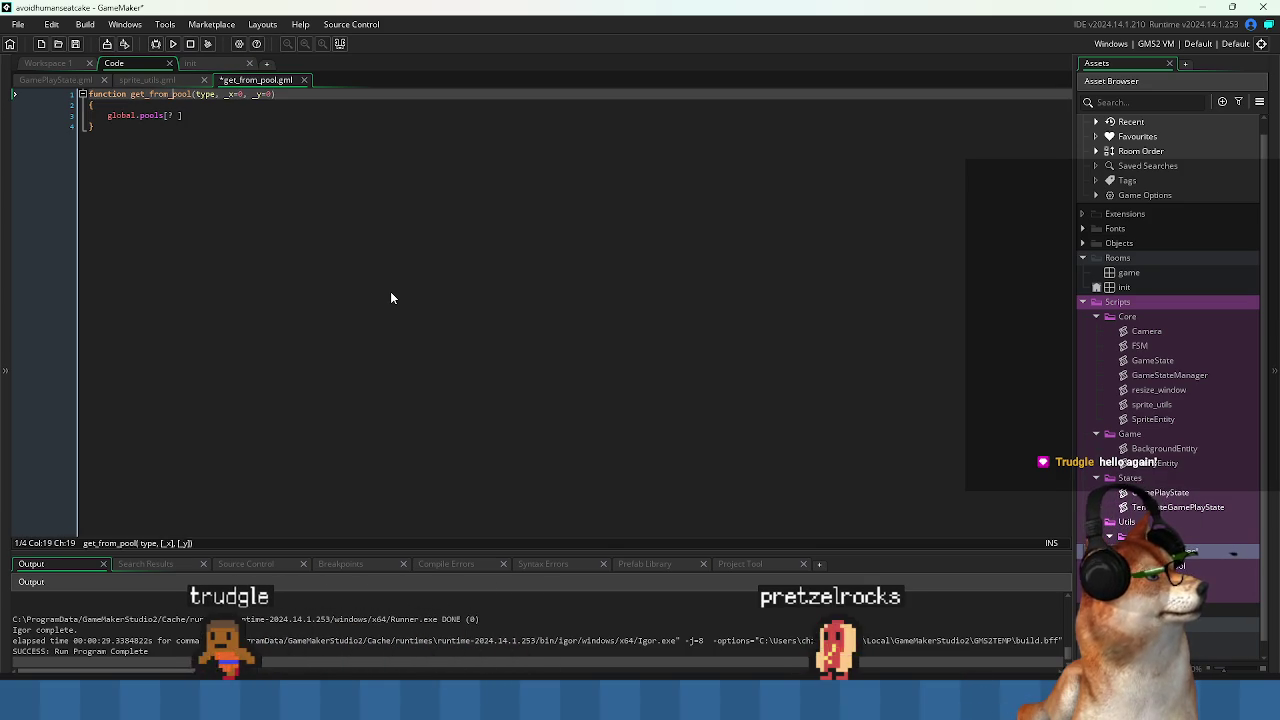
type(" type")
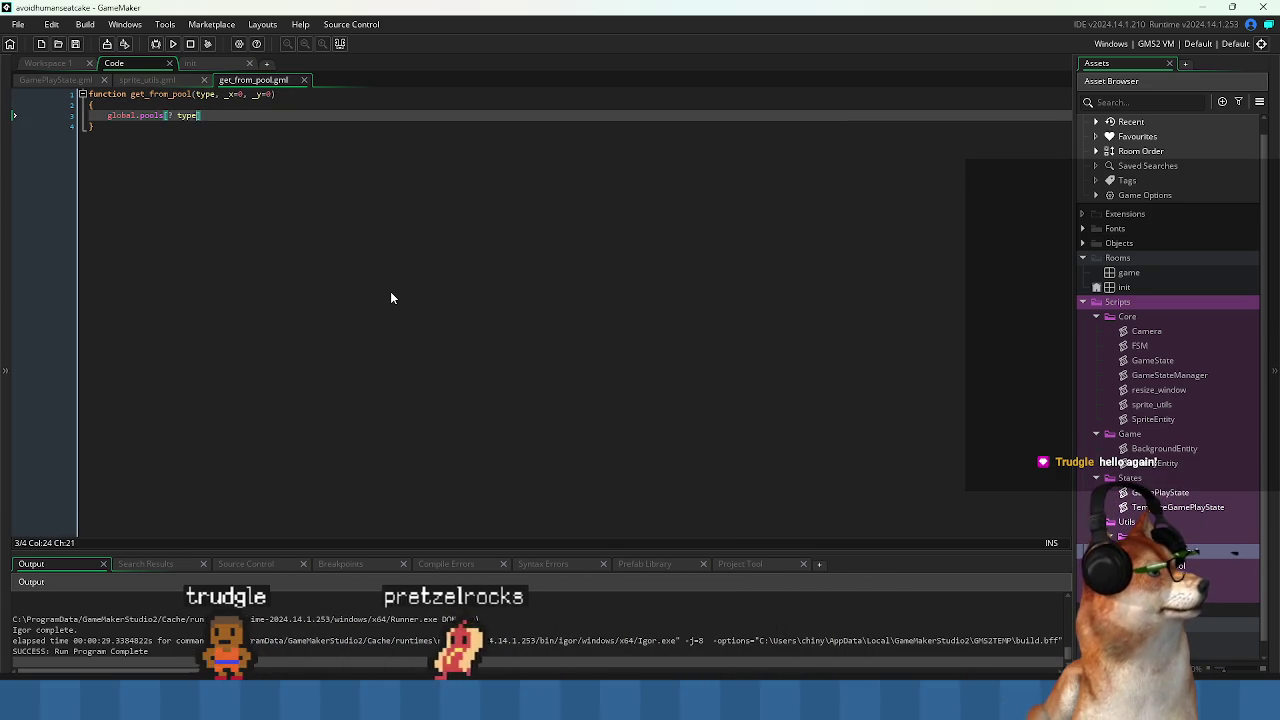
key("ctrl+s")
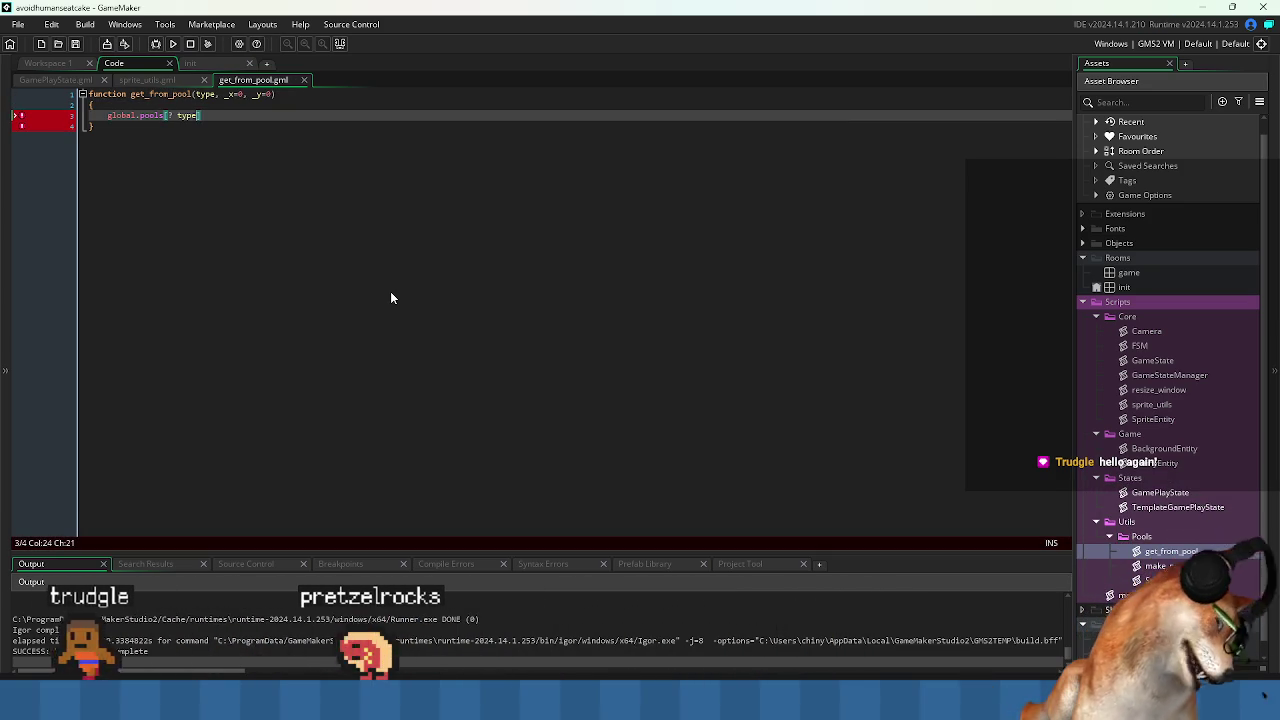
type("];")
key("ctrl+s")
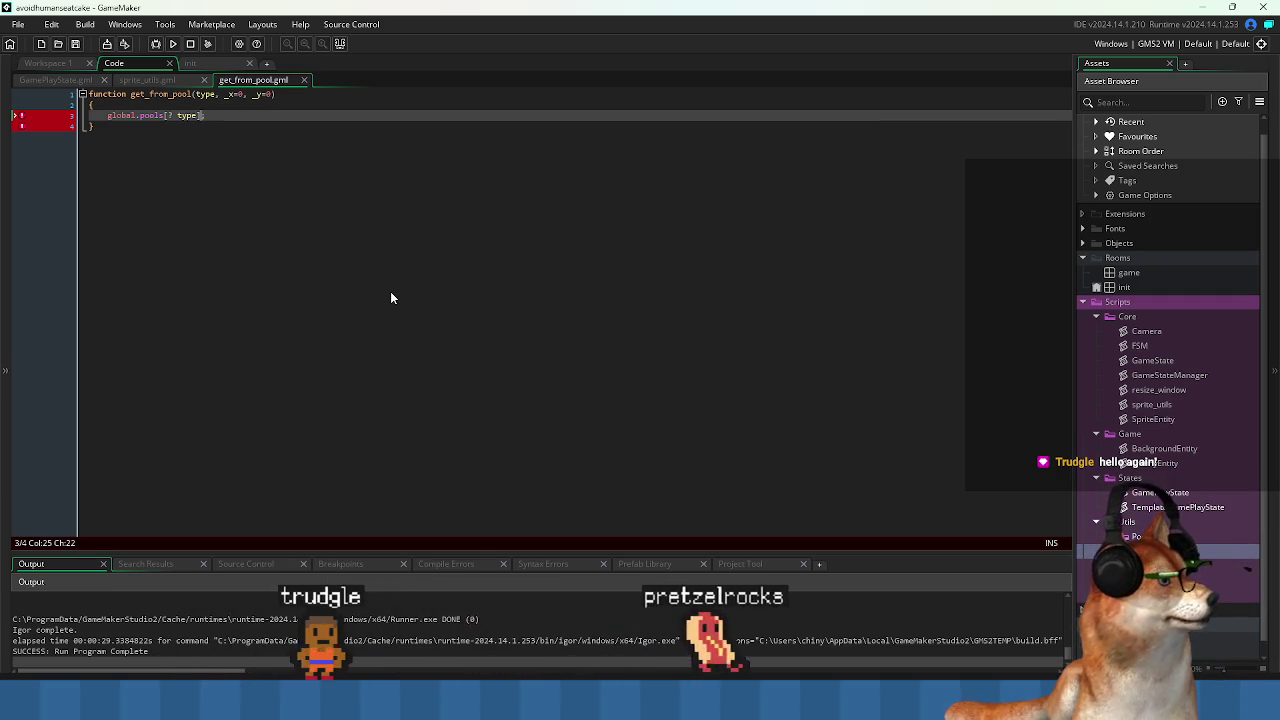
key("Up")
key("Down")
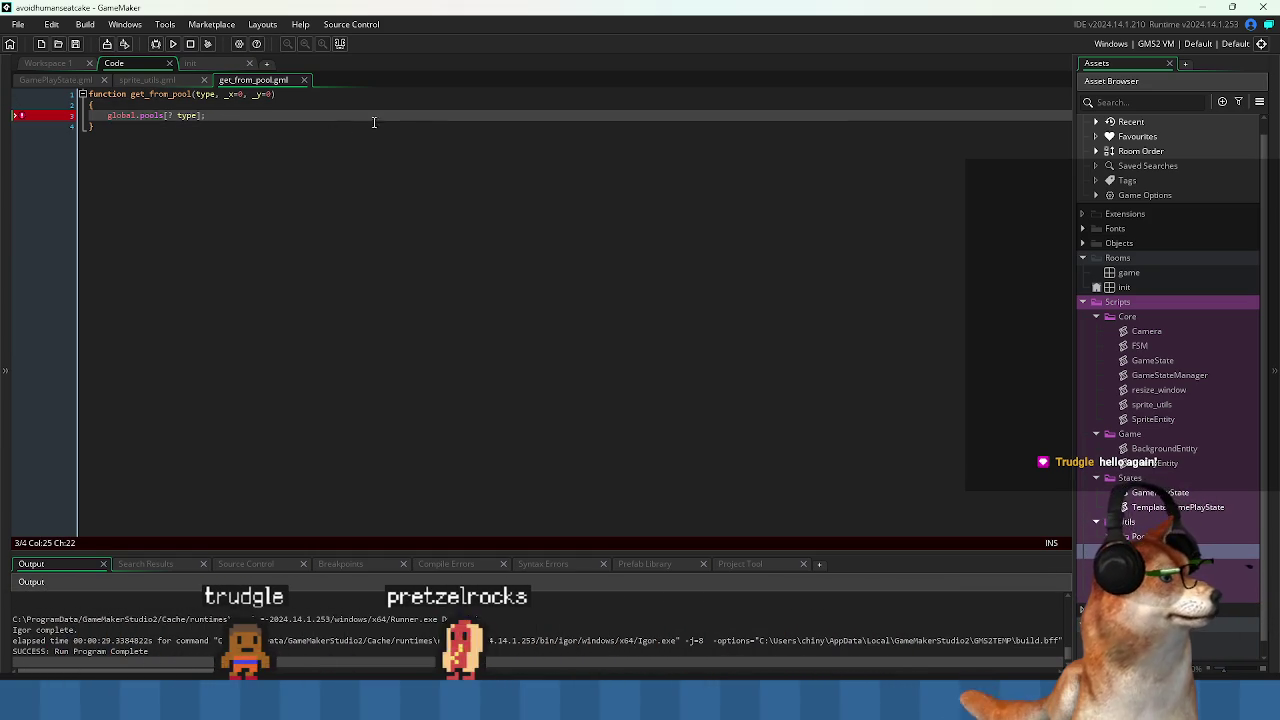
Review StructPool's Get method and the o_Game Create event code.
left_click(55, 63)
key("ctrl+Tab")
key("ctrl+Tab")
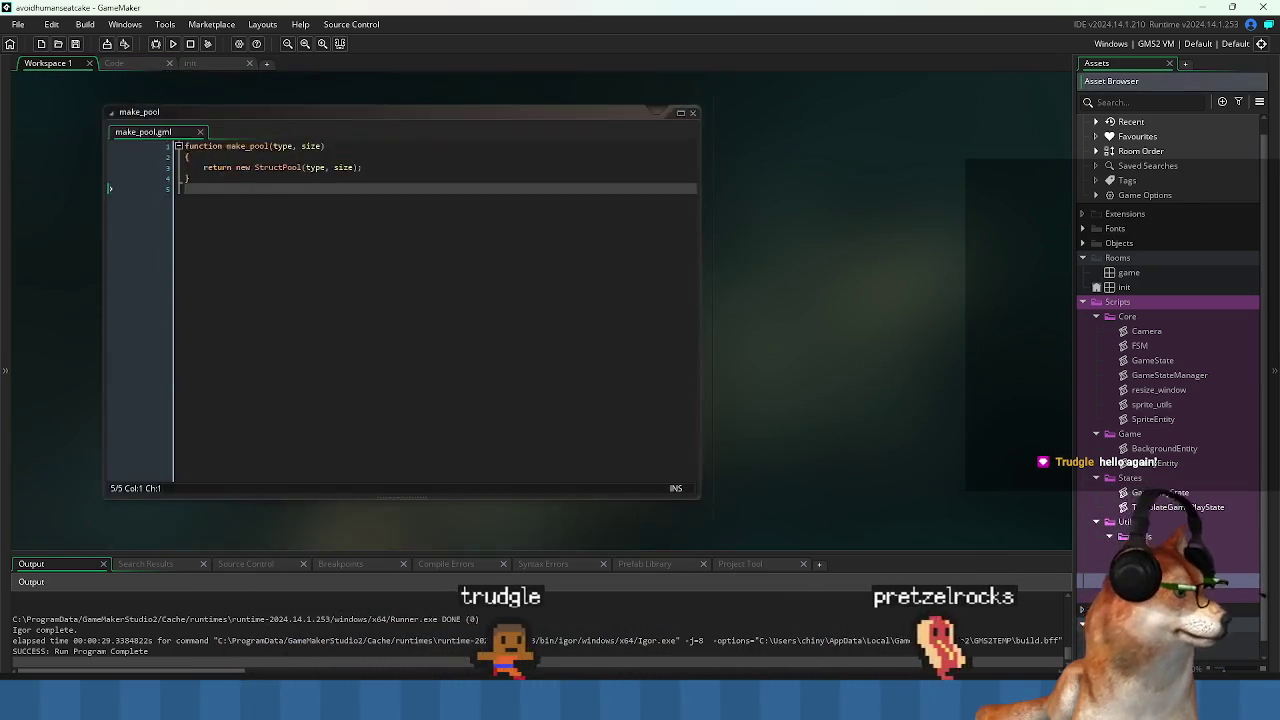
double_click(162, 274)
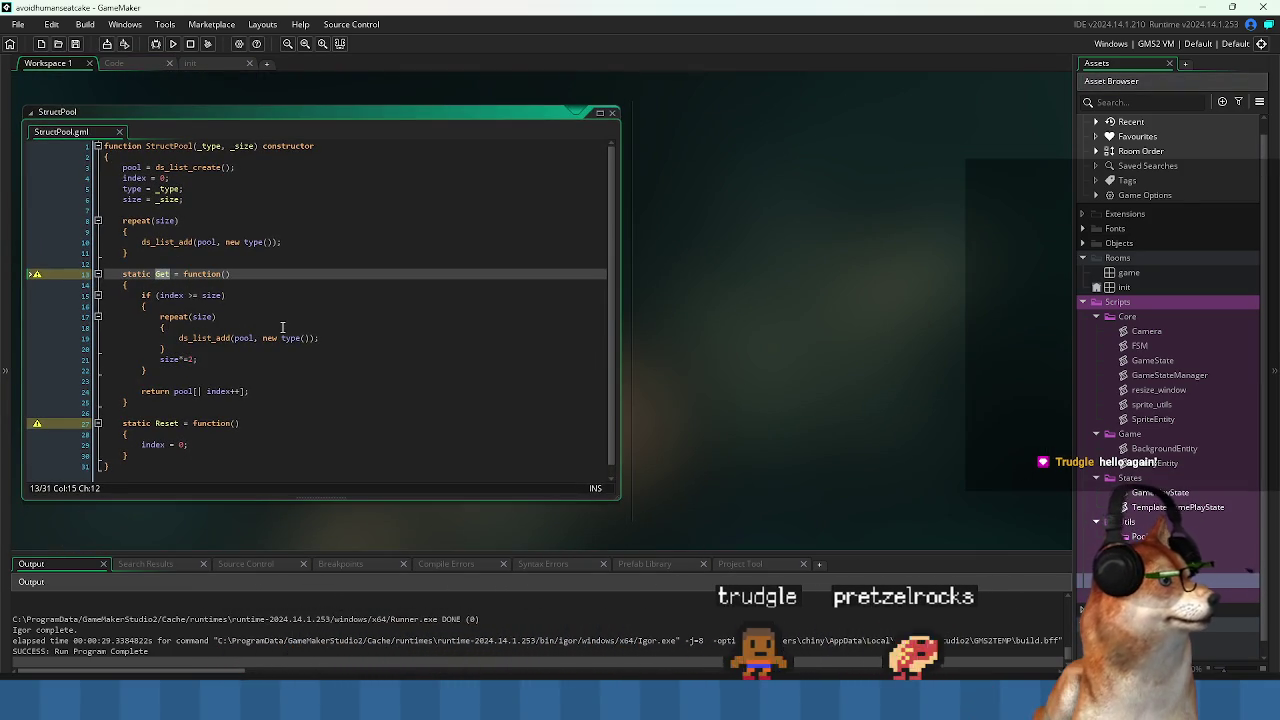
scroll(380, 410, "up", 2)
key("ctrl+Tab")
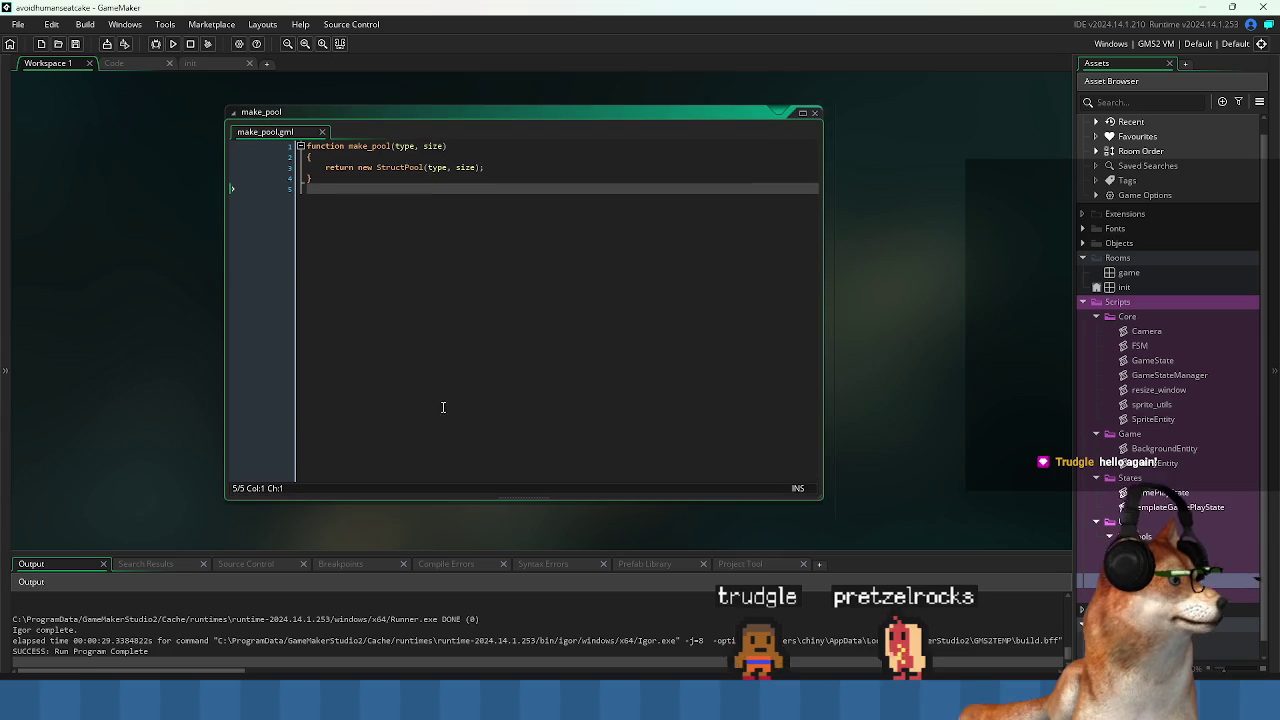
key("ctrl+Tab")
key("ctrl+Tab")
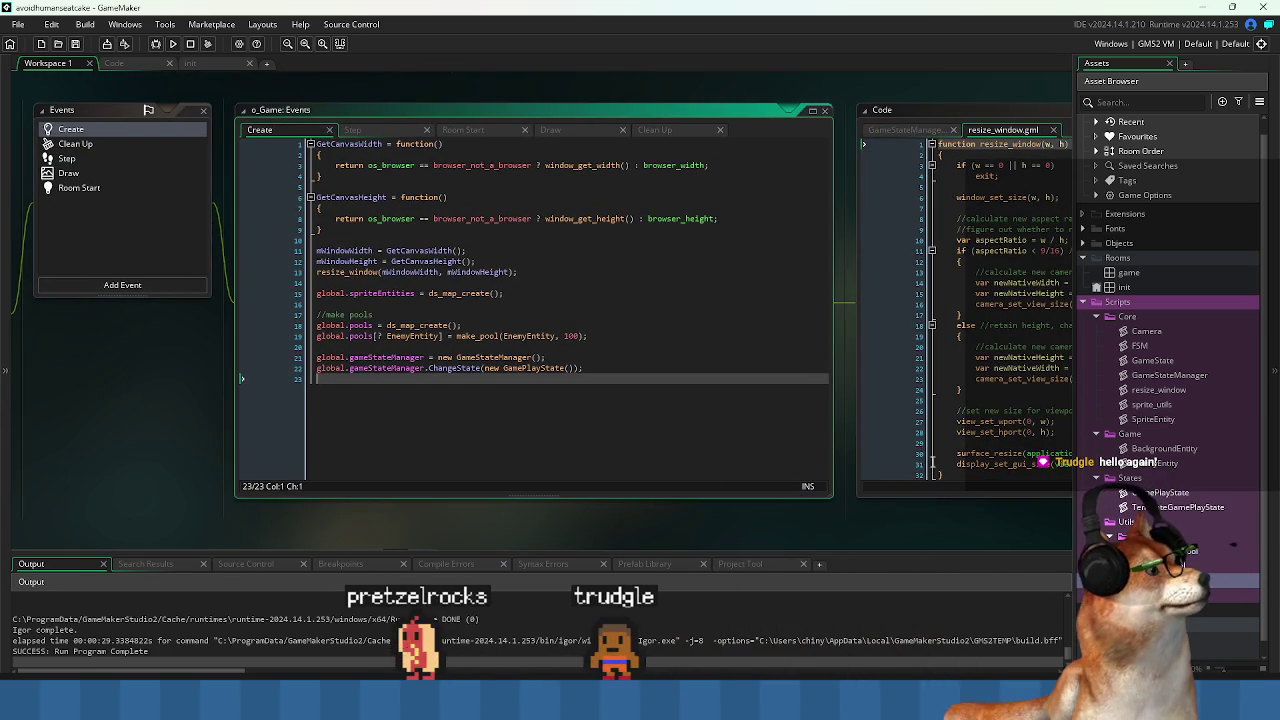
key("ctrl+Tab")
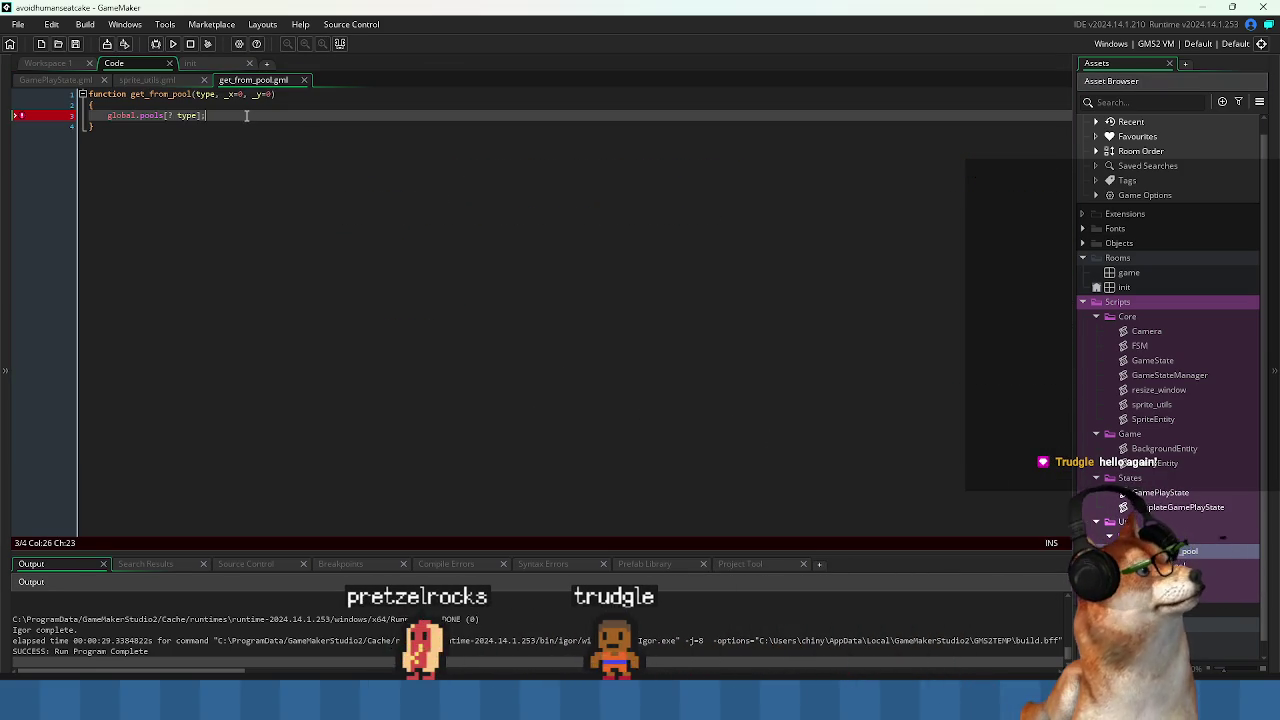
Append .Get() to the global.pools[? type] lookup and save get_from_pool.
type(".Get()")
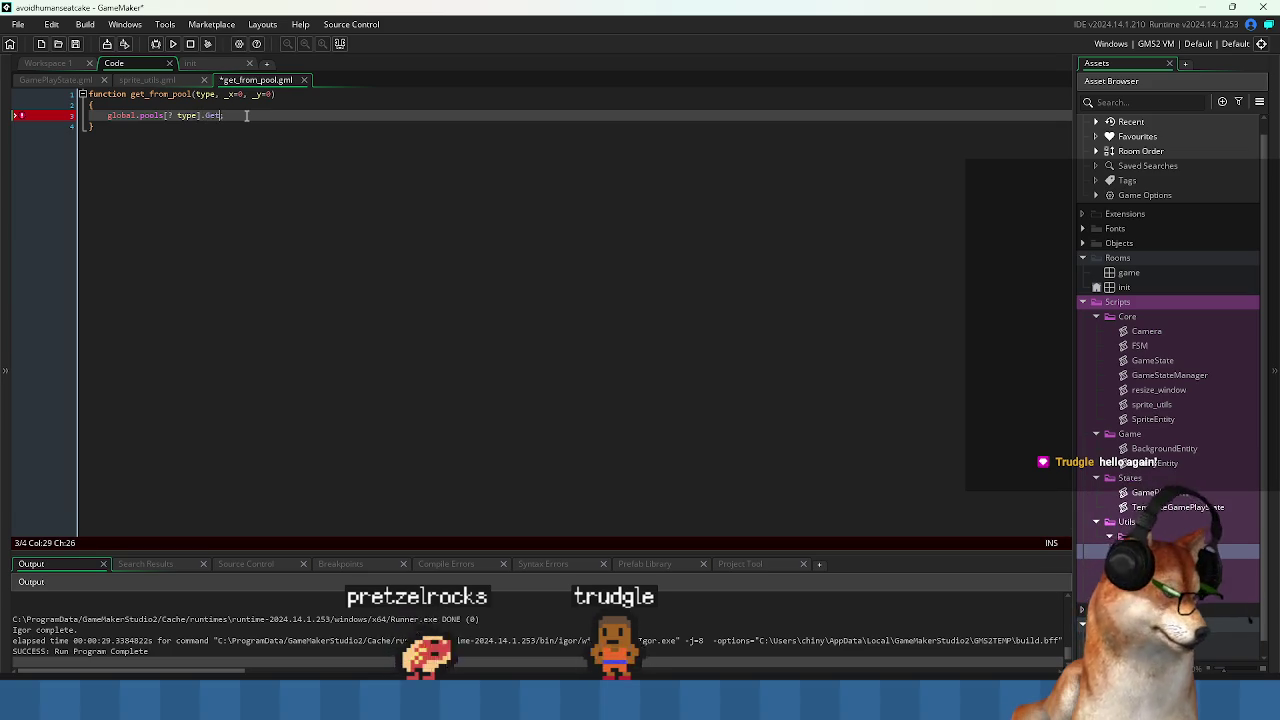
key("ctrl+s")
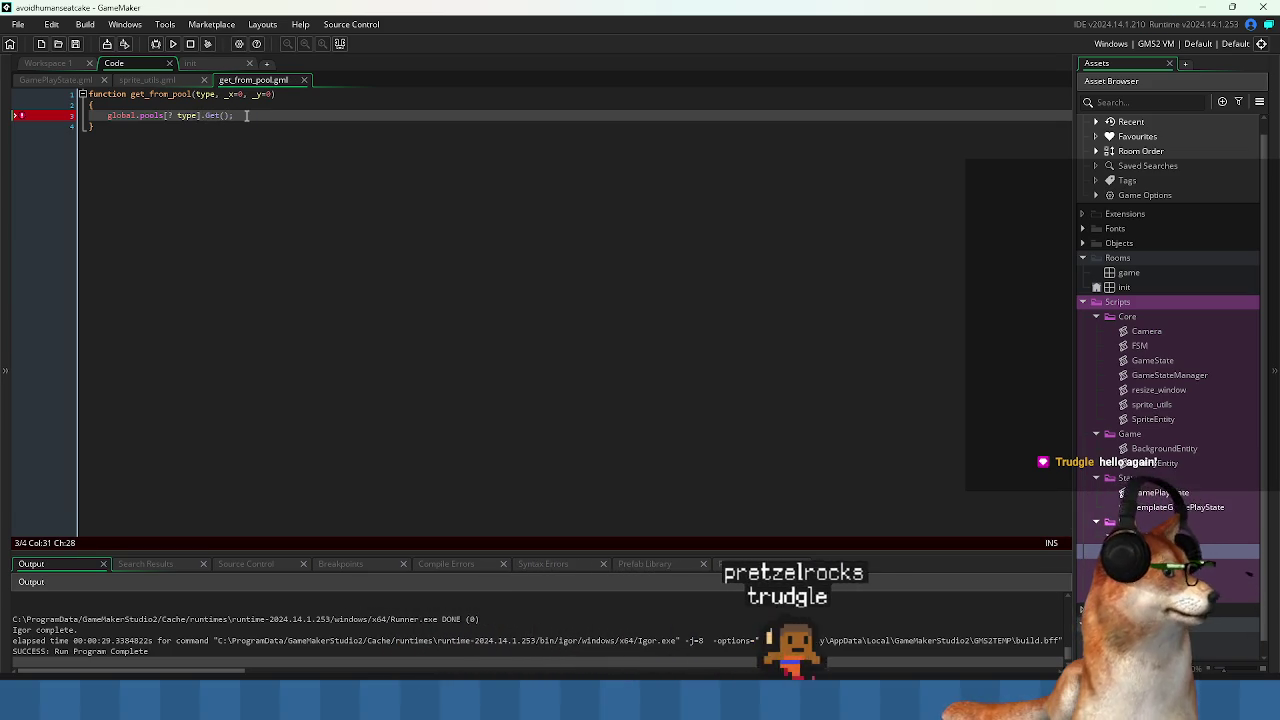
key("ctrl+Tab")
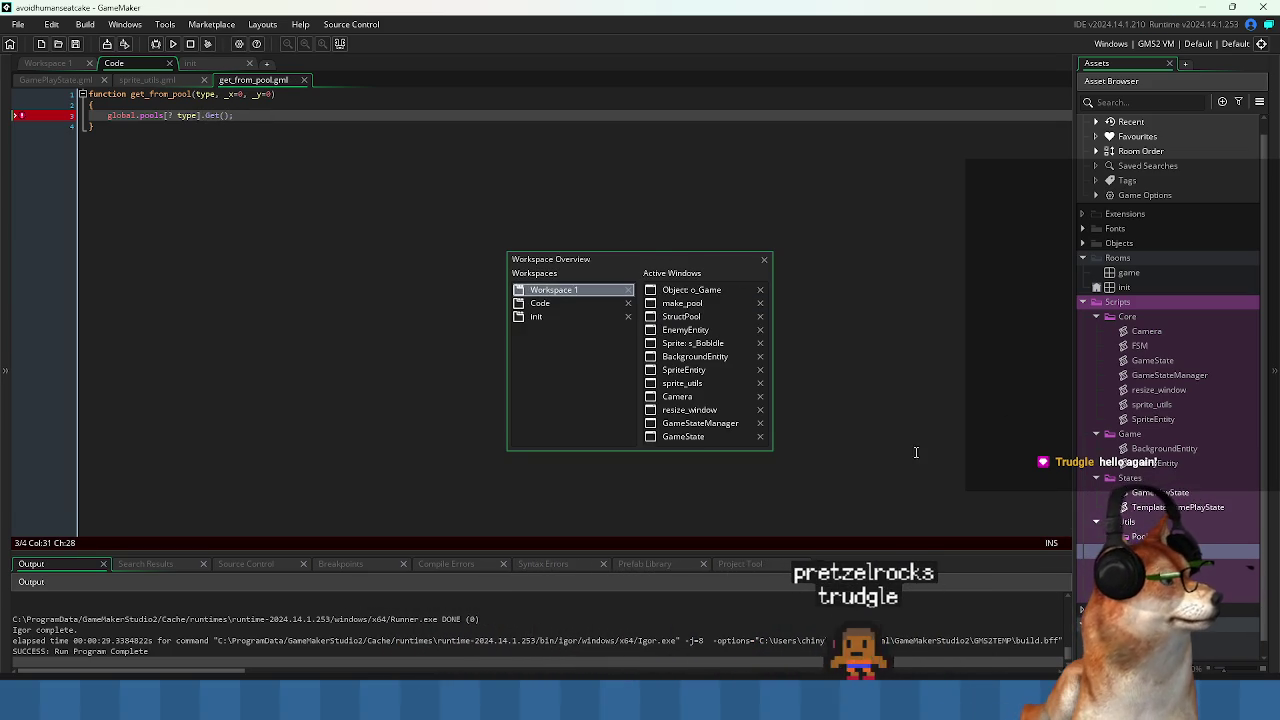
left_click(698, 316)
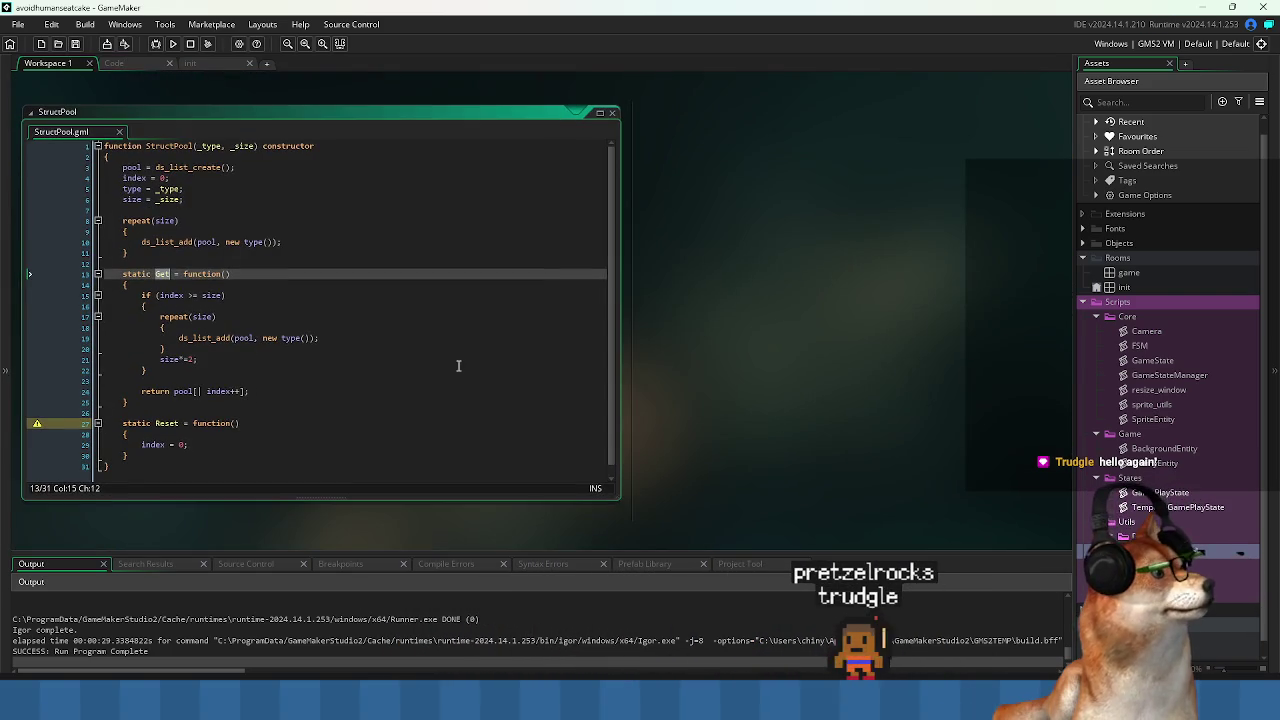
left_click(457, 362)
key("ctrl+Tab")
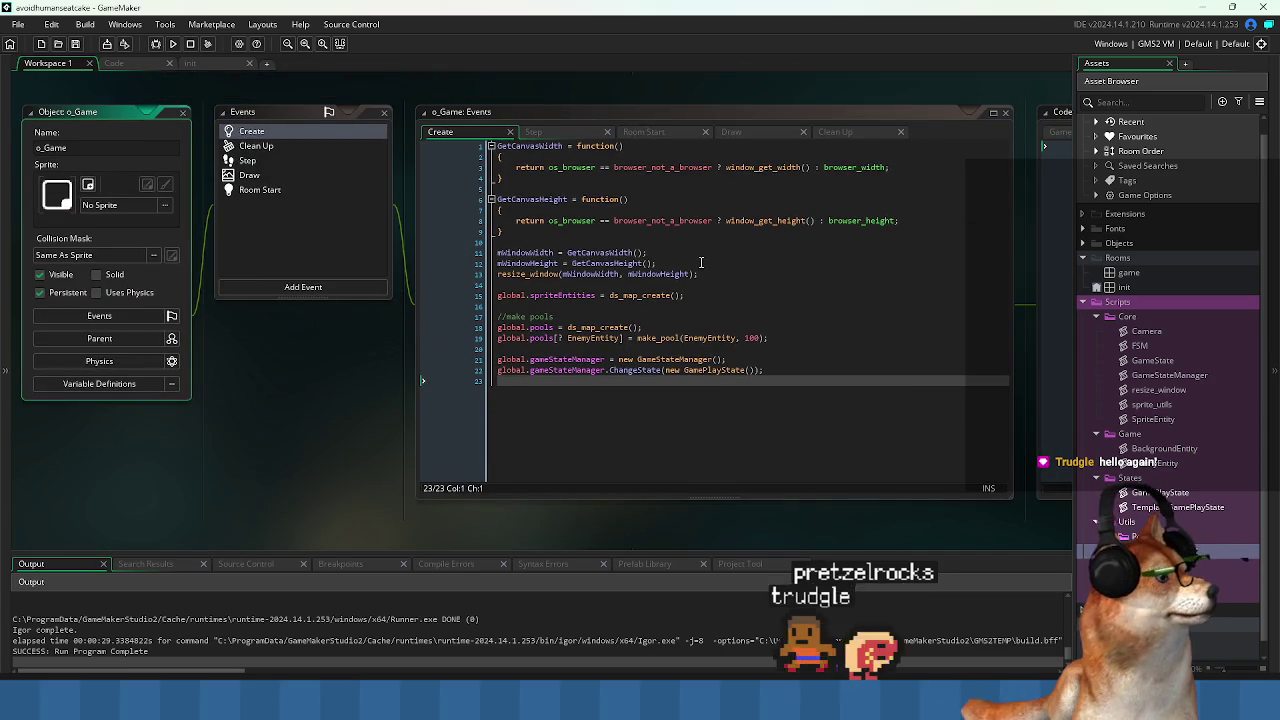
left_click(132, 62)
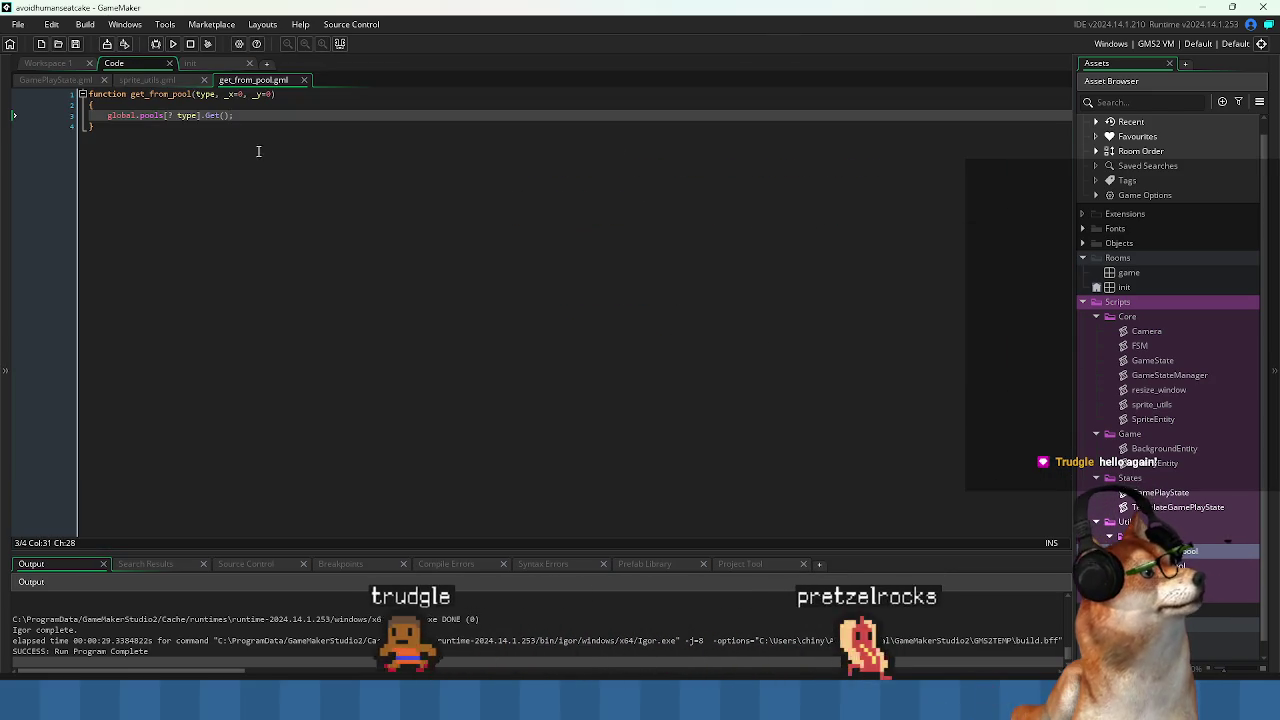
Store the pool's Get() result in var inst.
type(";")
key("Home")
type("var obj")
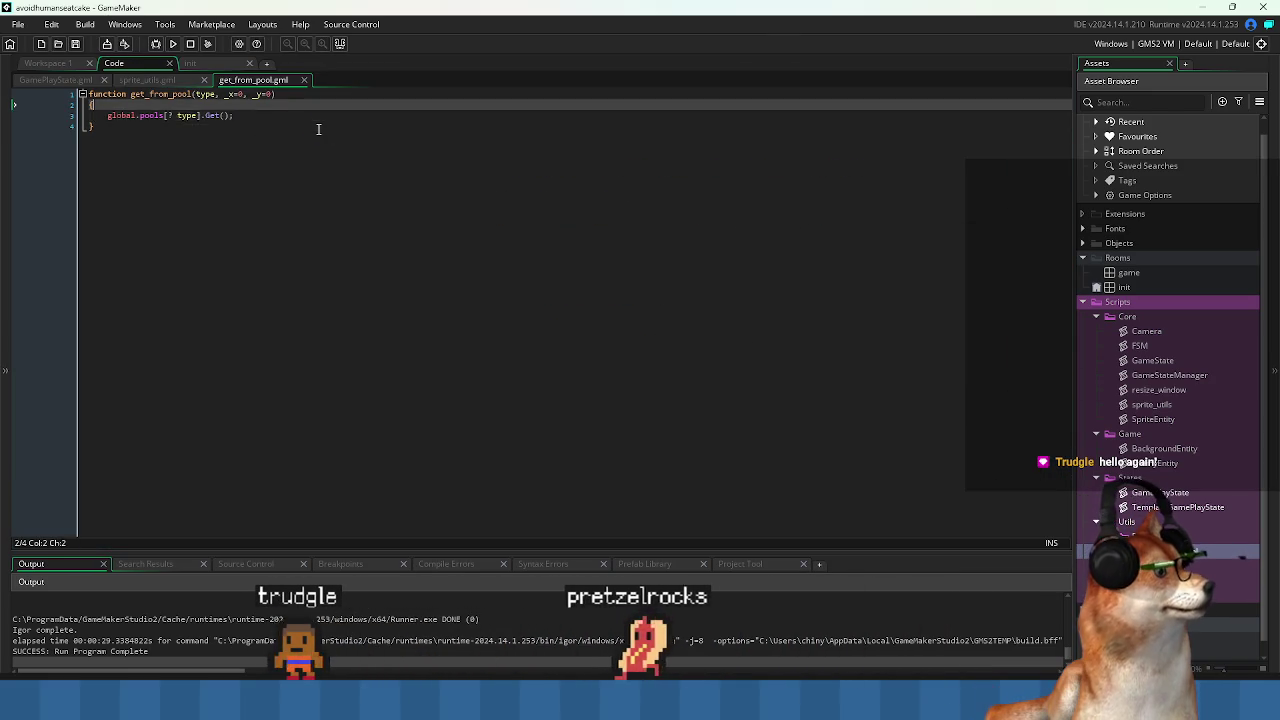
key("BackSpace")
key("BackSpace")
key("BackSpace")
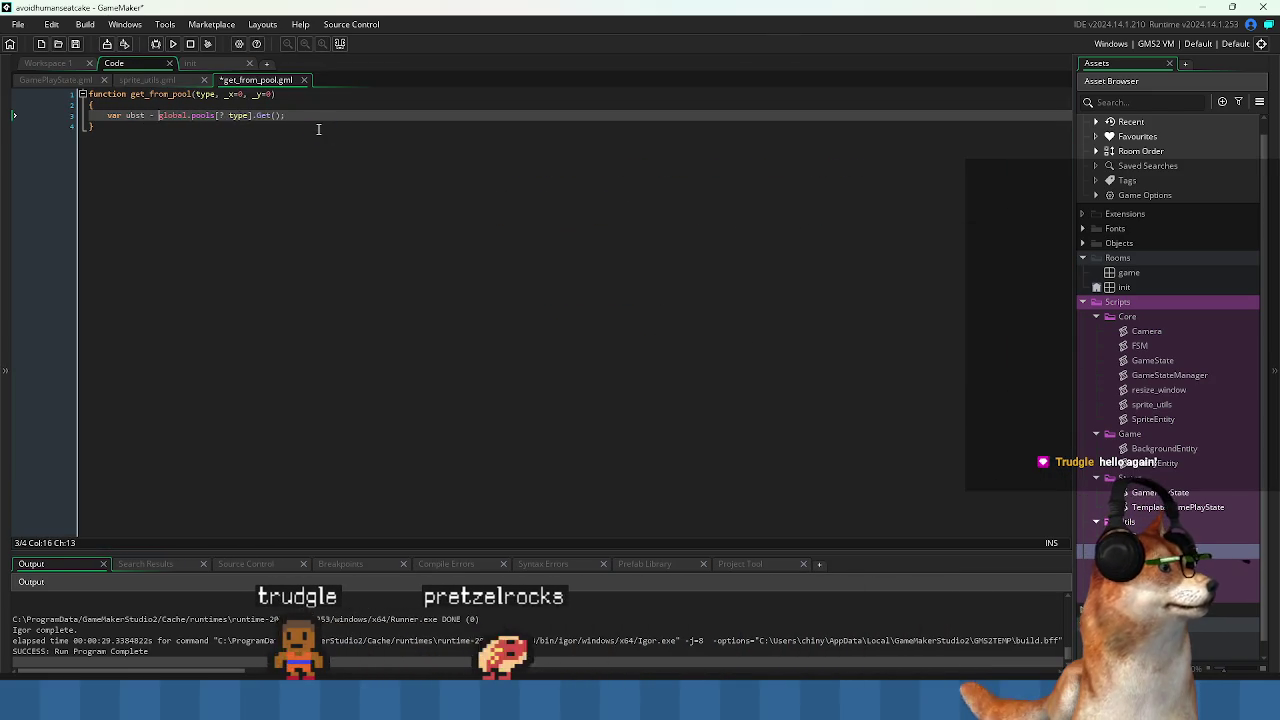
type("inst =")
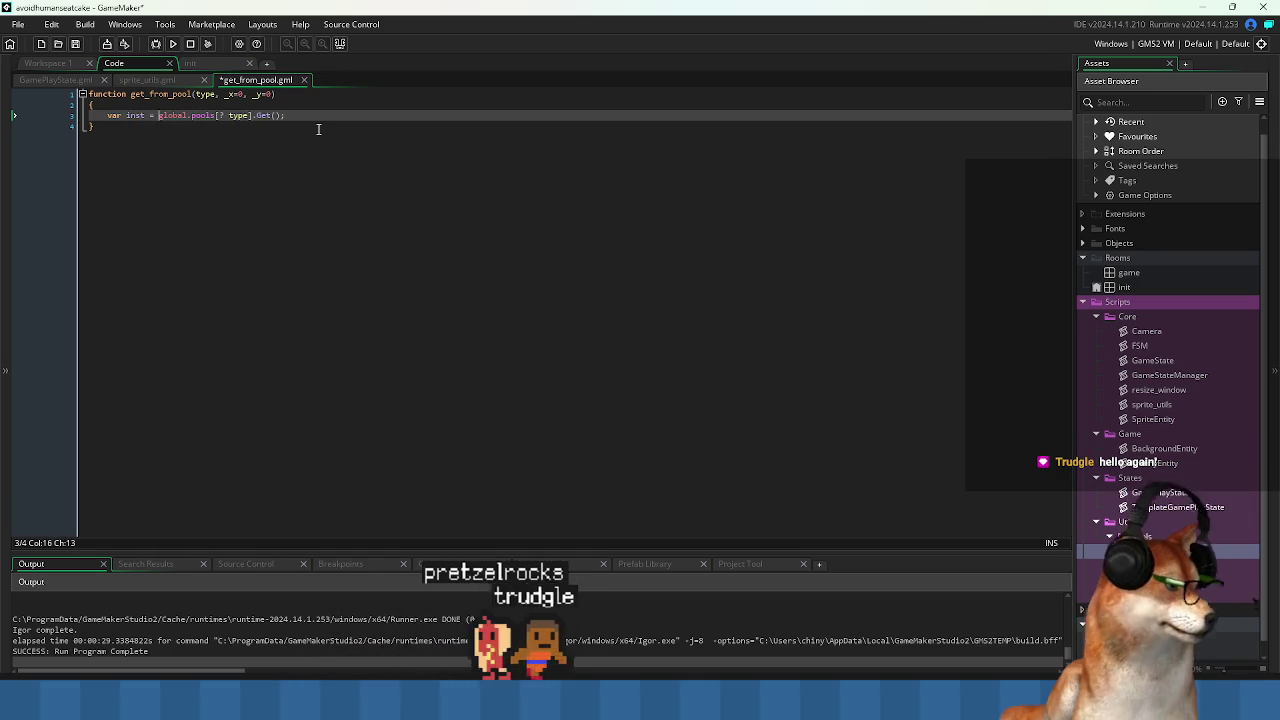
Add inst.x = _x; and inst.y = _y; below the lookup.
key("End")
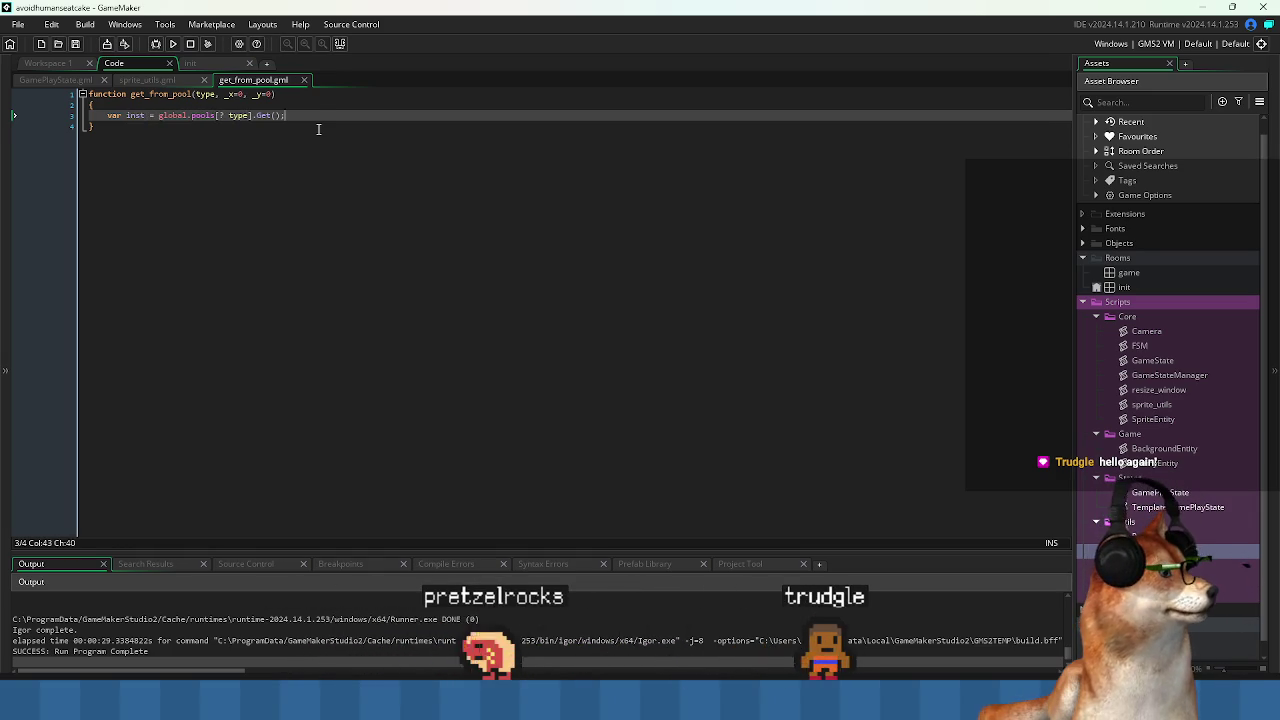
key("Return")
type("inst.x = _x;")
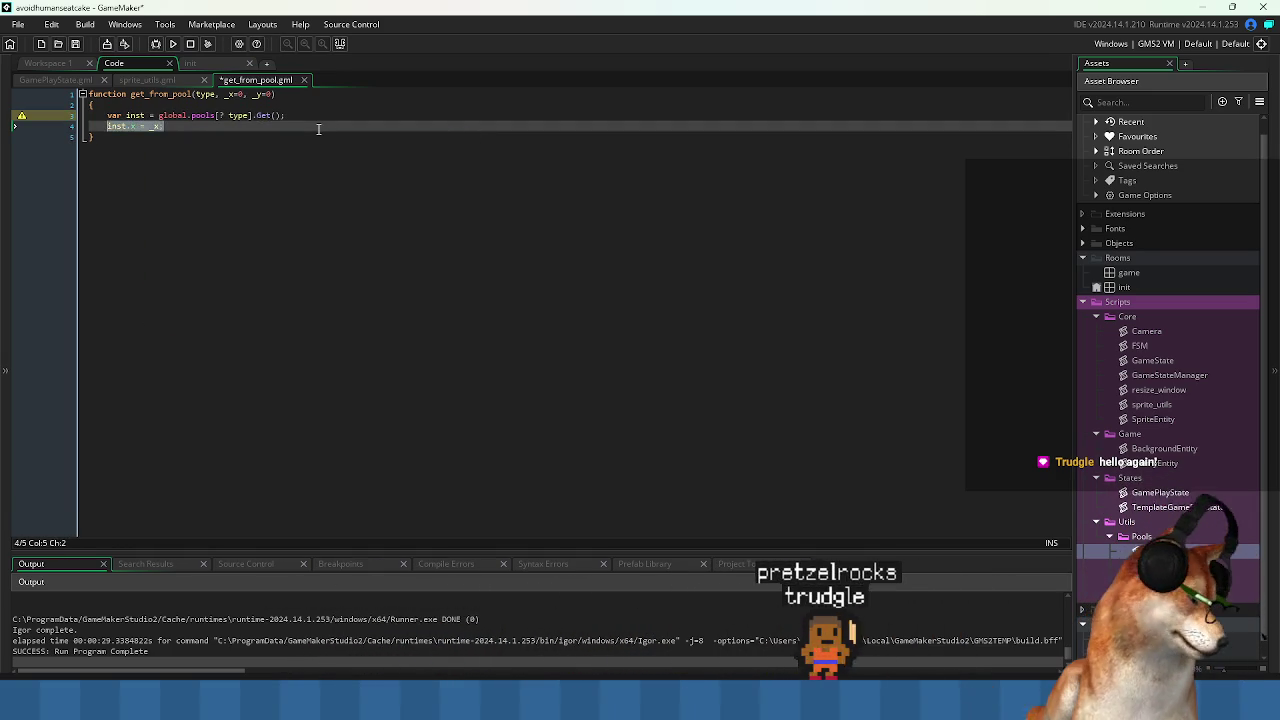
key("Return")
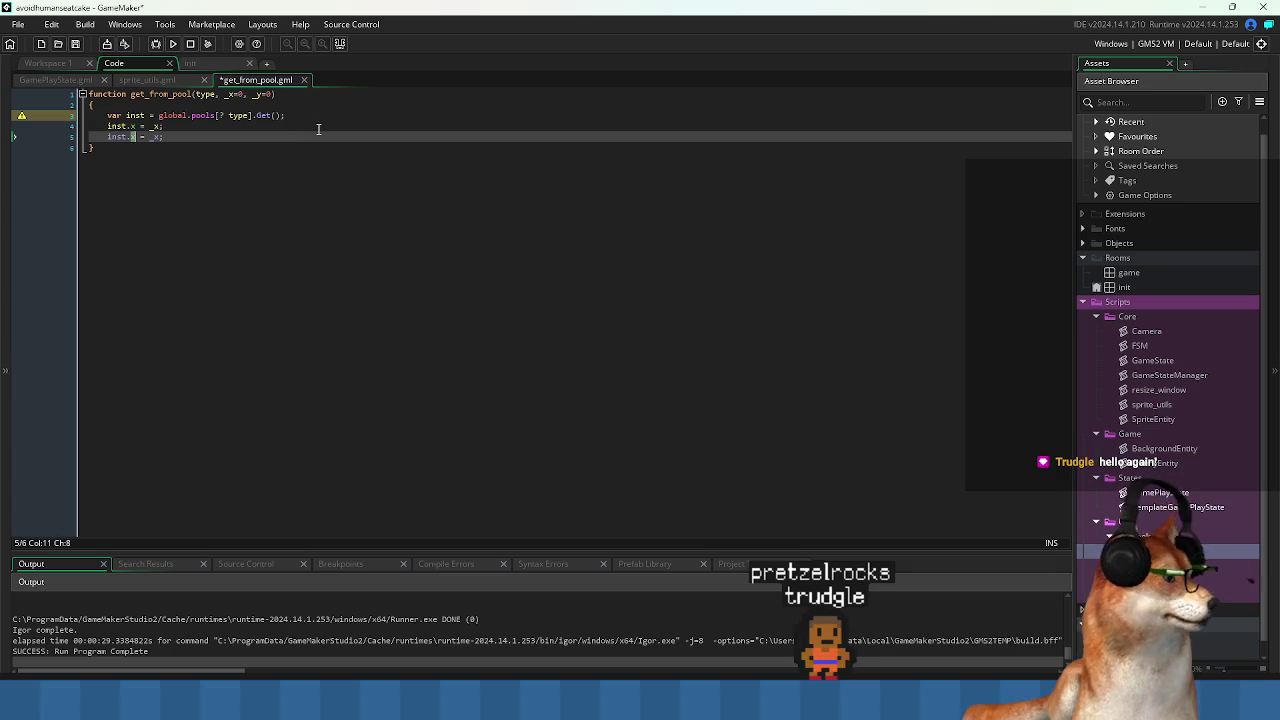
type(";")
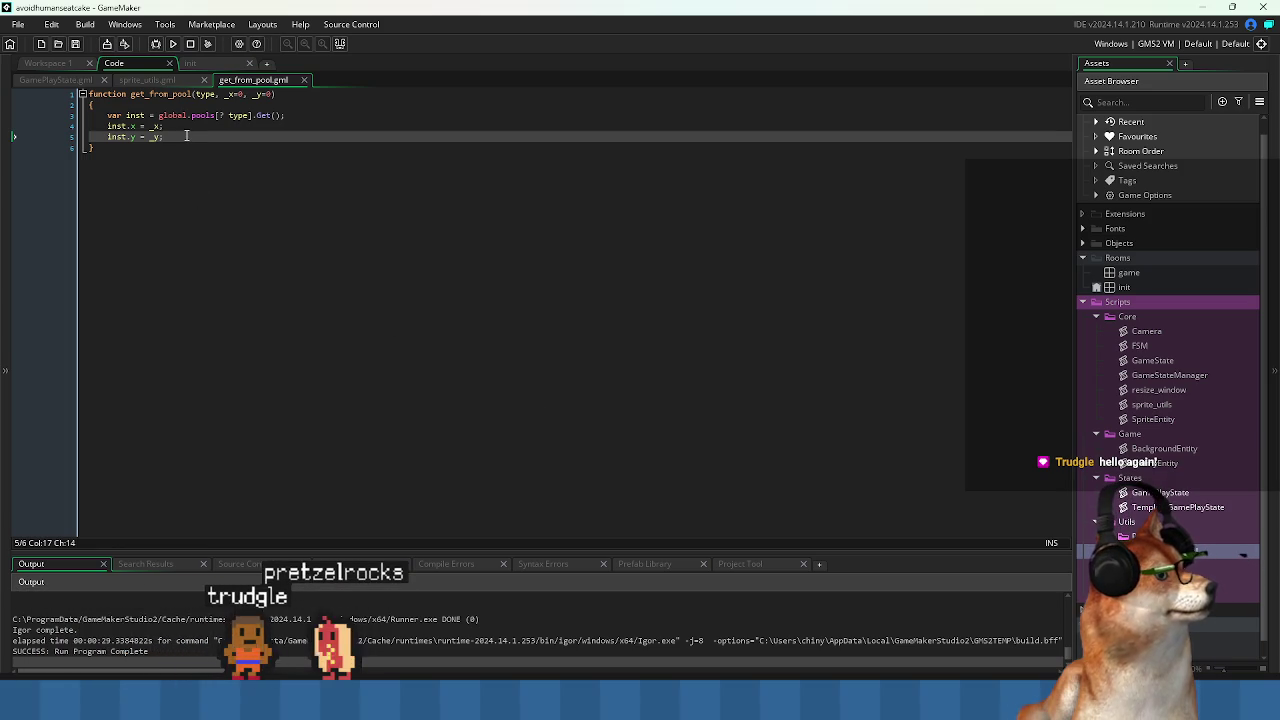
End get_from_pool with return inst;.
key("Return")
key("Return")
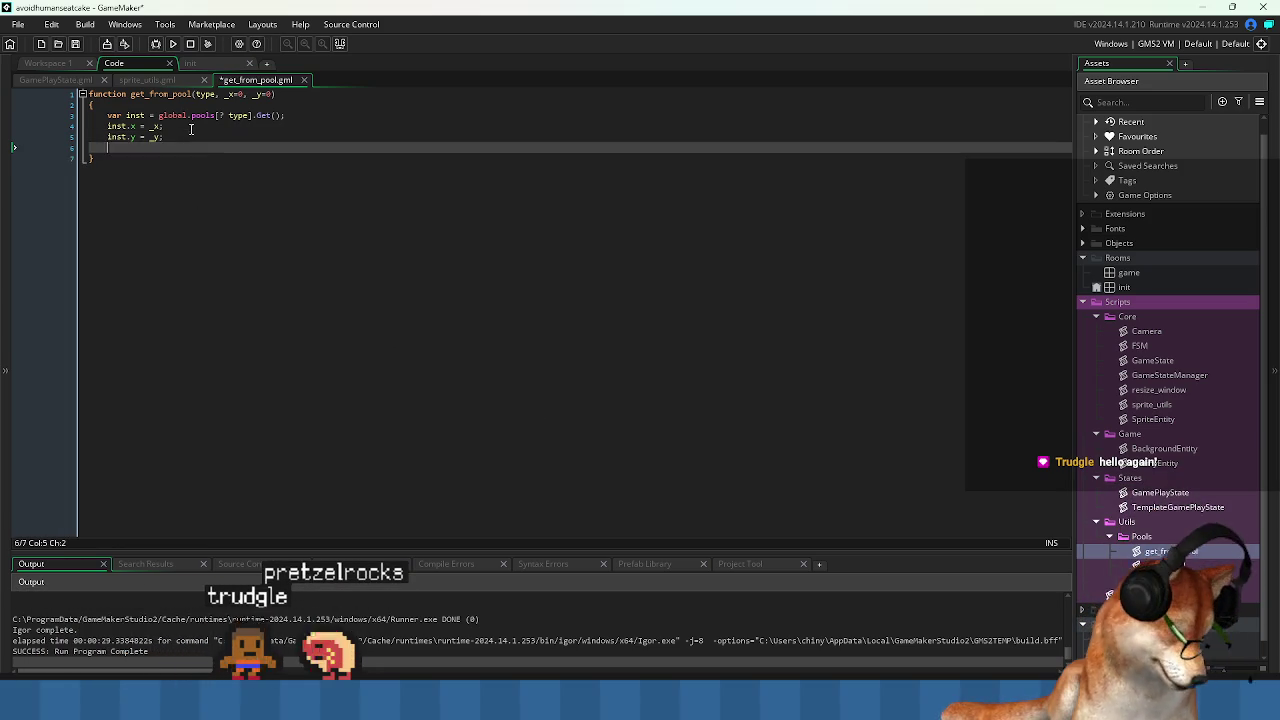
type("return")
key("Up")
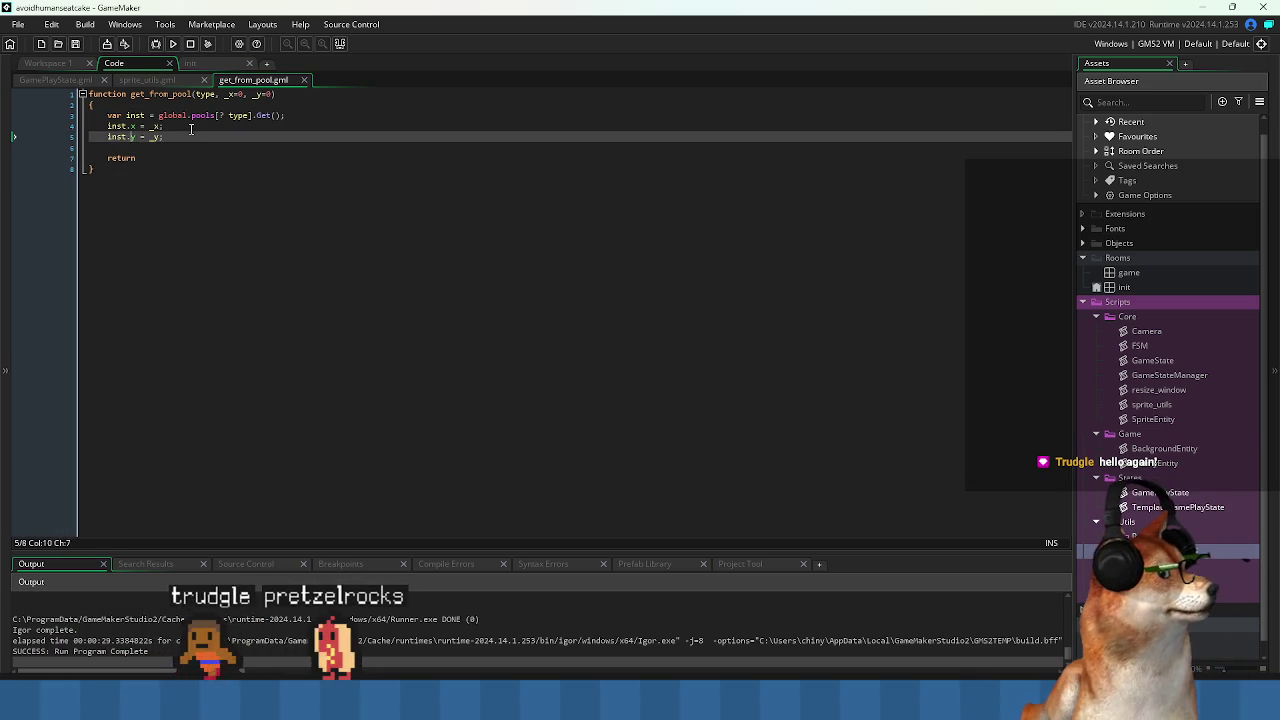
key("Down")
key("Home")
key("End")
type("inst;")
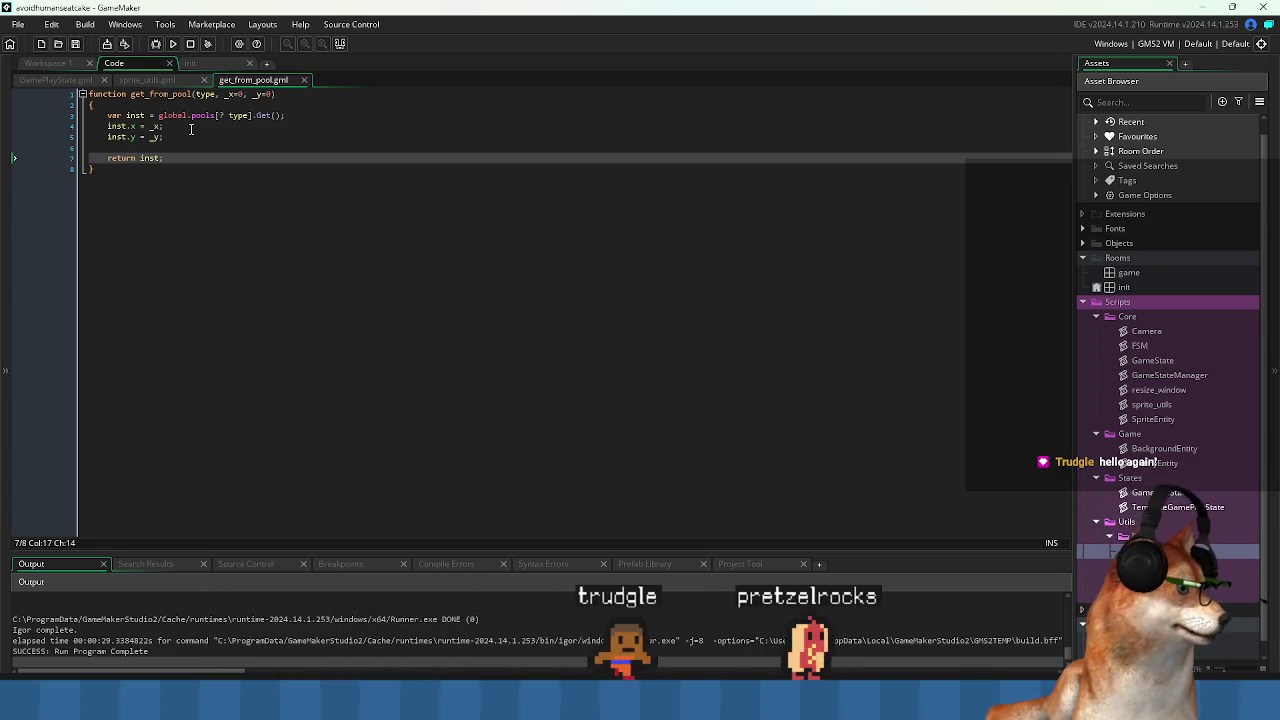
key("ctrl+Tab")
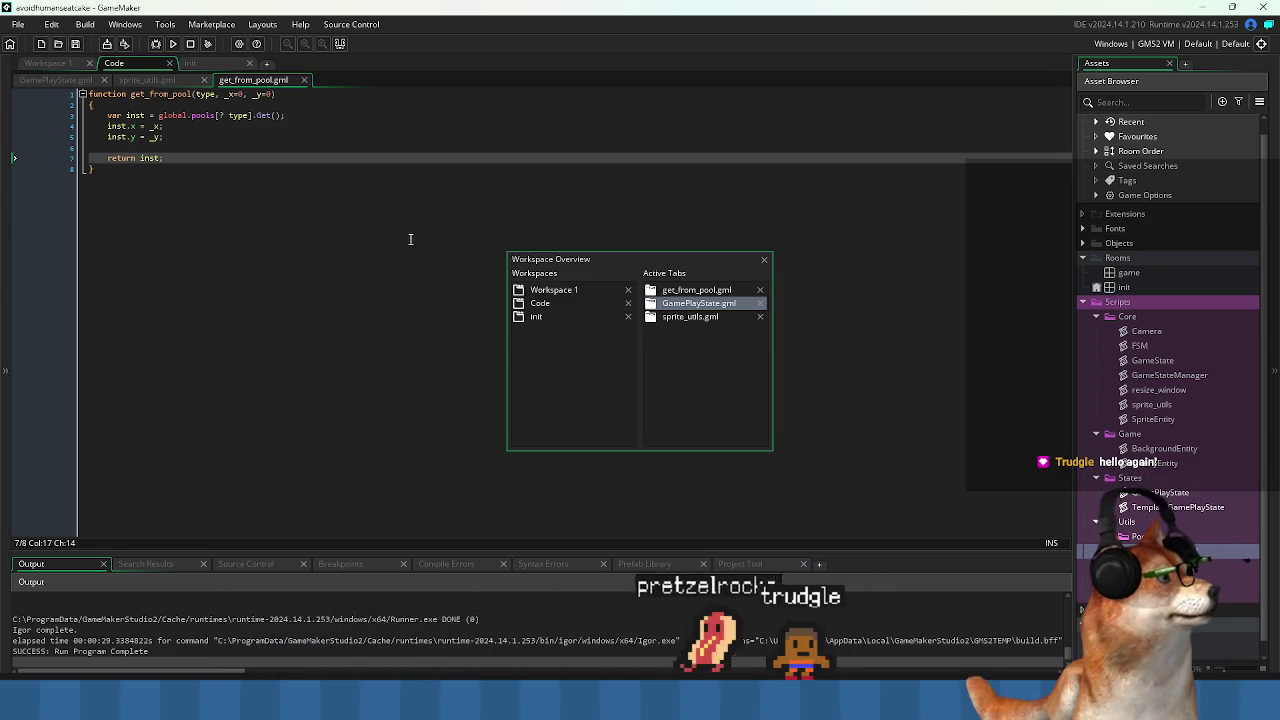
Open the StructPool script in Workspace 1, review its constructor loop, Get function and pool-growing block, then close it.
key("Left")
key("Right")
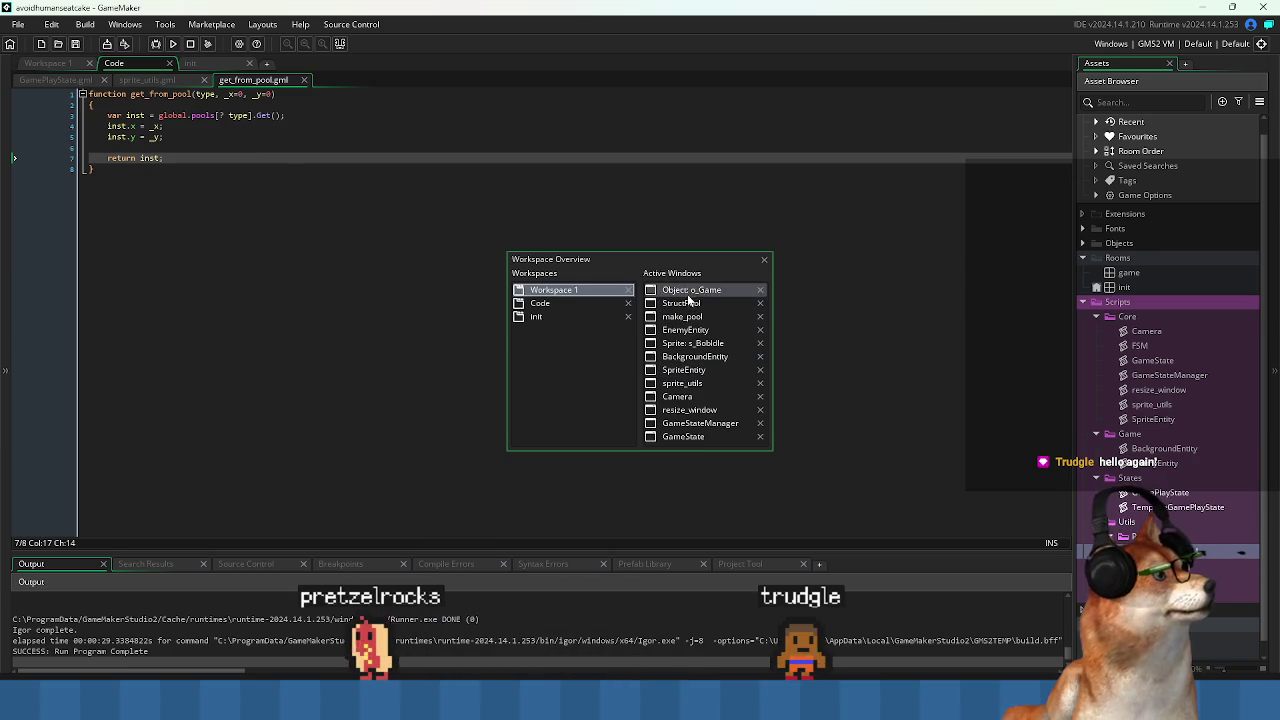
key("Down")
key("Down")
key("Up")
left_click(326, 258)
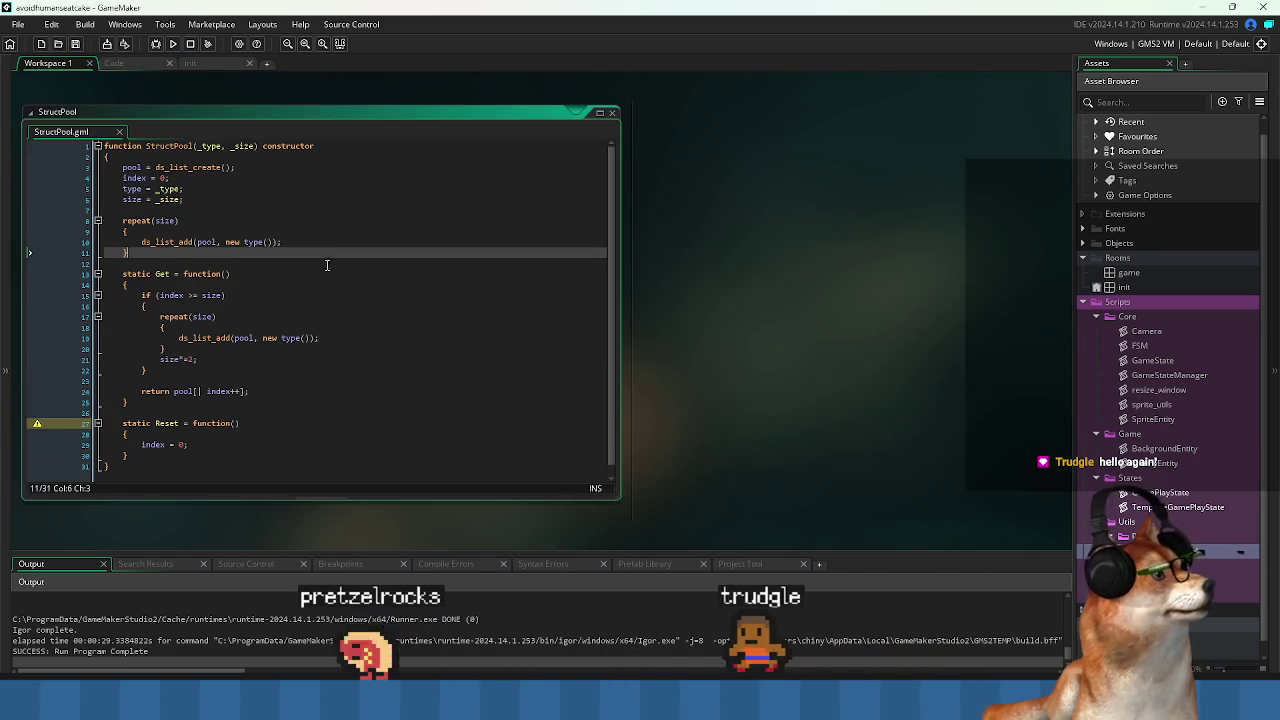
left_click(322, 306)
left_click(309, 371)
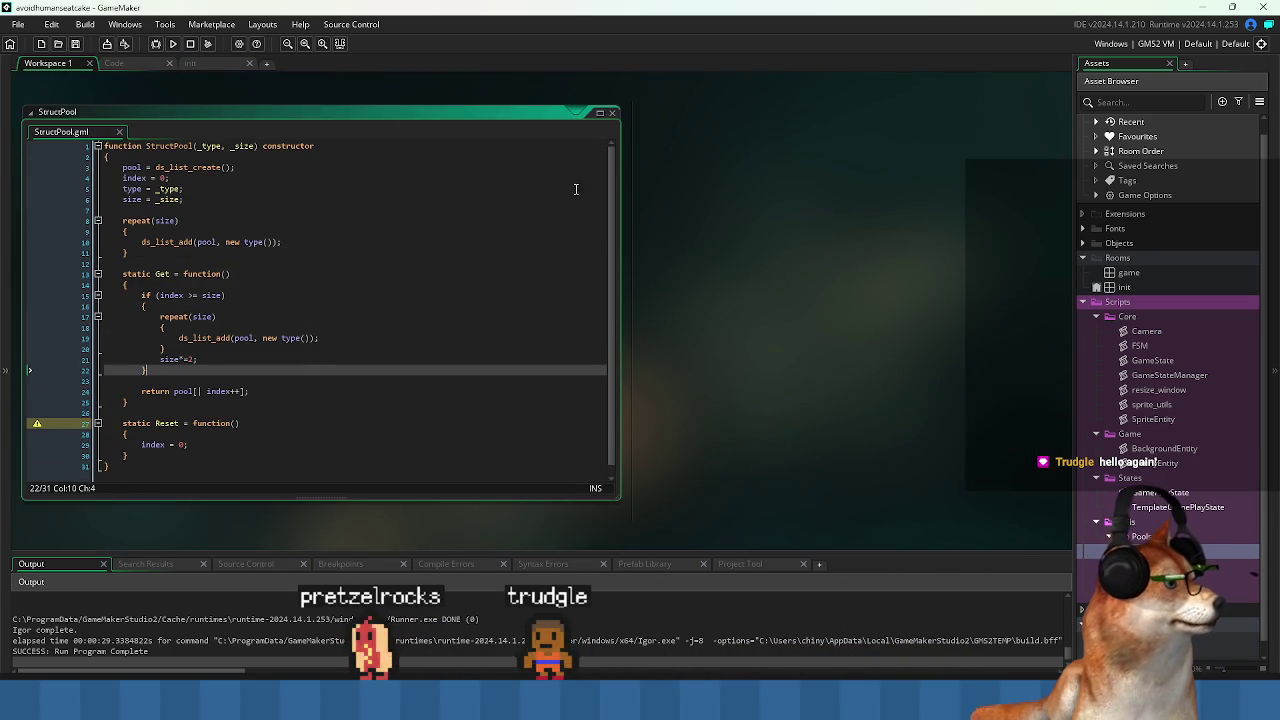
left_click(609, 117)
Return to the Code workspace, collapse the init room's properties, and bring up the sprite_utils script.
key("ctrl+Tab")
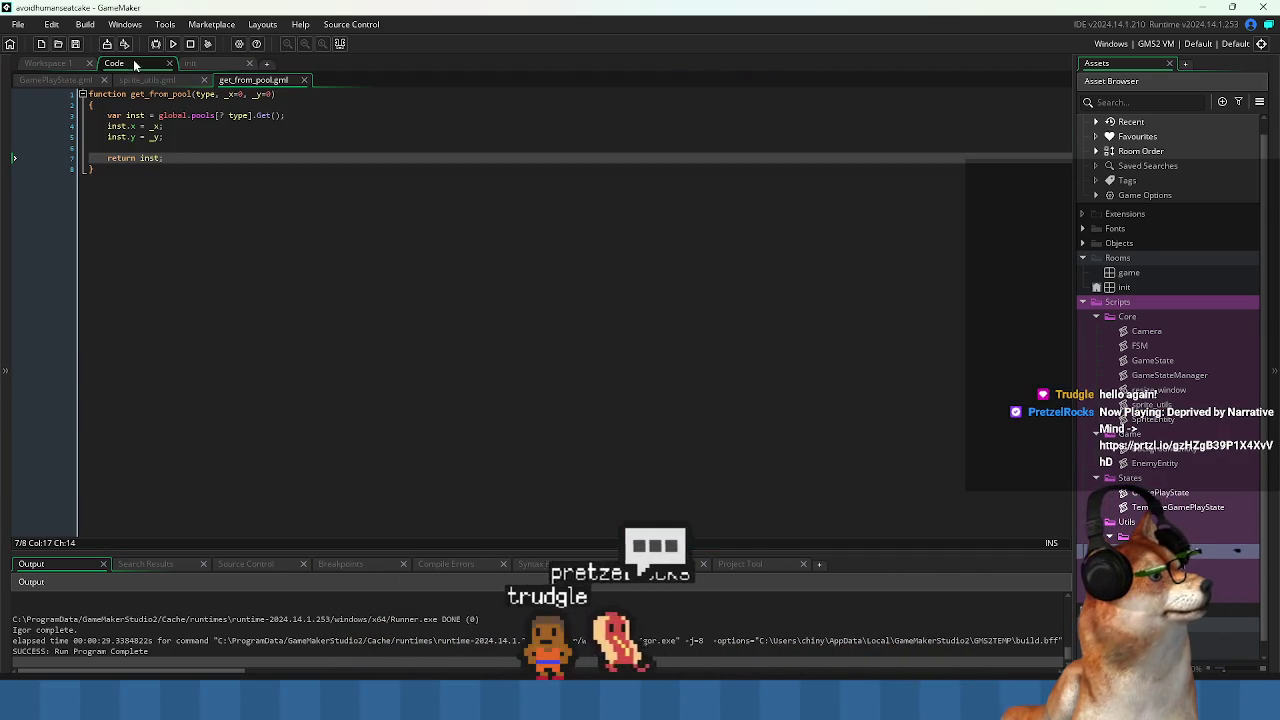
left_click(209, 63)
left_click(551, 183)
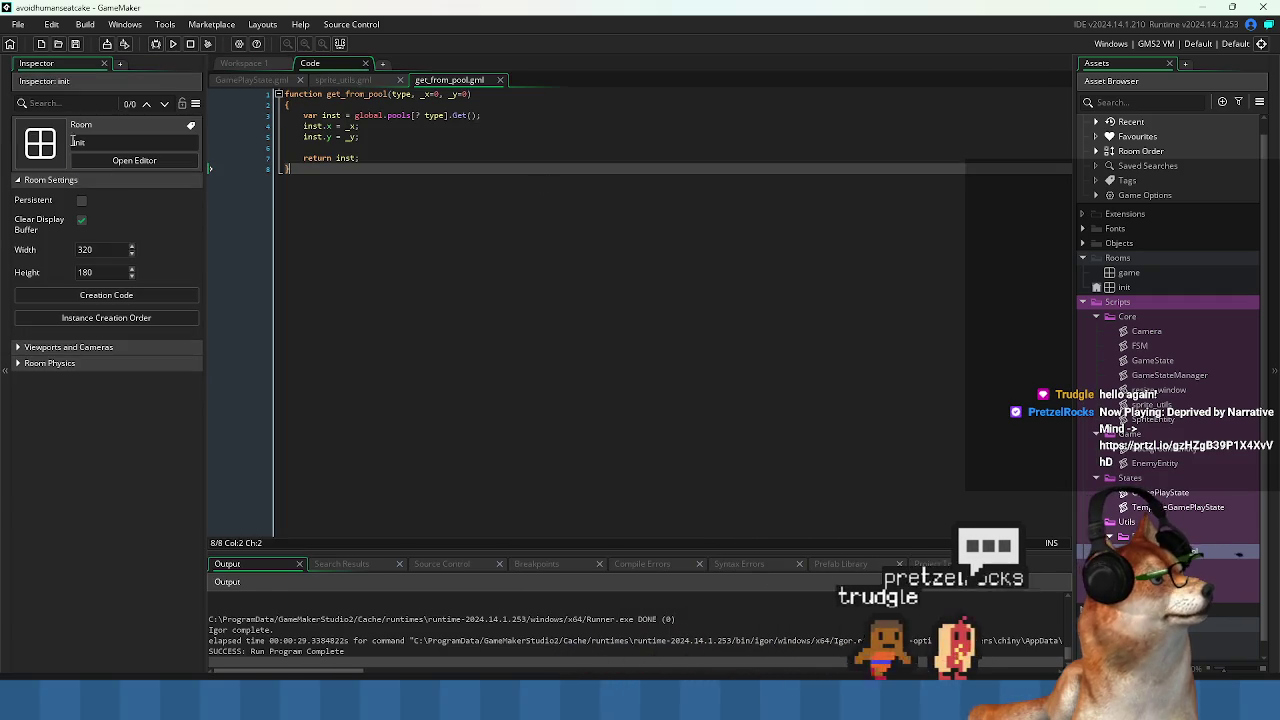
left_click(8, 120)
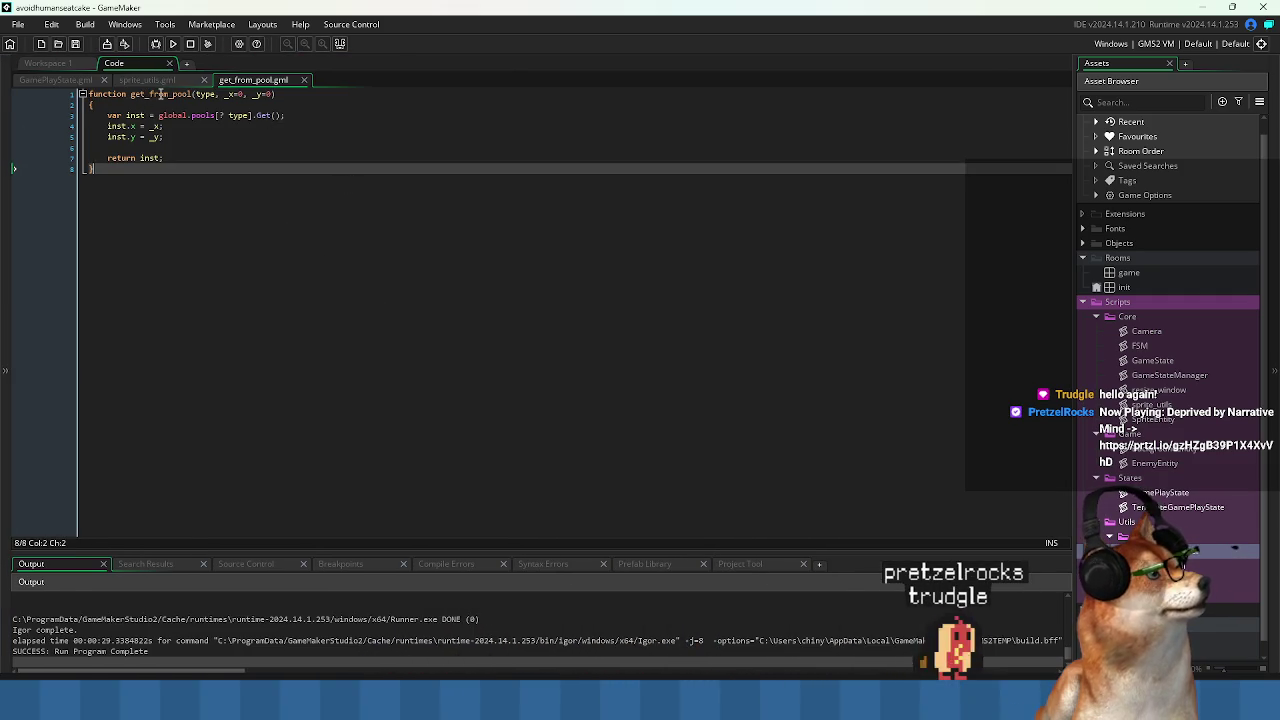
key("ctrl+Tab")
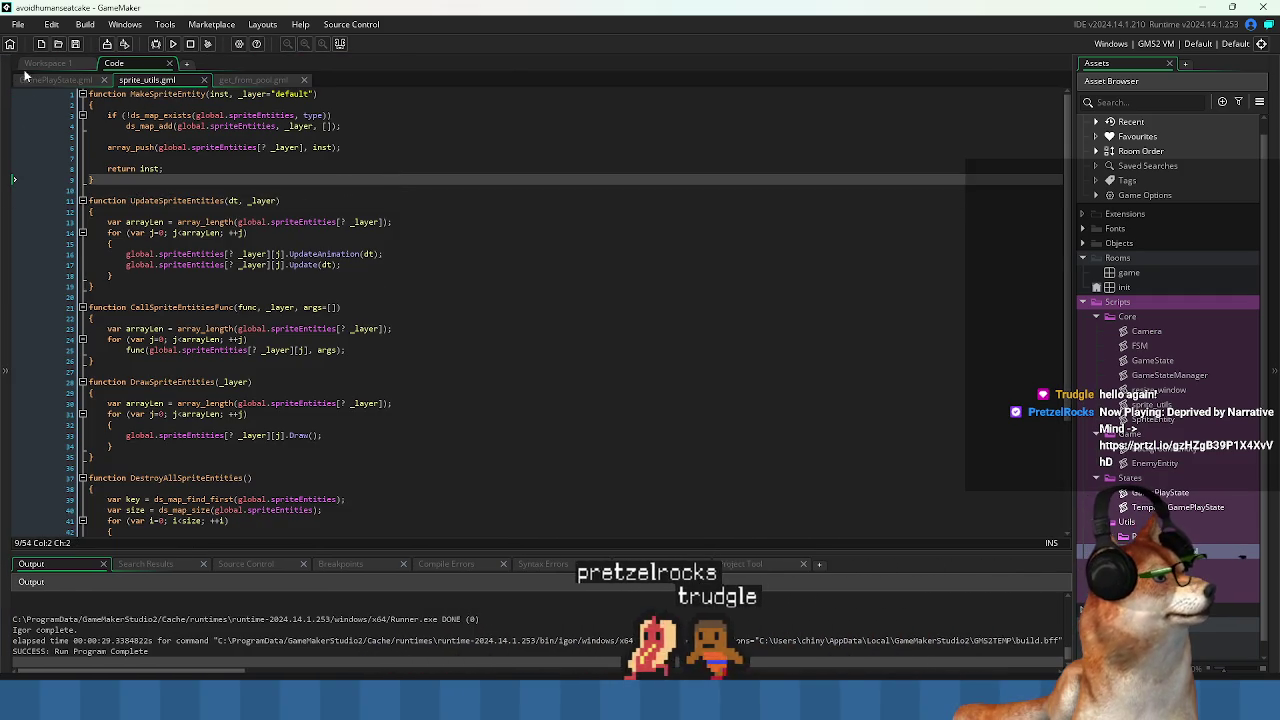
In GamePlayState line 16, pass get_from_pool(EnemyEntity) as MakeSpriteEntity's first argument.
left_click(27, 79)
left_click(426, 254)
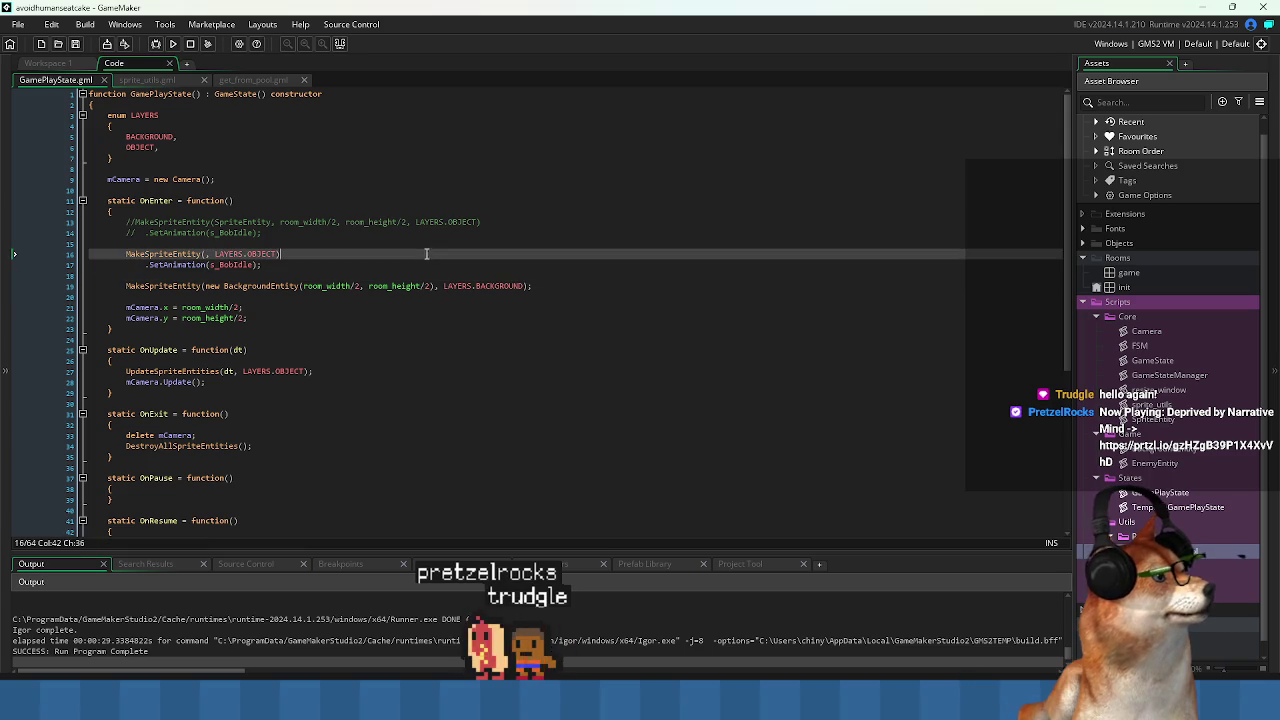
left_click(245, 253)
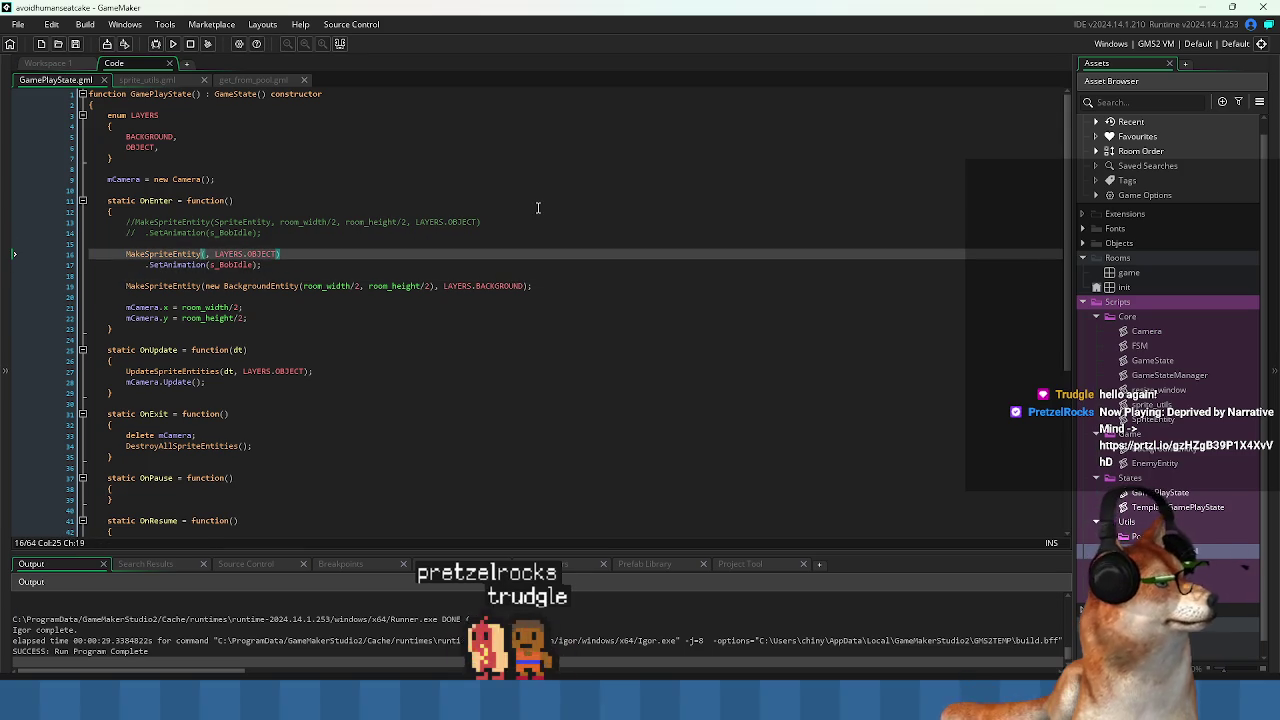
key("Right")
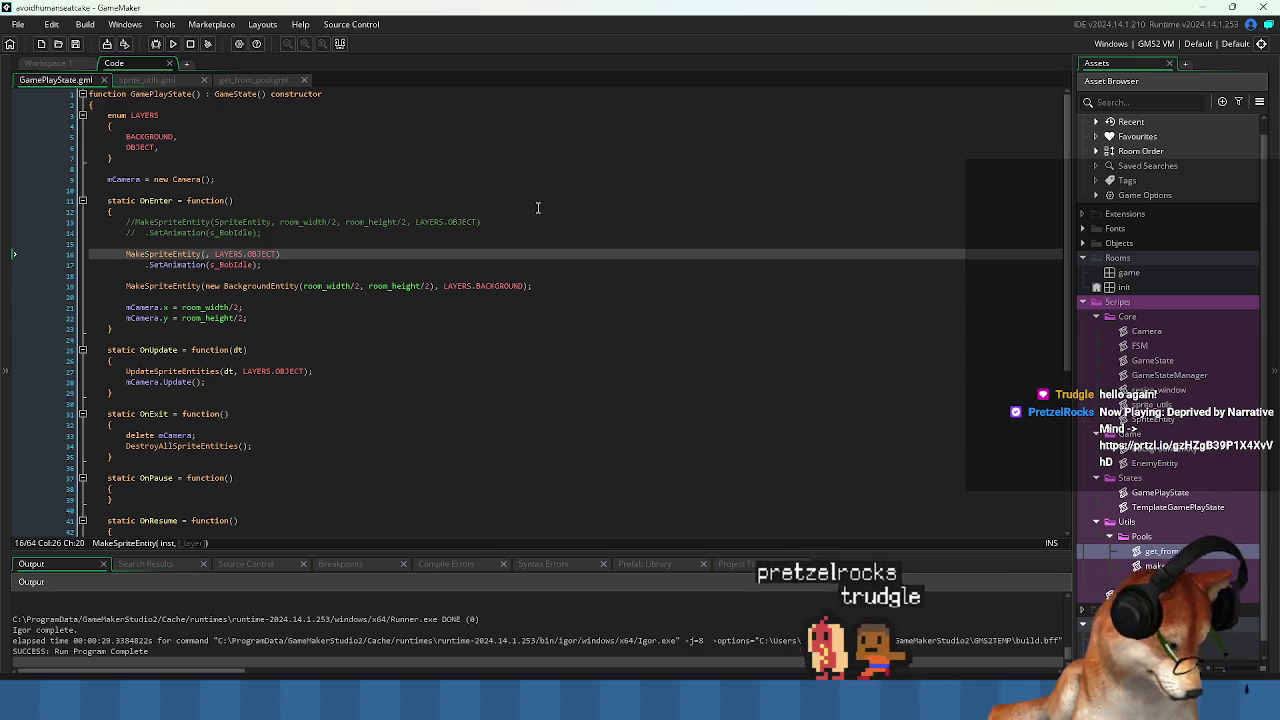
type("get_from")
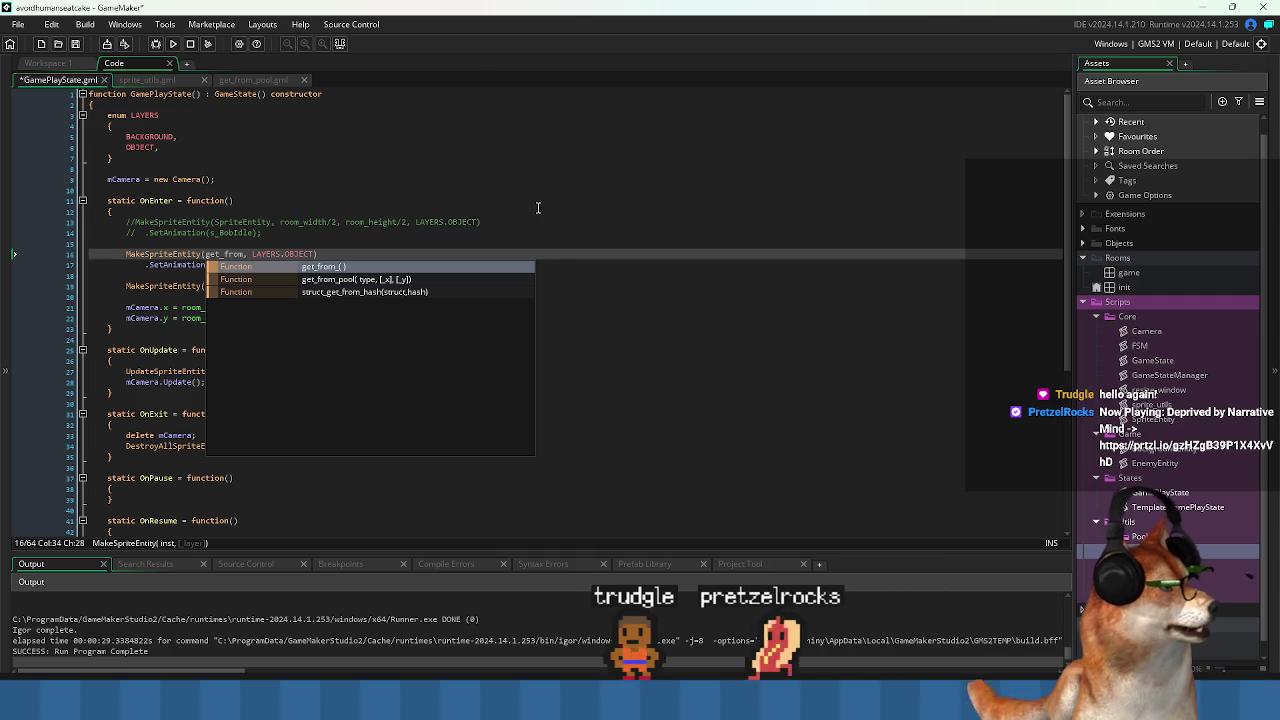
key("Down")
key("Return")
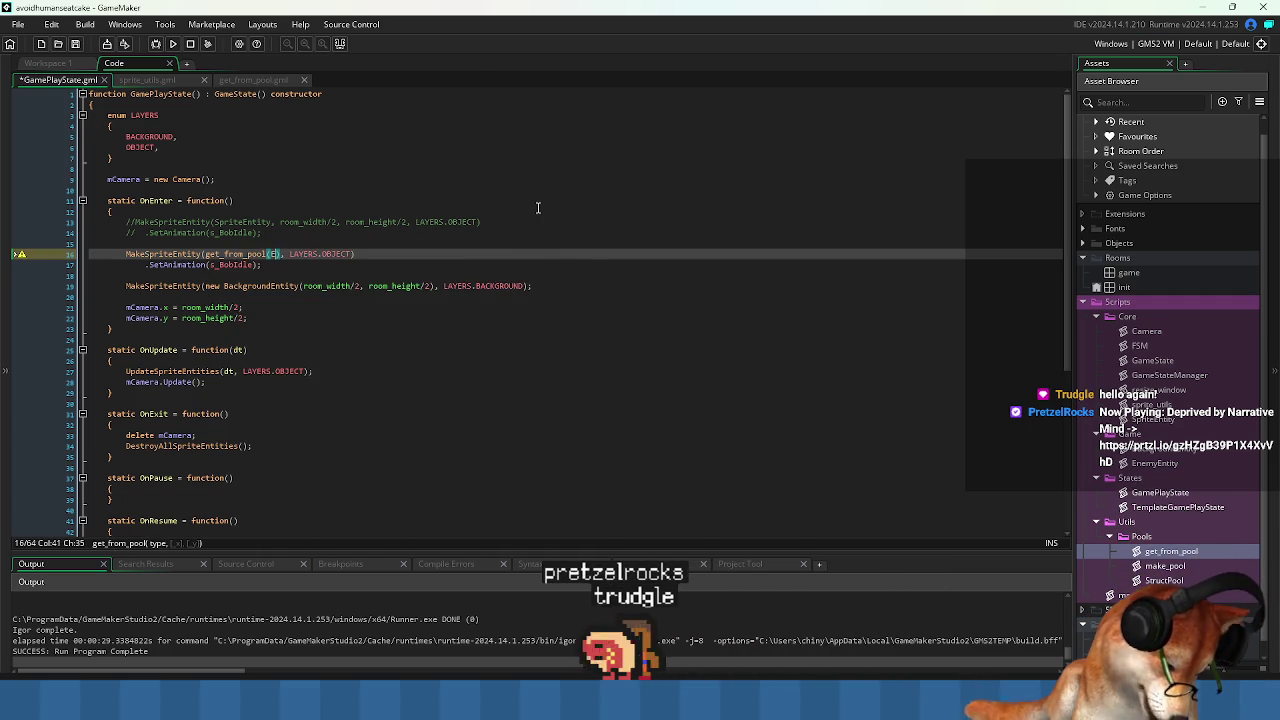
type("nemy")
key("Return")
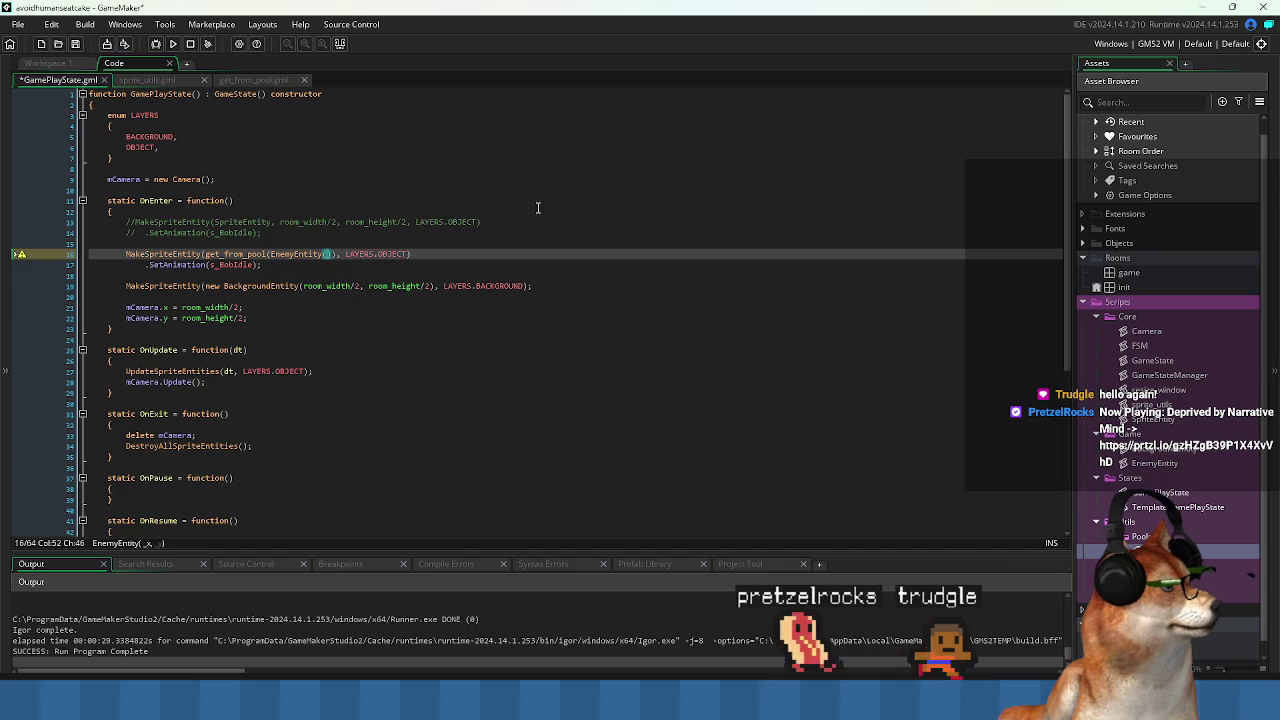
key("BackSpace")
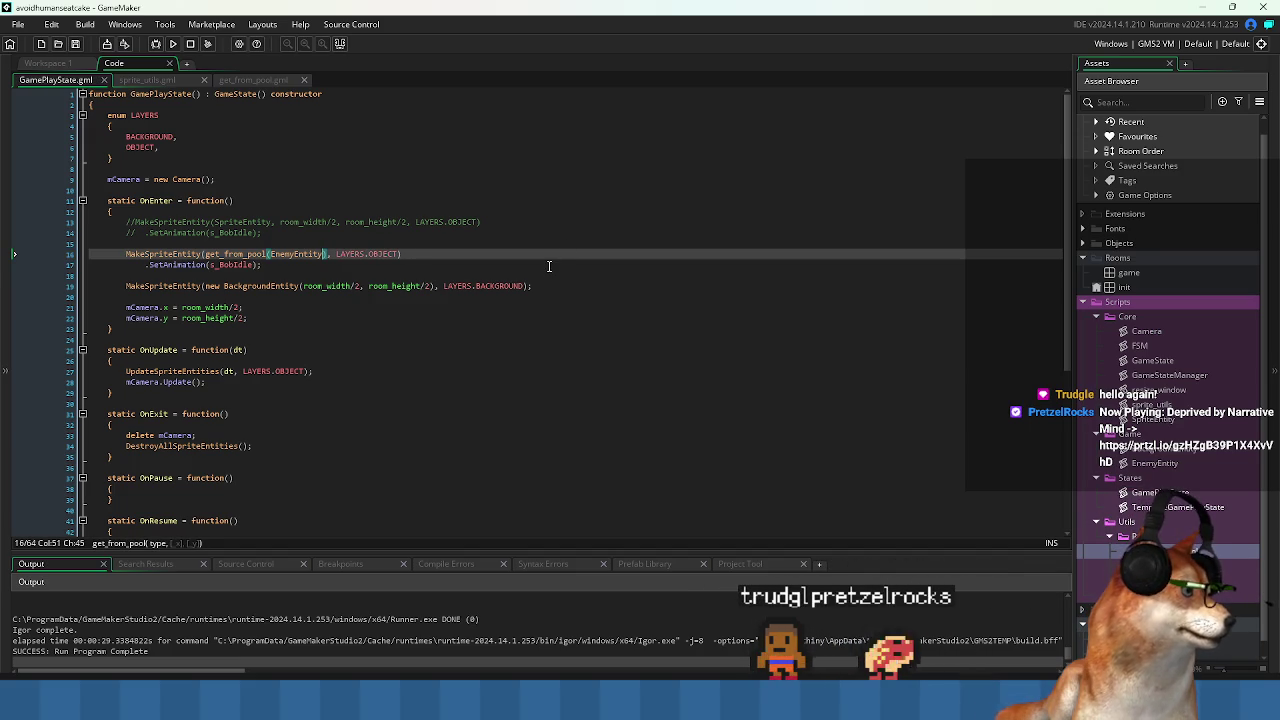
Run the game and select the variable-not-set Code Error message in MakeSpriteEntity.
key("Down")
key("F5")
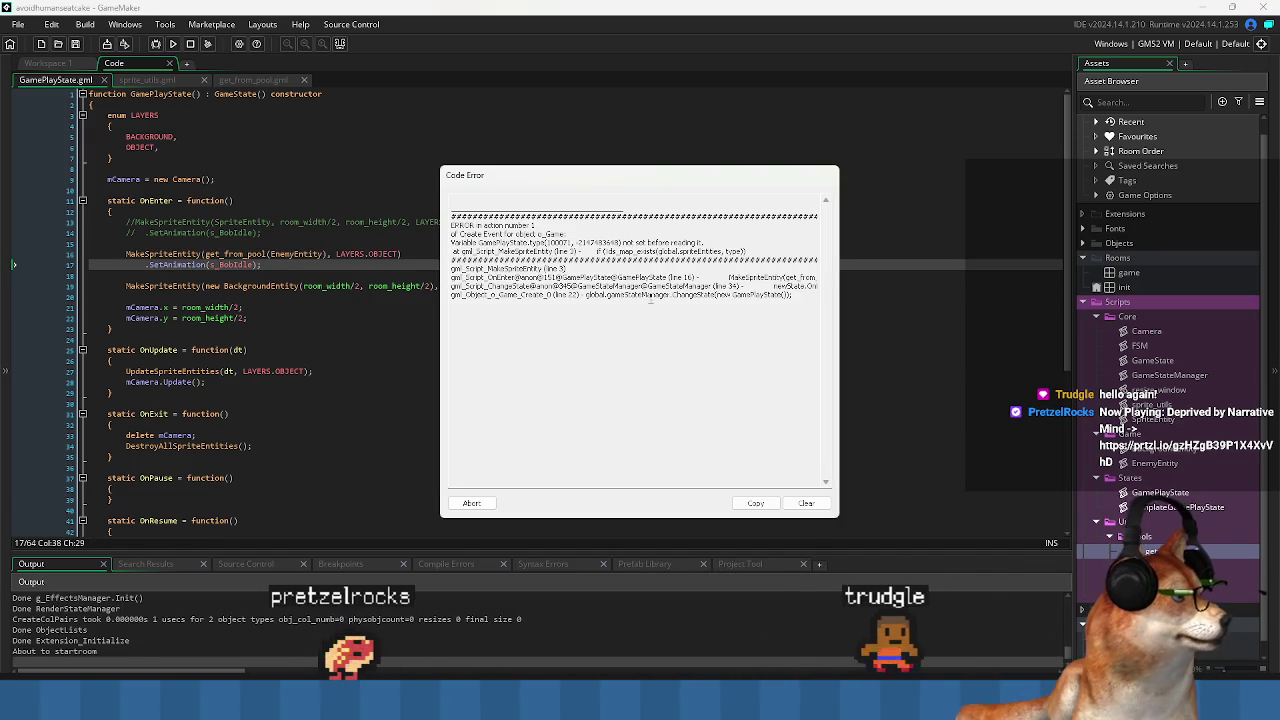
left_click_drag(513, 243, 802, 250)
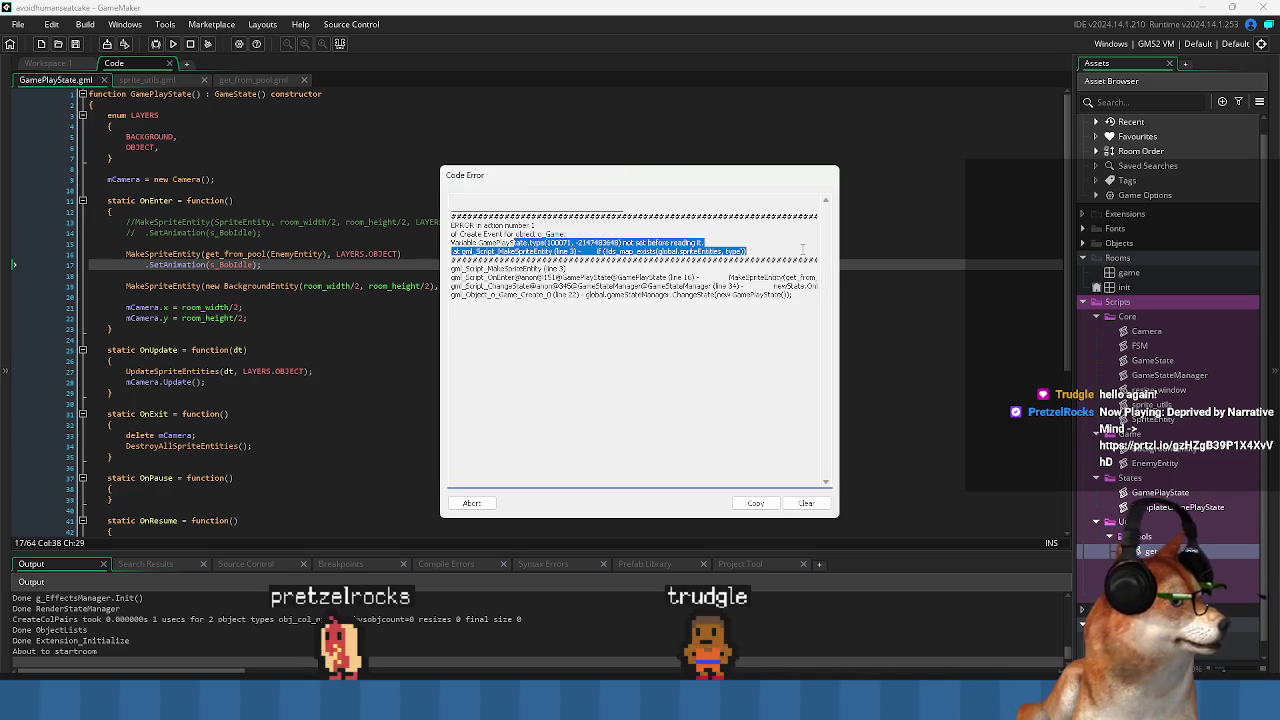